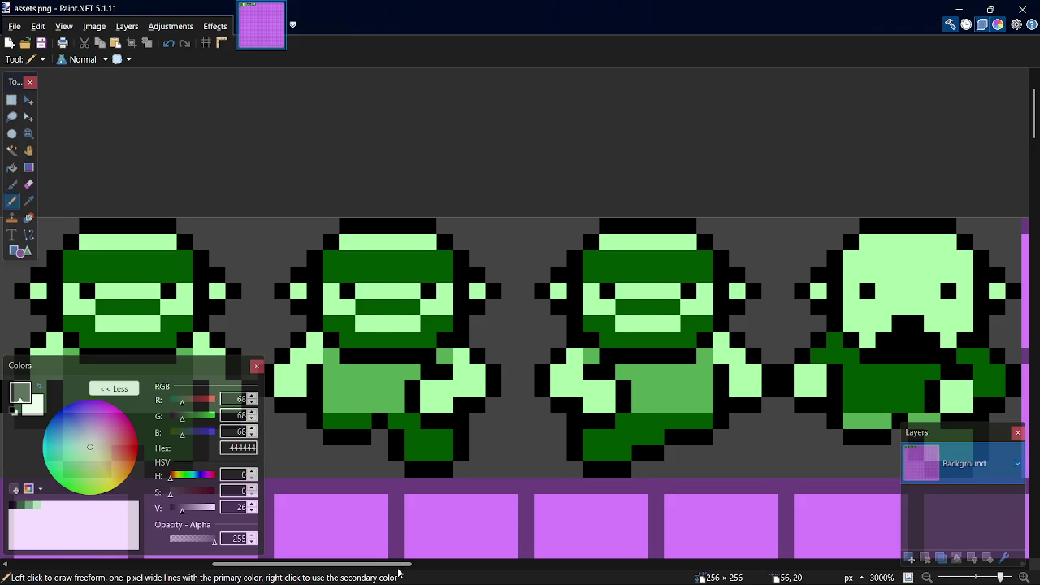
- Sample black from a sprite outline and paint one black pixel on the third character's leg
scroll(410, 576, left, 1)
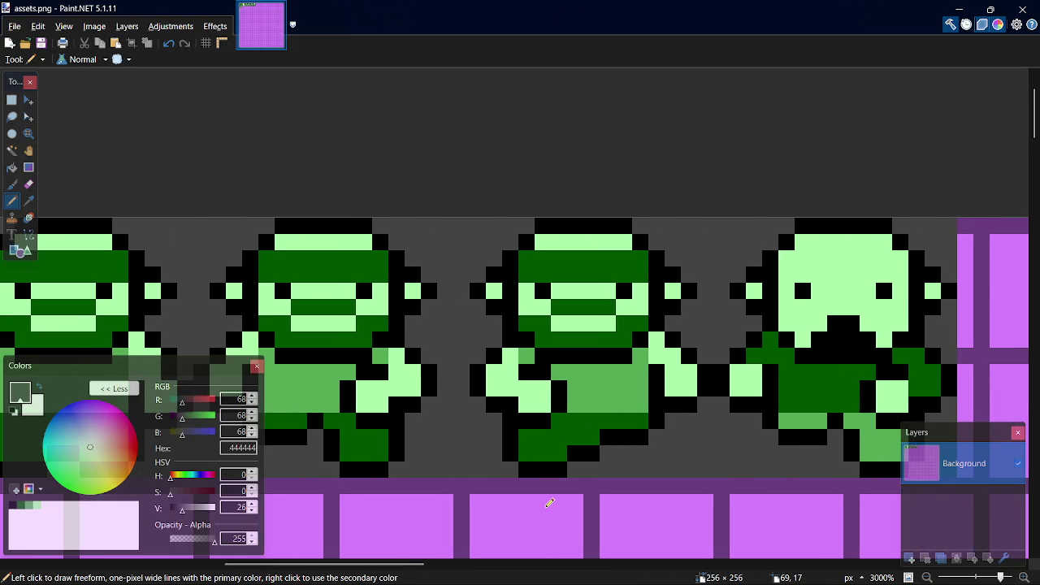
key(k)
click(595, 447)
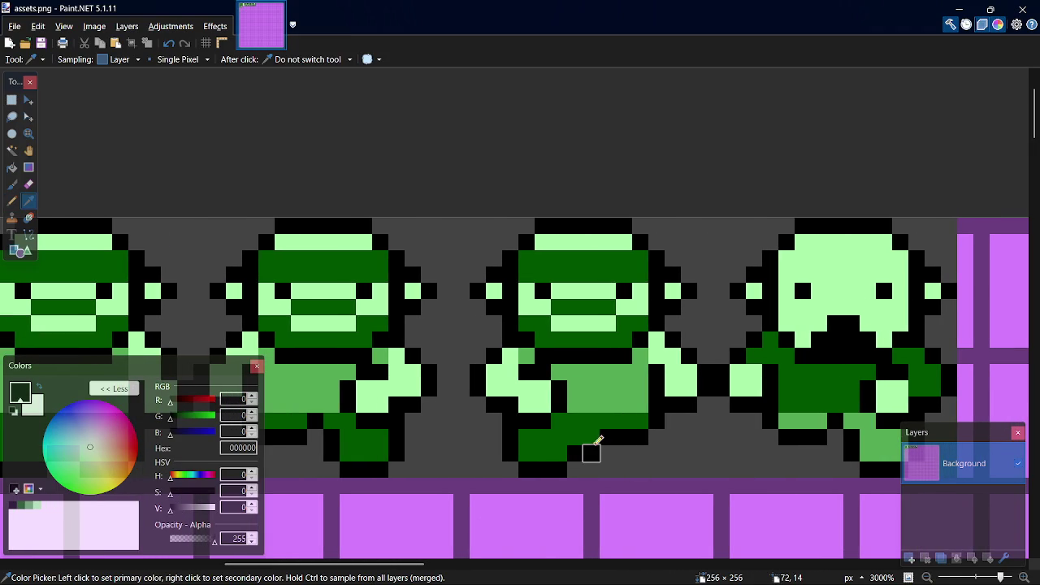
key(p)
click(593, 422)
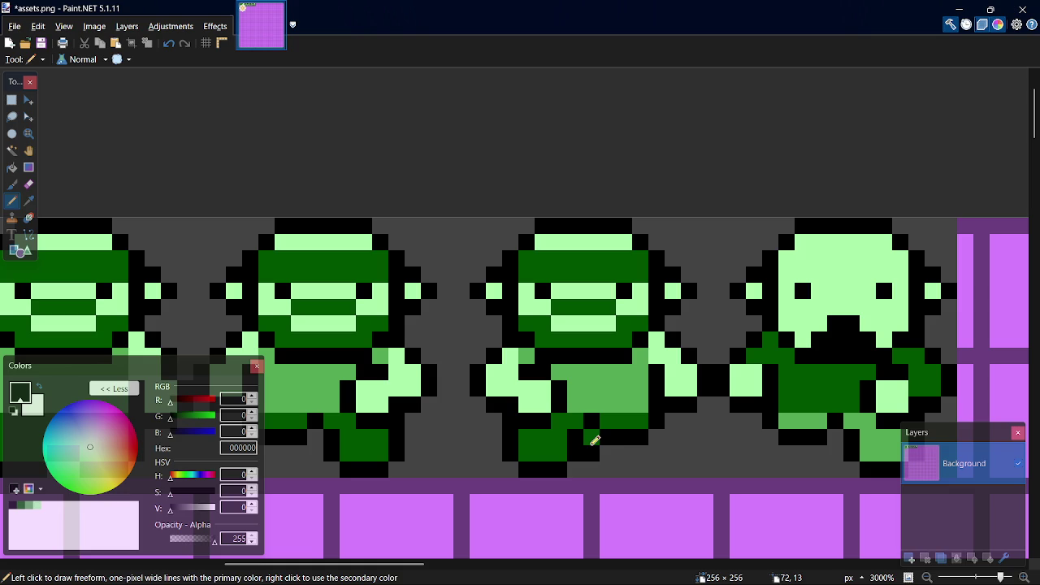
- Resample the dark grey 444444 background colour and save assets.png
key(k)
click(604, 452)
key(p)
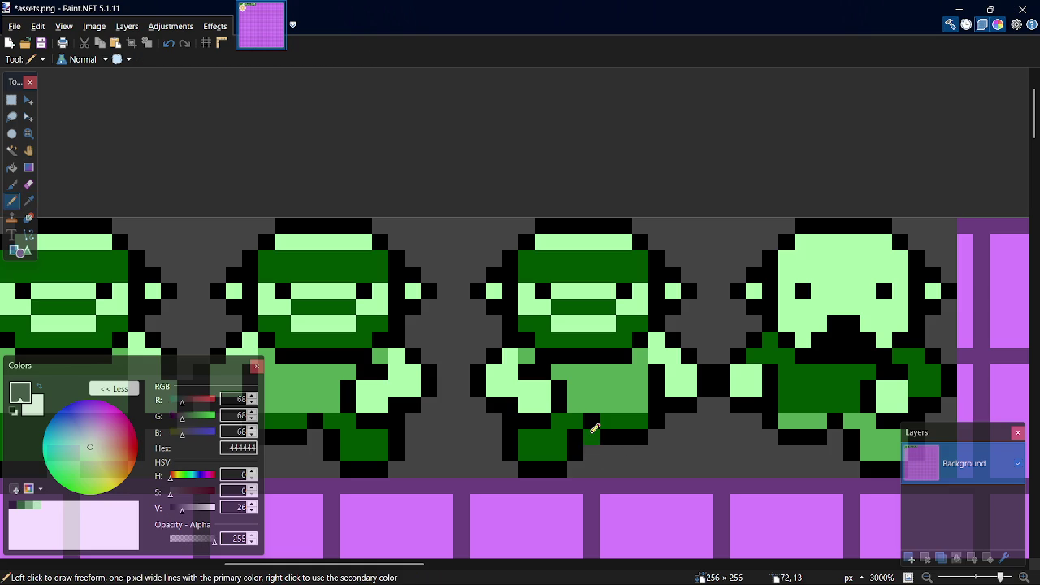
key(ctrl+s)
mouse_move(398, 564)
mouse_down()
mouse_move(341, 570)
mouse_move(506, 572)
mouse_move(467, 571)
mouse_up()
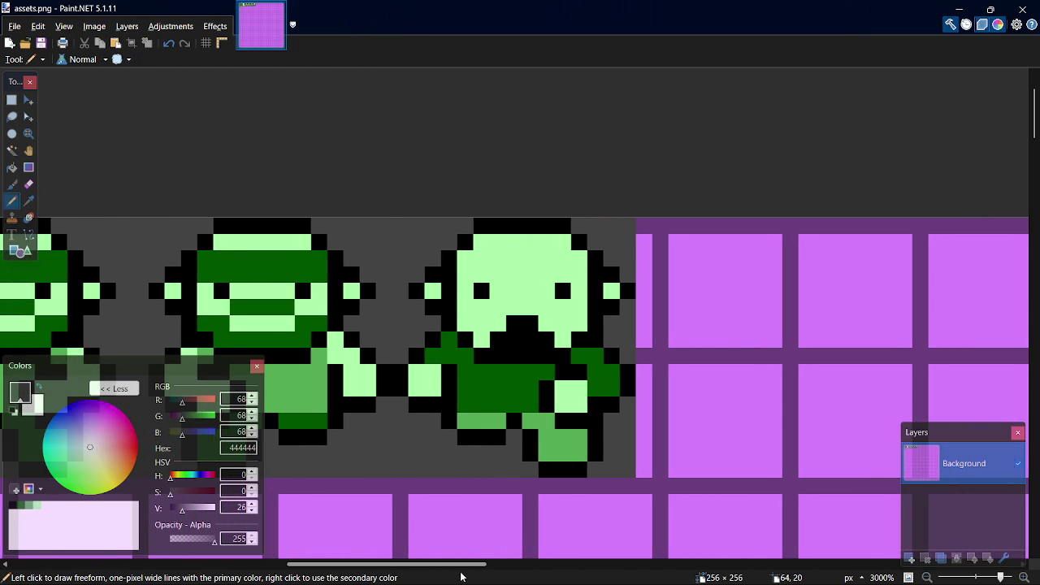
key(s)
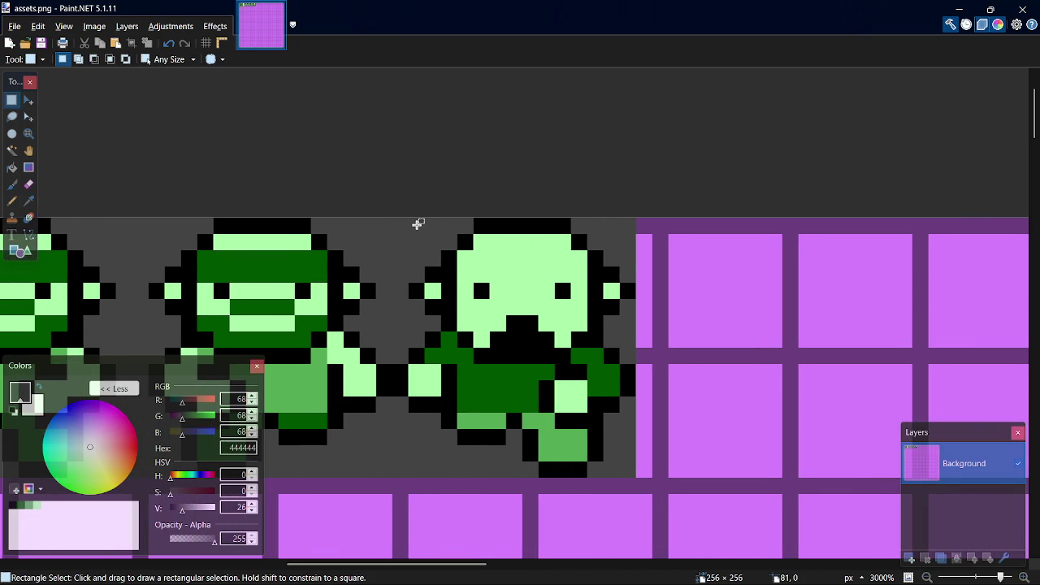
mouse_move(423, 215)
mouse_down()
mouse_move(567, 427)
mouse_move(571, 459)
mouse_up()
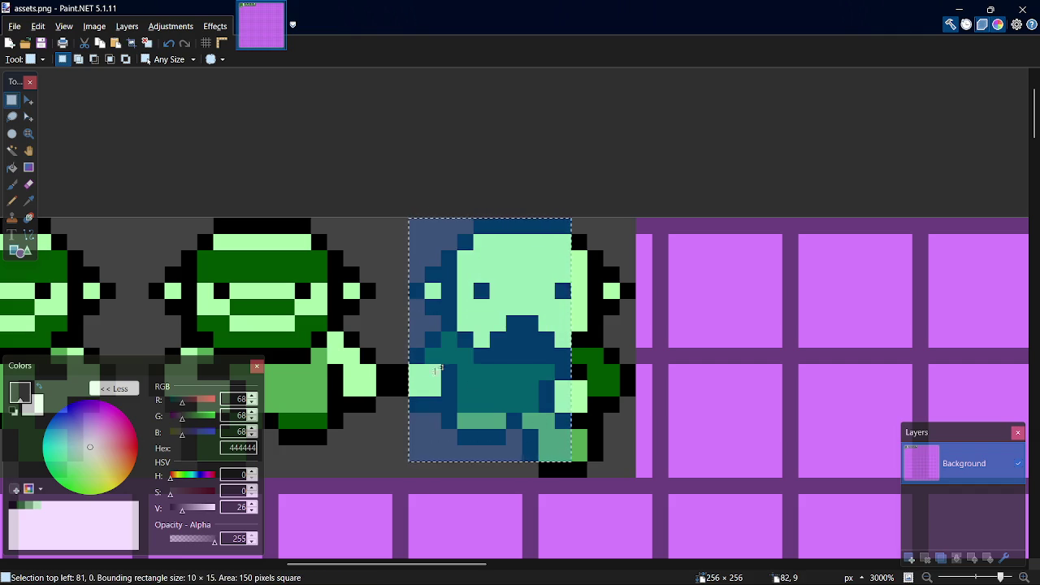
mouse_move(405, 221)
mouse_down()
mouse_move(631, 502)
mouse_move(628, 471)
mouse_up()
key(ctrl+c)
key(ctrl+v)
mouse_move(592, 420)
mouse_down()
mouse_move(808, 437)
mouse_move(792, 422)
mouse_up()
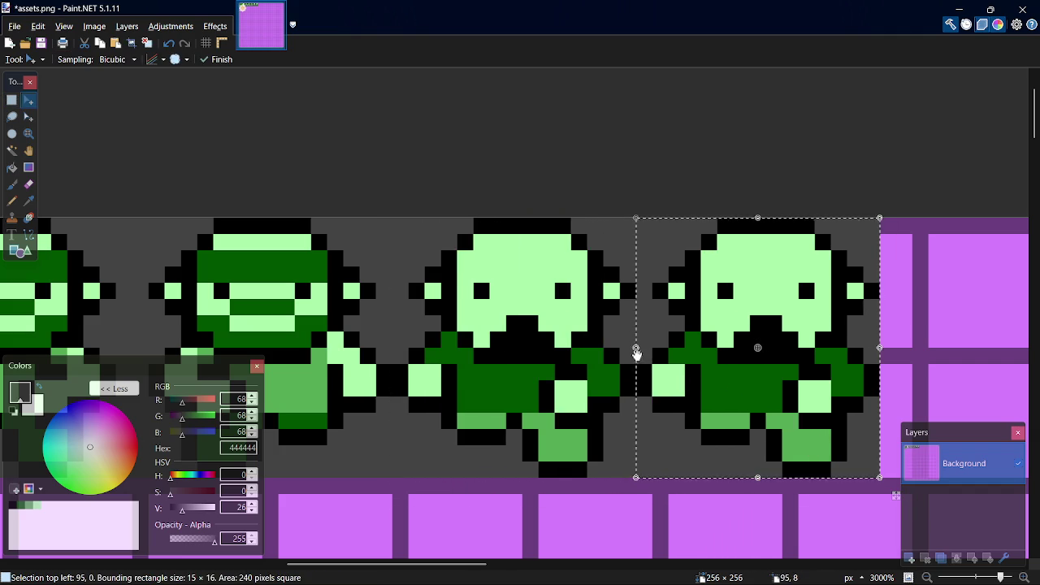
mouse_move(882, 349)
mouse_down()
mouse_move(406, 349)
mouse_move(420, 372)
mouse_up()
drag(537, 398, 991, 406)
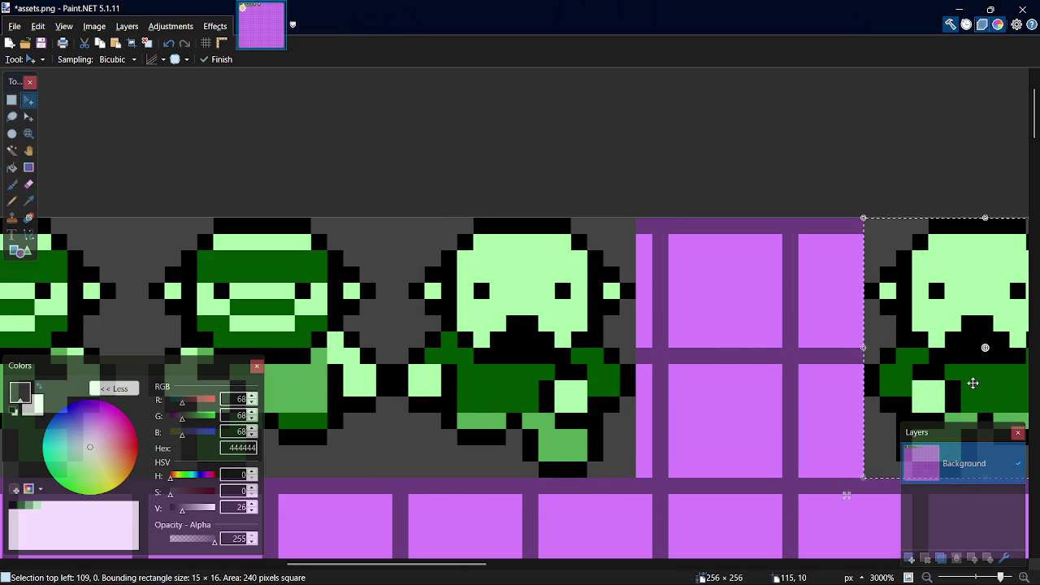
key(ctrl+z)
key(ctrl+z)
key(ctrl+z)
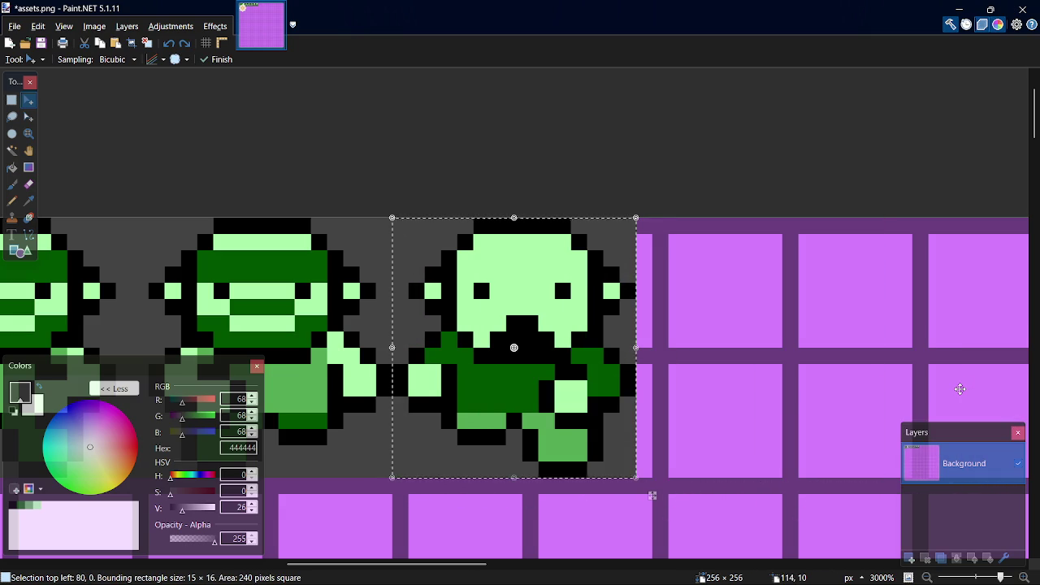
drag(599, 429, 715, 437)
key(ctrl+z)
key(s)
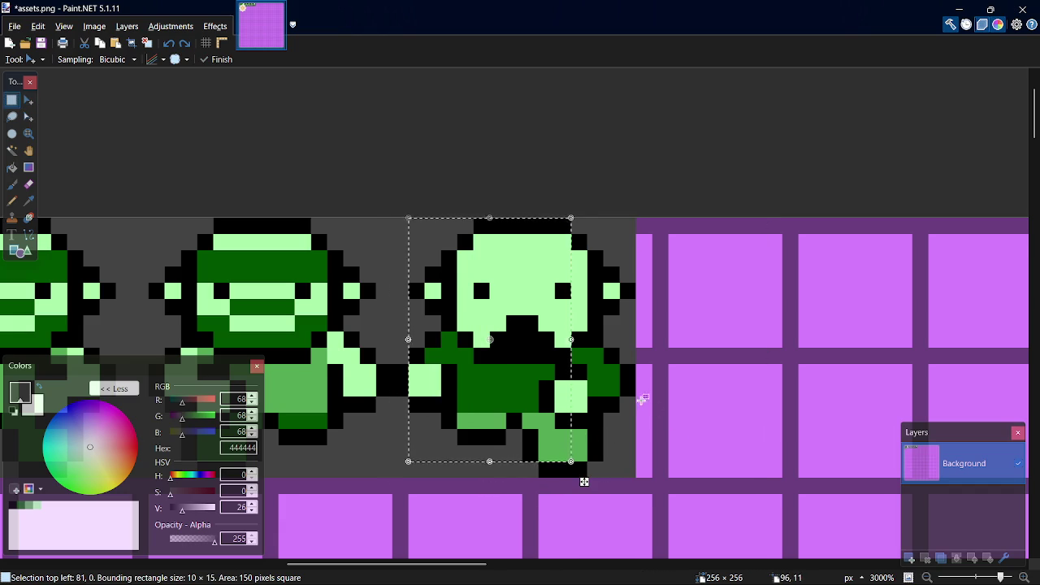
click(408, 258)
mouse_move(418, 218)
mouse_down()
mouse_move(584, 459)
mouse_move(457, 236)
mouse_move(420, 216)
mouse_move(403, 229)
mouse_up()
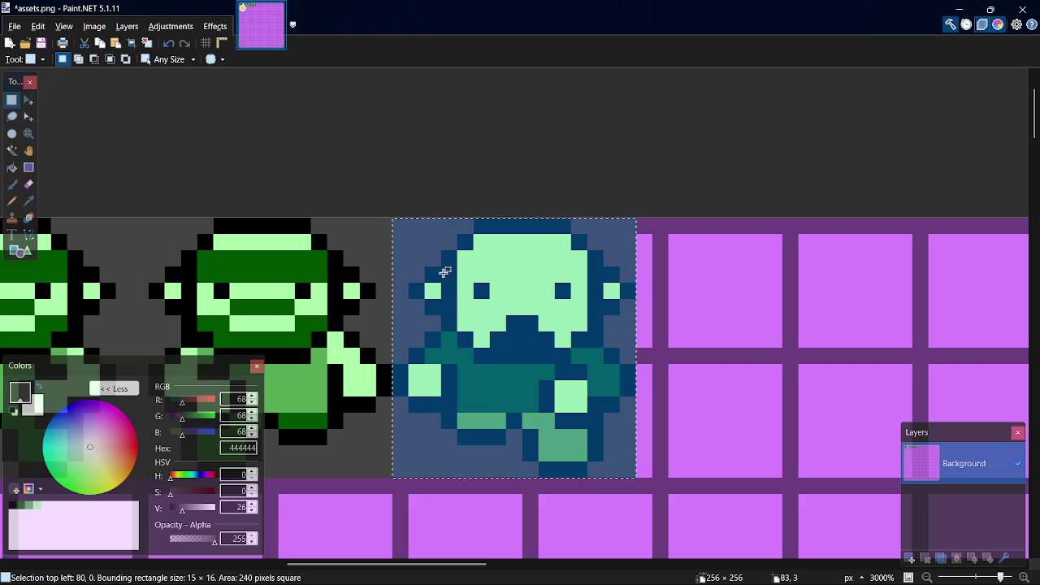
key(m)
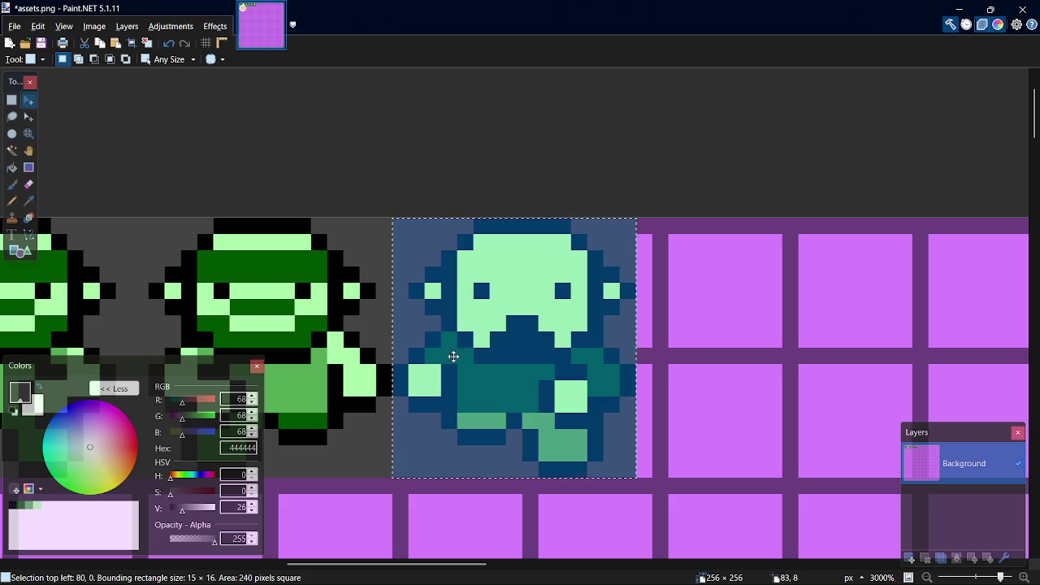
mouse_move(455, 357)
mouse_down()
mouse_move(661, 390)
mouse_move(930, 365)
mouse_move(783, 409)
mouse_move(772, 401)
mouse_move(781, 404)
mouse_up()
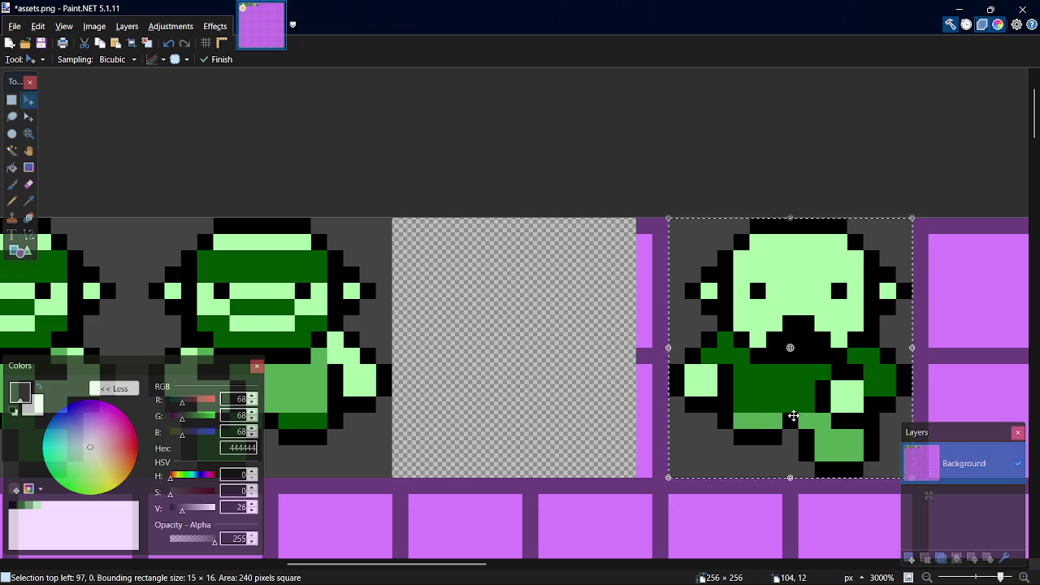
drag(808, 422, 549, 414)
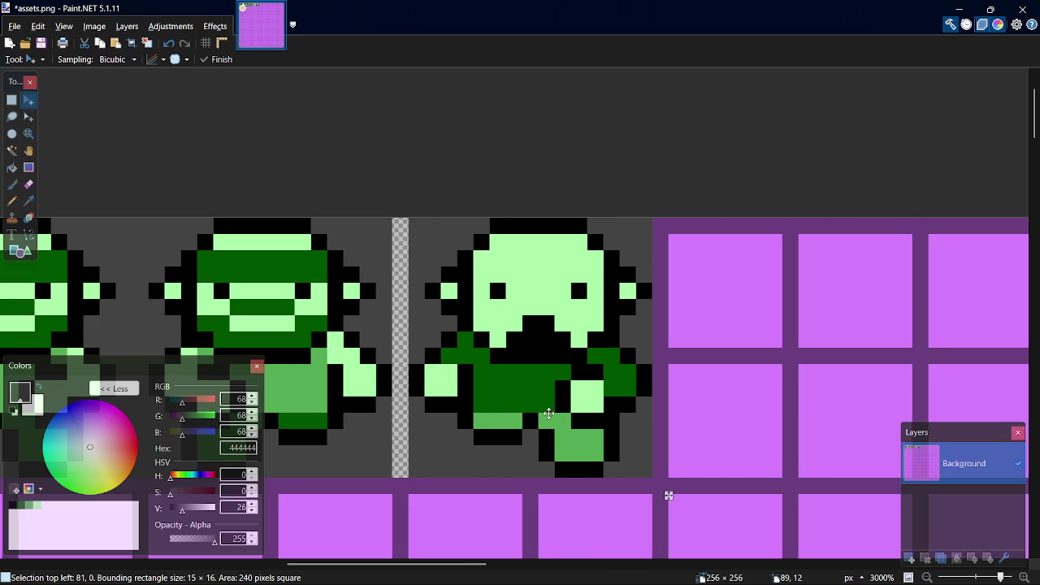
key(ctrl+z)
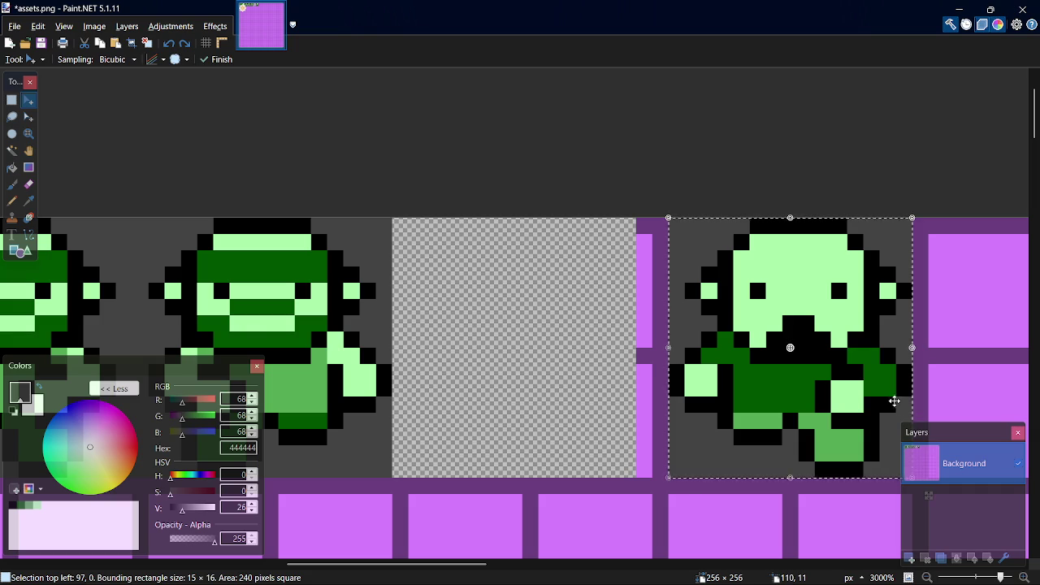
drag(850, 414, 641, 487)
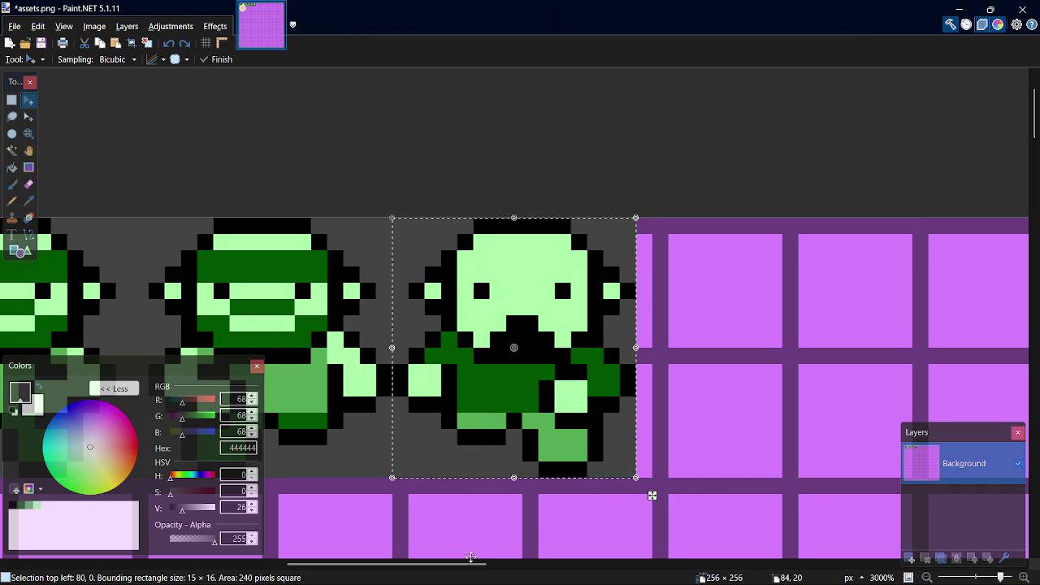
drag(471, 562, 382, 562)
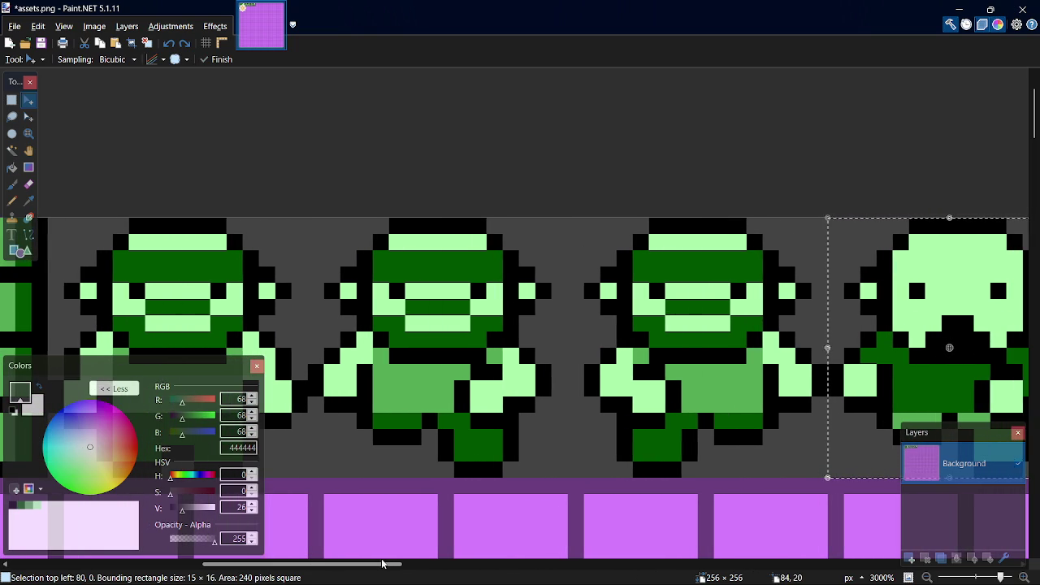
mouse_move(378, 569)
mouse_down()
mouse_move(394, 538)
mouse_move(388, 561)
mouse_up()
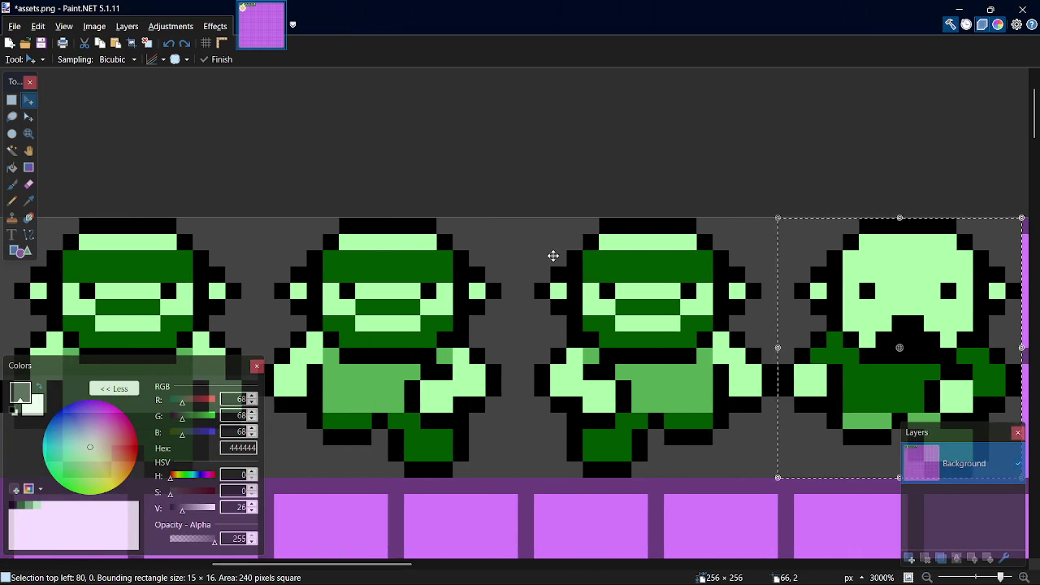
key(s)
click(538, 228)
mouse_move(539, 224)
mouse_down()
mouse_move(731, 460)
mouse_move(776, 473)
mouse_move(778, 463)
mouse_up()
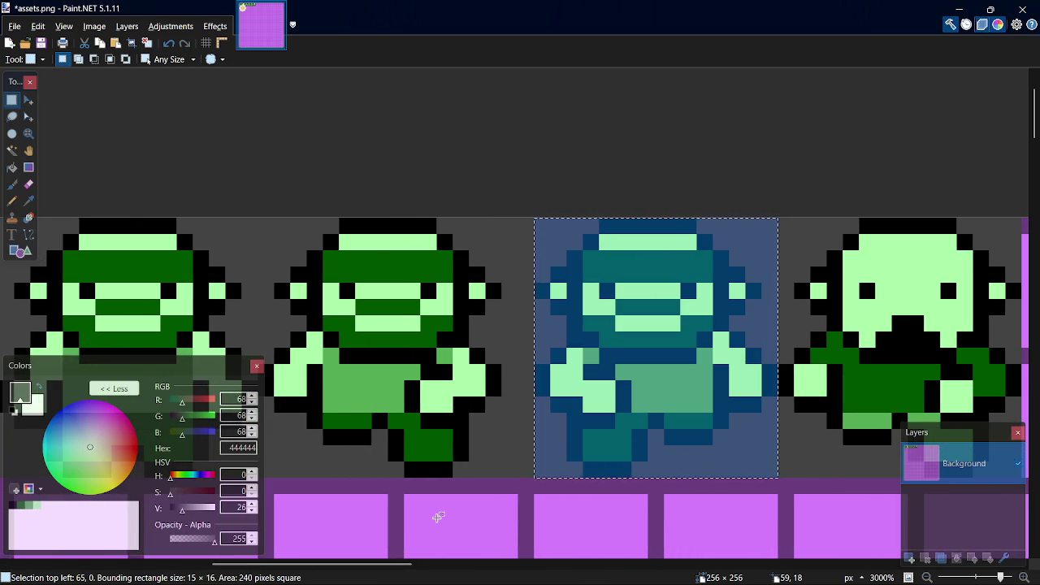
scroll(414, 551, left, 5)
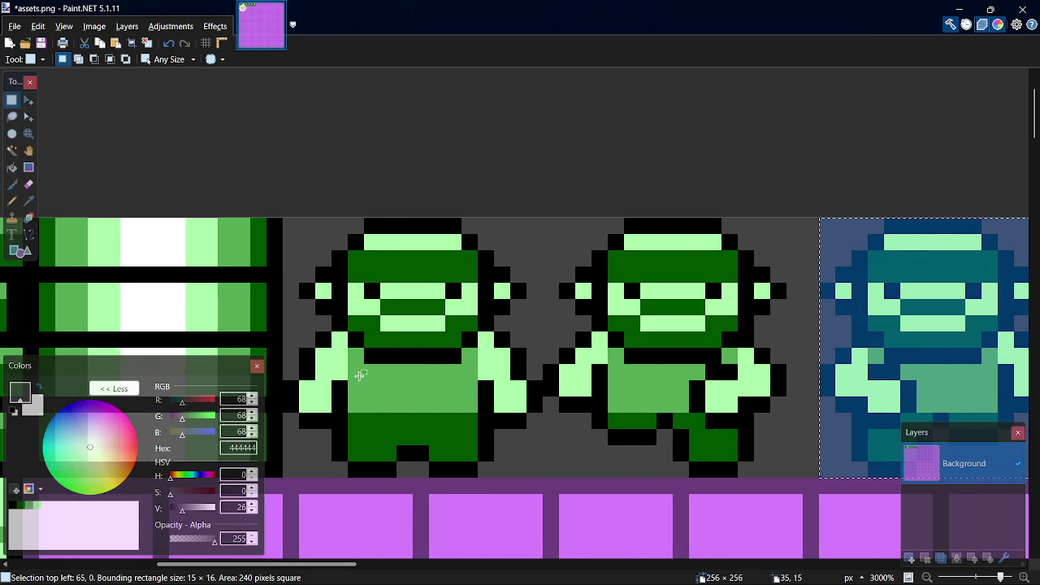
mouse_move(287, 219)
mouse_down()
mouse_move(479, 398)
mouse_move(534, 471)
mouse_up()
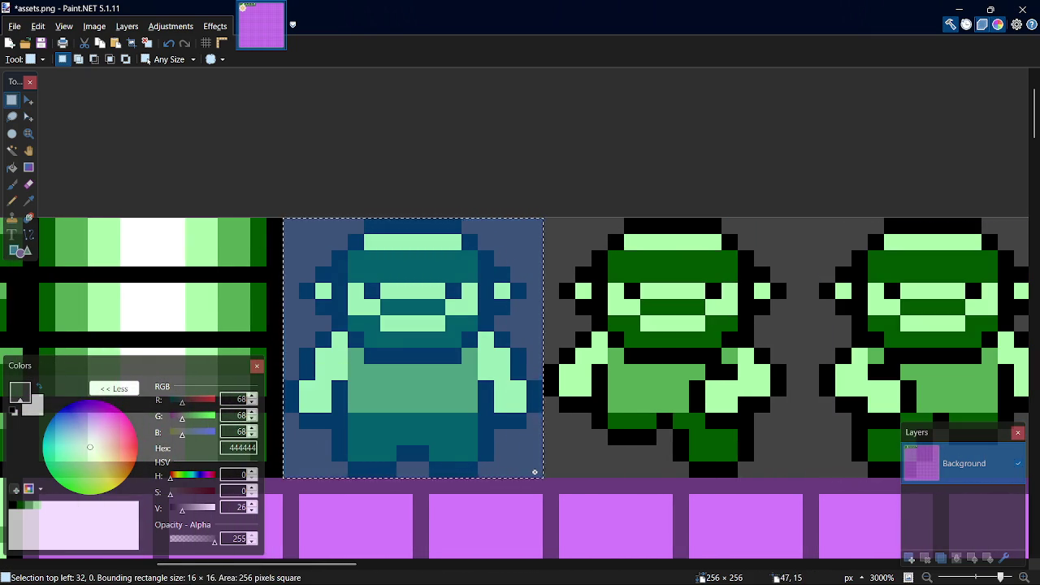
click(700, 389)
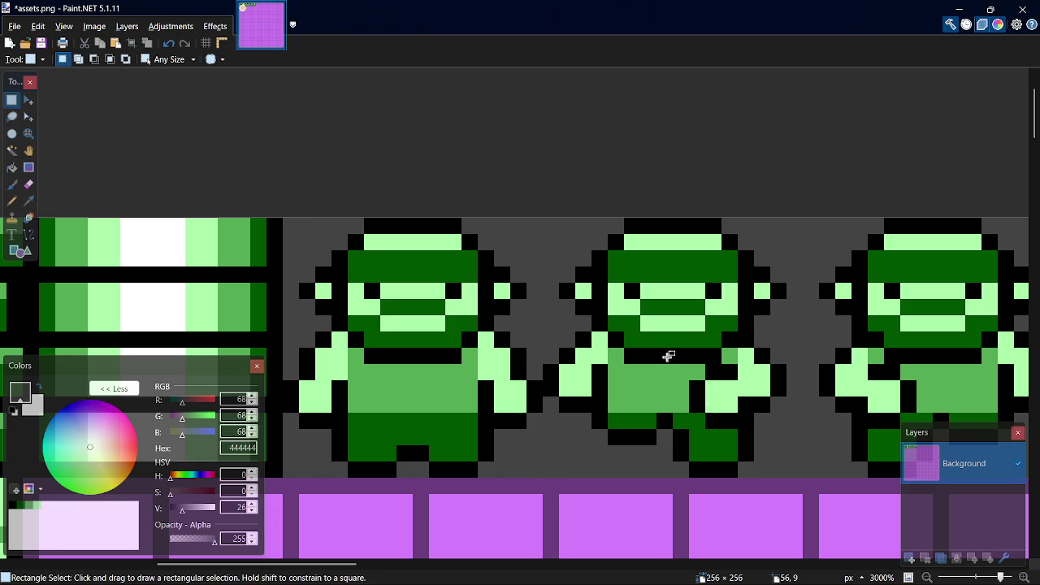
mouse_move(546, 221)
mouse_down()
mouse_move(666, 424)
mouse_move(771, 480)
mouse_move(789, 469)
mouse_up()
drag(354, 563, 466, 554)
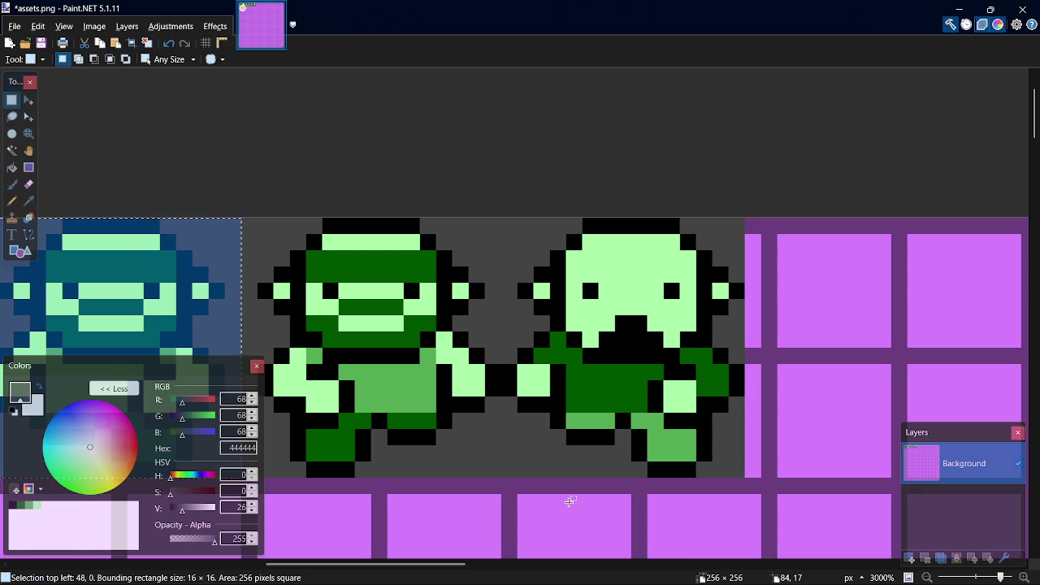
key(k)
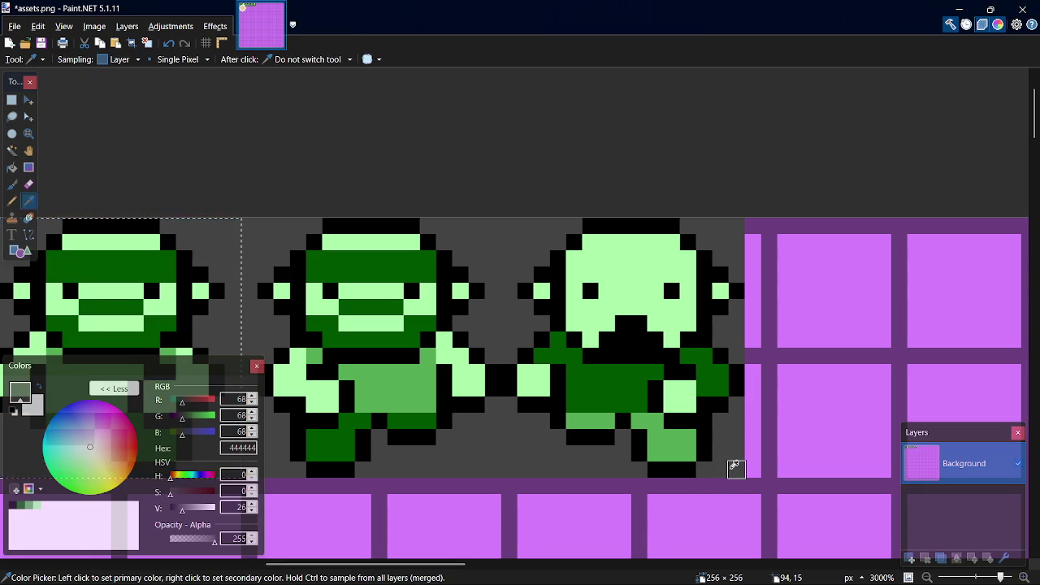
- Paint the pink strip beside the tiles dark grey and save assets.png
key(p)
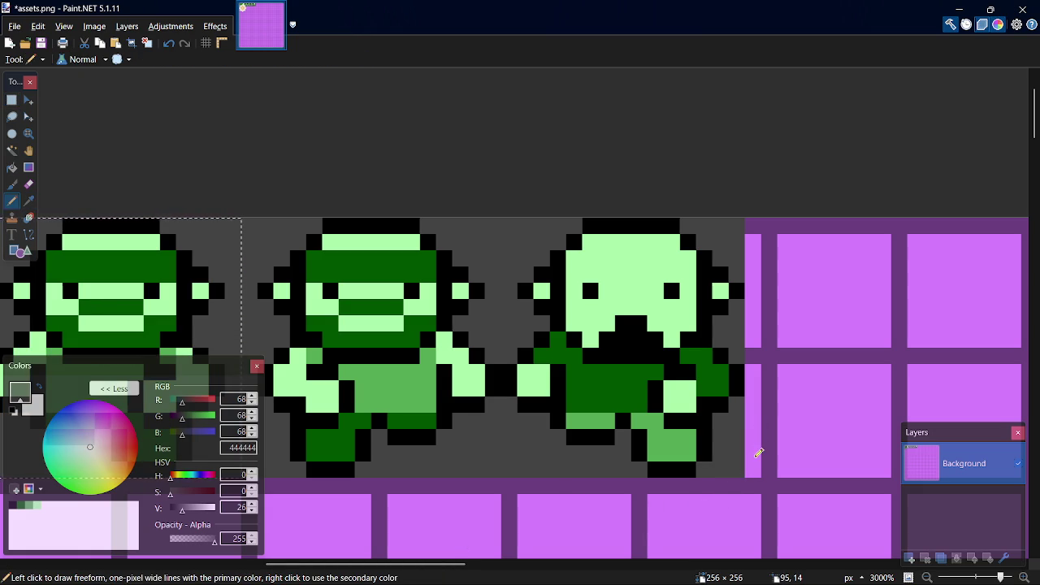
key(s)
key(p)
drag(754, 451, 758, 231)
click(753, 469)
key(ctrl+s)
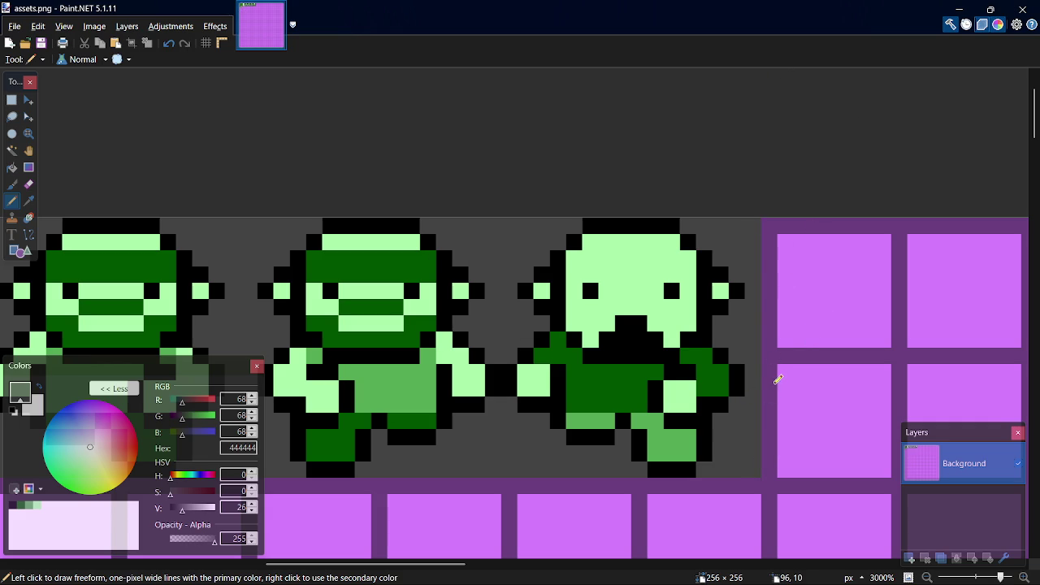
- Sample black and paint one black pixel on the face sprite's body, then save
key(k)
click(675, 363)
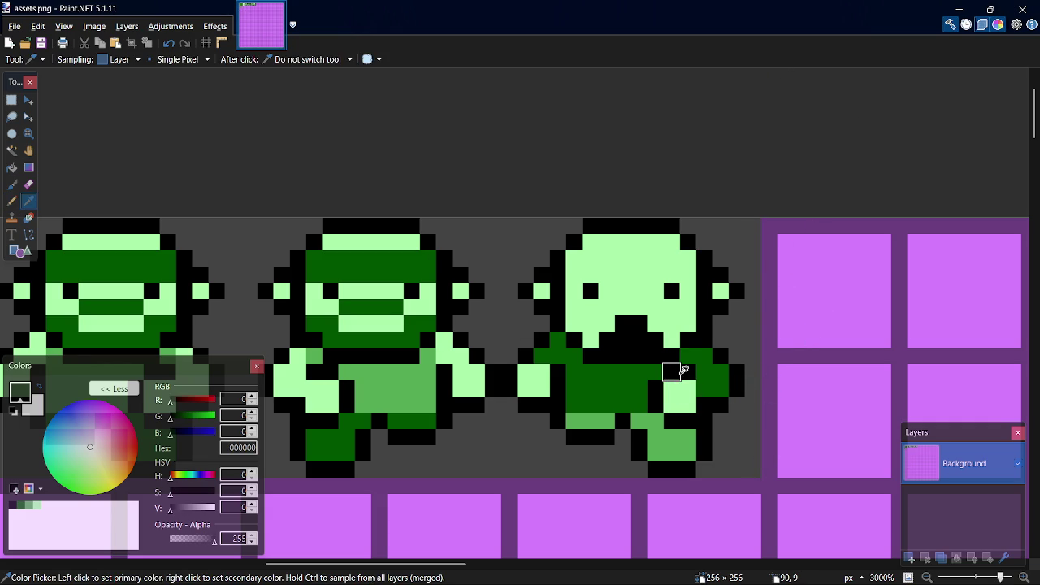
key(p)
click(704, 388)
key(ctrl+s)
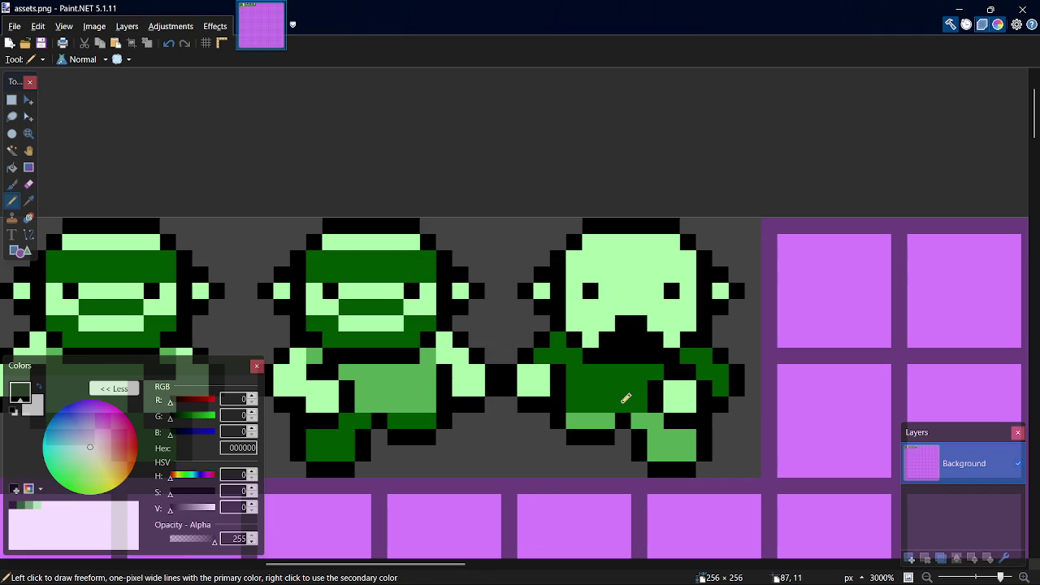
- Sample the sprite body's dark green, undoing trial strokes on the head and below the eyes
key(k)
click(606, 379)
key(p)
drag(622, 257, 624, 276)
key(ctrl+z)
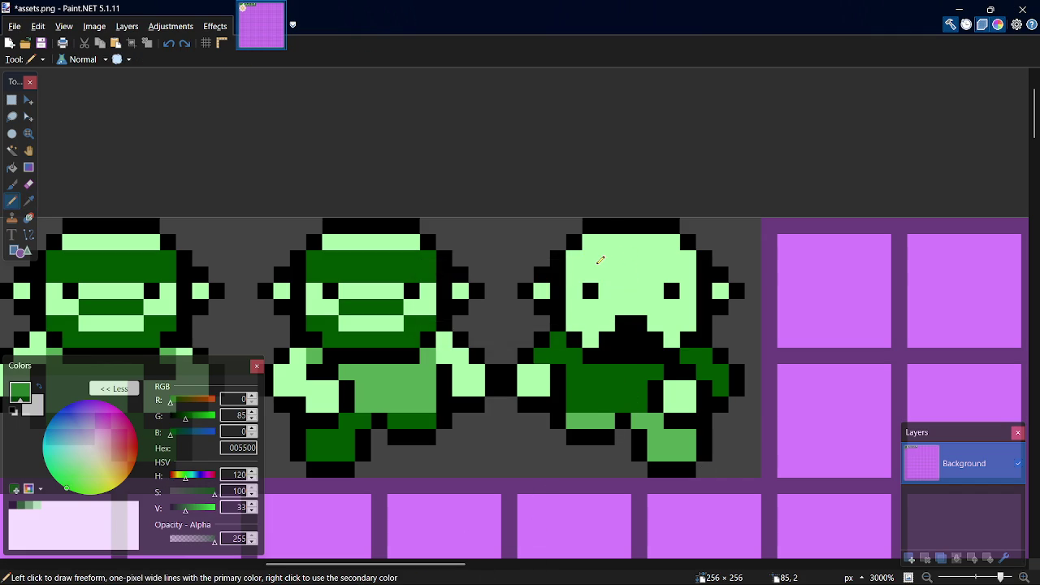
key(k)
click(576, 241)
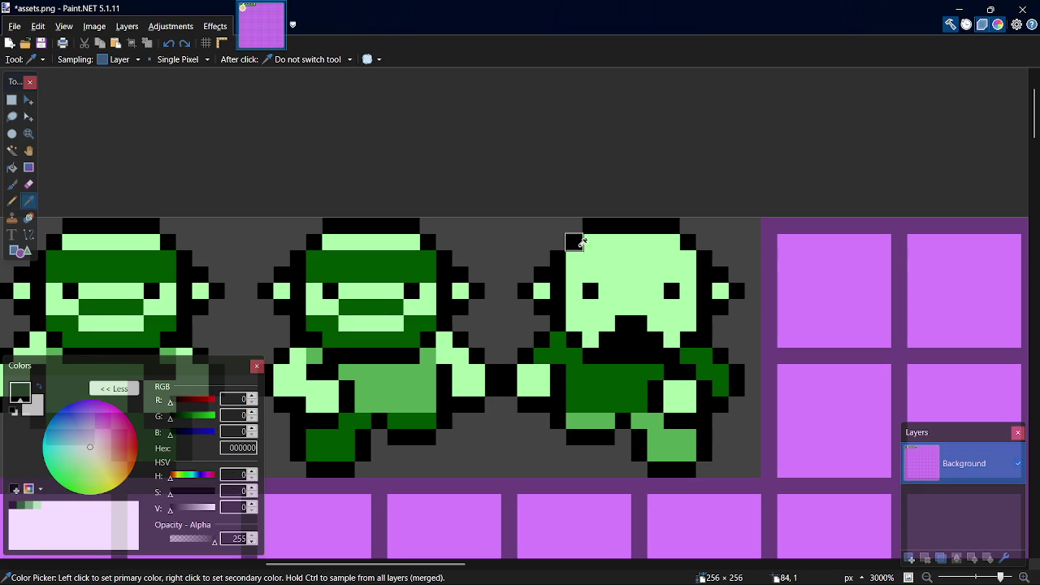
click(615, 401)
key(p)
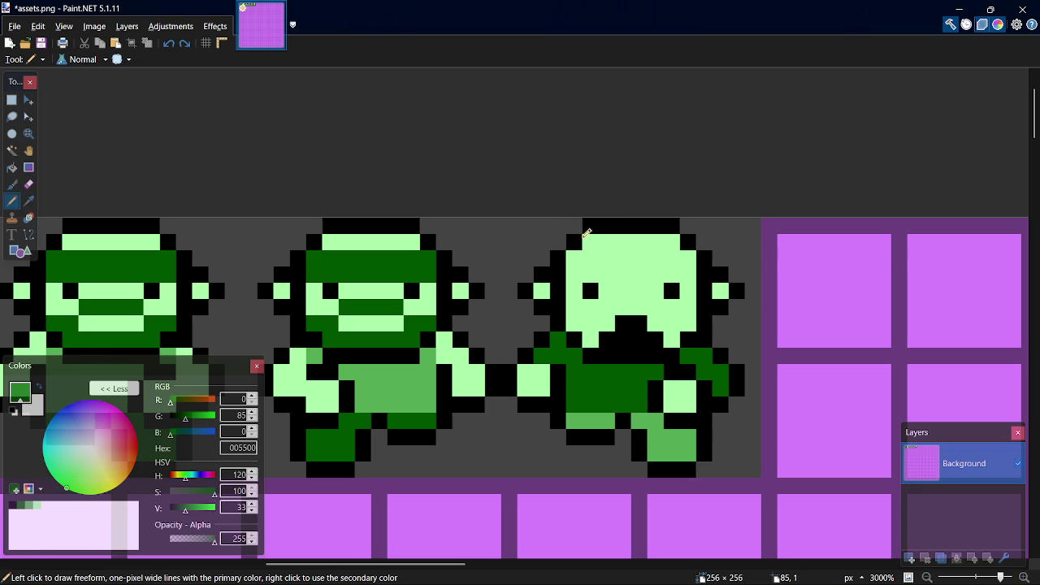
key(ctrl+z)
drag(606, 307, 673, 307)
key(ctrl+z)
- Paint a dark green row of hair pixels across the third sprite's head top and save
click(580, 255)
click(589, 242)
click(671, 242)
click(639, 242)
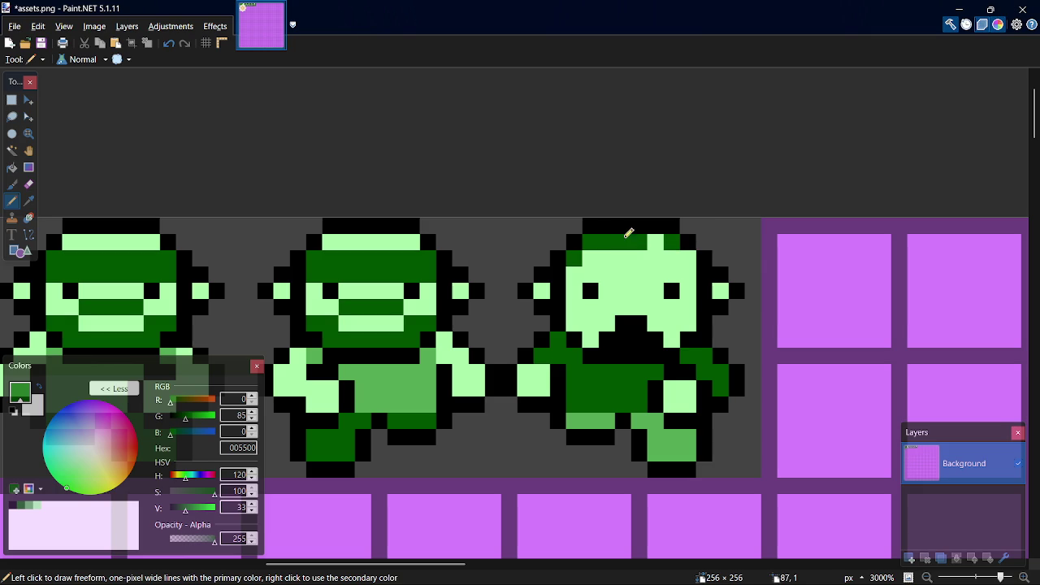
click(656, 242)
click(690, 275)
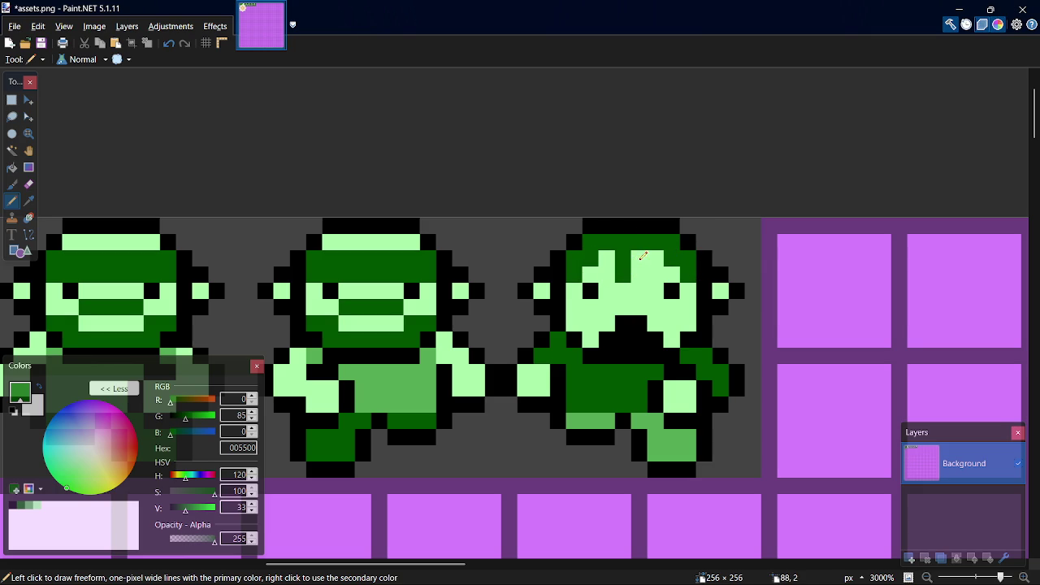
key(ctrl+s)
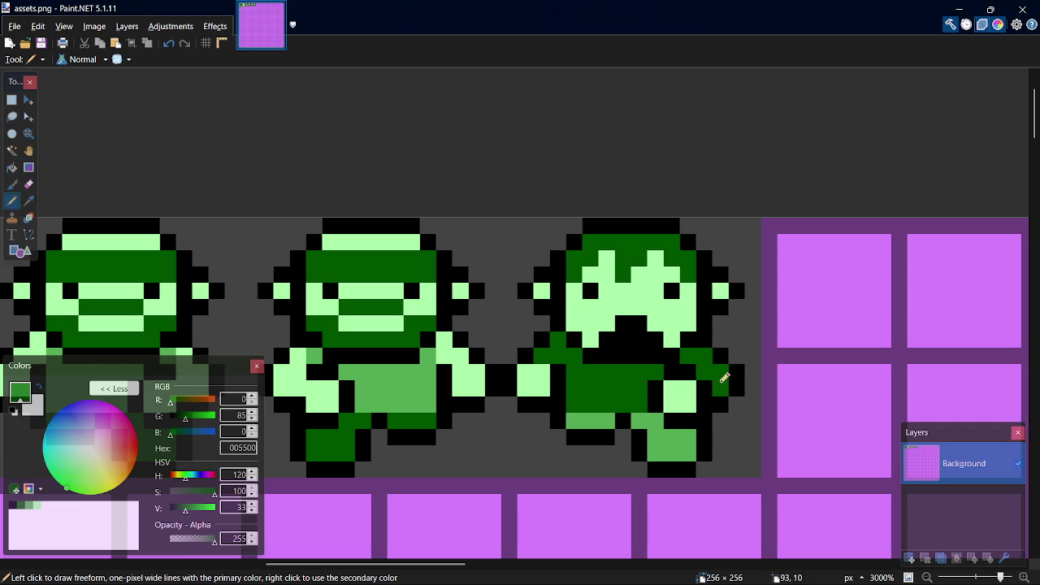
- Select the third sprite's full 16×16 cell and move a copy into the adjacent slot
key(s)
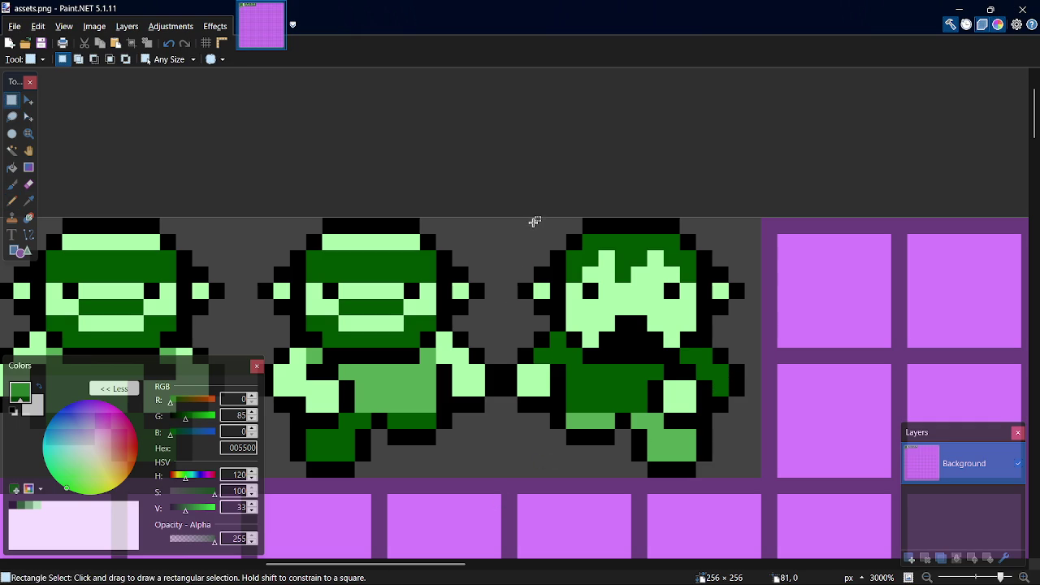
drag(537, 222, 666, 419)
mouse_move(508, 222)
mouse_down()
mouse_move(695, 443)
mouse_move(754, 465)
mouse_up()
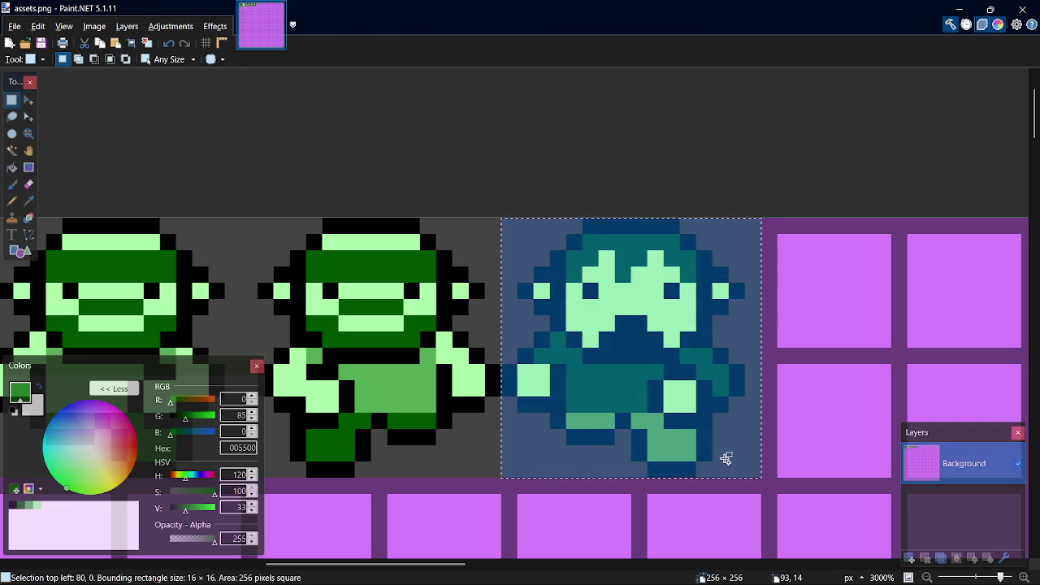
key(m)
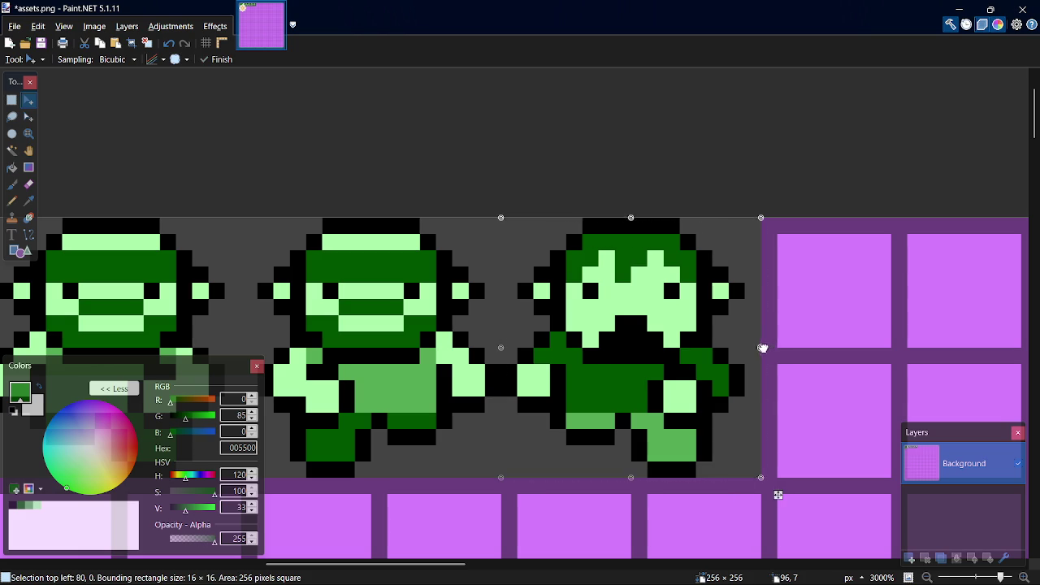
drag(762, 347, 502, 347)
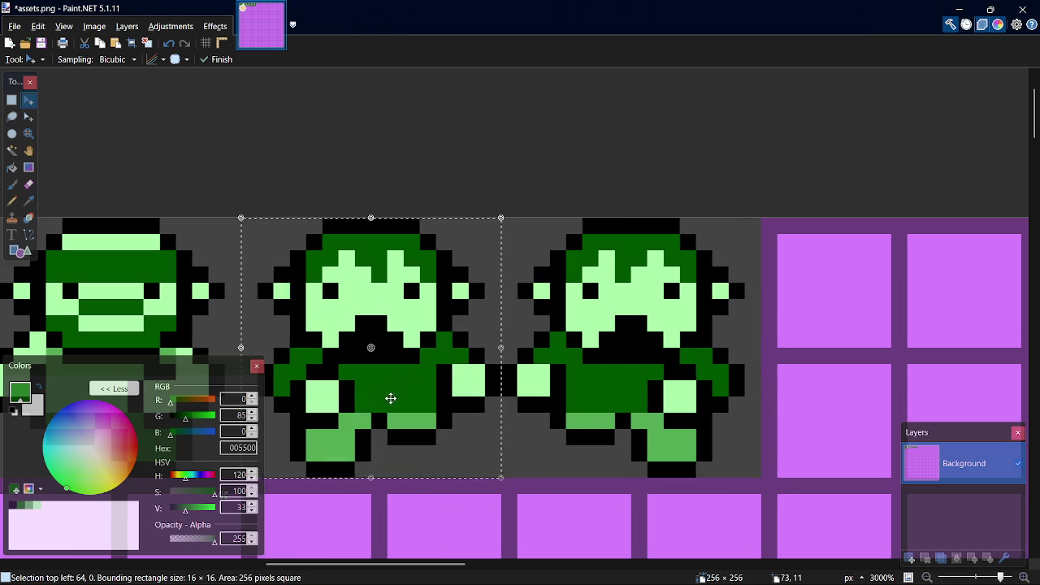
mouse_move(395, 401)
mouse_down()
mouse_move(654, 410)
mouse_move(648, 378)
mouse_move(563, 397)
mouse_move(574, 395)
mouse_up()
key(s)
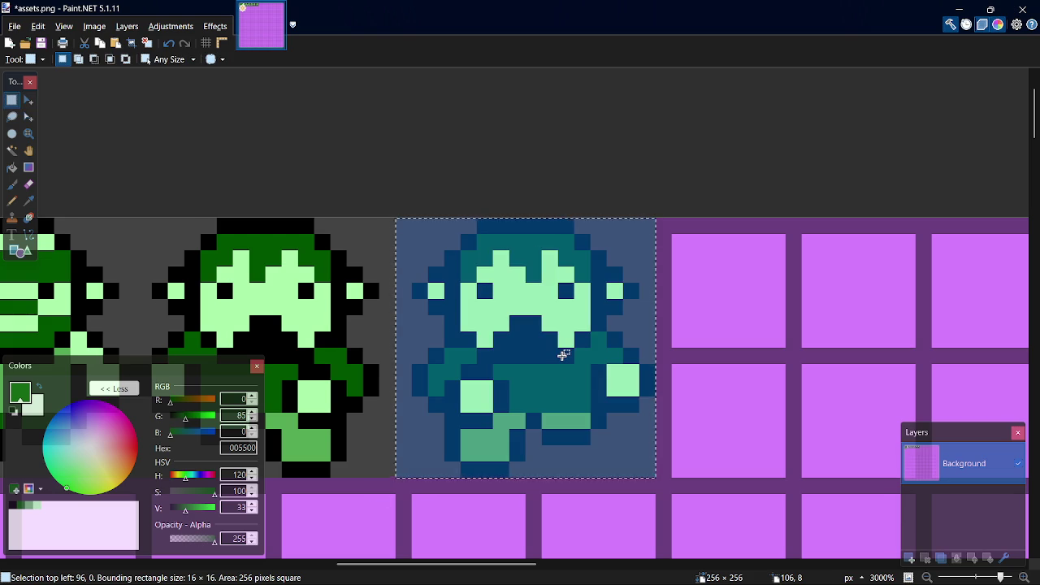
- Touch up the copied sprite with its light green and dark green, then save assets.png
key(k)
click(547, 304)
key(p)
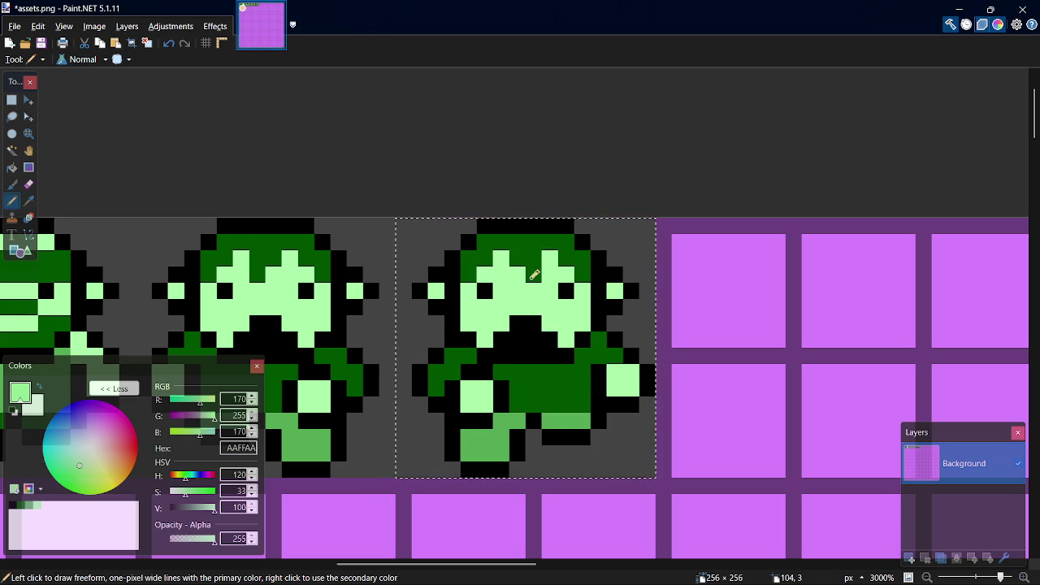
key(k)
click(518, 257)
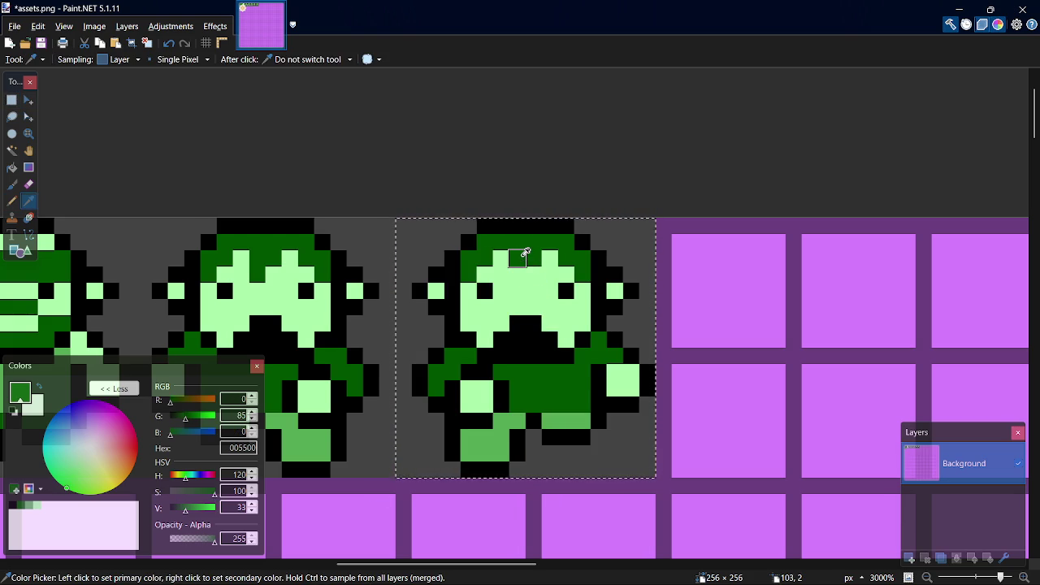
key(p)
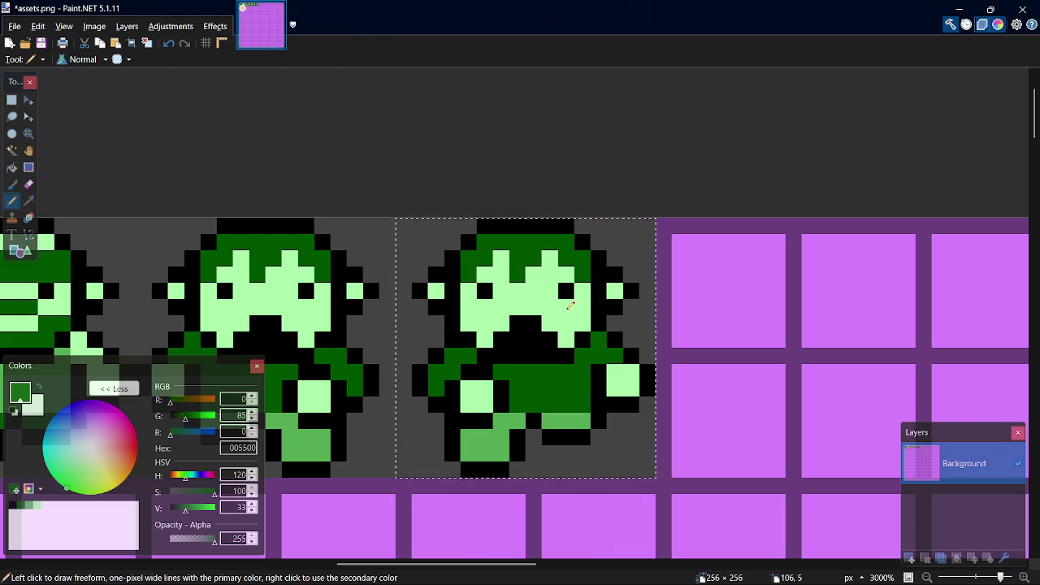
key(ctrl+s)
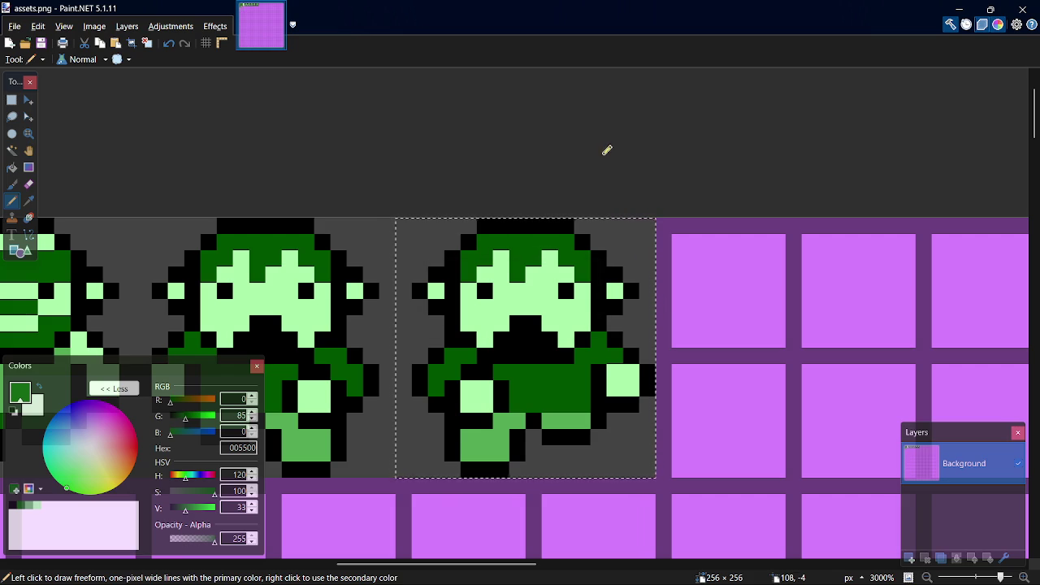
- Clear the selection around the copy and switch over to GameMaker
key(s)
key(ctrl+d)
mouse_move(505, 563)
mouse_down()
mouse_move(314, 575)
mouse_move(424, 569)
mouse_up()
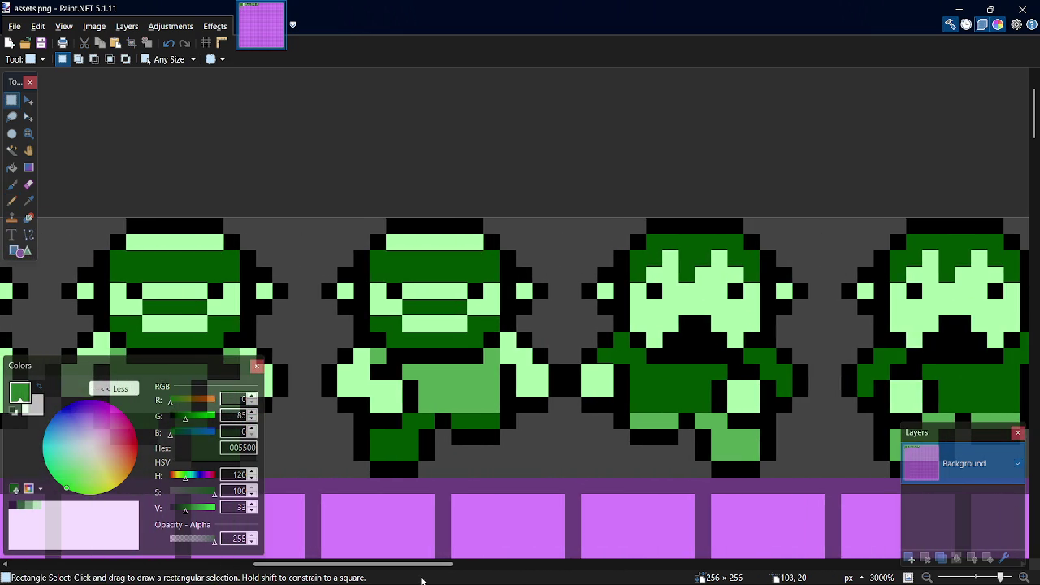
key(alt+Tab)
key(alt+Tab)
key(alt+Tab)
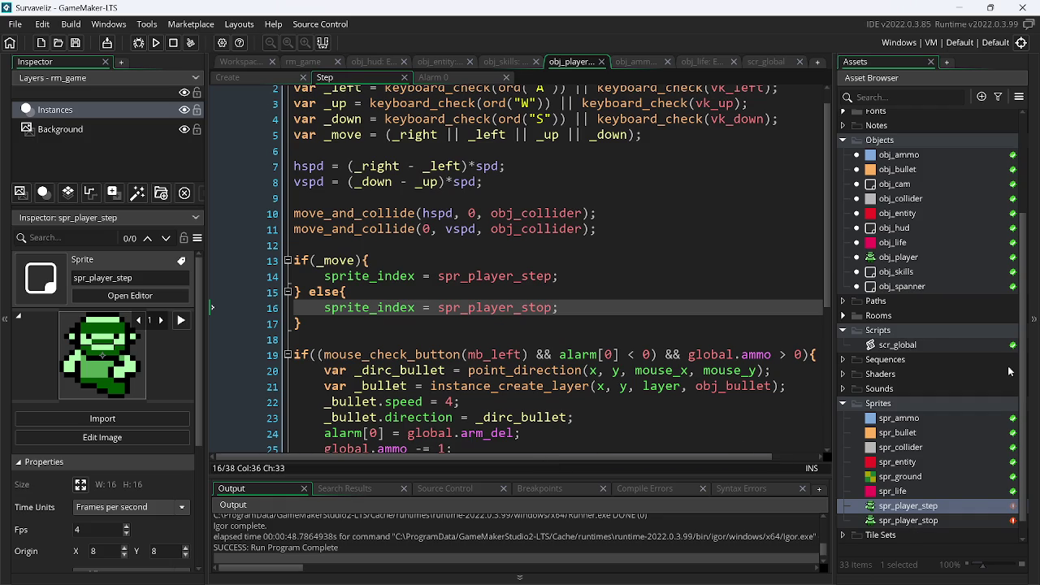
- Import assets.png into the spr_entity sprite
double_click(900, 461)
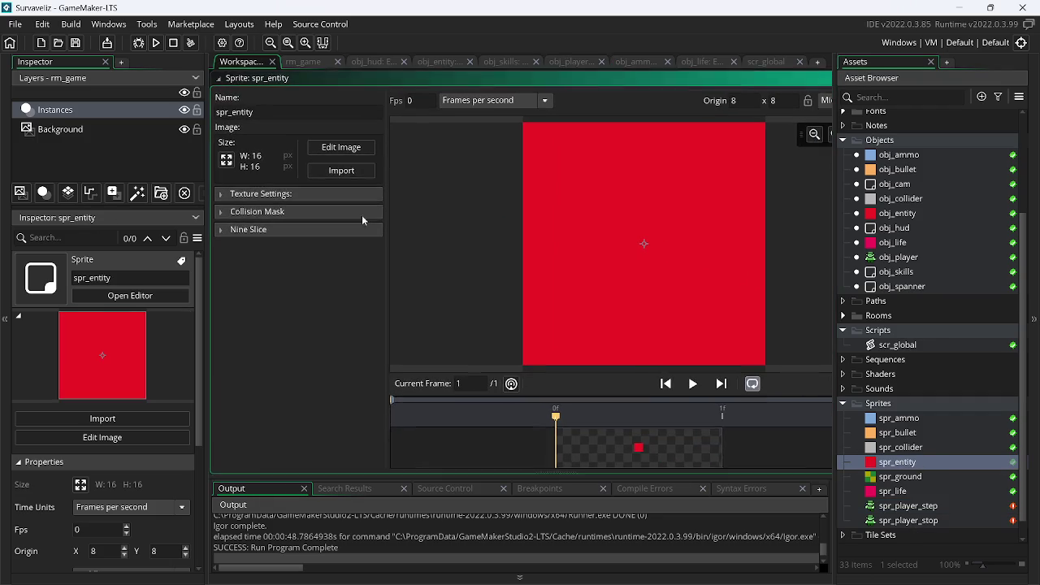
click(361, 170)
mouse_move(771, 209)
mouse_down()
mouse_move(792, 333)
mouse_move(792, 273)
mouse_up()
double_click(634, 247)
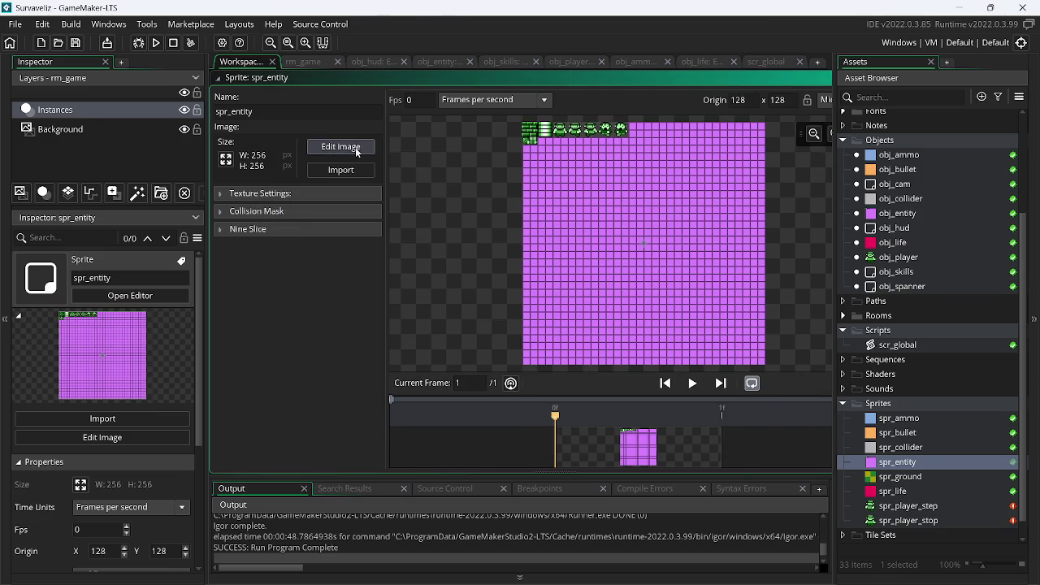
- Convert the sheet into 16×16 frames, starting one cell to the right
click(354, 147)
click(374, 22)
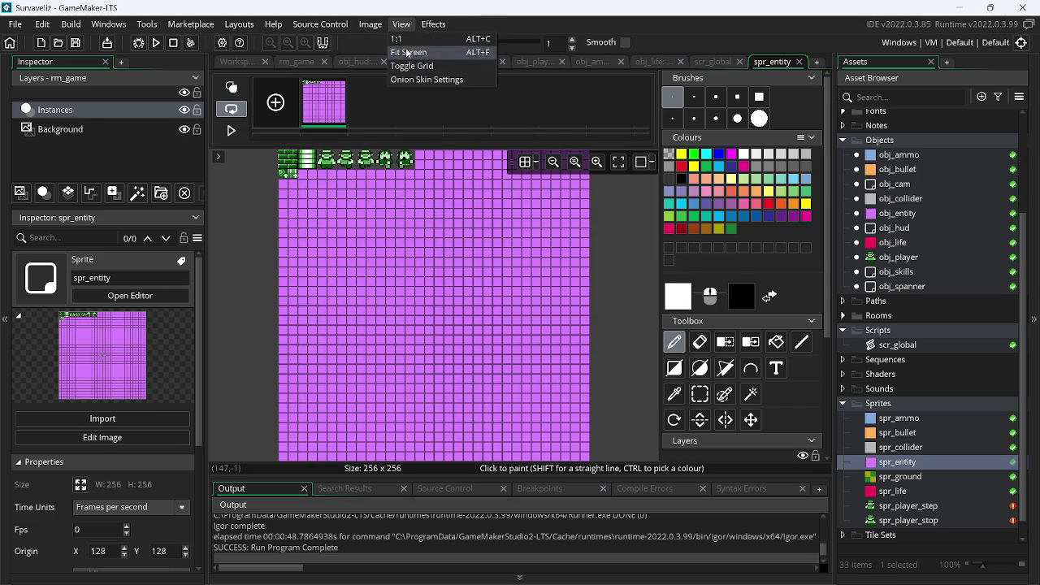
click(400, 188)
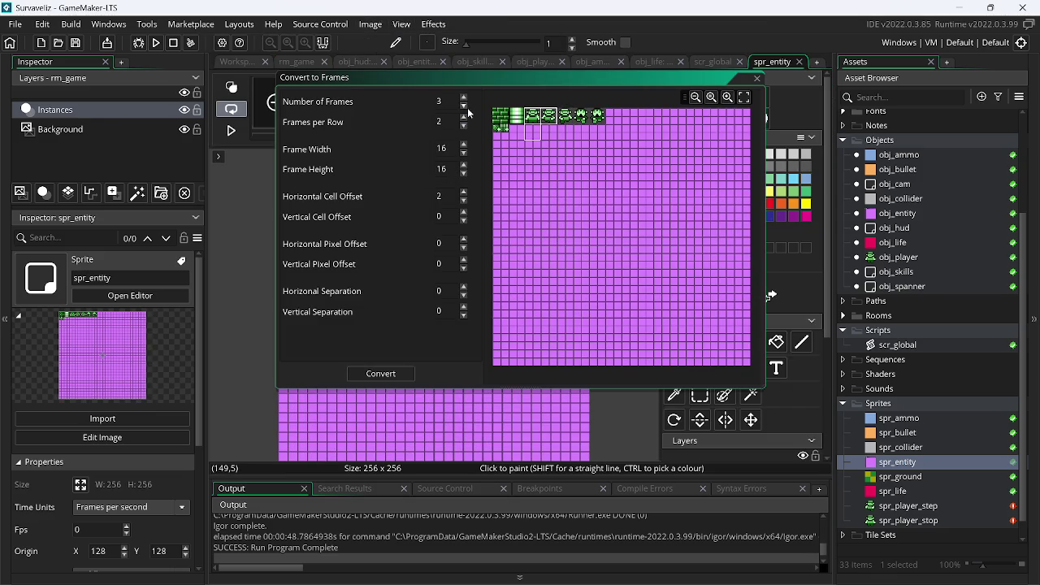
click(465, 193)
click(391, 377)
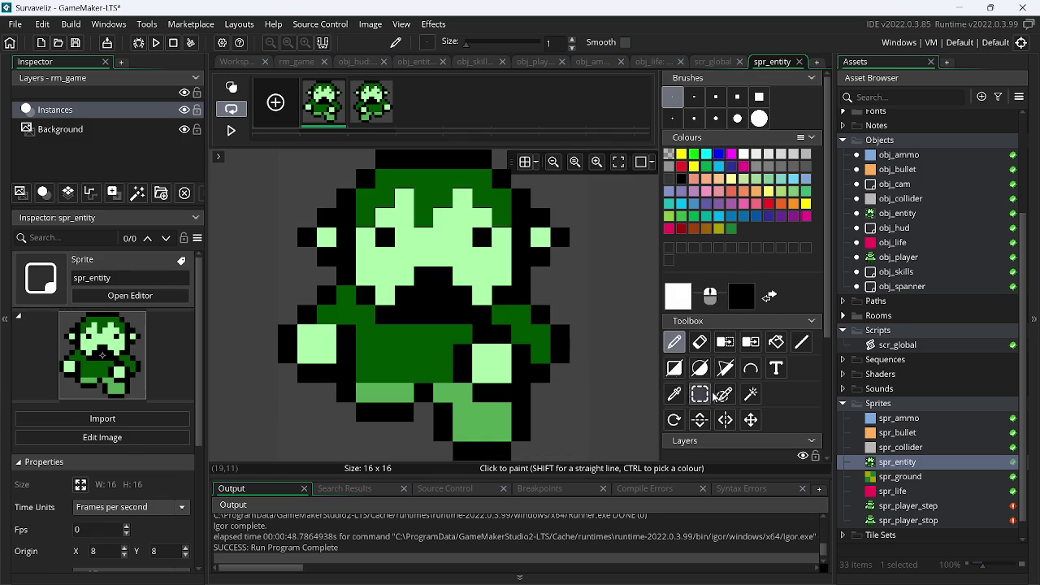
- Remove the grey background so the frames become transparent
click(725, 342)
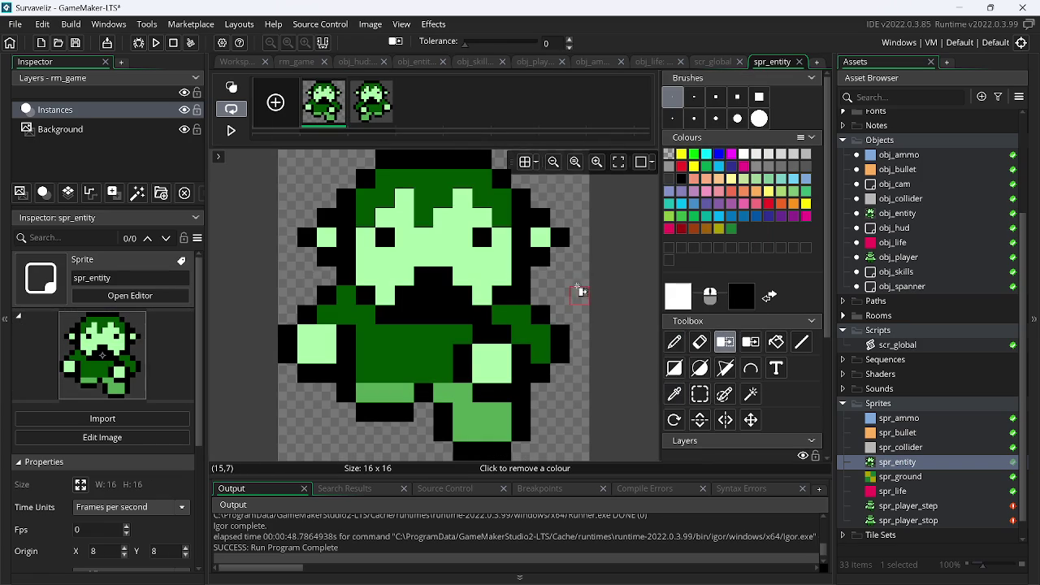
click(375, 104)
click(445, 199)
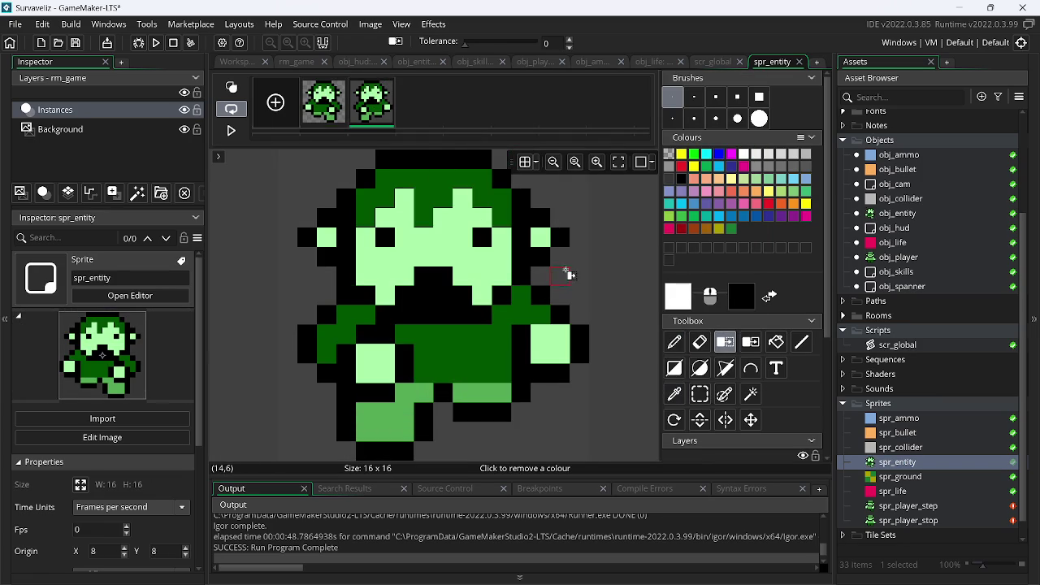
click(325, 104)
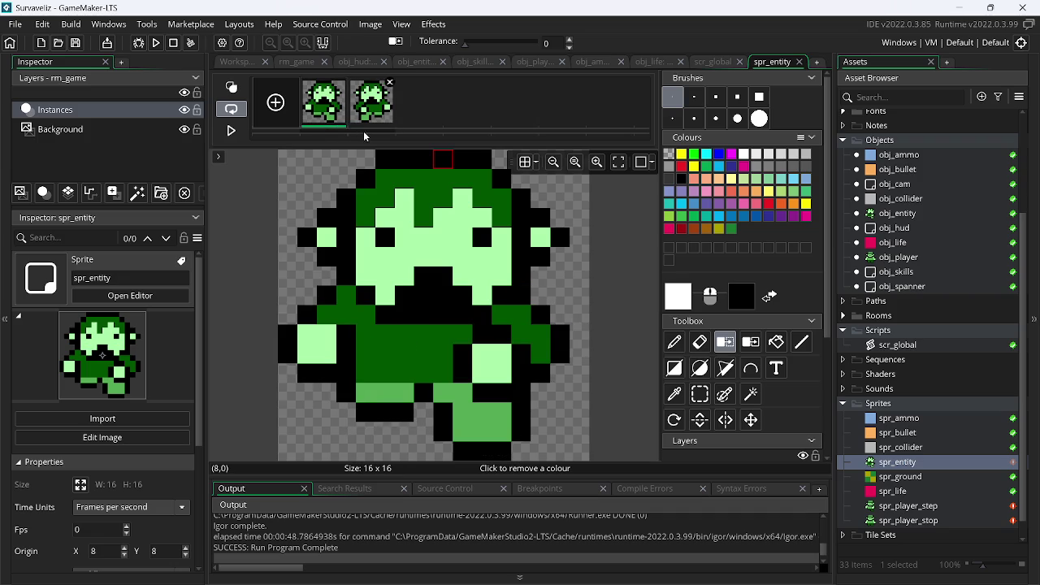
click(372, 104)
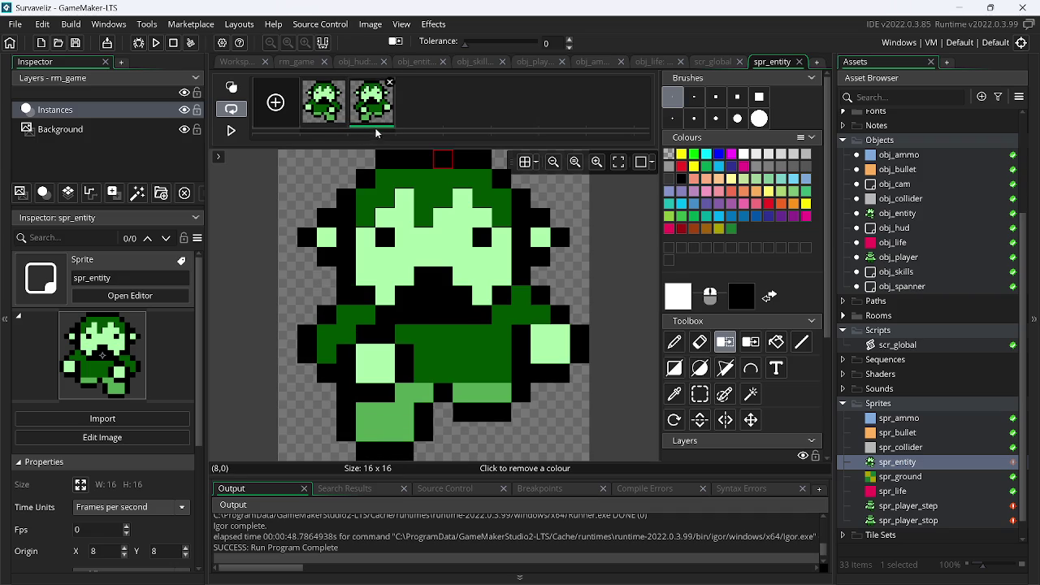
- Preview spr_entity's animation at 4 fps and close all workspace windows
double_click(918, 462)
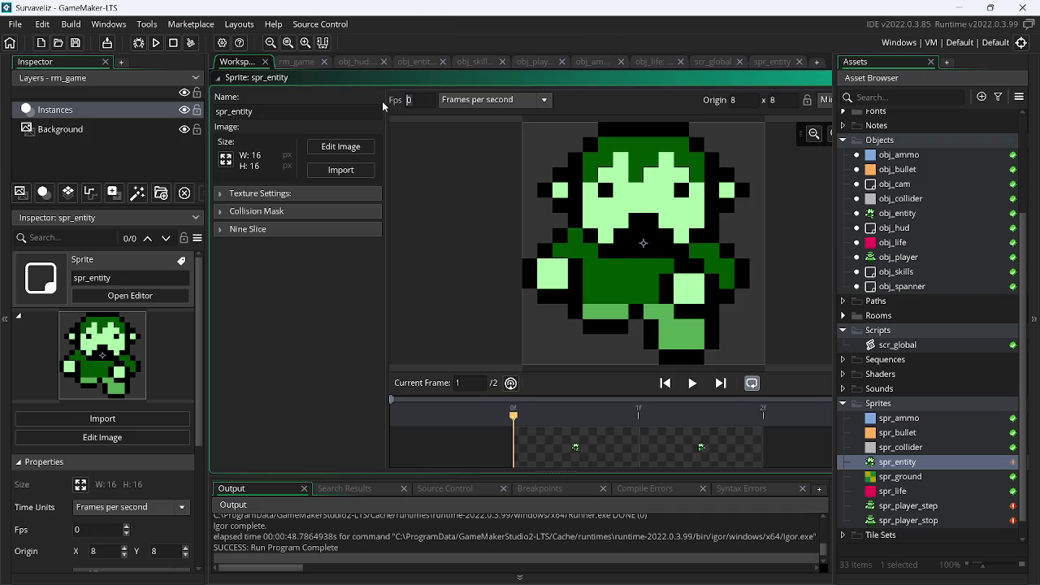
click(700, 384)
drag(428, 76, 446, 210)
right_click(459, 138)
mouse_move(512, 159)
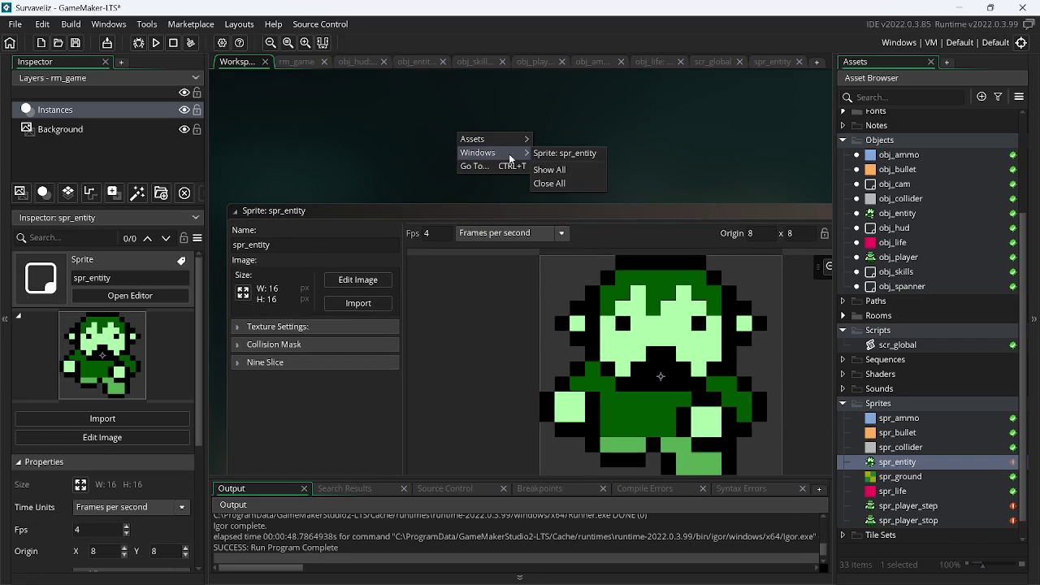
click(557, 184)
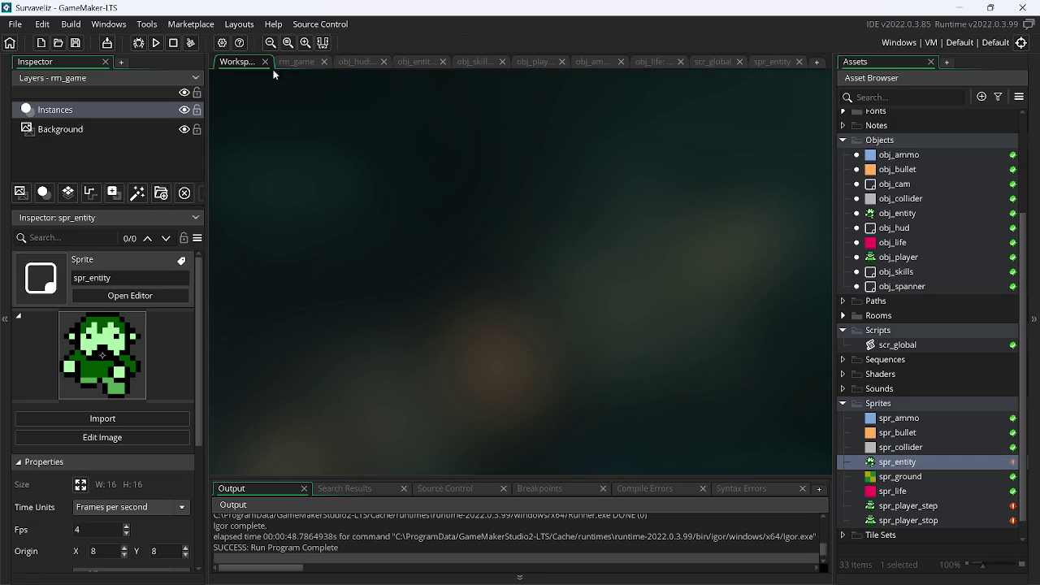
- Run the game and move the player around the room with the arrow keys
click(159, 49)
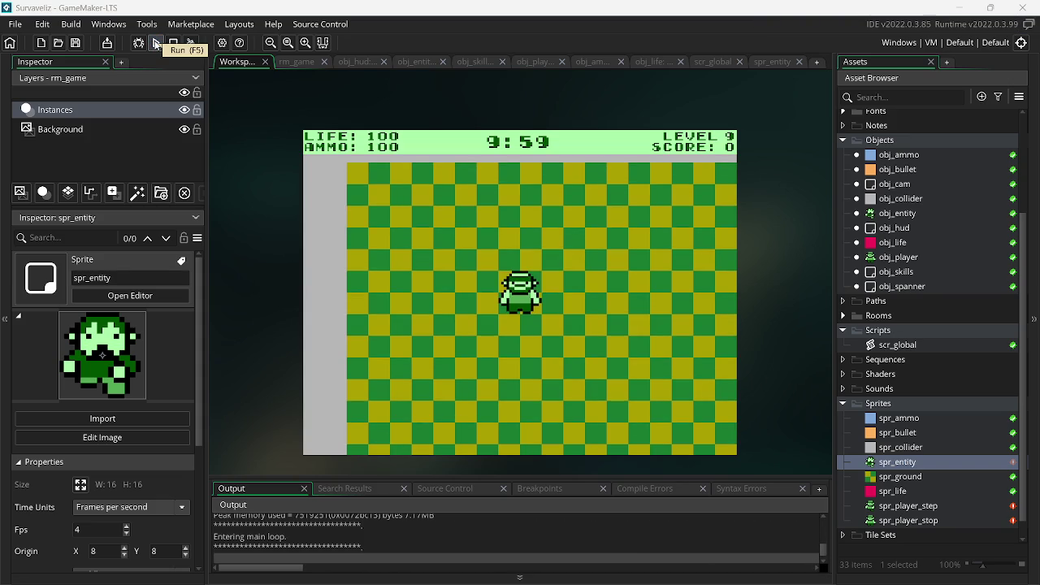
key(Left)
key(Up)
key(Right)
key(Up)
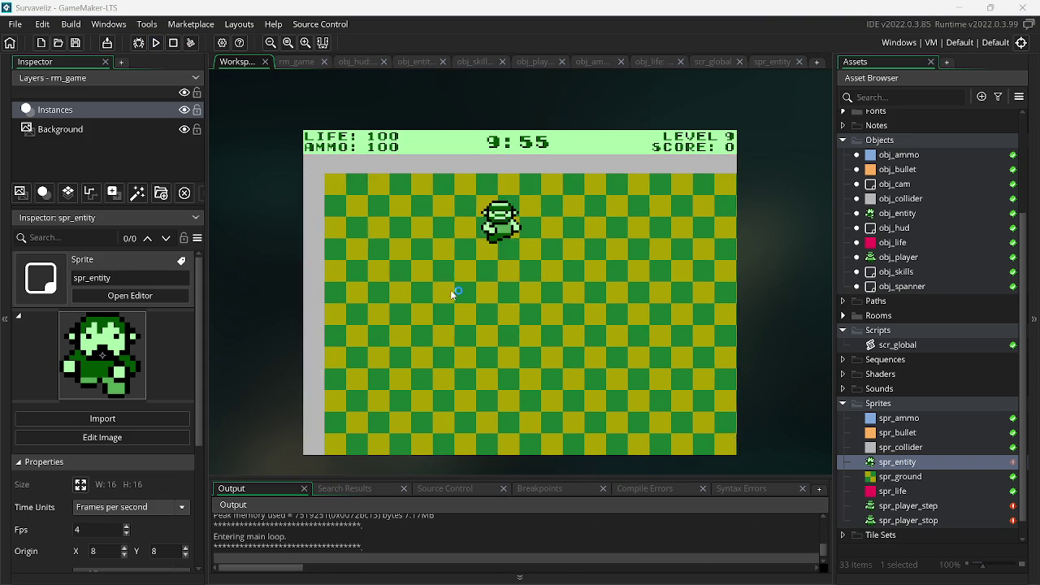
key(Down)
key(Up)
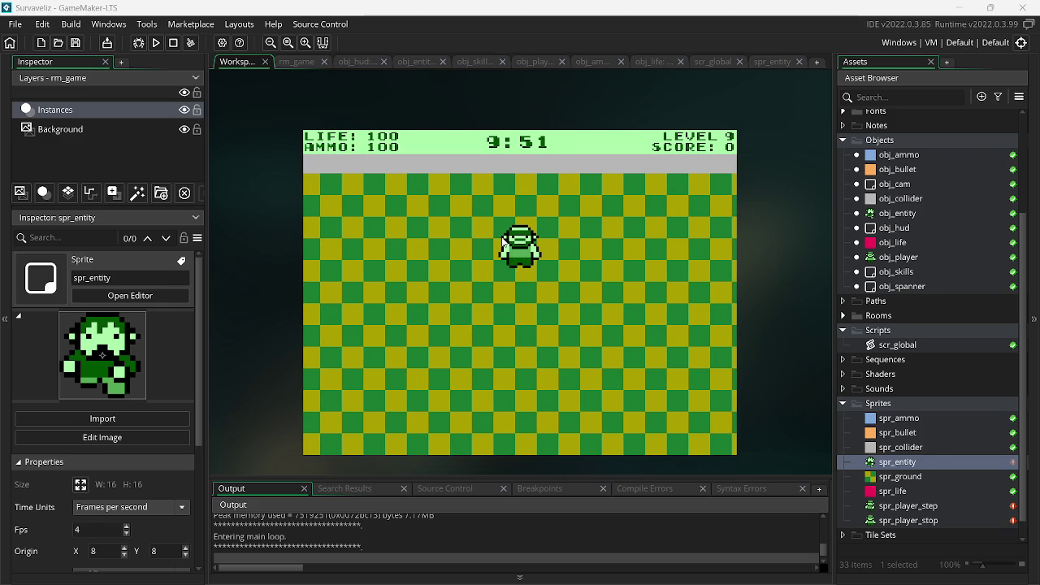
key(Down)
key(Up)
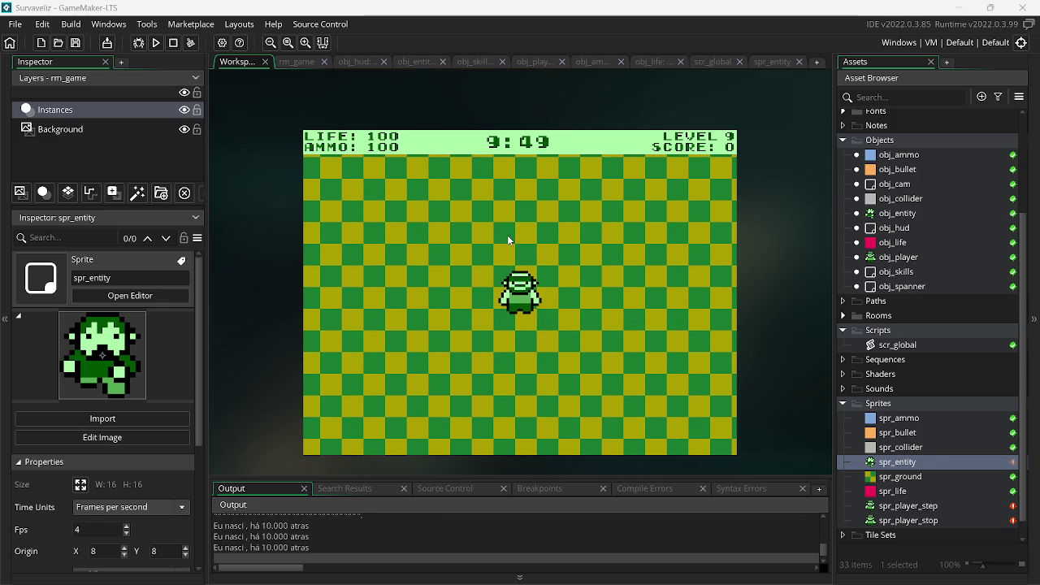
key(Down)
key(Left)
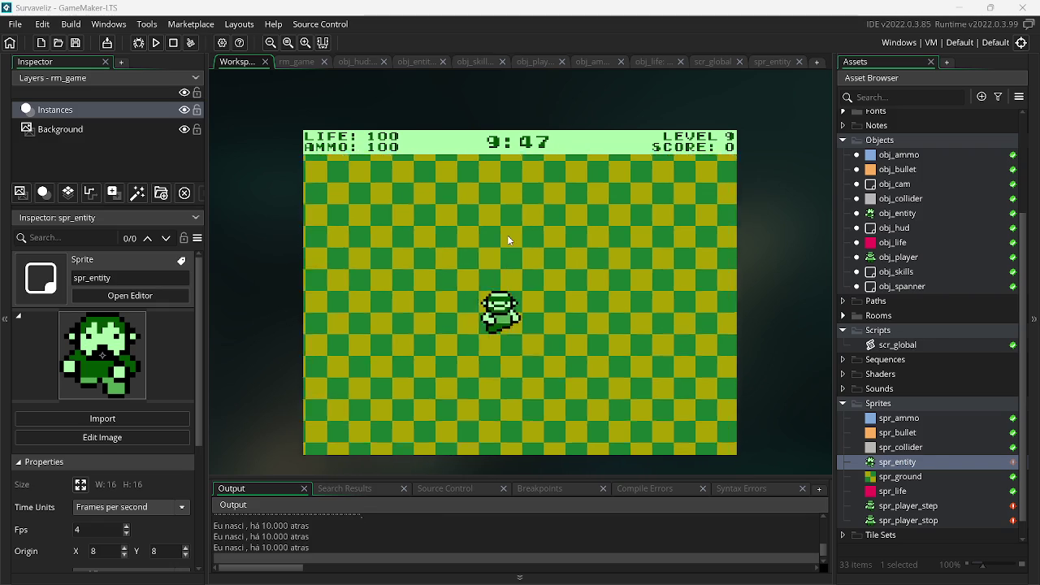
key(Right)
key(Down)
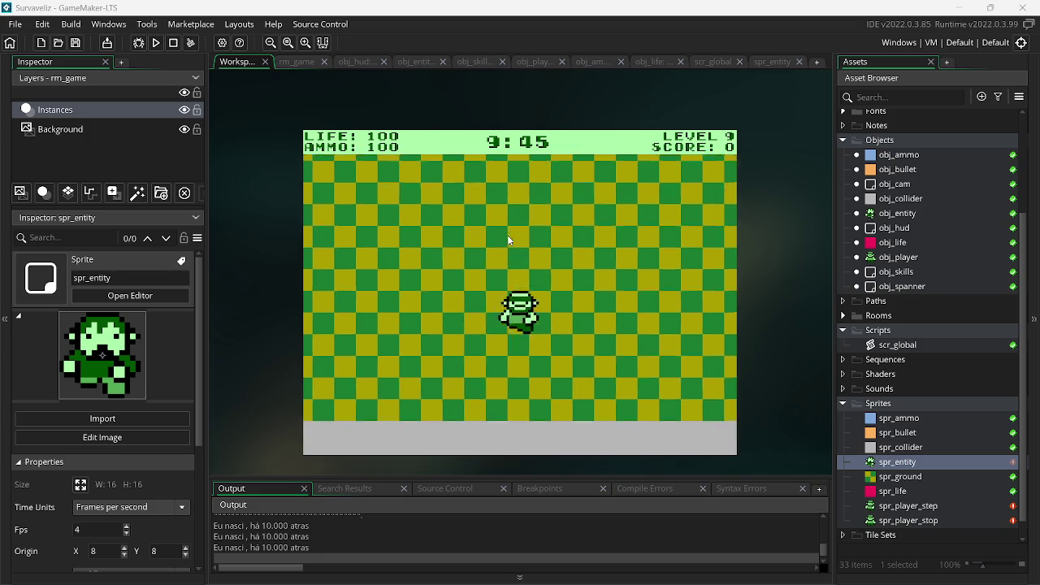
key(Up)
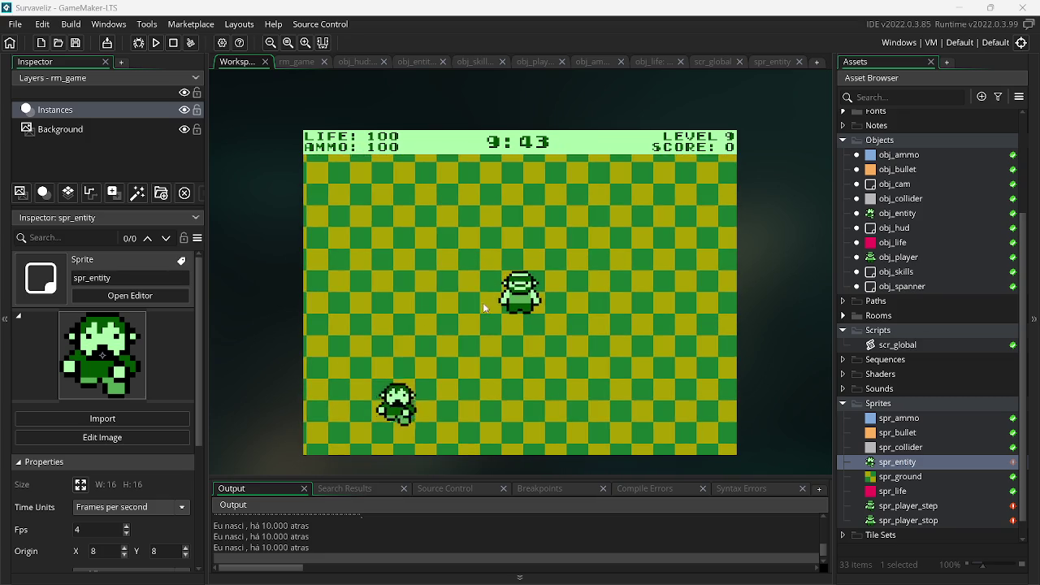
- Shoot the approaching enemies and destroy them, moving onto the ammo pickup
click(424, 344)
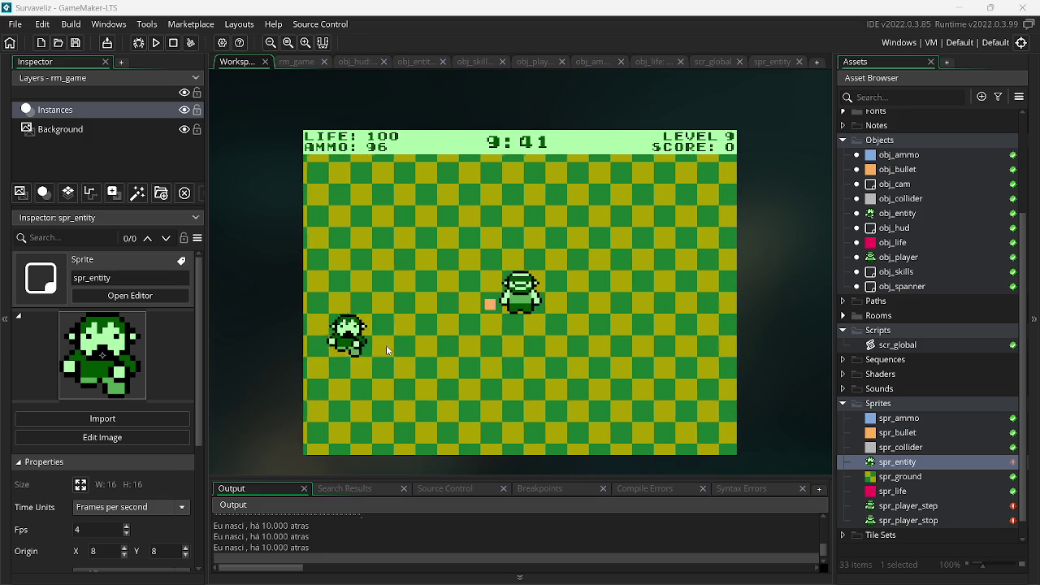
click(372, 333)
click(715, 355)
click(626, 341)
click(662, 327)
click(661, 324)
click(661, 321)
key(Left)
click(661, 321)
click(663, 248)
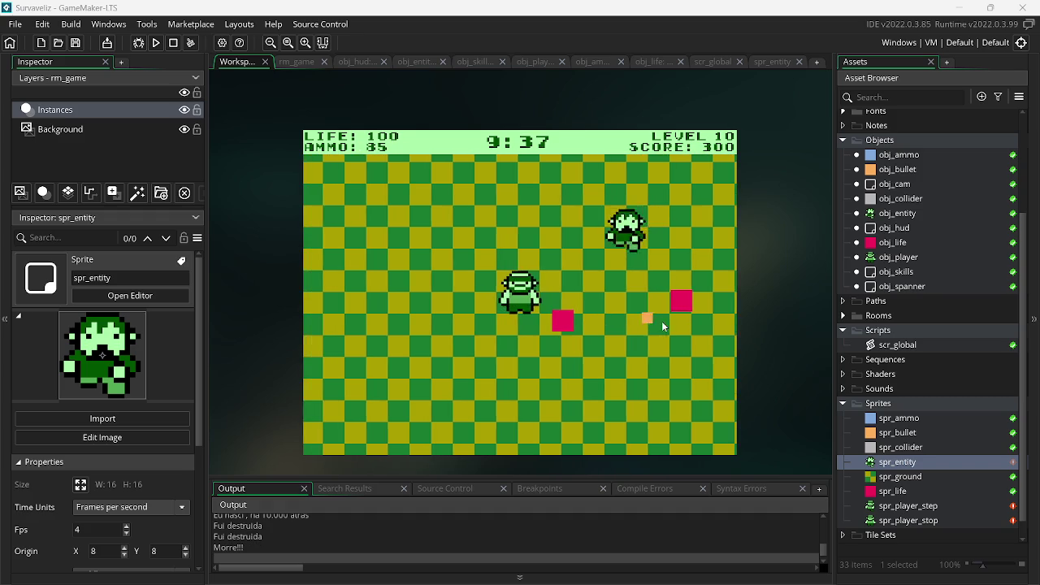
click(662, 248)
click(650, 260)
click(642, 268)
key(Right)
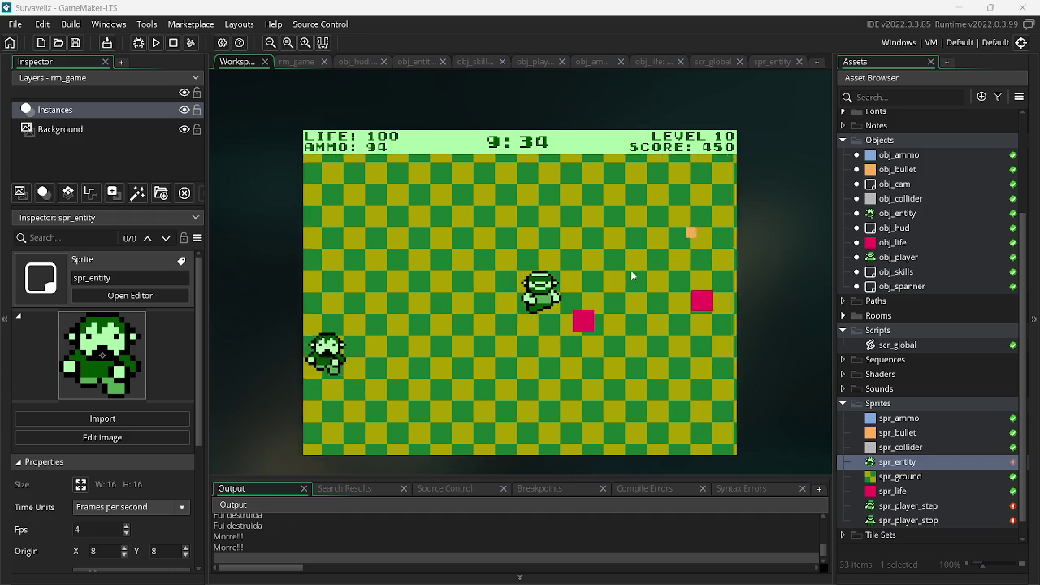
- Keep firing at nearby enemies, then quit the game and return to Paint.NET
click(398, 289)
click(389, 308)
click(390, 312)
key(Right)
click(388, 321)
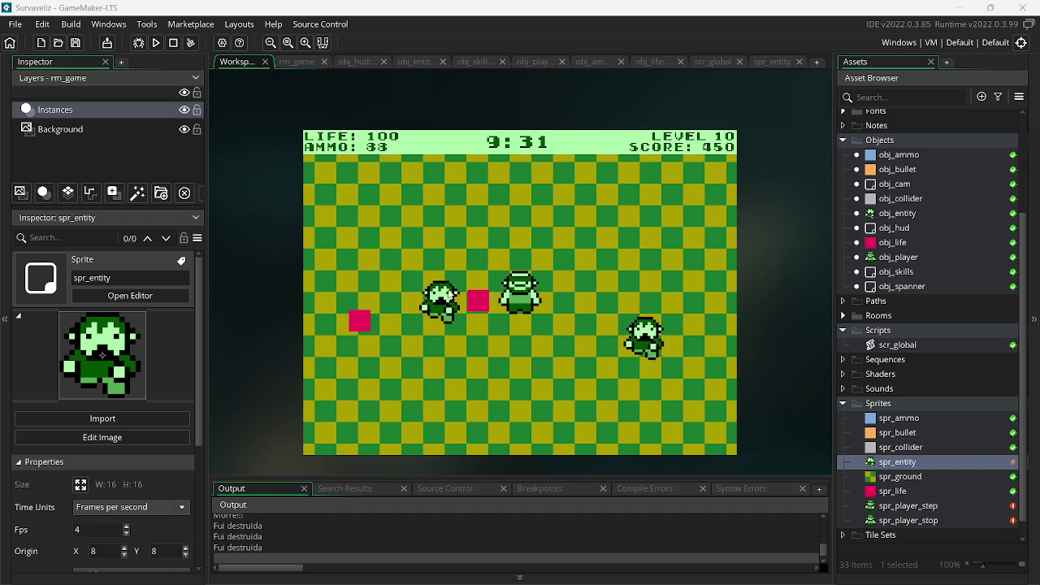
key(Up)
click(489, 322)
key(Left)
click(673, 284)
click(673, 284)
click(673, 283)
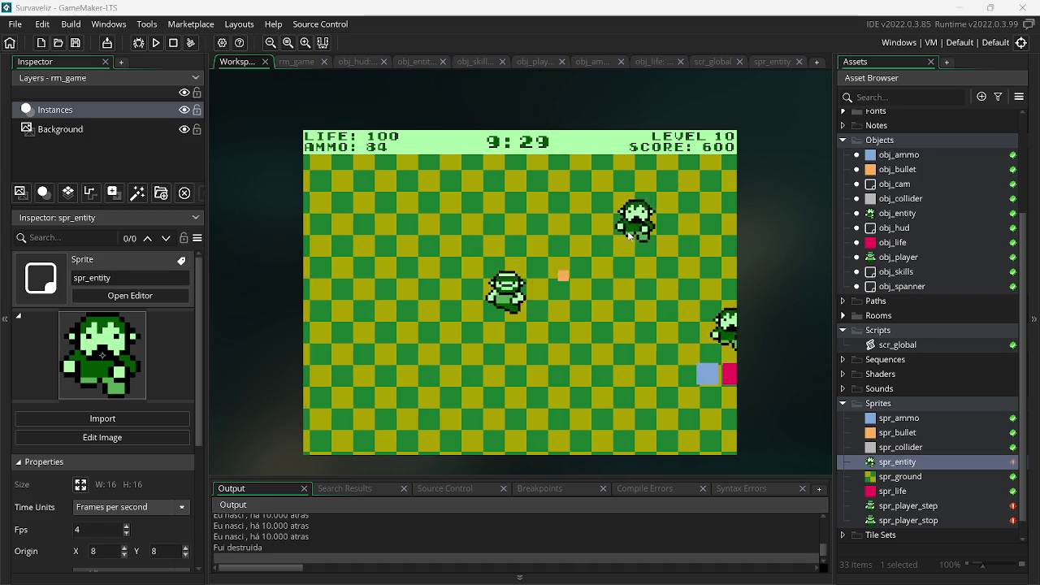
click(632, 238)
key(Left)
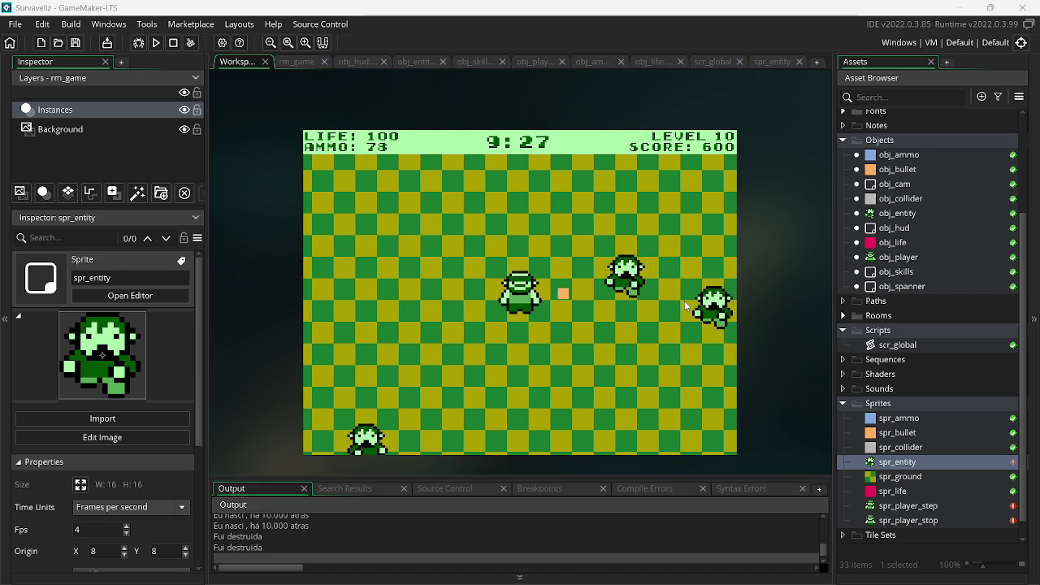
click(689, 307)
click(690, 303)
click(689, 304)
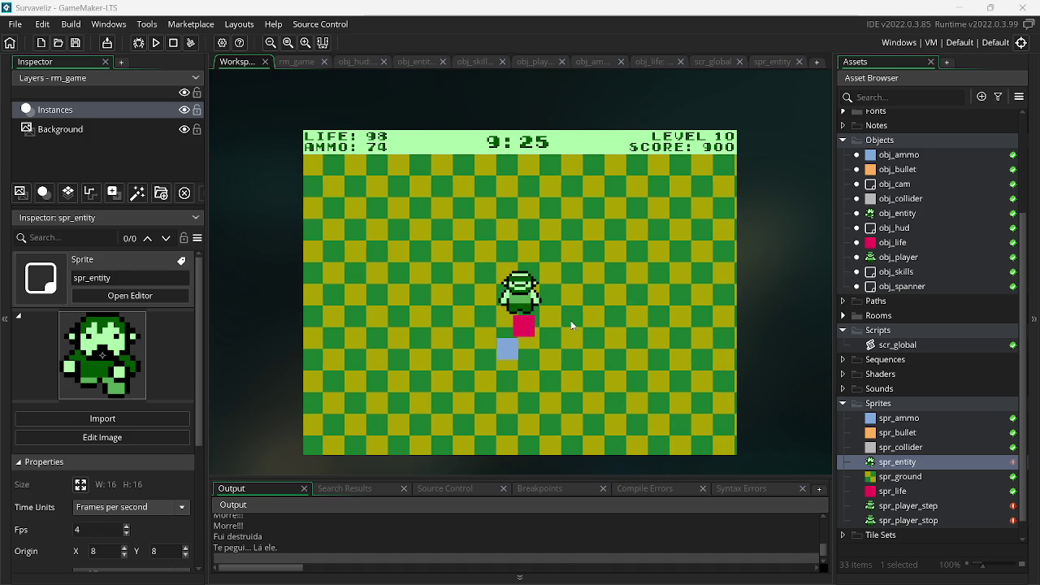
key(Escape)
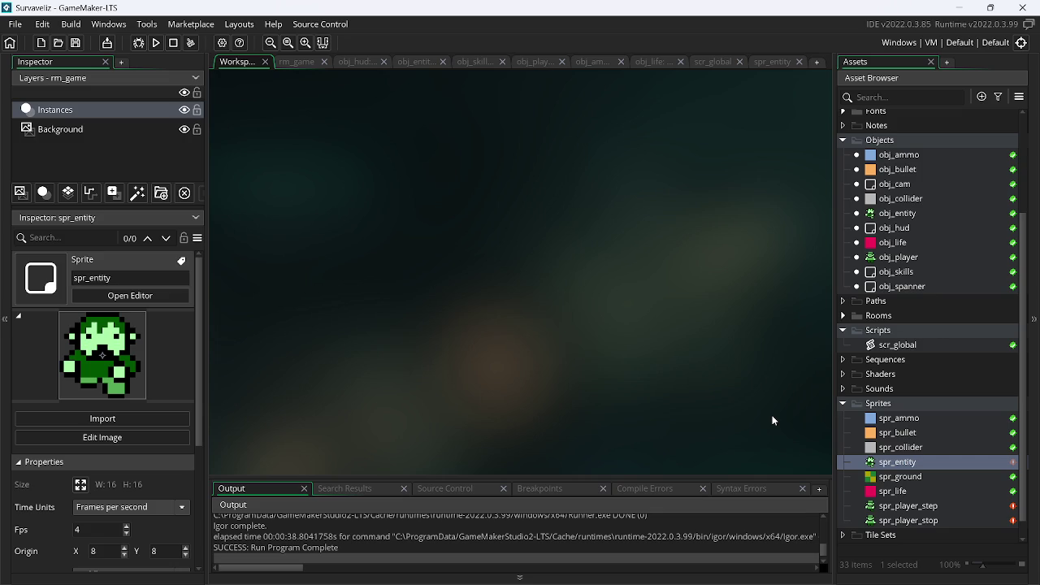
key(alt+Tab)
- Zoom in on assets.png and sample the sheet's dark grey background colour
scroll(407, 502, up, 2)
scroll(407, 503, down, 2)
drag(414, 569, 371, 569)
scroll(337, 494, down, 1)
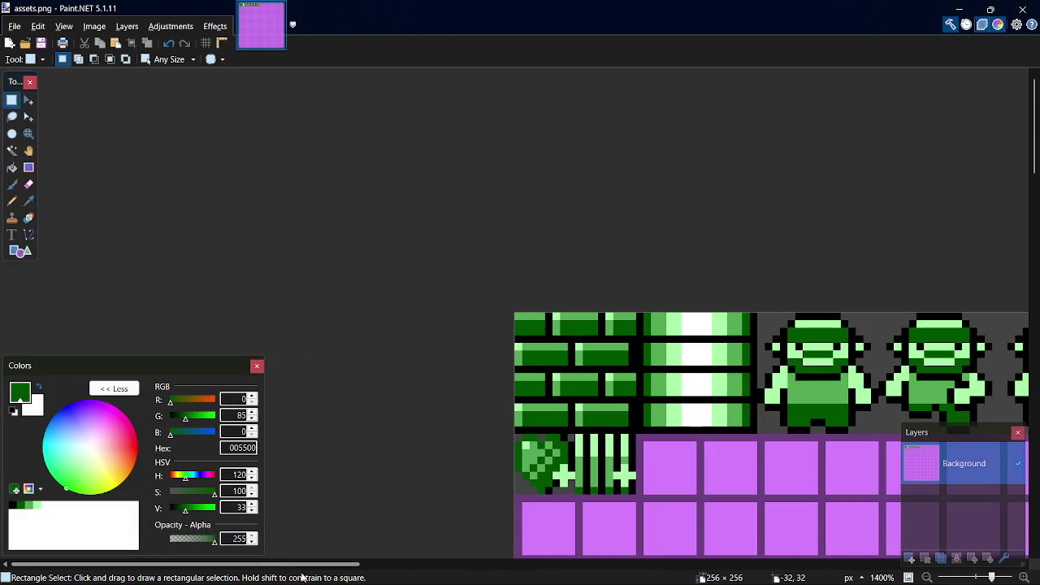
drag(336, 568, 357, 578)
scroll(557, 480, up, 3)
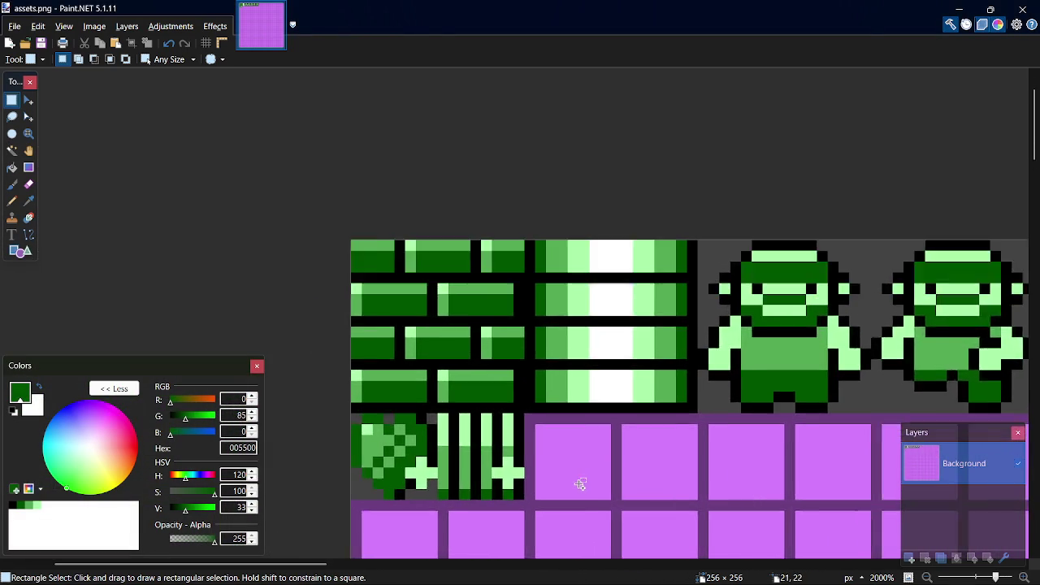
scroll(592, 496, down, 3)
scroll(620, 484, up, 1)
scroll(621, 484, up, 3)
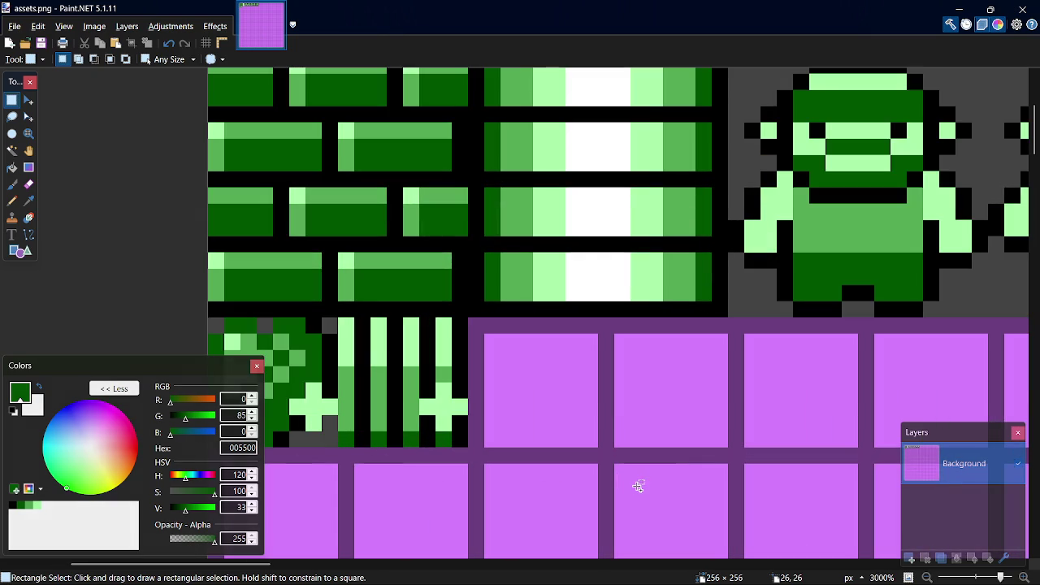
scroll(631, 485, up, 1)
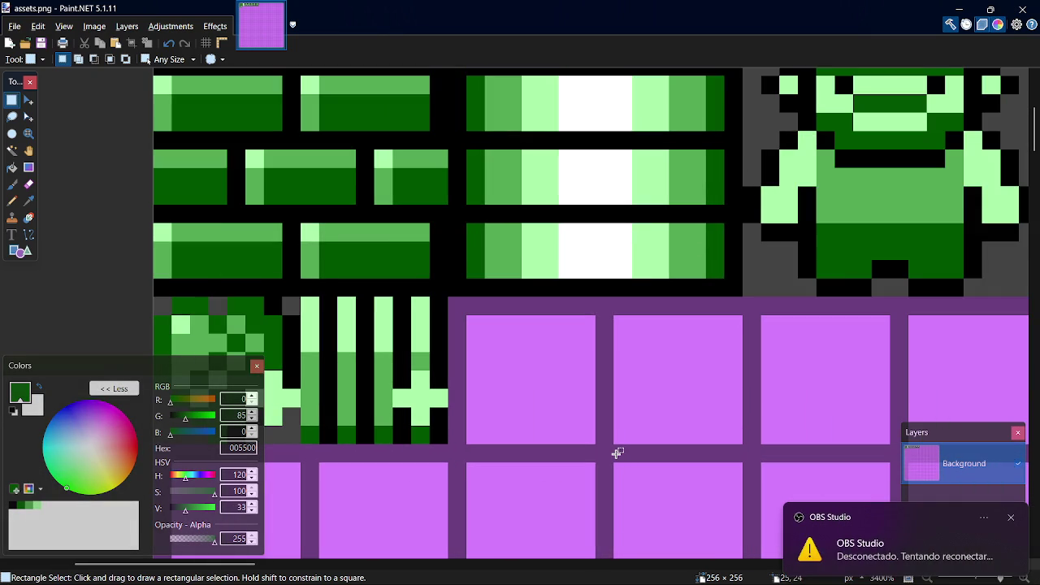
key(k)
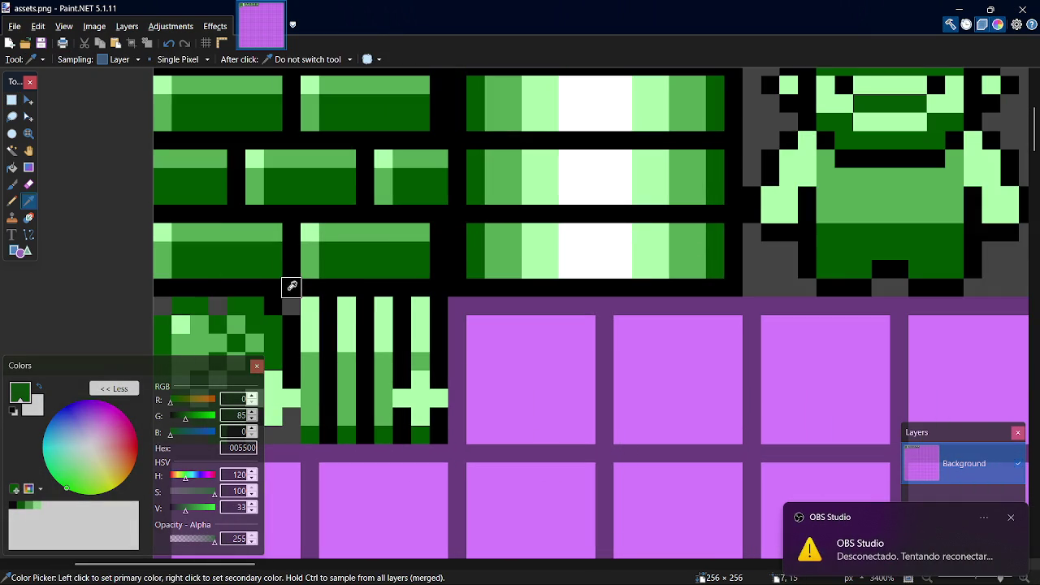
click(290, 304)
- Paint a dark grey rectangle over the first purple tile, then pick dark green for the Pencil
key(o)
mouse_move(460, 304)
mouse_down()
mouse_move(563, 429)
mouse_move(585, 438)
mouse_up()
key(s)
key(p)
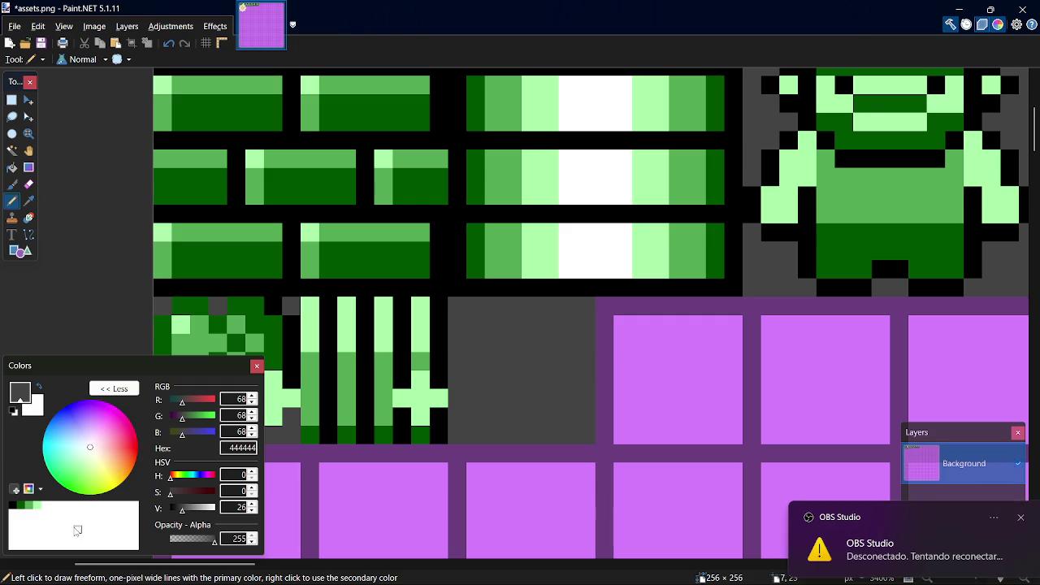
click(20, 506)
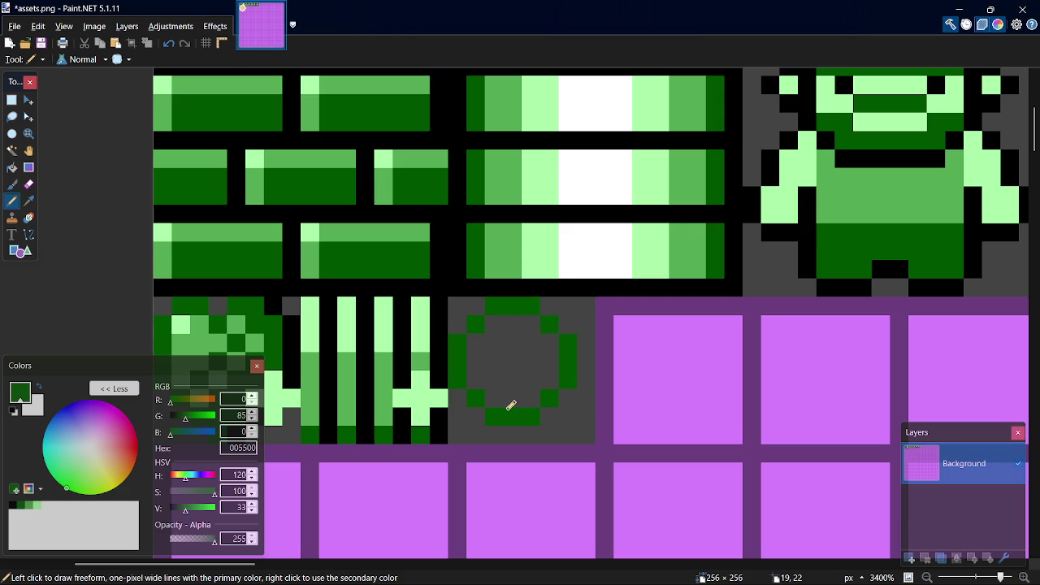
- Fill the green ring with dark green and shade its lower edge and upper right in black
key(f)
click(508, 379)
key(p)
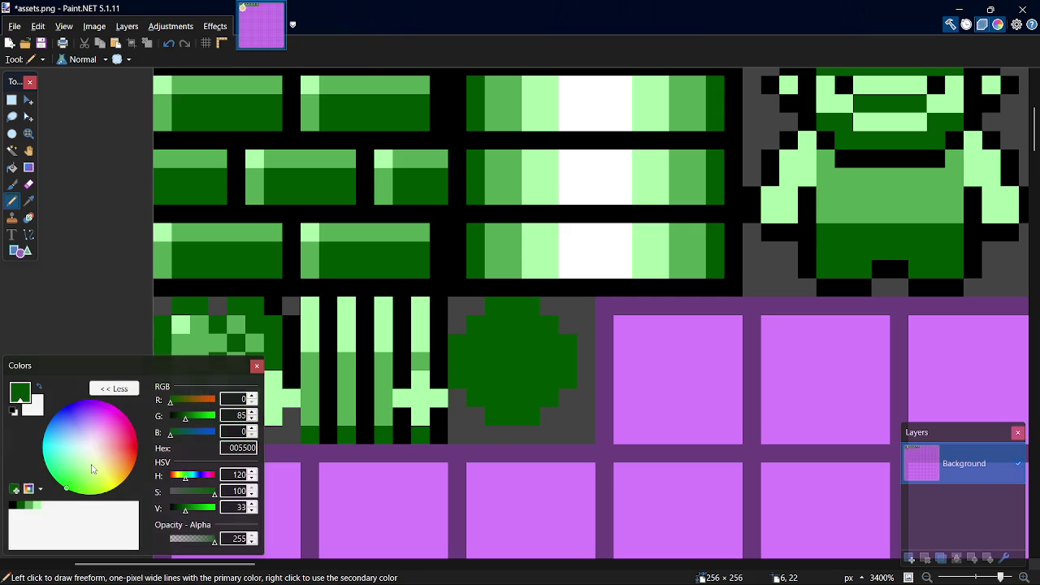
click(13, 505)
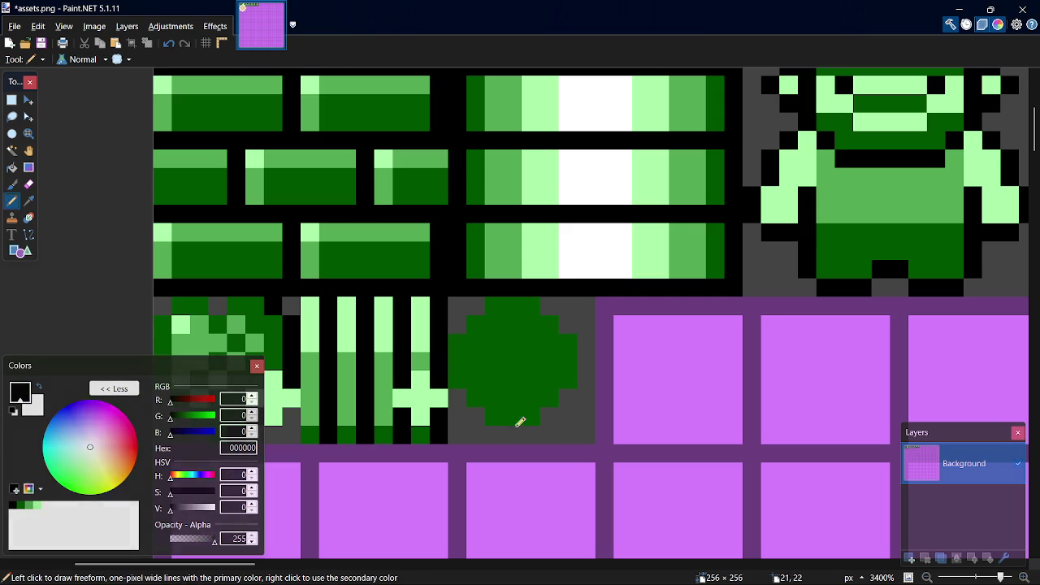
mouse_move(484, 409)
mouse_down()
mouse_move(492, 429)
mouse_move(530, 431)
mouse_move(587, 366)
mouse_move(591, 340)
mouse_up()
click(567, 324)
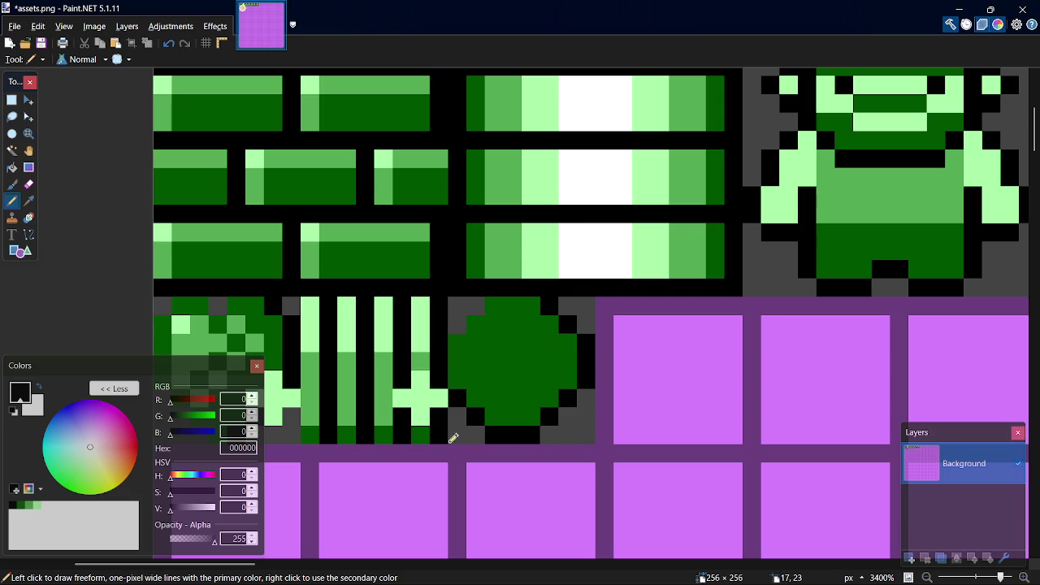
- Paint the circle's upper part in medium green 55AA55
click(30, 506)
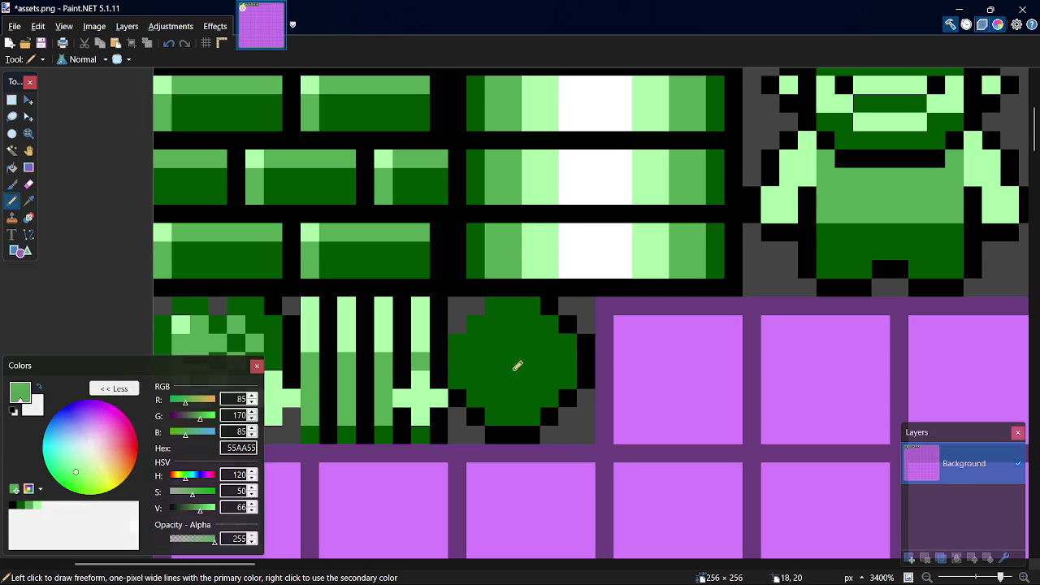
mouse_move(476, 393)
mouse_down()
mouse_move(496, 393)
mouse_move(550, 347)
mouse_move(544, 362)
mouse_move(550, 341)
mouse_move(533, 309)
mouse_up()
key(ctrl+z)
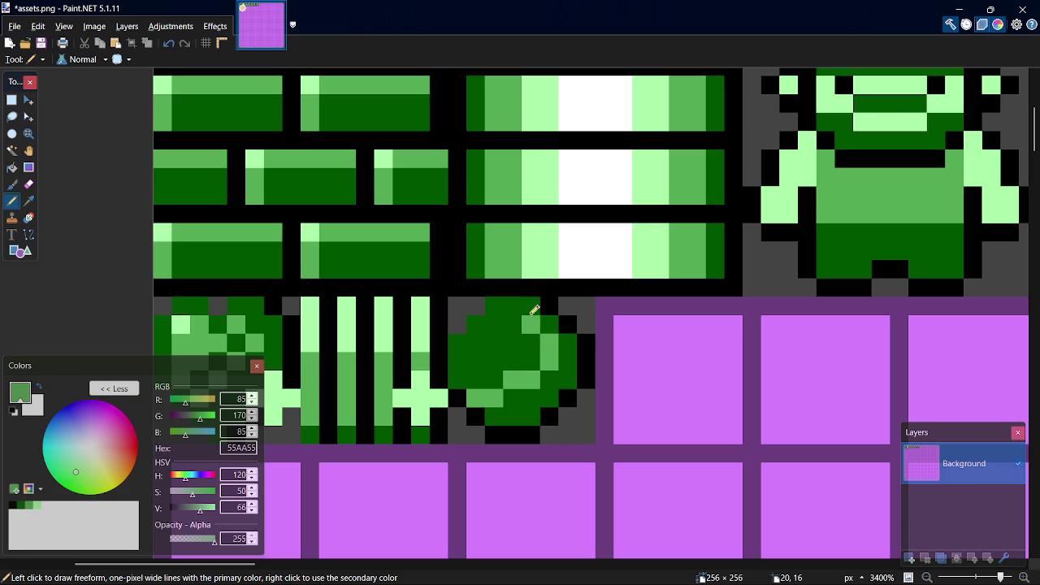
key(ctrl+z)
click(556, 324)
key(f)
click(496, 344)
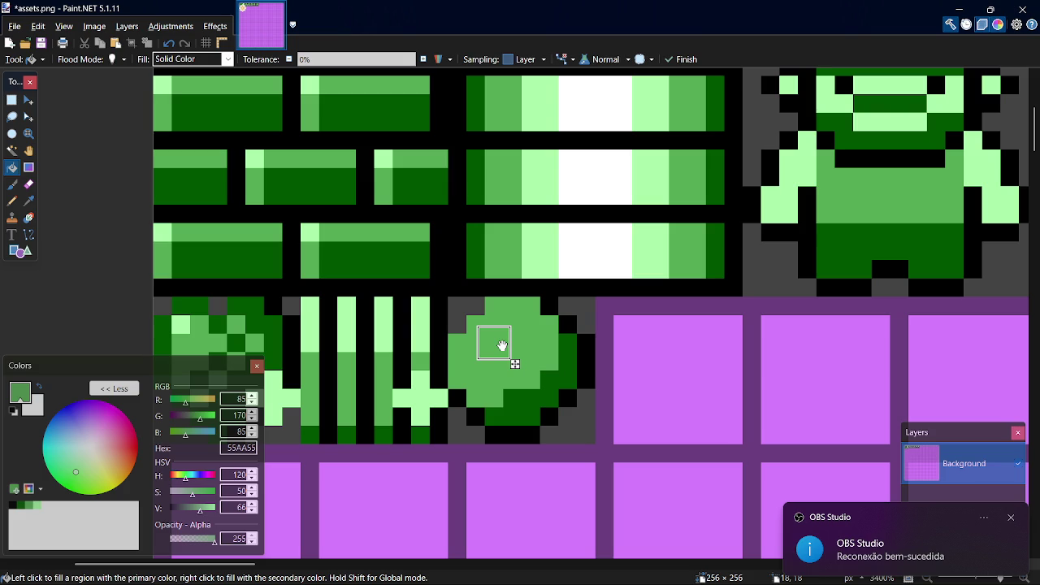
- Add a 2×2 pale green AAFFAA highlight and save assets.png
key(p)
click(37, 506)
click(478, 325)
mouse_move(480, 342)
mouse_down()
mouse_move(493, 325)
mouse_move(496, 344)
mouse_up()
key(ctrl+s)
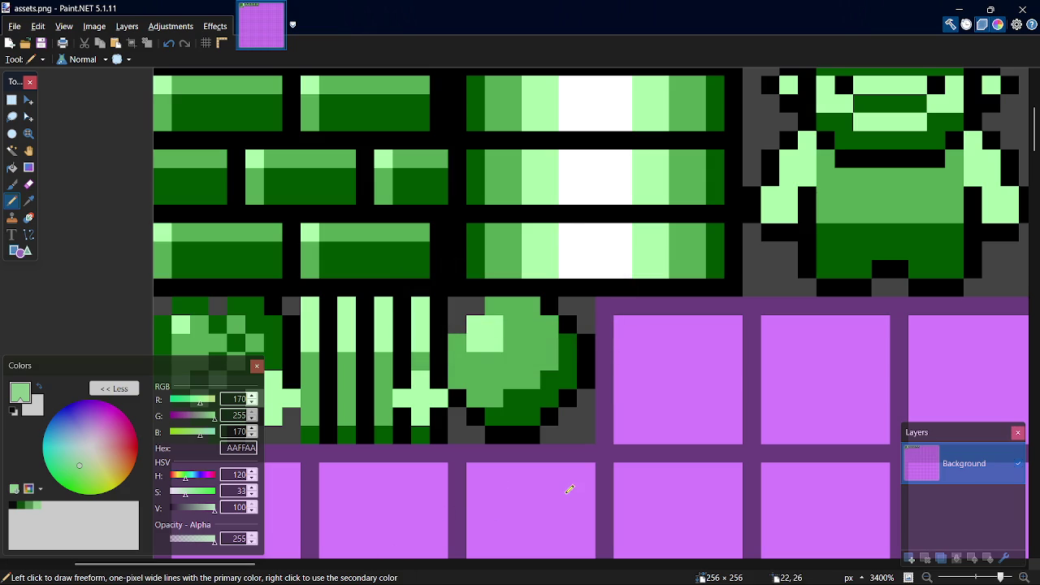
key(k)
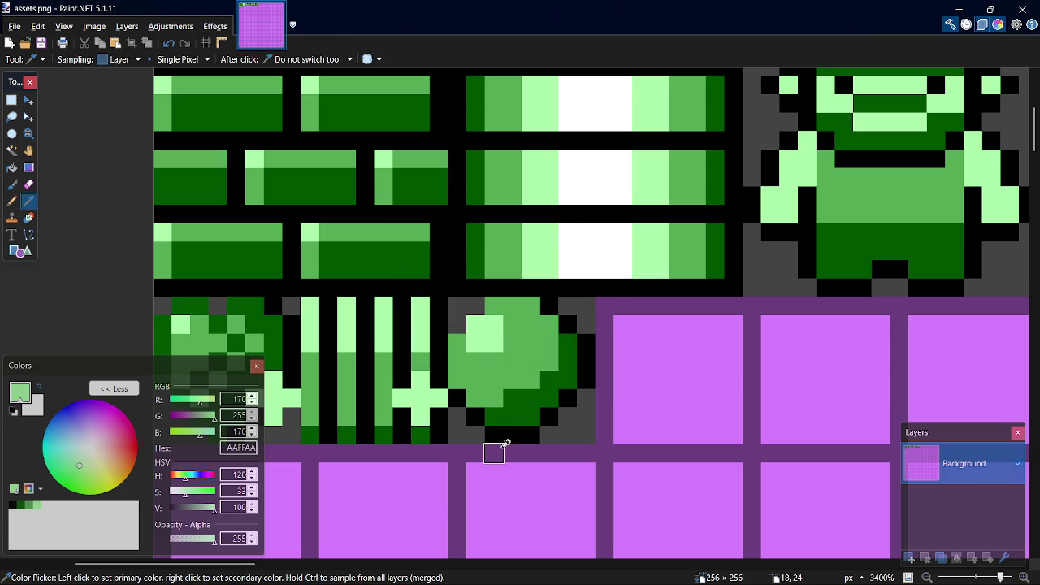
scroll(655, 411, up, 2)
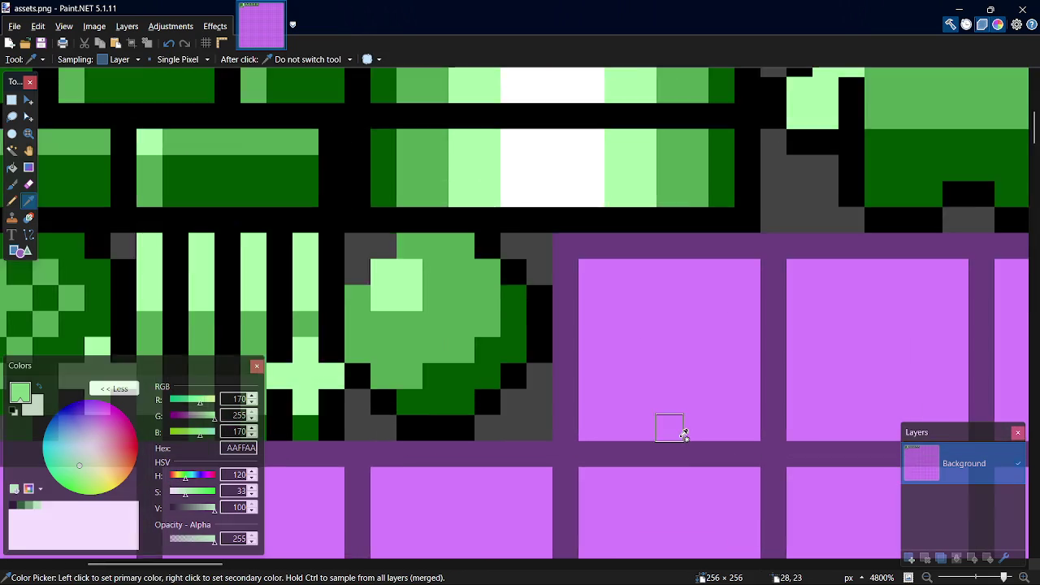
scroll(683, 433, down, 5)
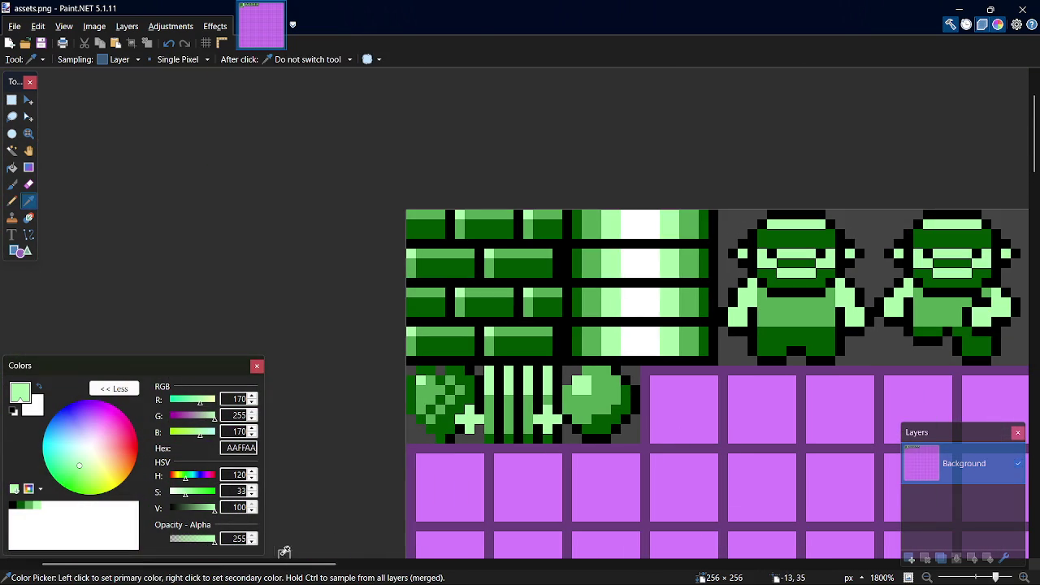
mouse_move(270, 569)
mouse_down()
mouse_move(480, 578)
mouse_move(270, 578)
mouse_move(350, 578)
mouse_up()
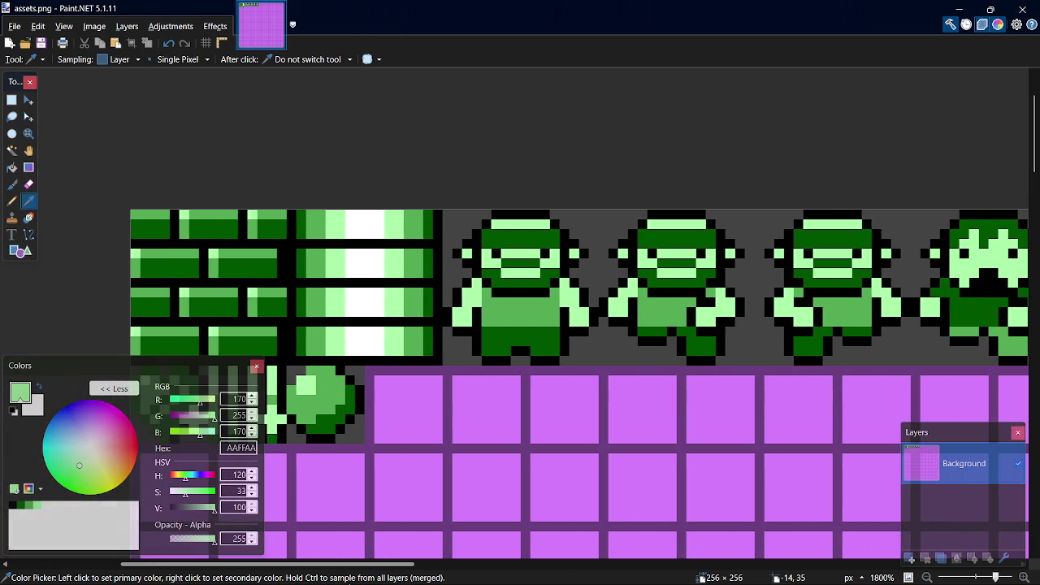
- Select the character sprite row and shift it one tile to the right
key(s)
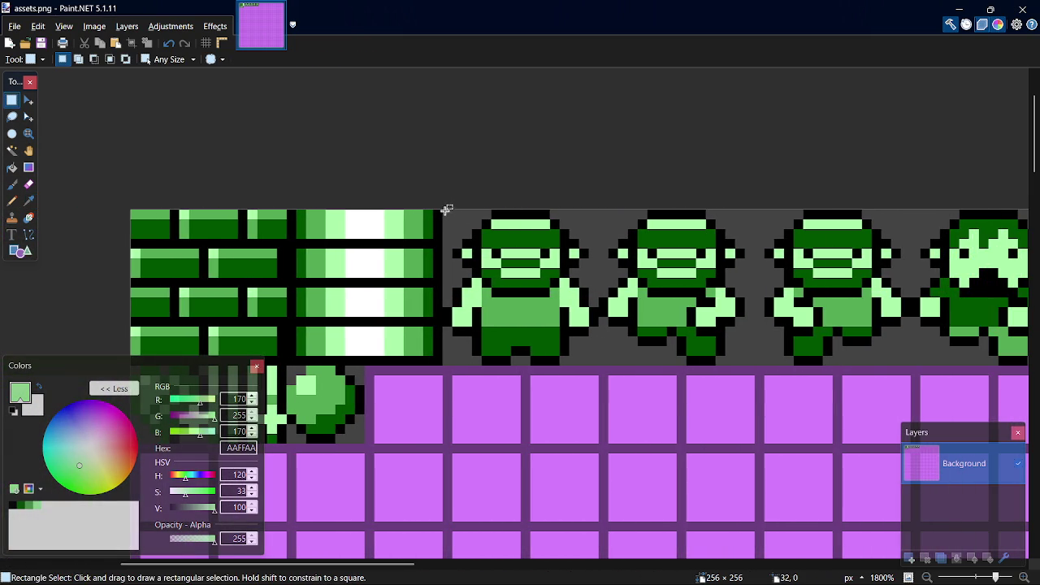
mouse_move(446, 210)
mouse_down()
mouse_move(491, 239)
mouse_move(1028, 362)
mouse_move(849, 358)
mouse_up()
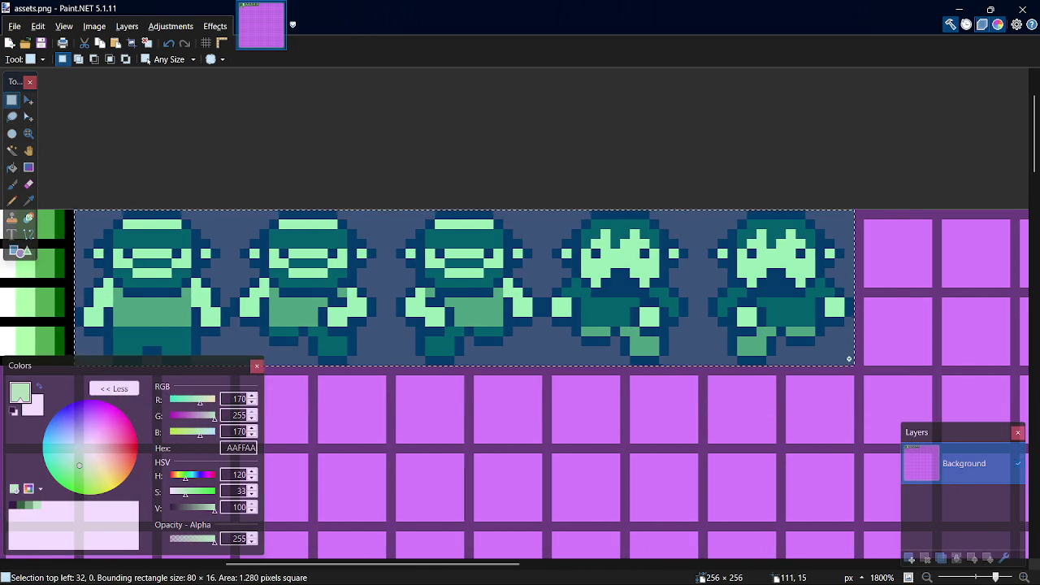
key(m)
drag(378, 566, 288, 569)
mouse_move(446, 342)
mouse_down()
mouse_move(594, 344)
mouse_move(609, 332)
mouse_move(597, 331)
mouse_up()
key(s)
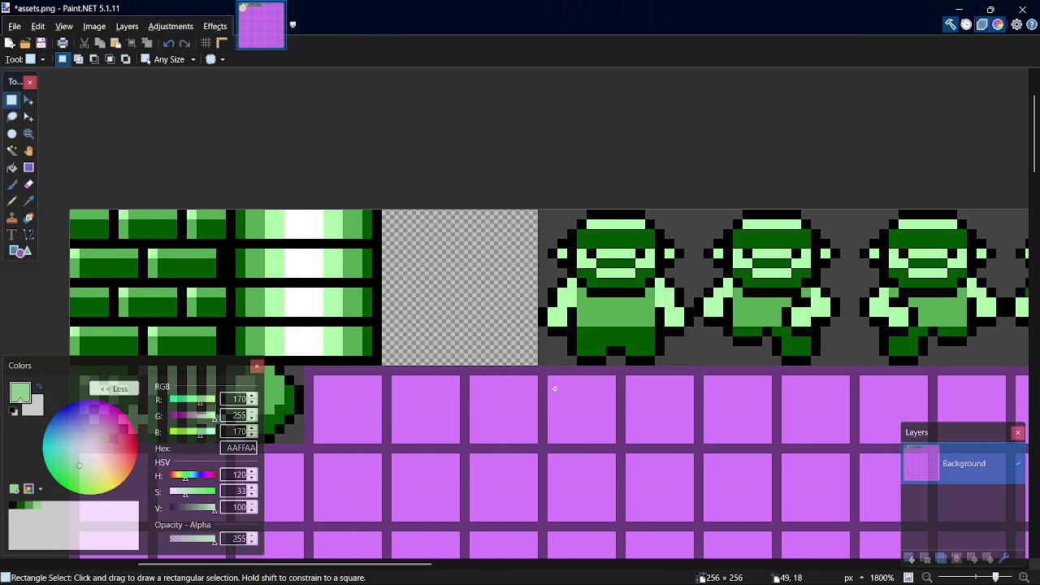
- Copy the 2×2 purple tiles and paste them into the freed slot
mouse_move(401, 379)
mouse_down()
mouse_move(530, 514)
mouse_move(546, 517)
mouse_move(386, 367)
mouse_up()
click(537, 515)
key(ctrl+c)
key(ctrl+v)
drag(494, 463, 498, 302)
key(s)
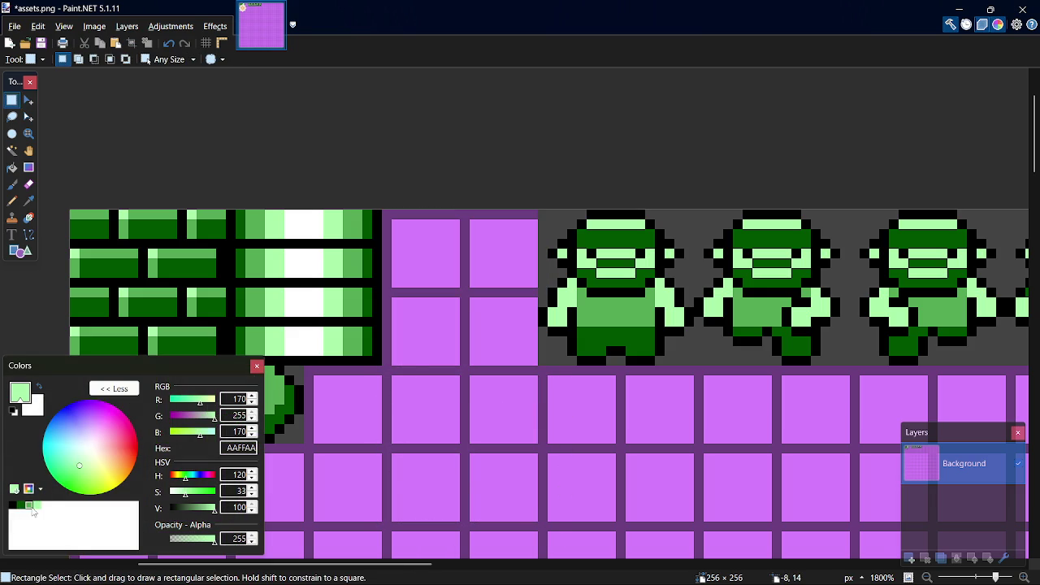
- Draw a solid 16×16 dark green 005500 square over the new tile
click(21, 505)
key(o)
drag(385, 209, 529, 362)
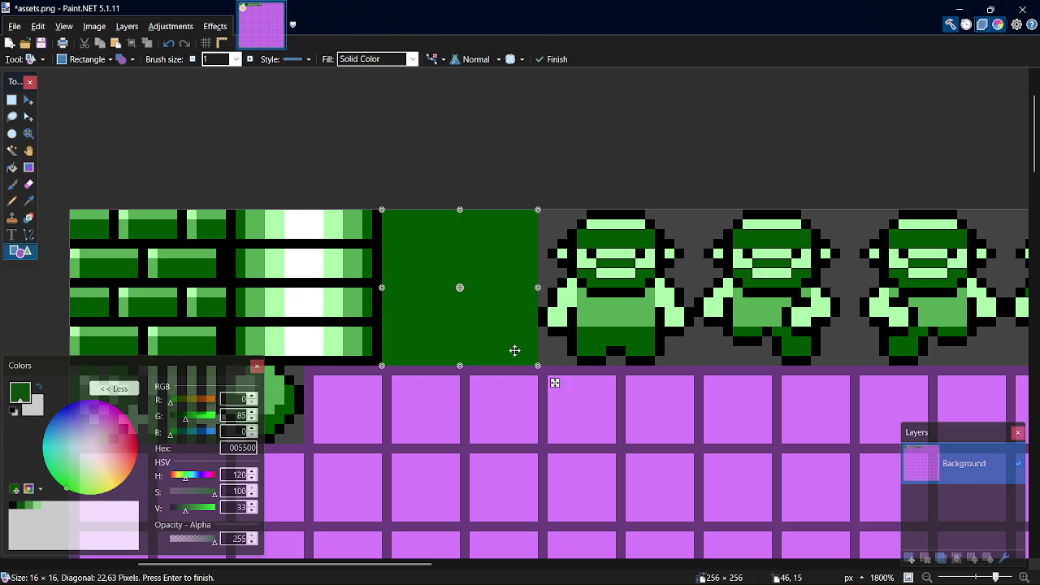
- Commit the dark green square and pick light green 55AA55 for Pencil work on the tile
key(s)
scroll(426, 352, down, 1)
scroll(374, 351, up, 3)
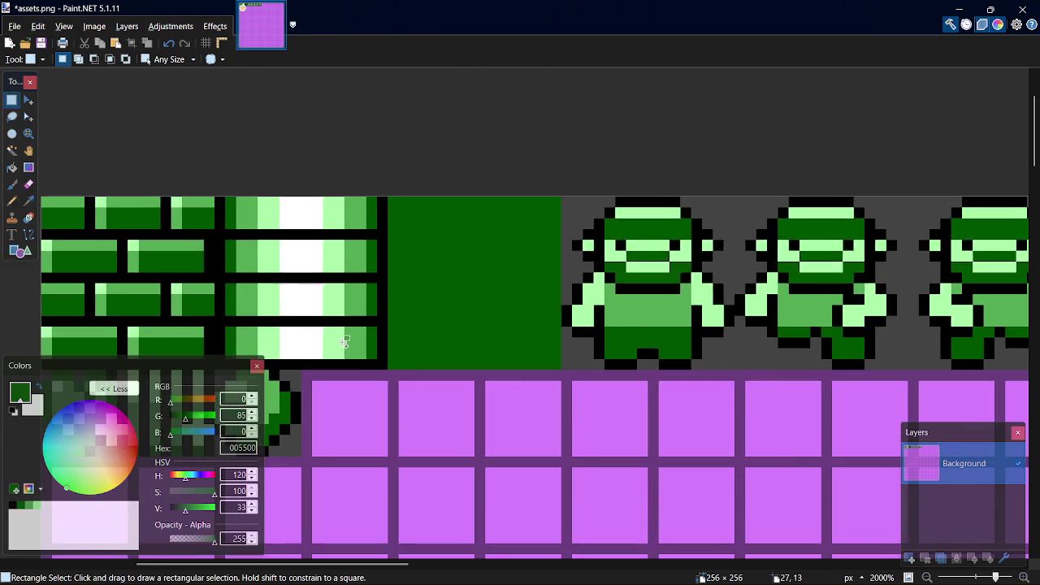
click(34, 505)
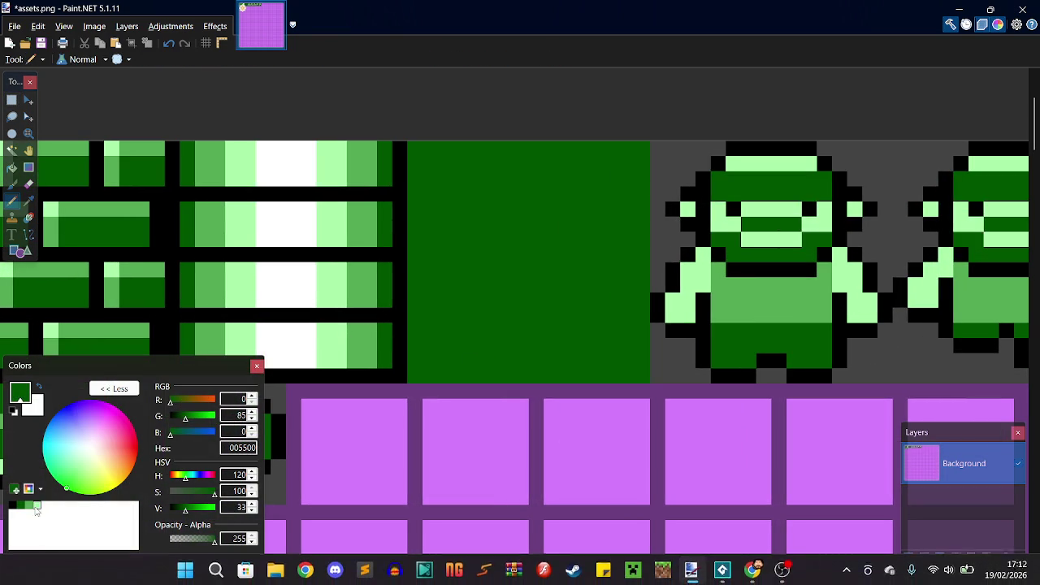
key(p)
click(431, 356)
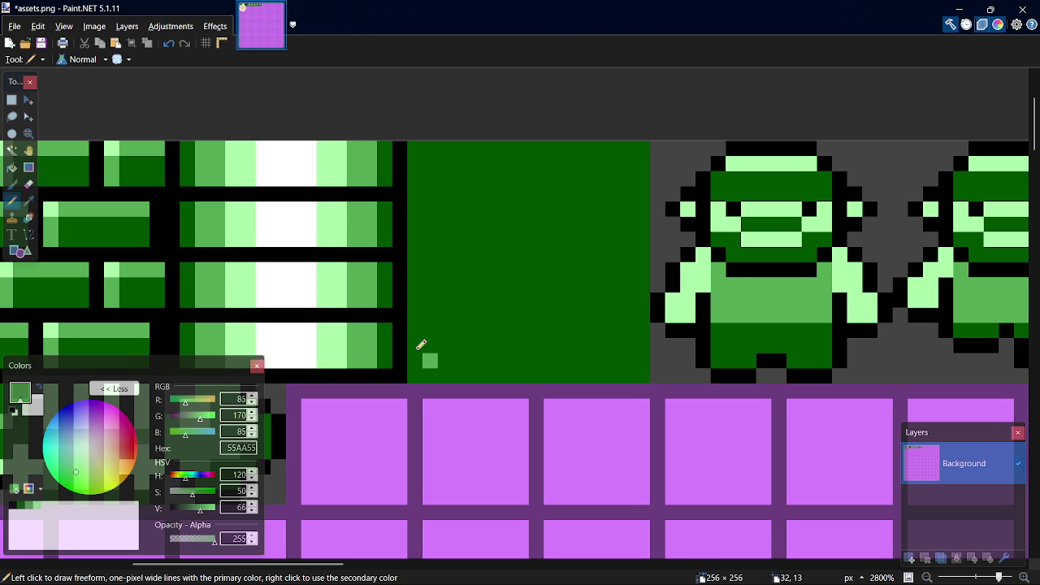
key(ctrl+z)
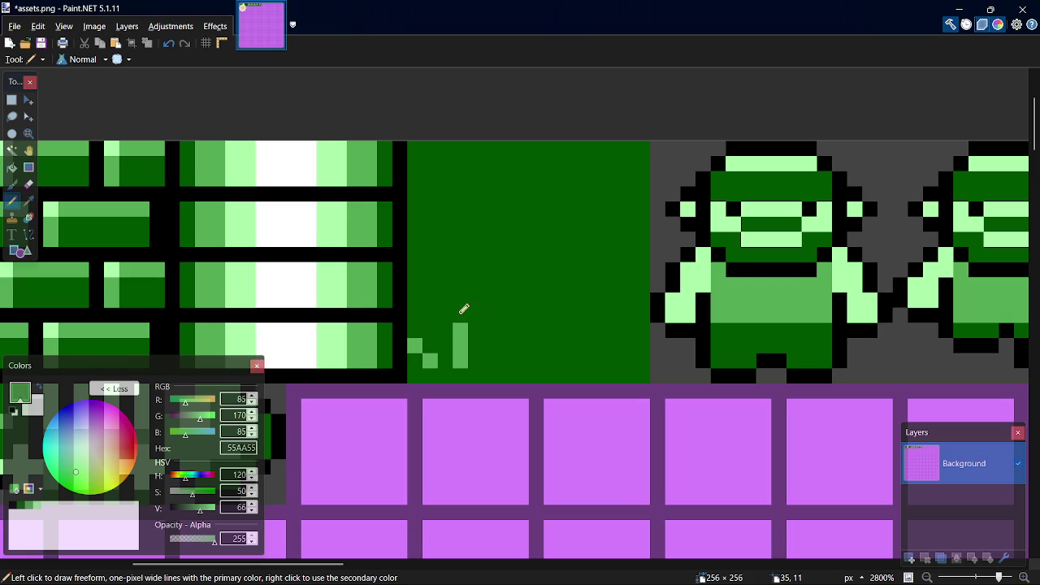
- Select the 7×4 grass tuft and place copies of it around the tile
key(s)
mouse_move(410, 308)
mouse_down()
mouse_move(492, 371)
mouse_move(595, 273)
mouse_move(632, 190)
mouse_move(621, 203)
mouse_up()
key(m)
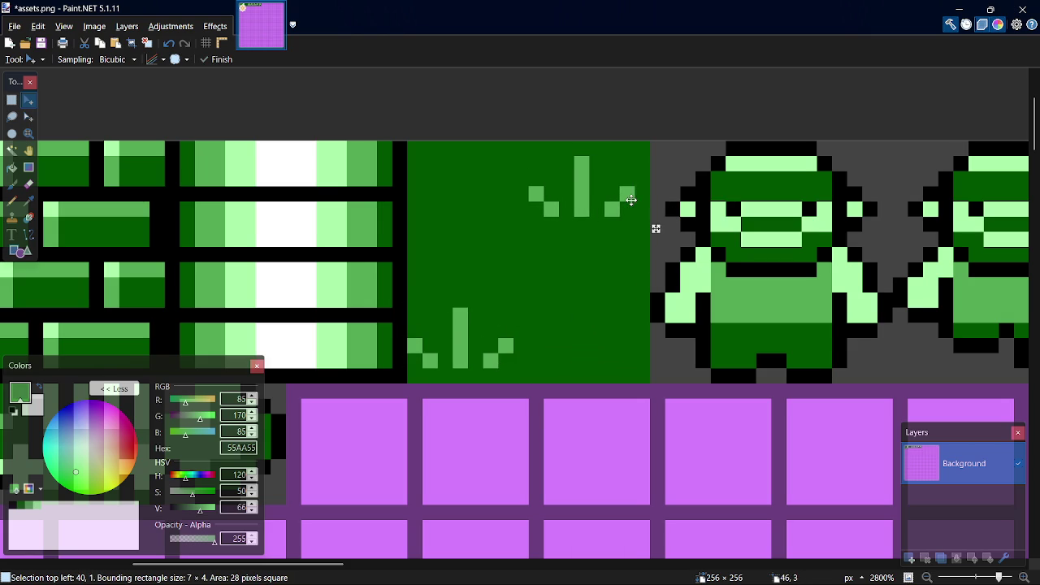
key(ctrl+z)
key(ctrl+z)
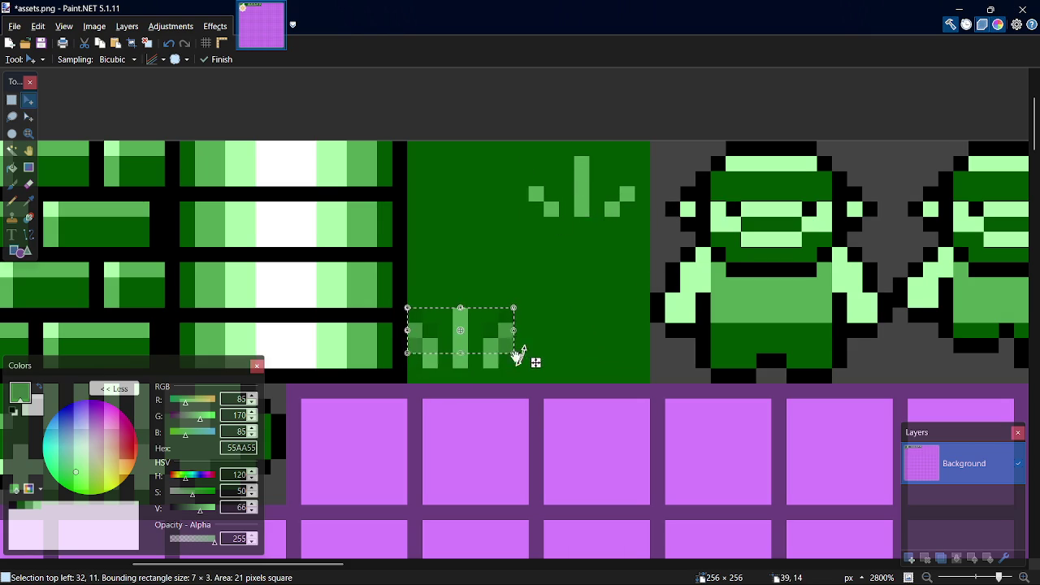
mouse_move(461, 356)
mouse_down()
mouse_move(563, 290)
mouse_move(534, 244)
mouse_move(583, 313)
mouse_move(581, 291)
mouse_move(599, 410)
mouse_up()
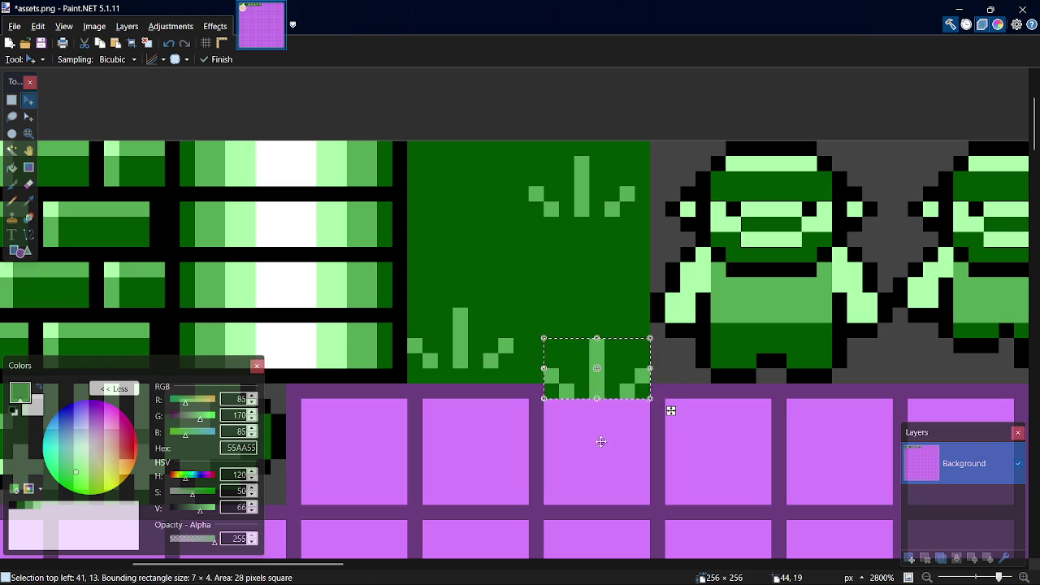
key(s)
key(m)
mouse_move(419, 314)
mouse_down()
mouse_move(524, 372)
mouse_move(492, 241)
mouse_move(502, 259)
mouse_up()
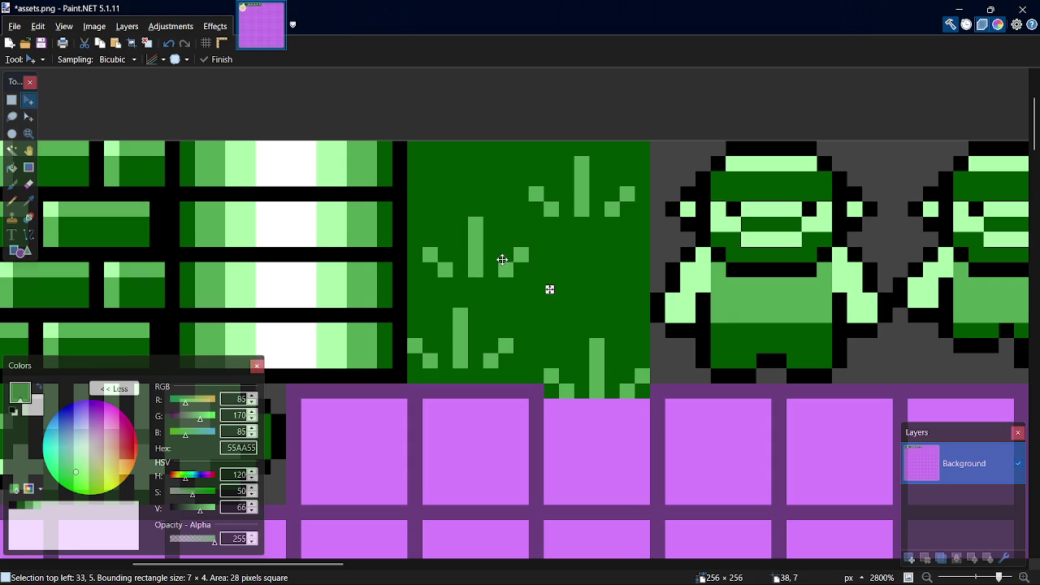
mouse_move(483, 190)
mouse_down()
mouse_move(463, 173)
mouse_move(495, 245)
mouse_up()
- Undo the extra tufts and move the remaining lower tuft into the tile's centre
key(s)
key(ctrl+d)
key(k)
click(535, 393)
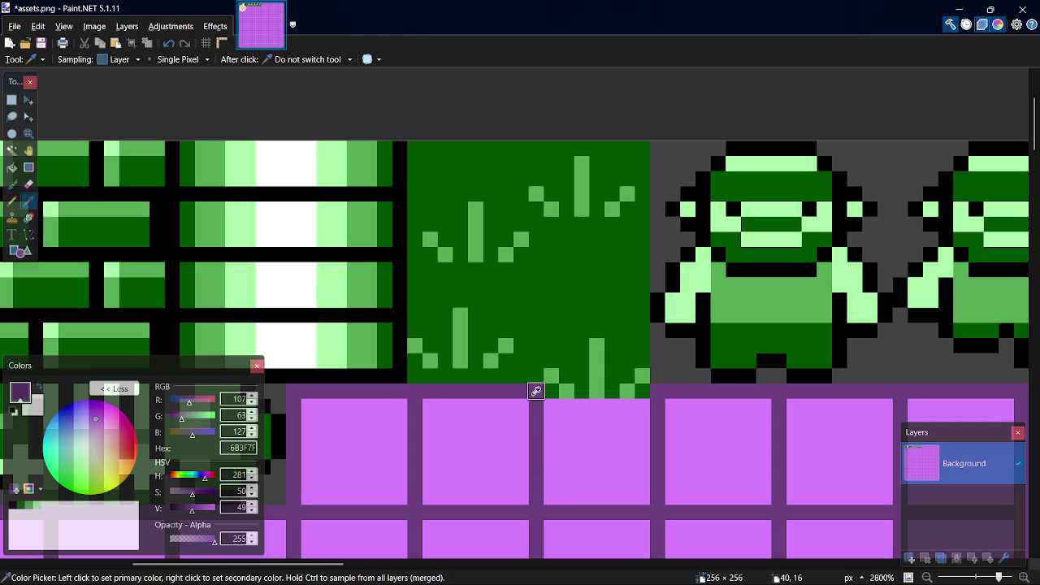
key(p)
drag(536, 392, 673, 390)
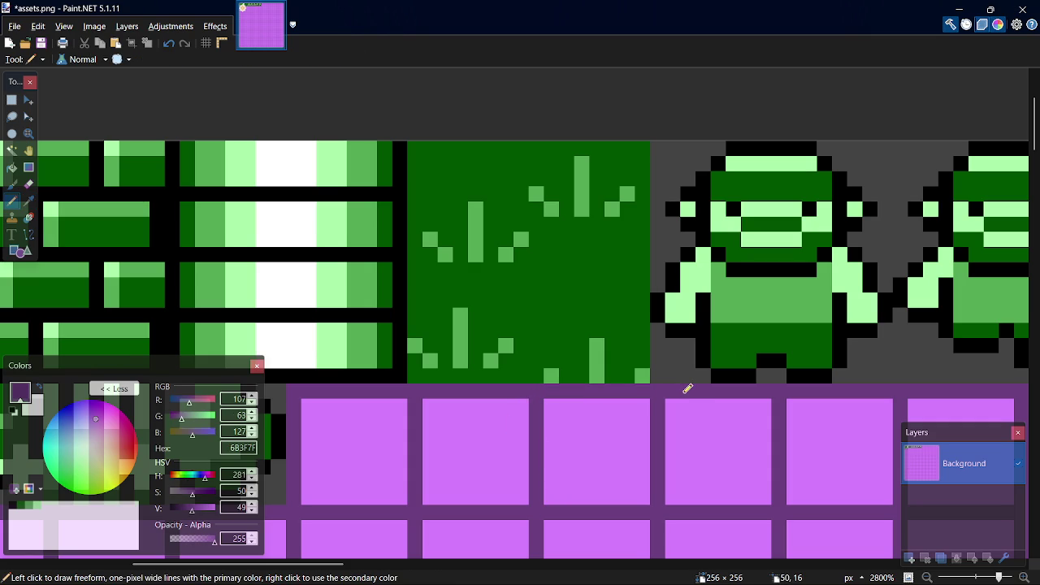
key(ctrl+z)
key(ctrl+z)
key(ctrl+z)
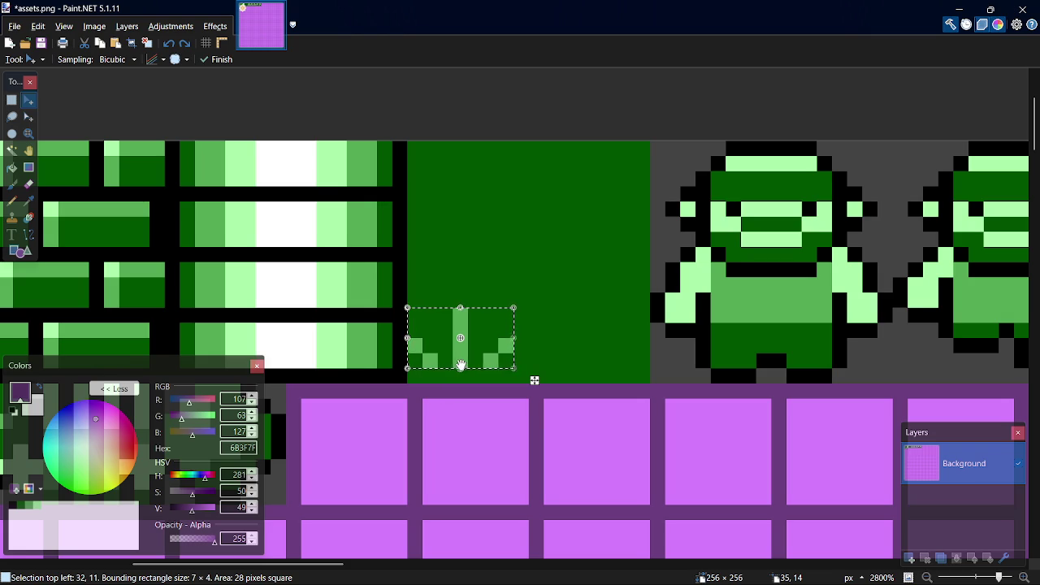
drag(473, 351, 539, 290)
key(ctrl+z)
mouse_move(464, 354)
mouse_down()
mouse_move(524, 309)
mouse_move(550, 235)
mouse_move(540, 248)
mouse_move(548, 294)
mouse_up()
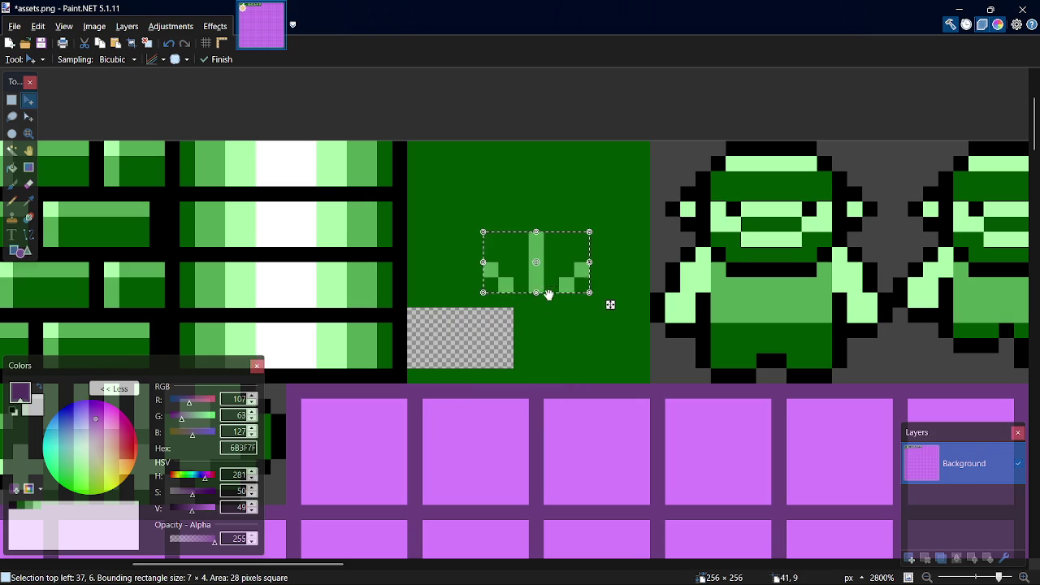
- Paint the transparent hole with dark green 005500 and save assets.png
key(k)
click(550, 352)
key(p)
key(o)
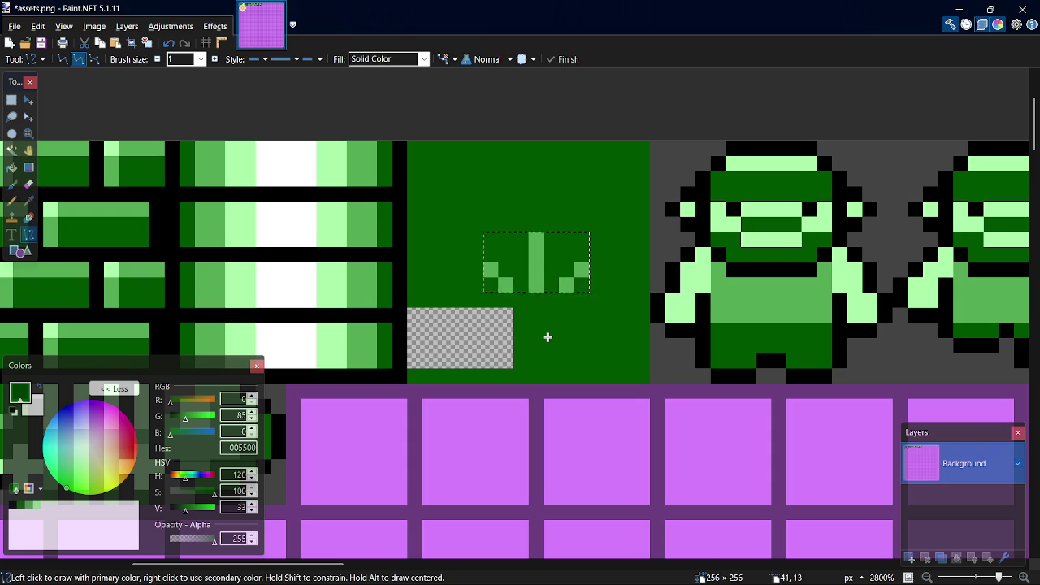
key(s)
click(547, 336)
key(p)
mouse_move(505, 346)
mouse_down()
mouse_move(505, 316)
mouse_move(504, 354)
mouse_move(414, 357)
mouse_move(416, 313)
mouse_move(483, 329)
mouse_move(445, 309)
mouse_move(430, 327)
mouse_move(476, 322)
mouse_move(474, 339)
mouse_up()
key(ctrl+s)
- Add light green 55AA55 pixel marks at the tile's bottom-left and bottom-right, then save
key(k)
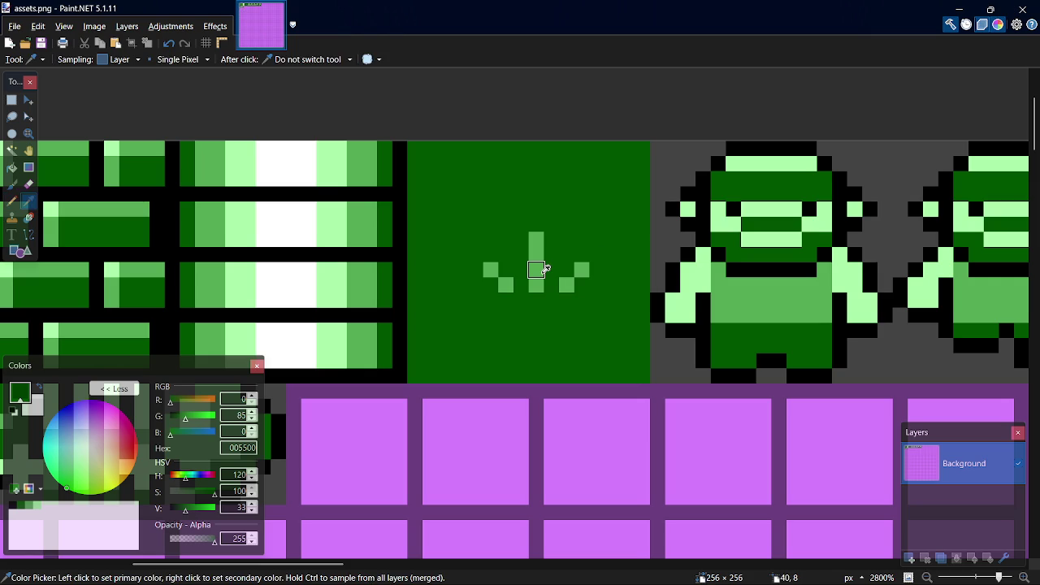
click(542, 268)
key(p)
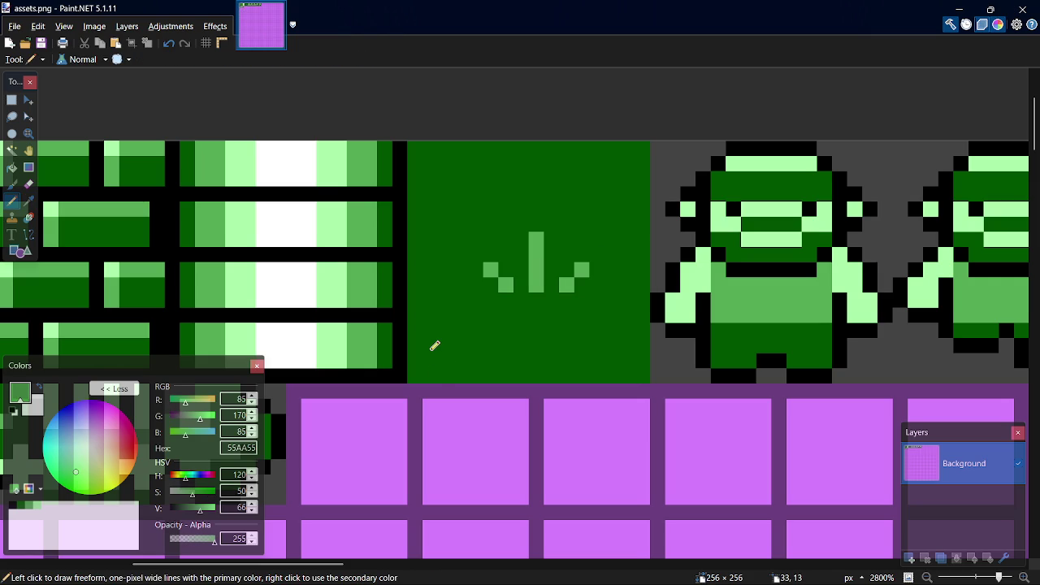
drag(430, 362, 433, 309)
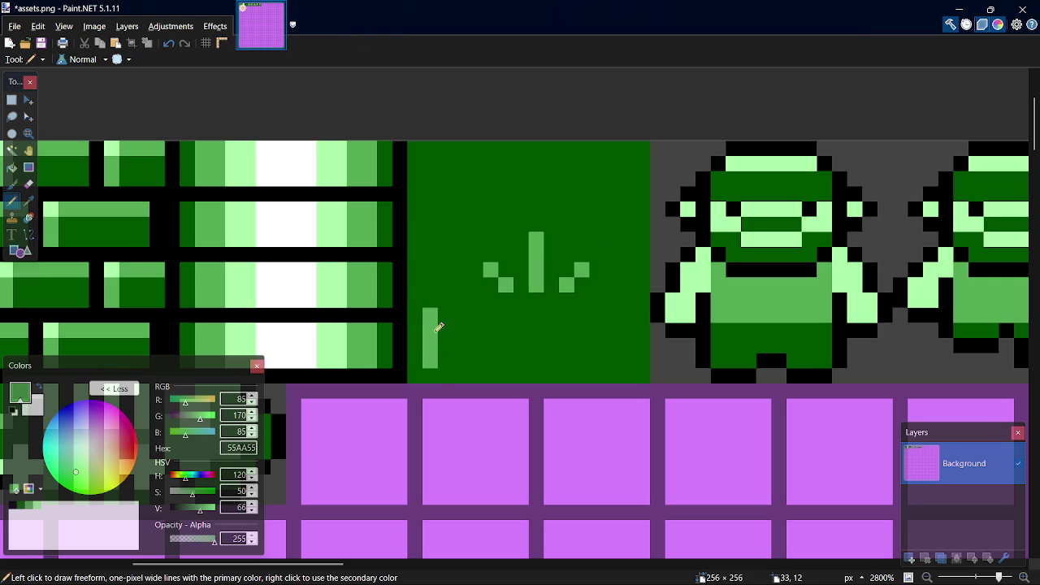
drag(460, 363, 476, 346)
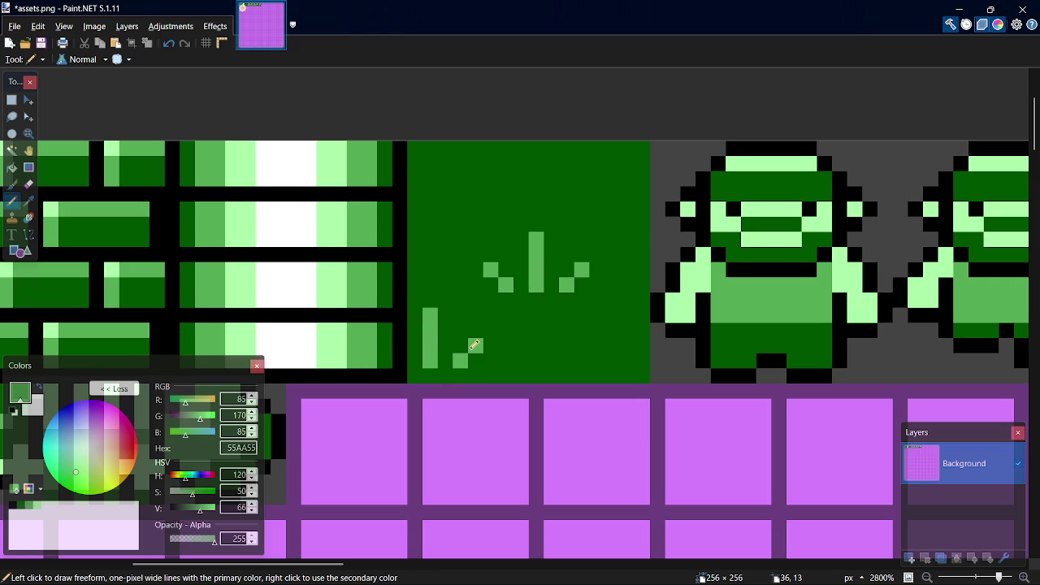
click(641, 360)
click(627, 345)
key(ctrl+s)
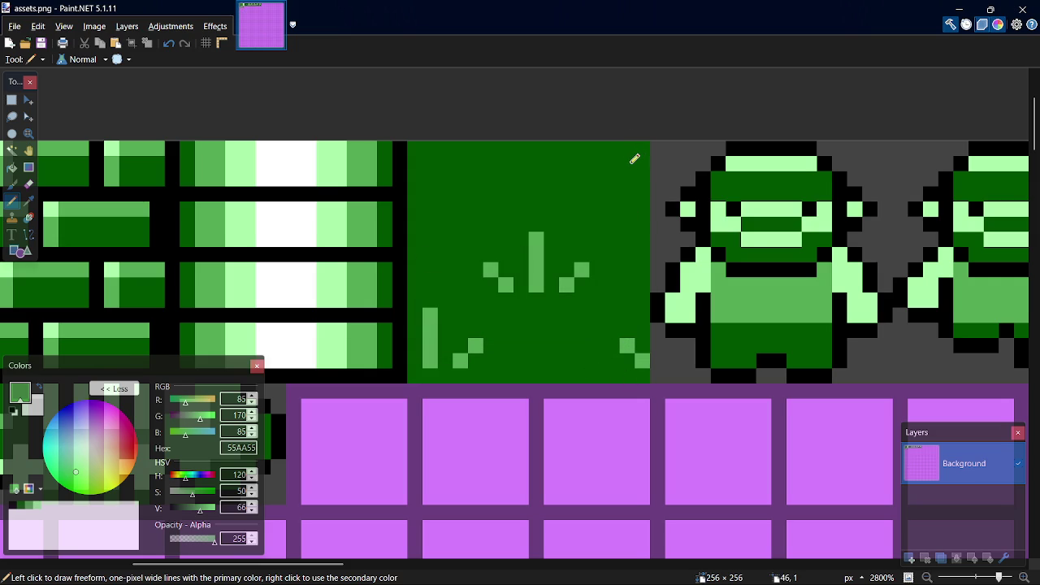
- Add a short light-green bar on the top edge and a pixel on the bottom edge
drag(629, 165, 628, 153)
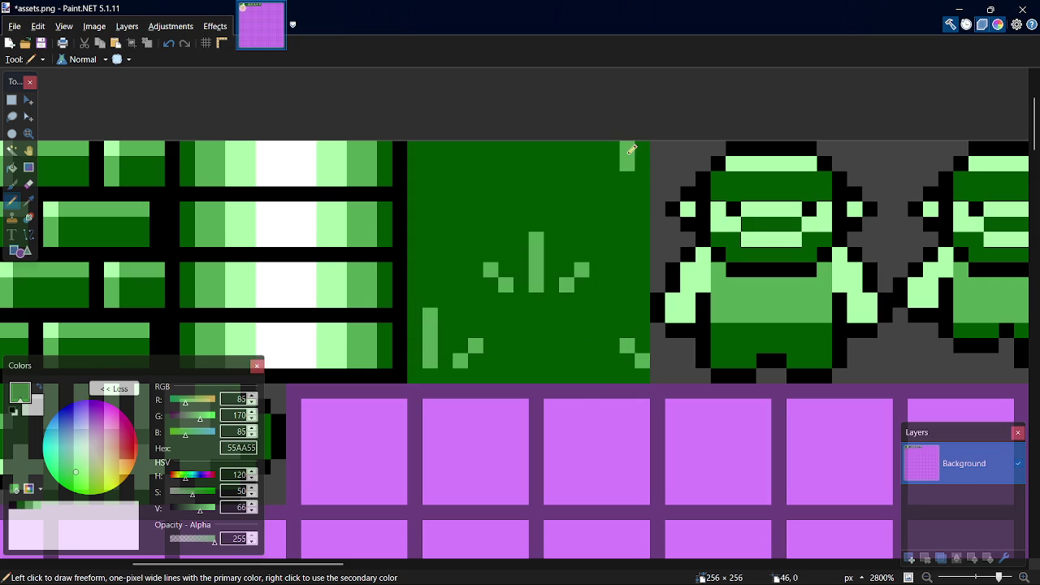
key(ctrl+z)
key(ctrl+z)
drag(598, 158, 598, 146)
click(599, 376)
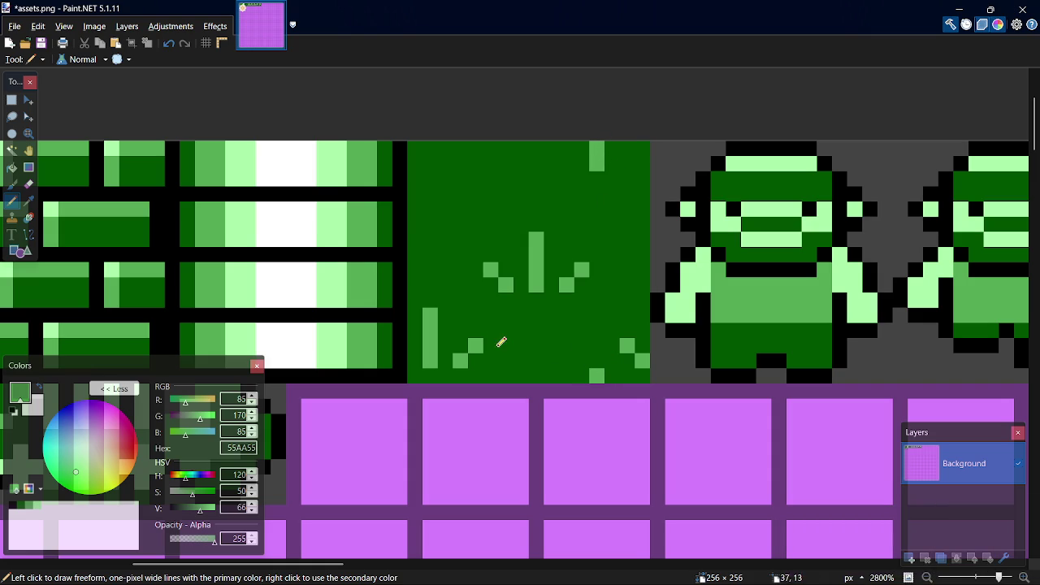
click(207, 44)
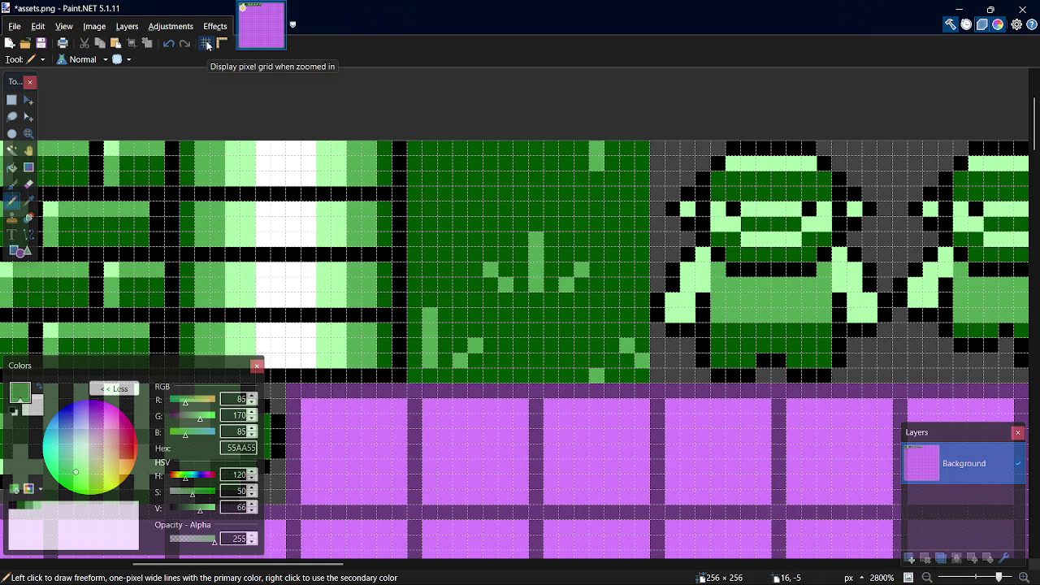
click(206, 44)
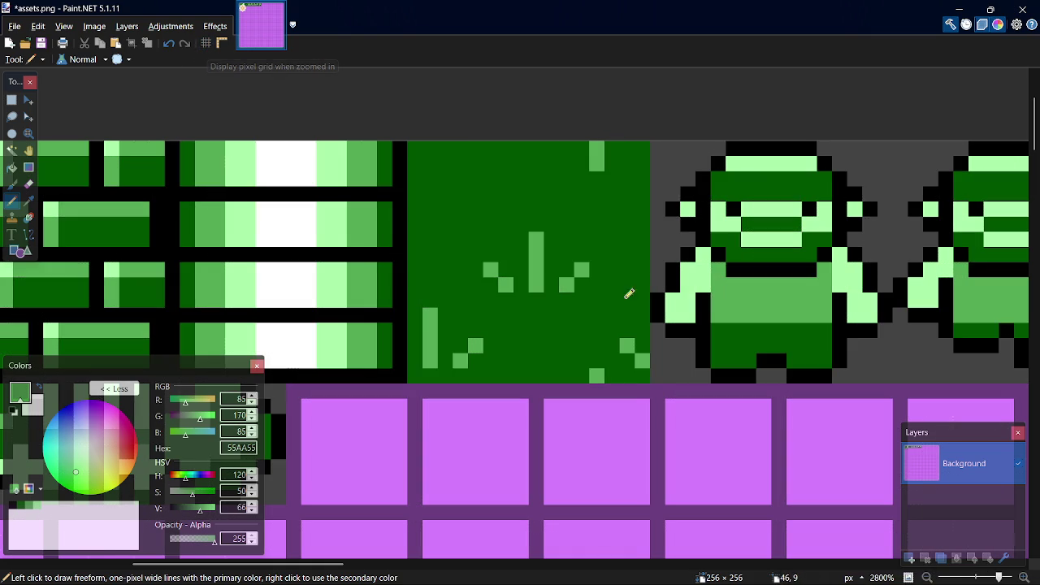
- Add light-green pixel marks along the top edge from the top-right to the top-left corner
click(627, 165)
click(641, 150)
click(566, 163)
click(552, 149)
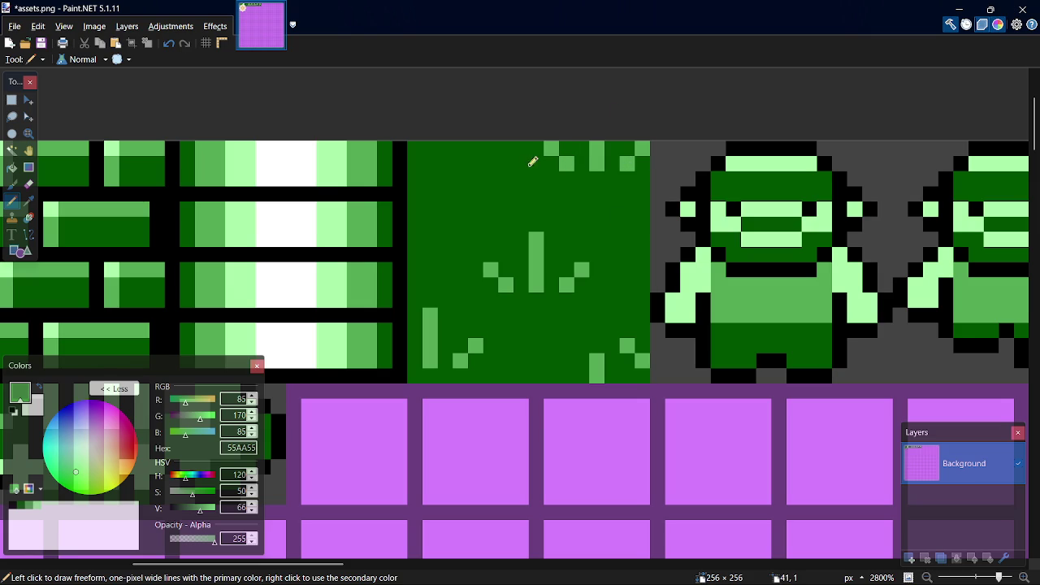
click(413, 148)
key(ctrl+z)
click(414, 163)
click(430, 177)
drag(460, 178, 464, 165)
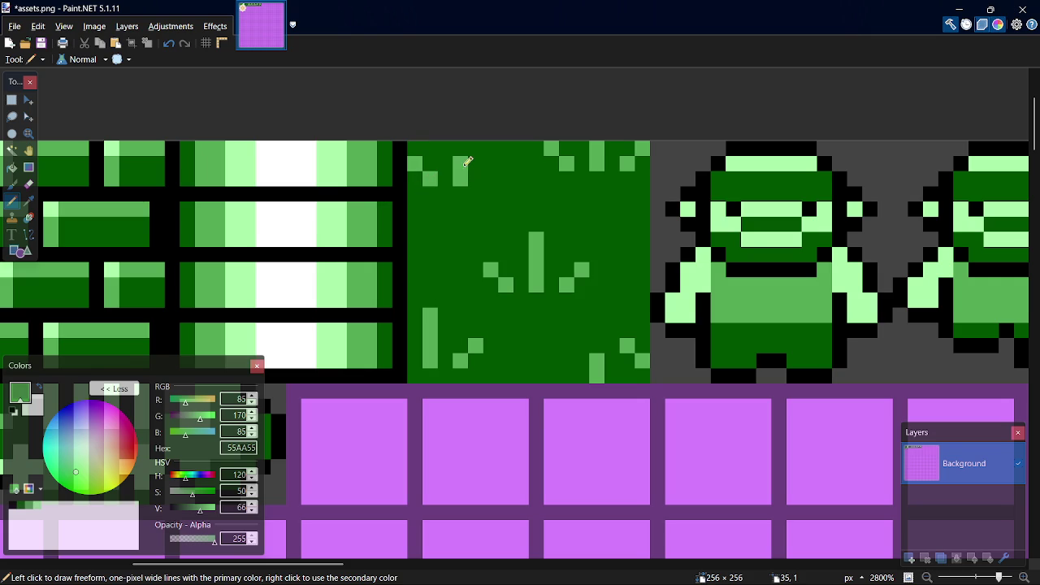
click(460, 150)
click(505, 163)
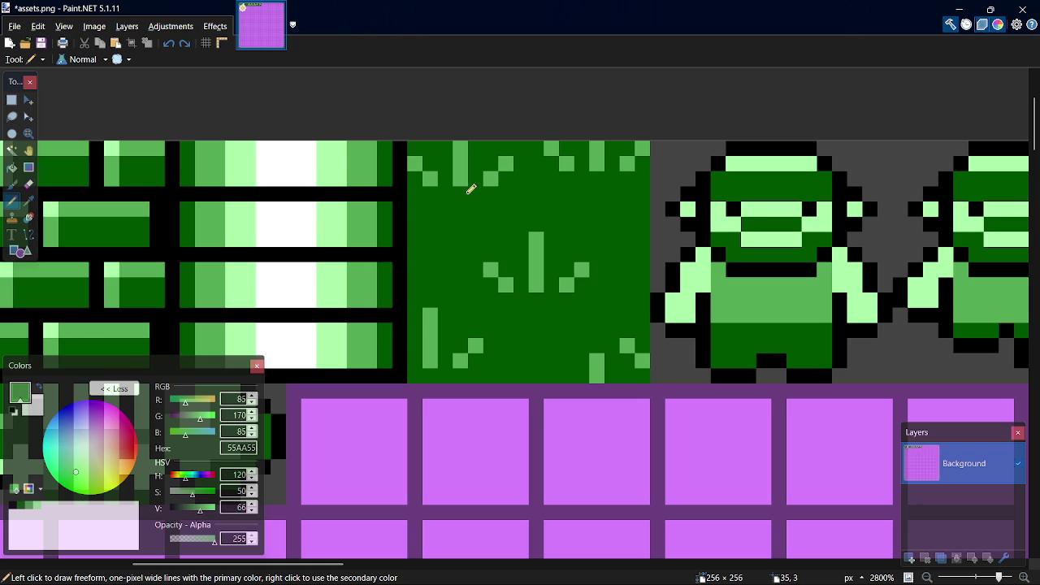
key(ctrl+z)
key(ctrl+z)
key(ctrl+z)
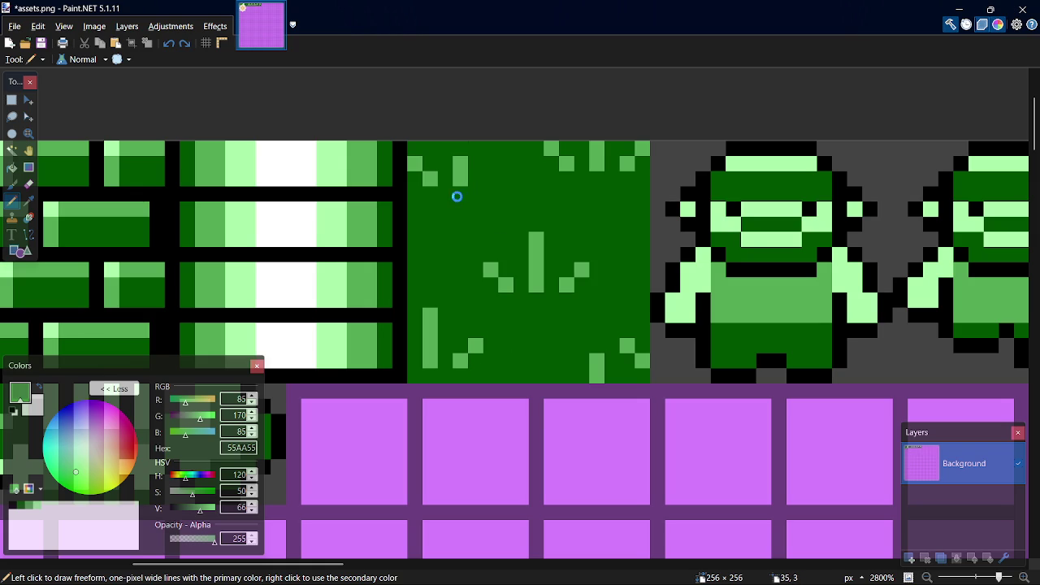
key(ctrl+z)
key(ctrl+z)
key(ctrl+z)
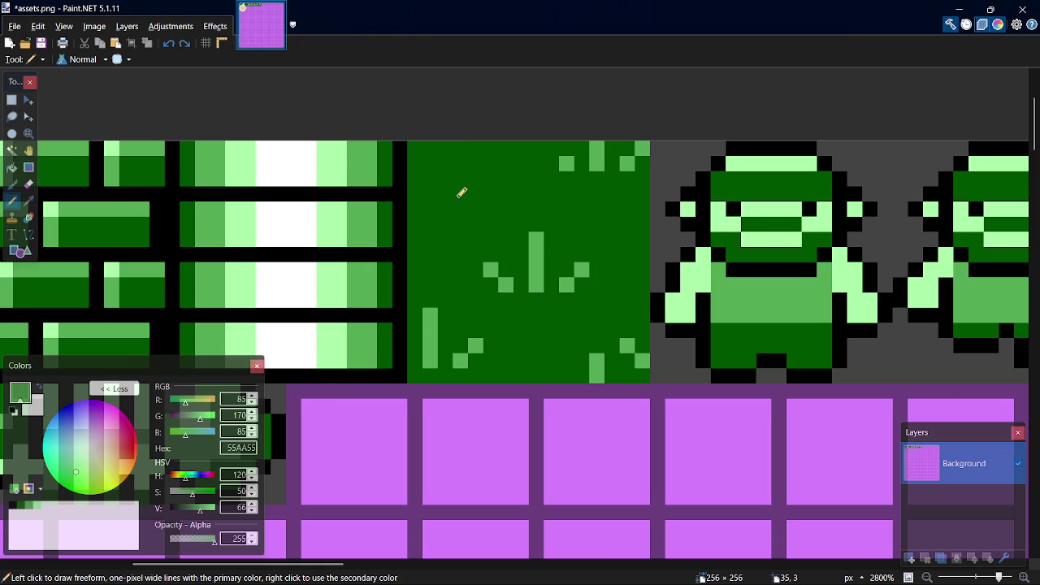
- Switch to OBS Studio and mute the microphone input
key(alt+Tab)
key(Tab)
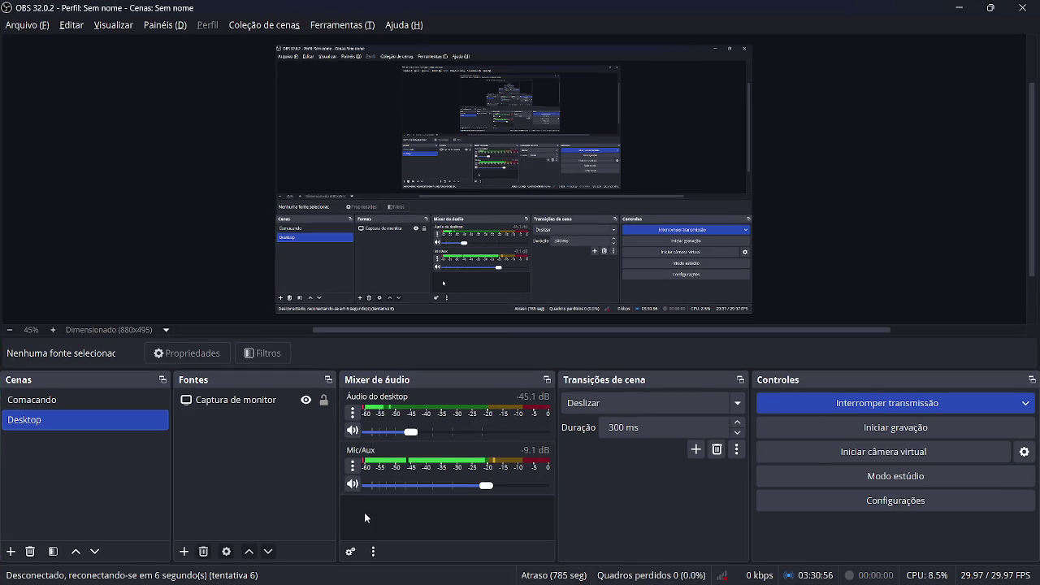
click(352, 485)
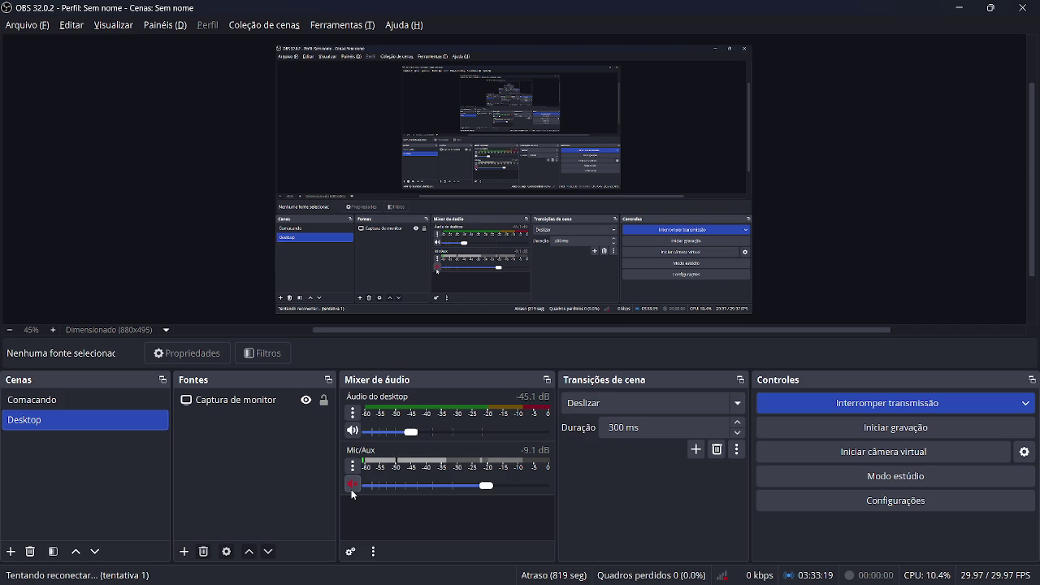
- Unmute the microphone, then minimize OBS, the YouTube browser and GameMaker to return to Paint.NET
click(351, 489)
click(955, 8)
key(alt+Tab)
key(alt+Tab)
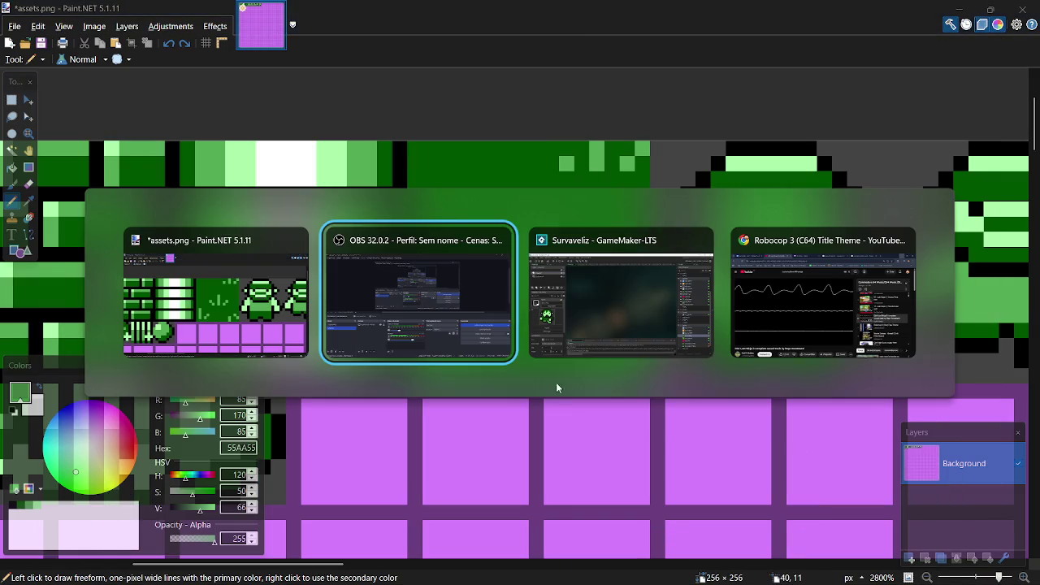
key(alt+Tab)
key(alt+Tab)
key(alt+Tab)
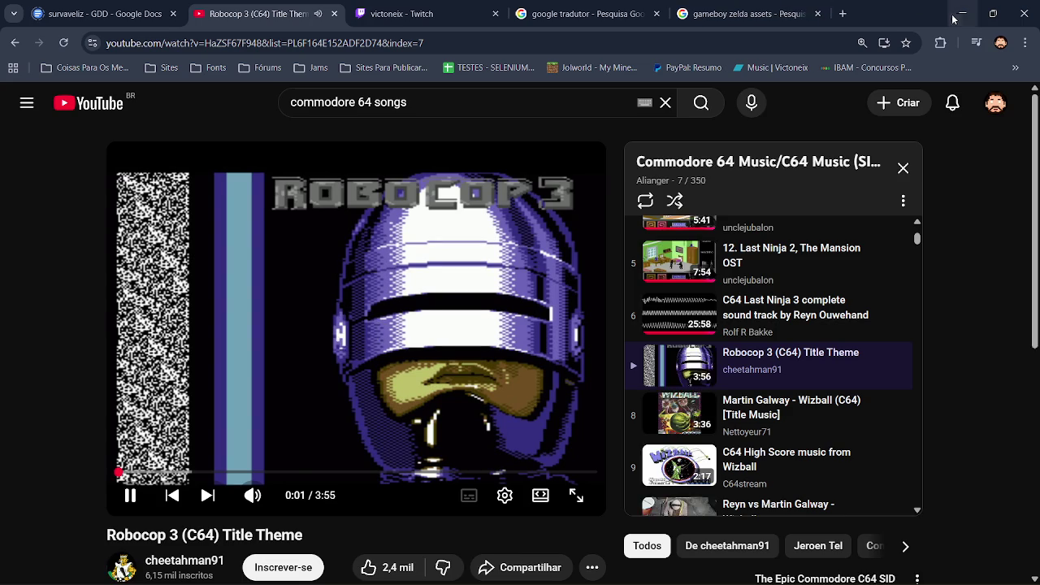
click(960, 13)
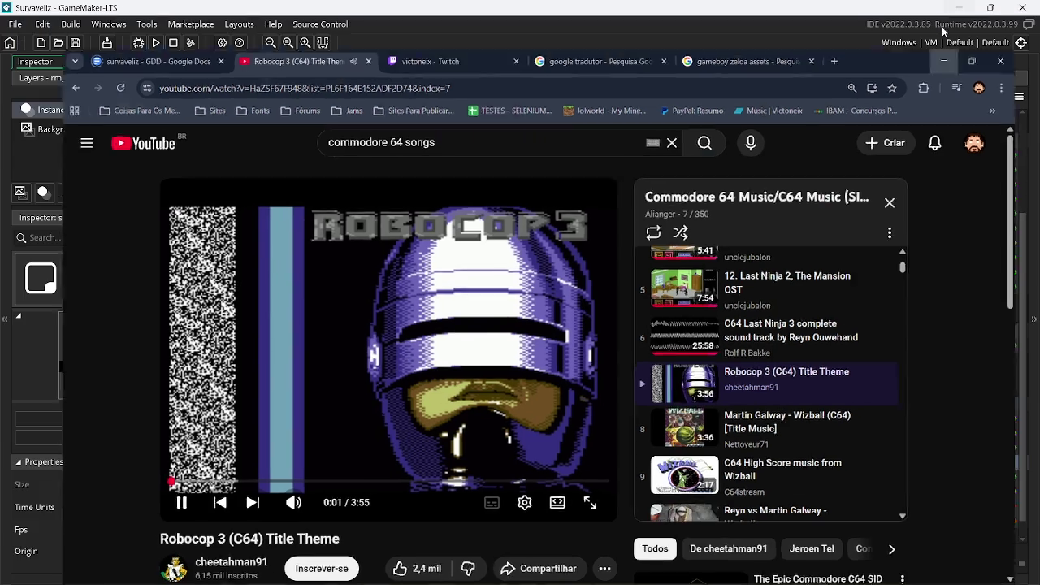
click(959, 7)
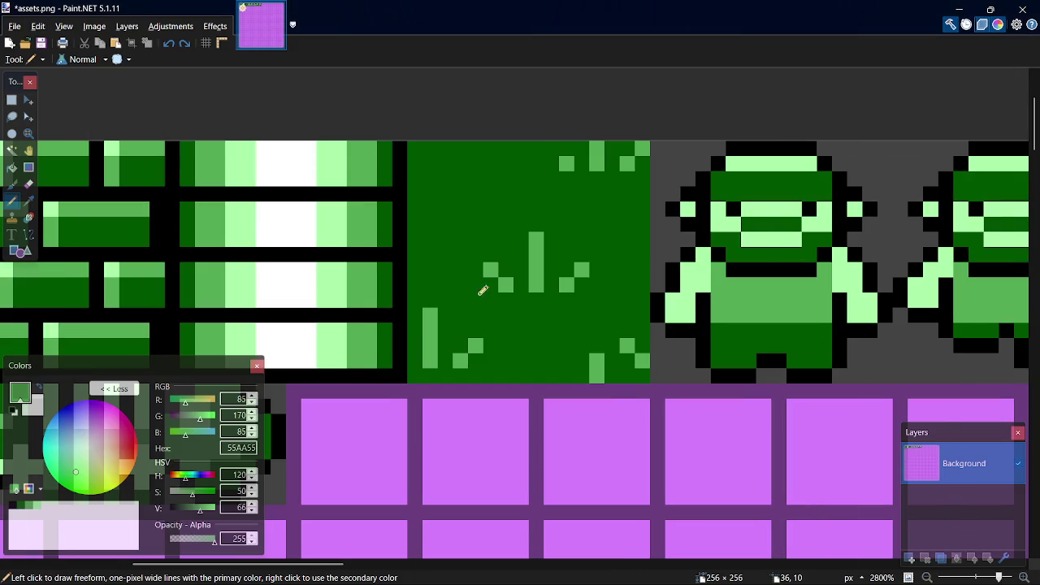
- Add light-green pixels and a short grass blade to the dark-green tile, then save assets.png
click(415, 165)
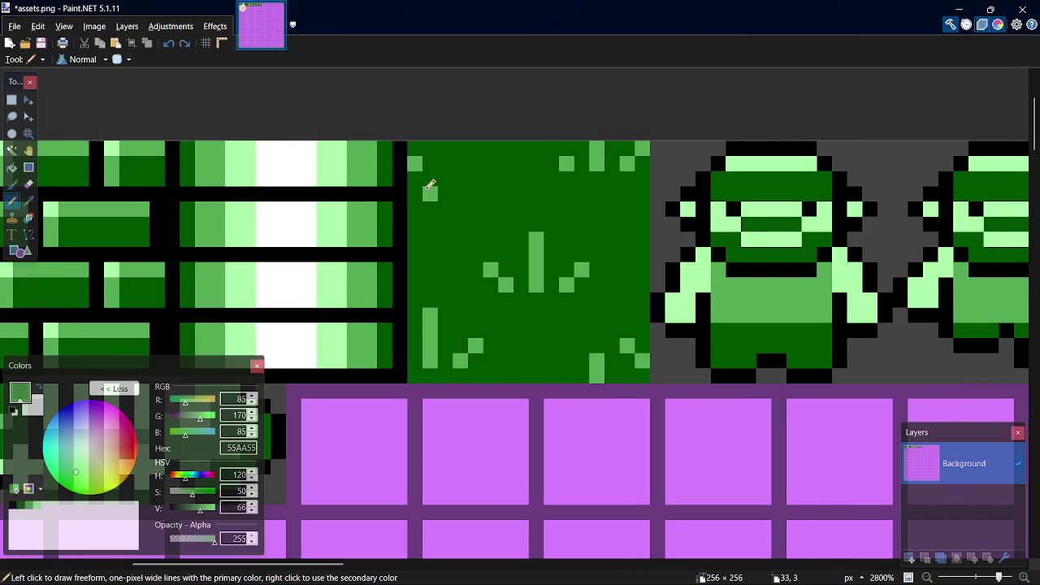
key(ctrl+z)
click(414, 178)
click(429, 193)
click(493, 193)
click(505, 178)
drag(460, 195, 463, 164)
click(462, 149)
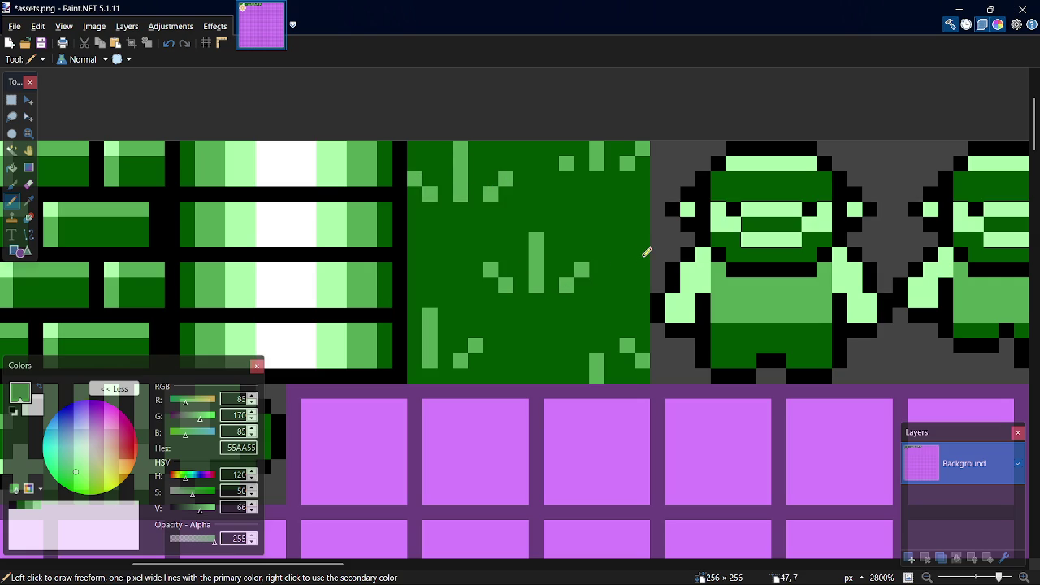
click(416, 269)
drag(440, 264, 450, 238)
key(ctrl+z)
key(ctrl+z)
key(ctrl+z)
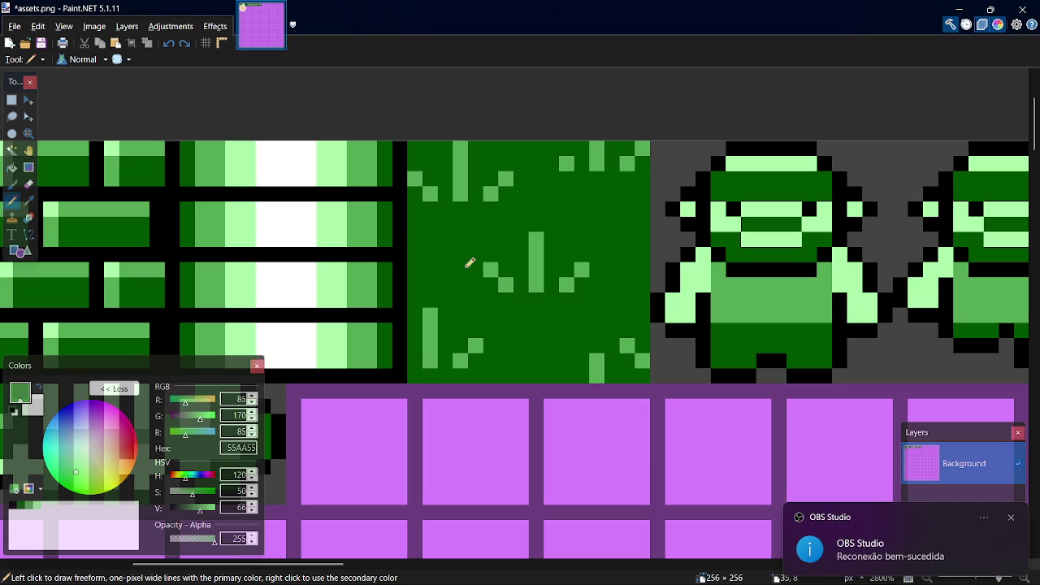
key(ctrl+s)
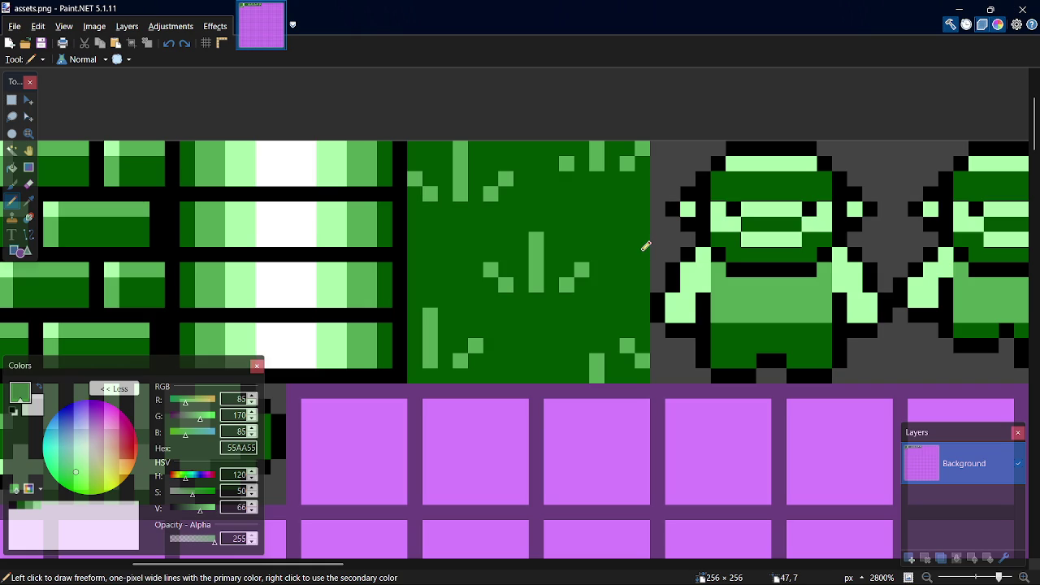
- Select the 16×16 grass tile and duplicate it with copy and paste
key(s)
mouse_move(412, 141)
mouse_down()
mouse_move(545, 244)
mouse_move(650, 352)
mouse_move(653, 371)
mouse_move(408, 140)
mouse_up()
click(643, 371)
key(ctrl+c)
key(ctrl+v)
- Drag the pasted grass tile copy around the sheet, undo it, and switch to GameMaker
mouse_move(582, 334)
mouse_down()
mouse_move(845, 332)
mouse_move(791, 324)
mouse_move(471, 344)
mouse_move(616, 496)
mouse_move(604, 165)
mouse_move(596, 457)
mouse_move(596, 446)
mouse_up()
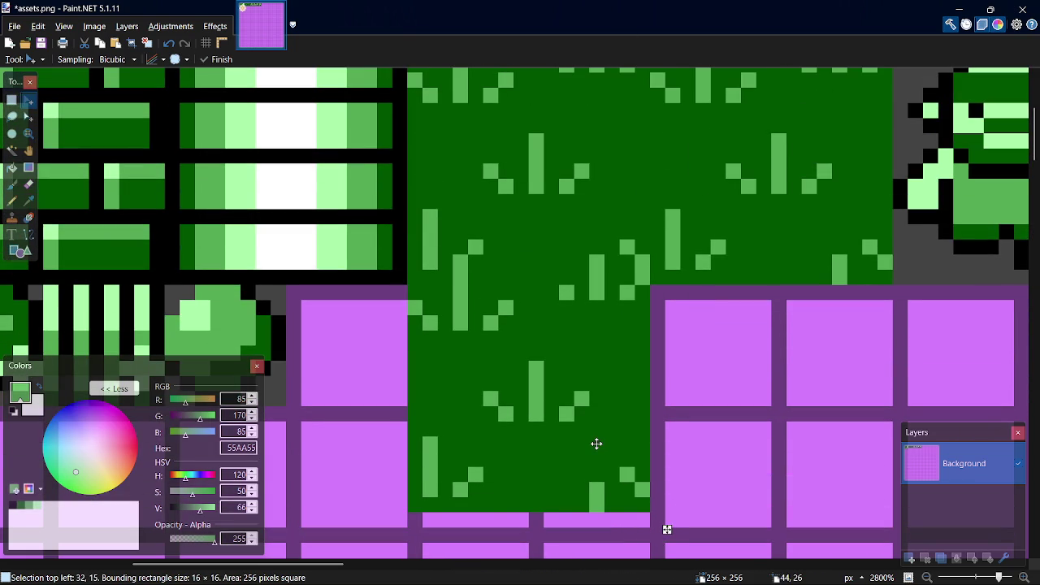
mouse_move(596, 443)
mouse_down()
mouse_move(603, 409)
mouse_move(601, 453)
mouse_move(598, 430)
mouse_up()
drag(487, 409, 488, 196)
mouse_move(427, 216)
mouse_down()
mouse_move(847, 496)
mouse_move(689, 441)
mouse_up()
mouse_move(837, 408)
mouse_down()
mouse_move(666, 332)
mouse_move(666, 529)
mouse_move(666, 302)
mouse_move(910, 302)
mouse_up()
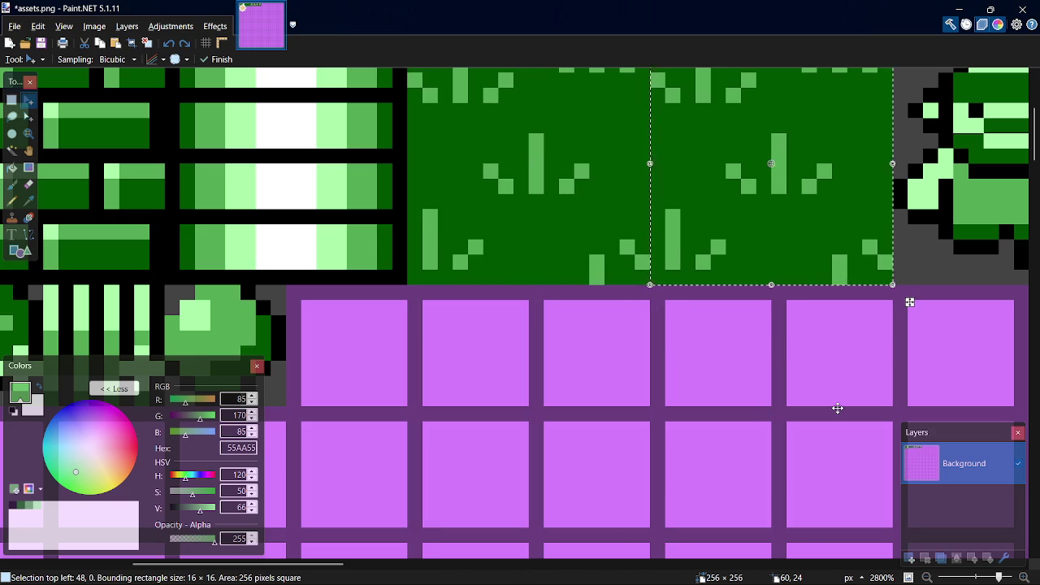
key(ctrl+z)
key(ctrl+z)
key(ctrl+z)
key(alt+Tab)
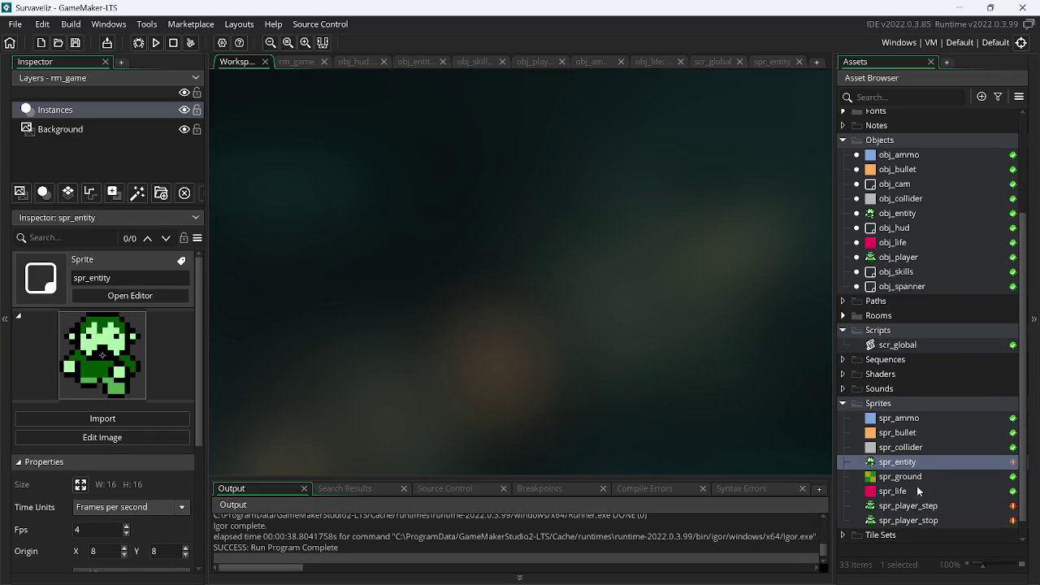
- Import scenario.png into spr_ground, open its image editor, and return to Paint.NET
double_click(911, 476)
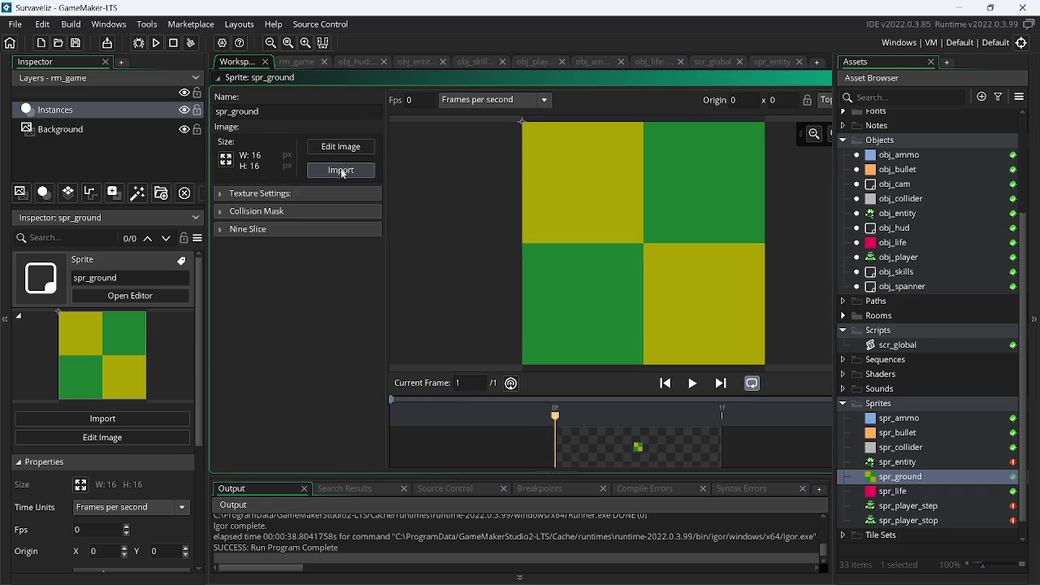
click(341, 172)
drag(772, 187, 778, 329)
scroll(776, 293, up, 3)
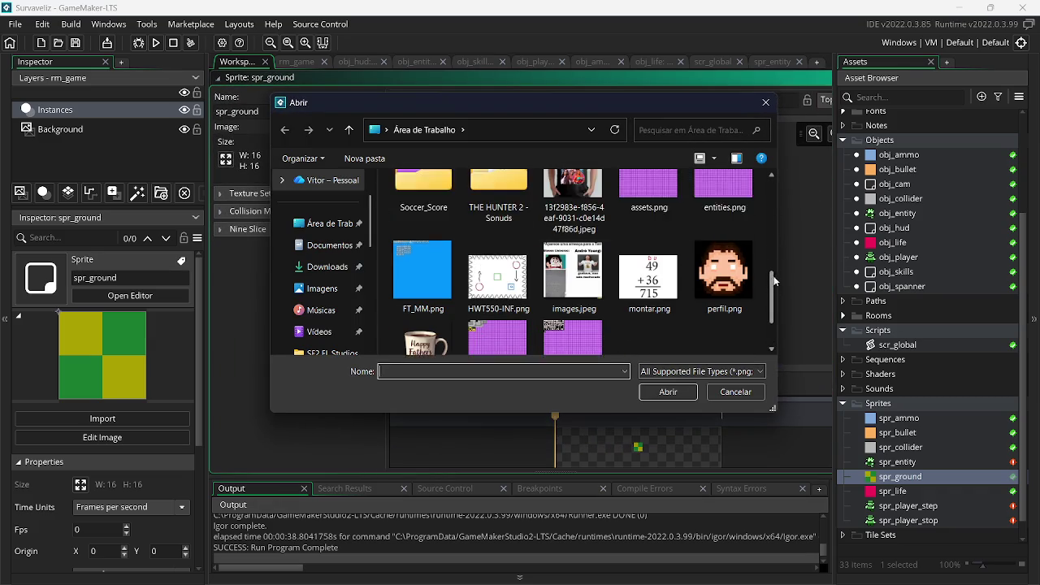
double_click(649, 253)
click(341, 147)
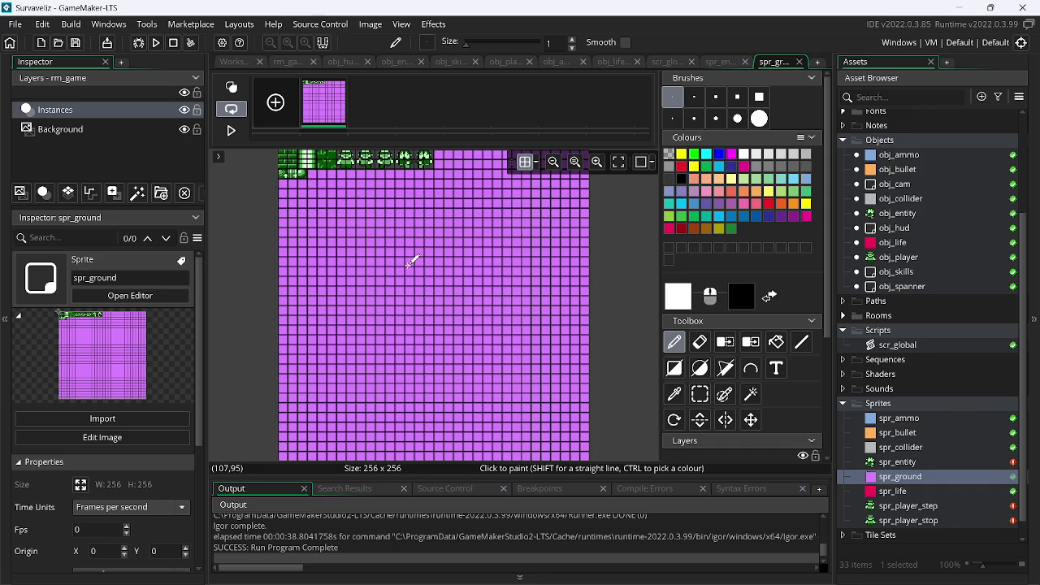
key(alt+Tab)
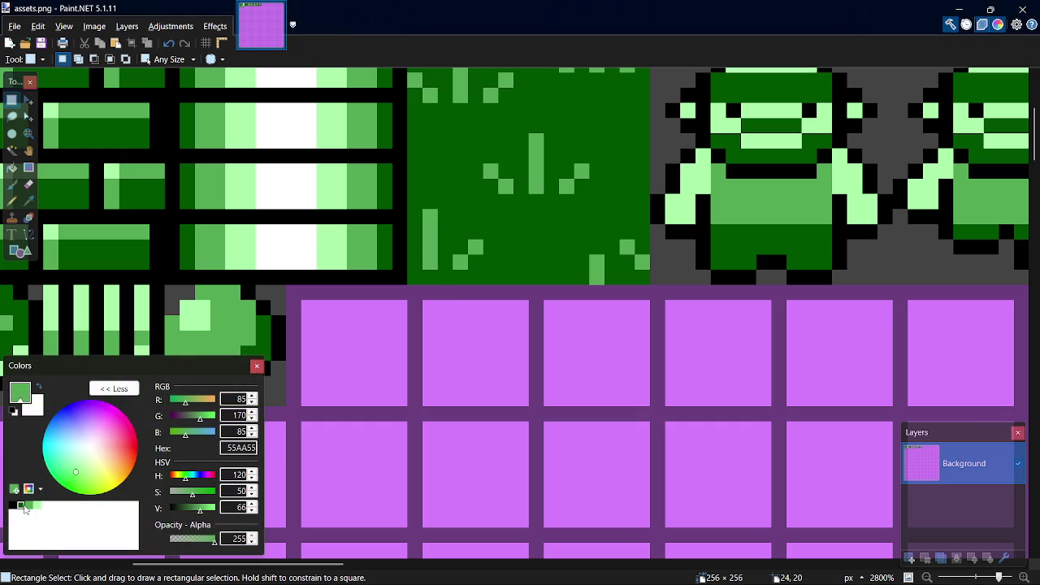
- With black in the Pencil, draw black pixels and short columns beside the grass blades
click(13, 507)
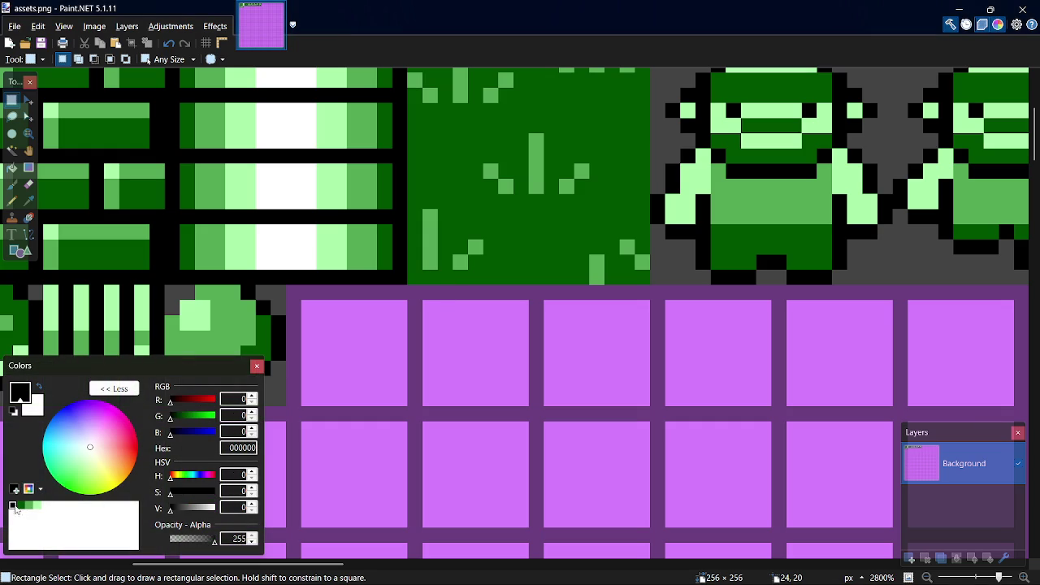
key(p)
drag(475, 259, 496, 231)
key(ctrl+z)
click(486, 244)
drag(447, 258, 444, 218)
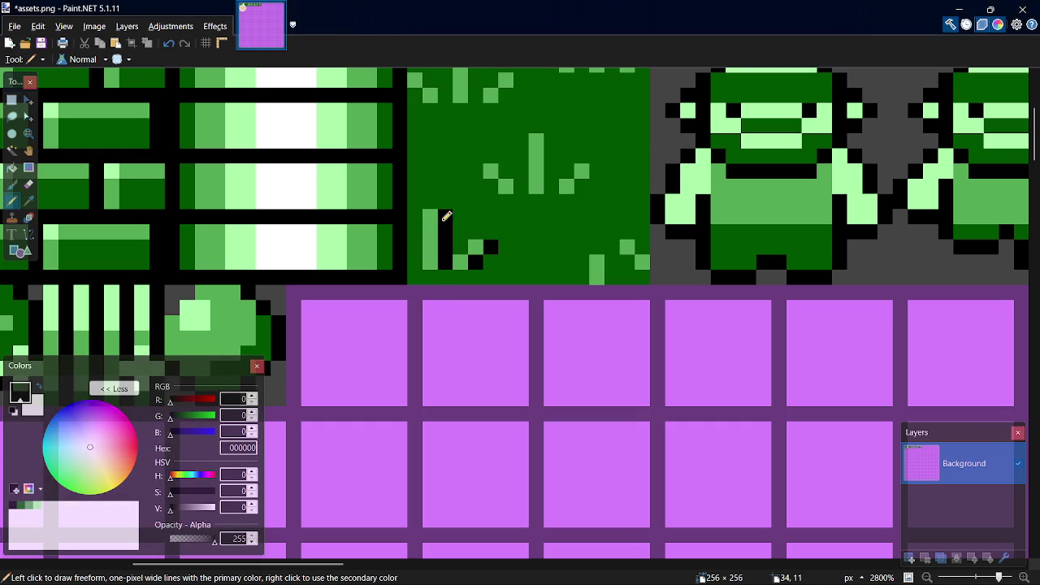
drag(613, 277, 612, 264)
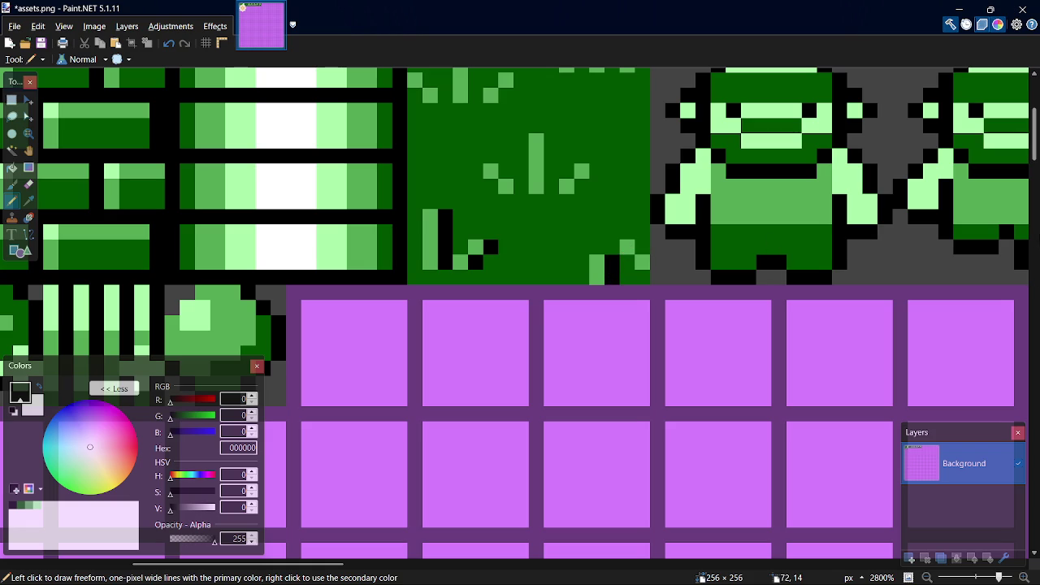
click(520, 186)
click(582, 183)
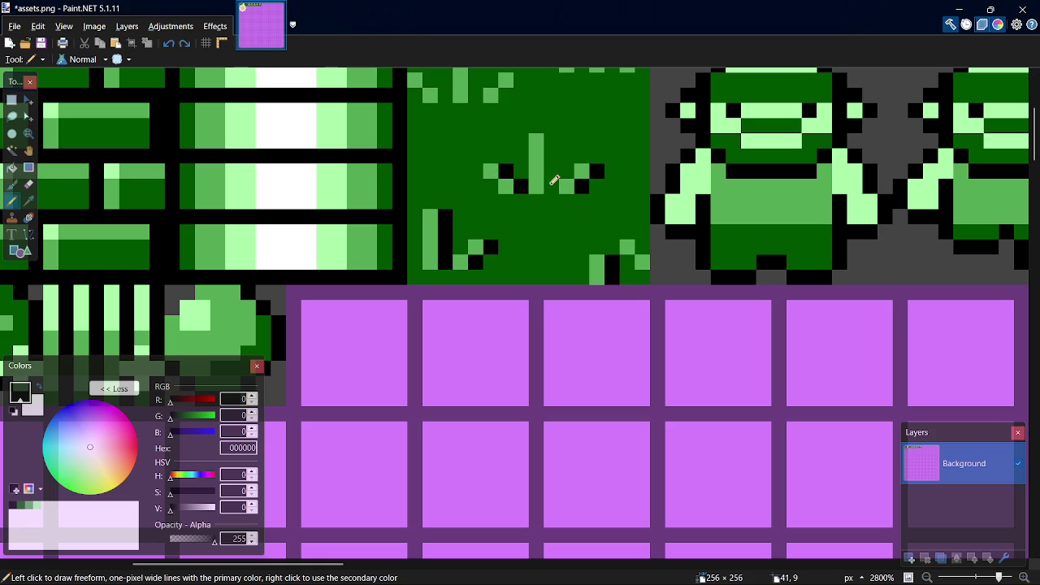
drag(551, 187, 552, 139)
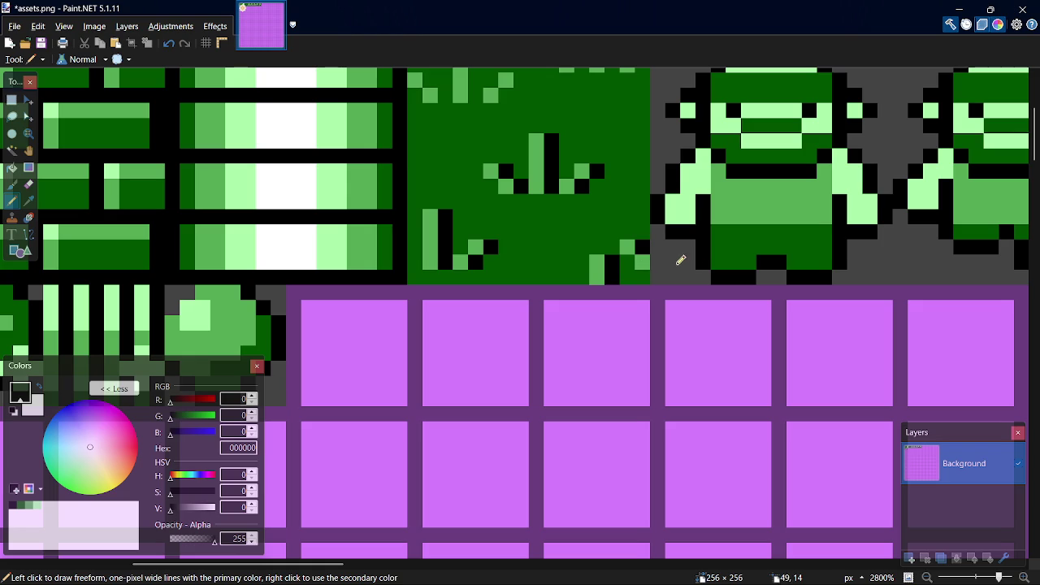
- Outline the top-left tufts and top edge in black, save assets.png, and switch to GameMaker
drag(1036, 146, 1036, 132)
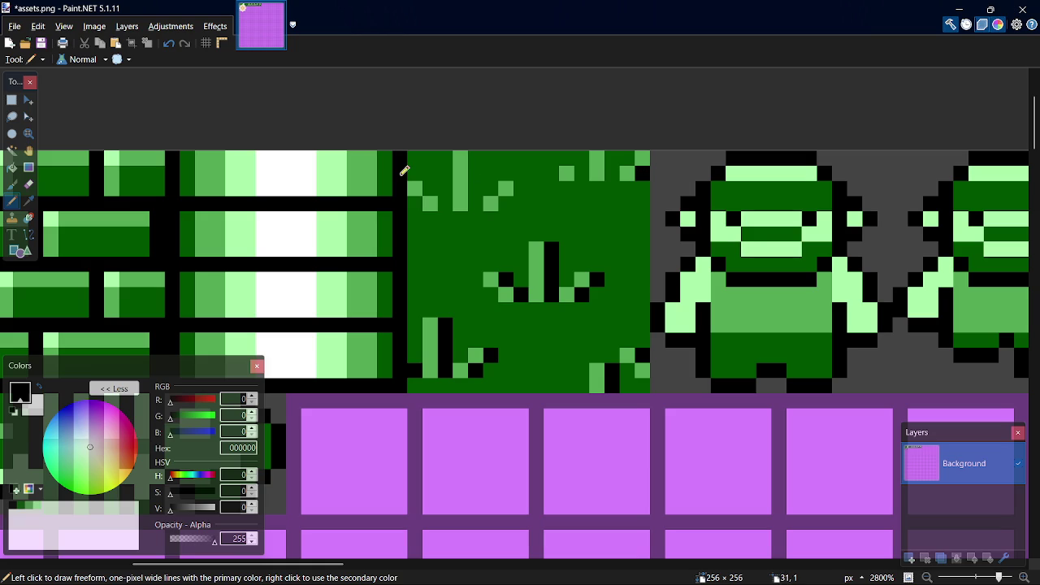
mouse_move(416, 173)
mouse_down()
mouse_move(446, 197)
mouse_move(475, 174)
mouse_move(475, 159)
mouse_up()
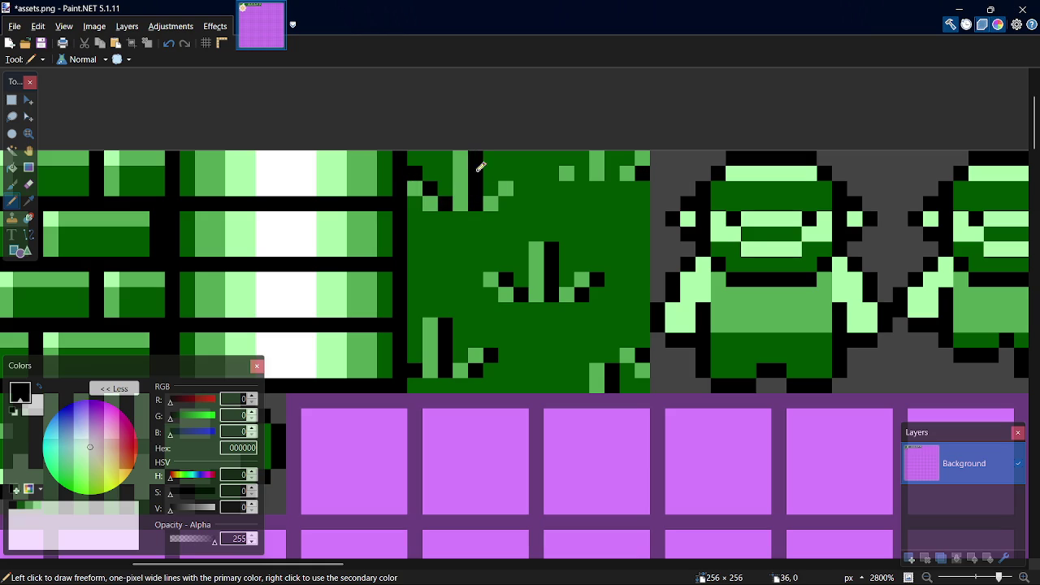
drag(505, 200, 520, 180)
key(ctrl+s)
click(578, 173)
drag(613, 173, 611, 161)
key(ctrl+s)
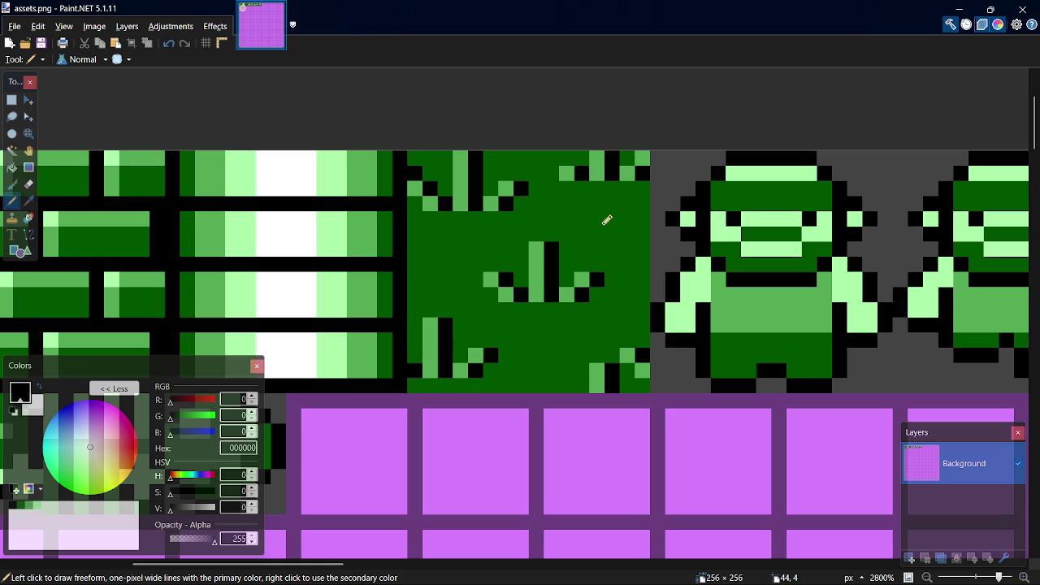
key(alt+Tab)
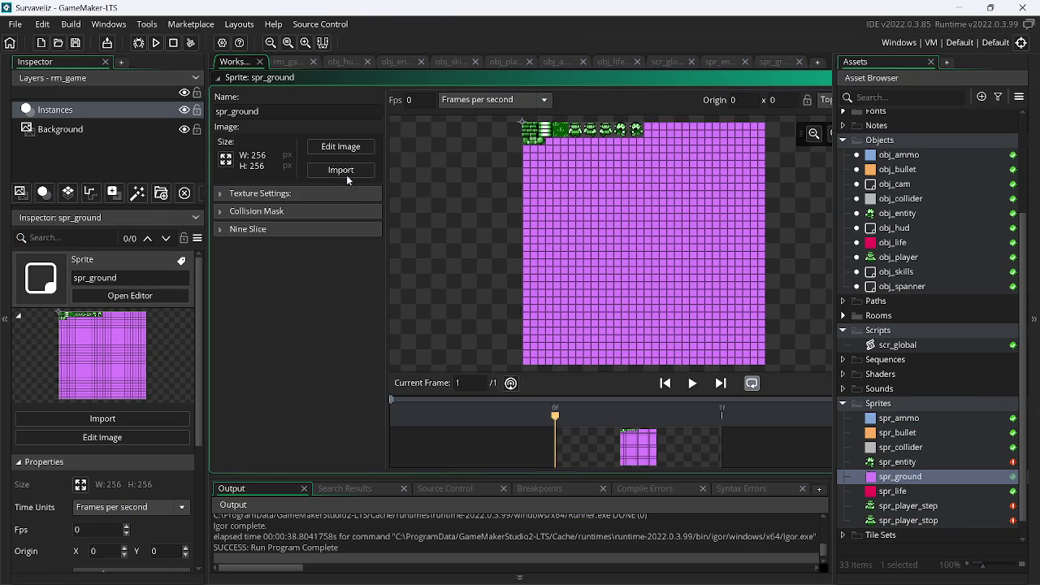
- Import assets.png into spr_ground and open it in the image editor
click(342, 171)
drag(772, 207, 776, 286)
double_click(614, 191)
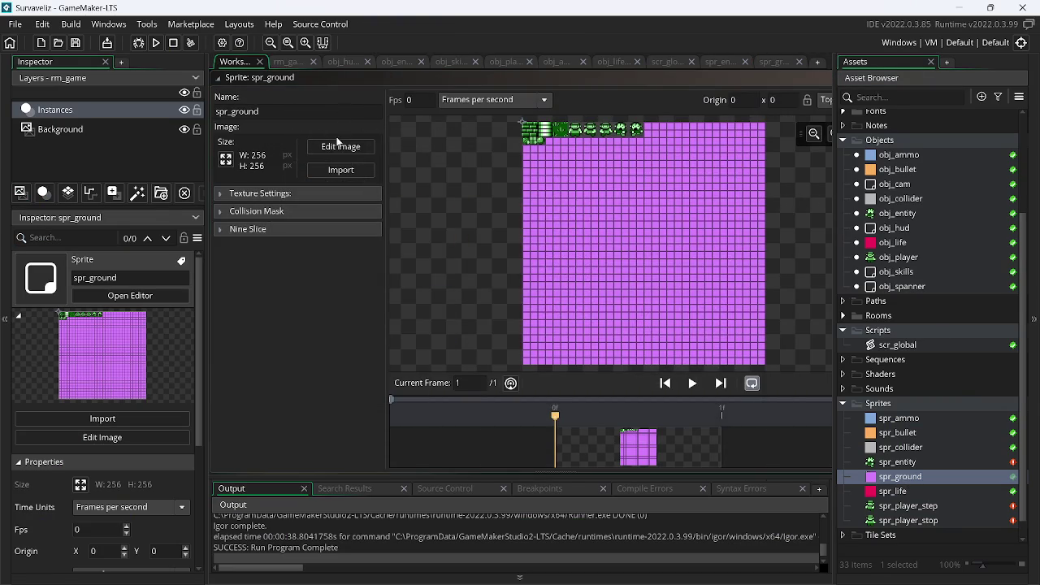
click(341, 147)
- Convert the sheet to frames: 1 frame, 1 per row, horizontal cell offset 1
click(371, 24)
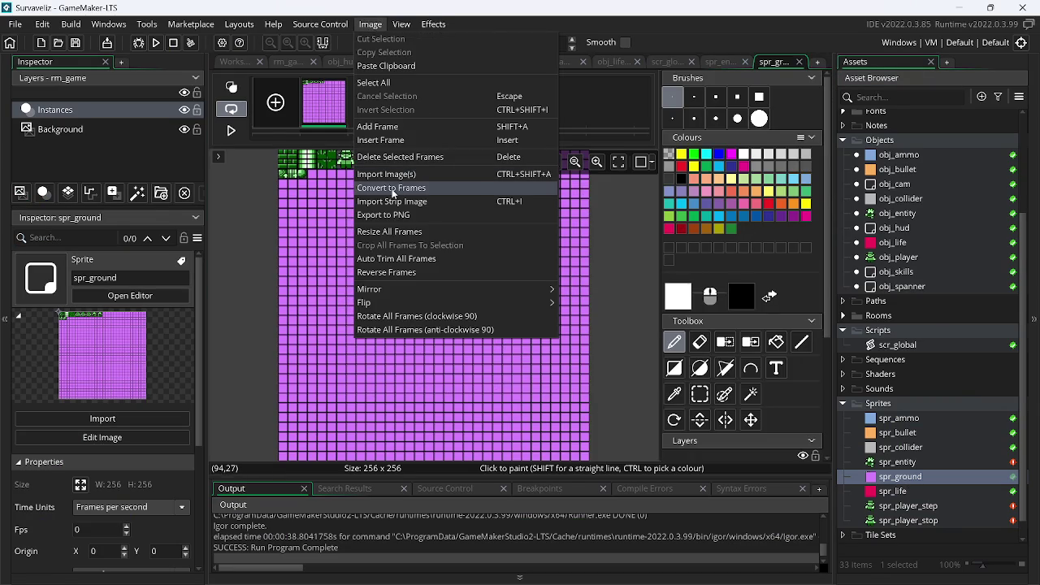
click(394, 190)
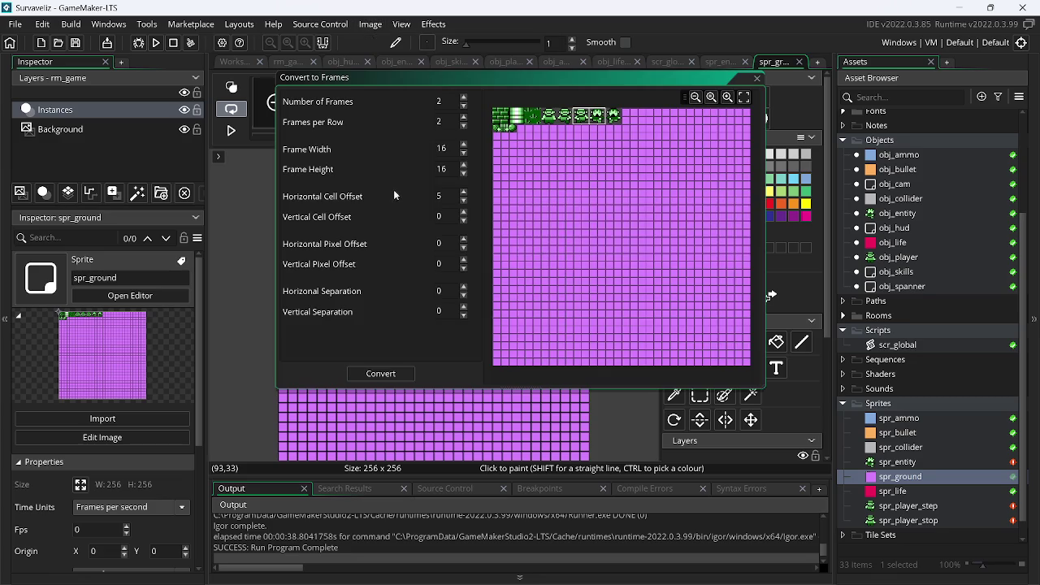
click(465, 128)
click(464, 106)
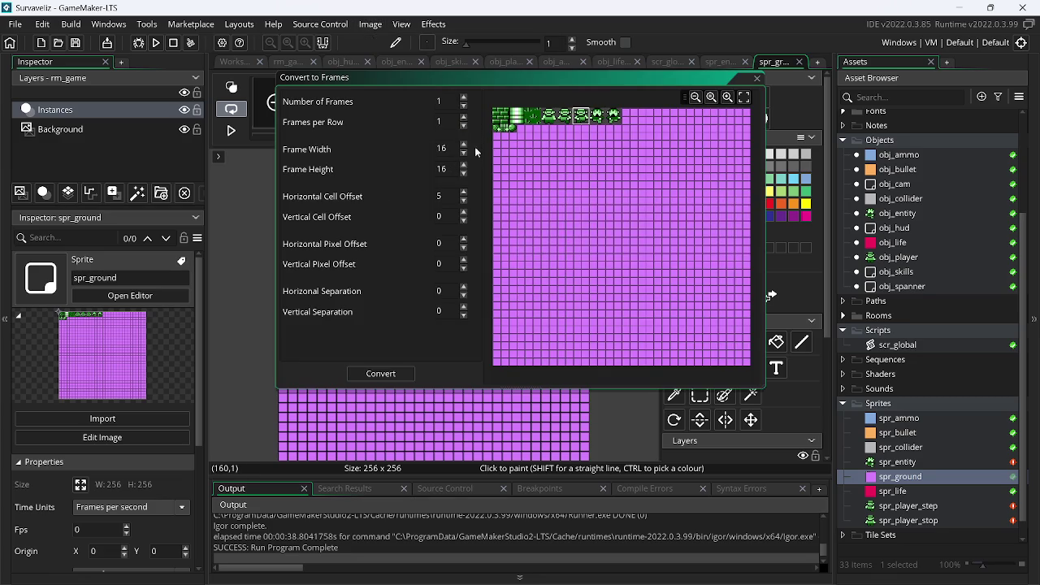
click(464, 202)
click(464, 203)
click(463, 203)
click(463, 202)
click(380, 372)
- Run the game and walk the player up and left over the new grass ground
click(154, 44)
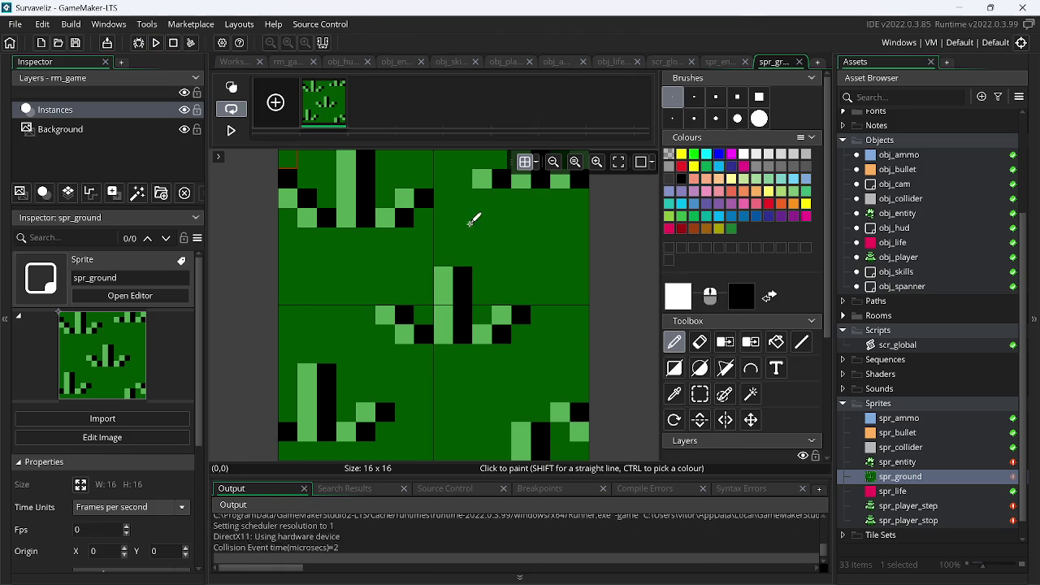
key(Up)
key(Left)
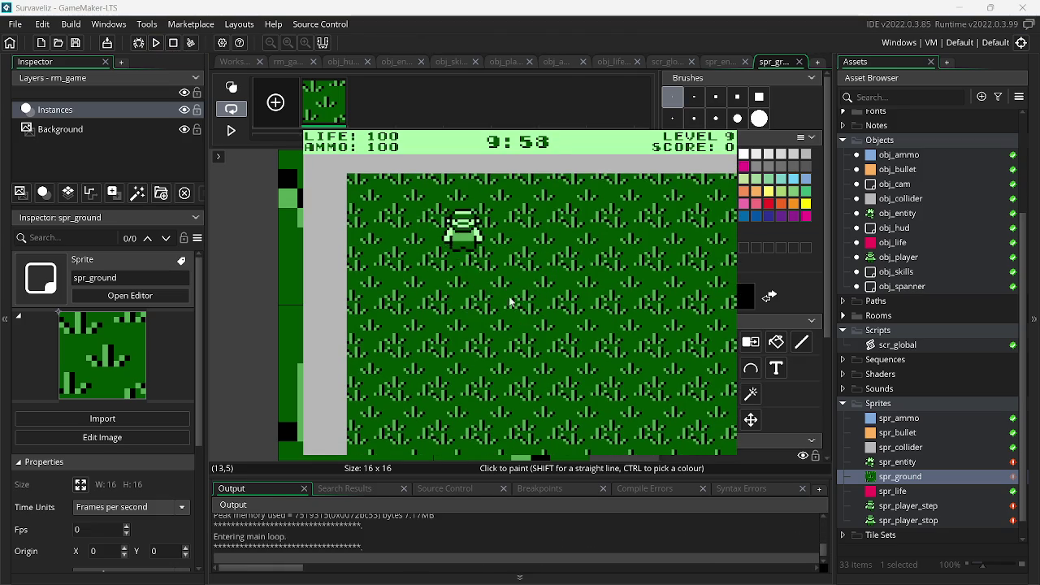
- Walk the player around with the arrow keys and fire repeated shots at the nearby enemy
key(Down)
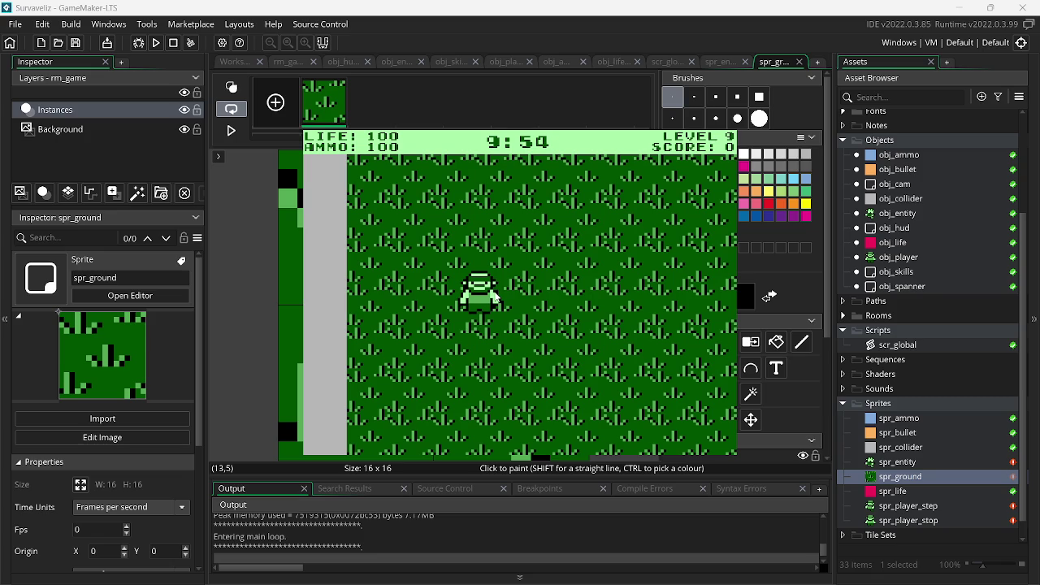
key(Right)
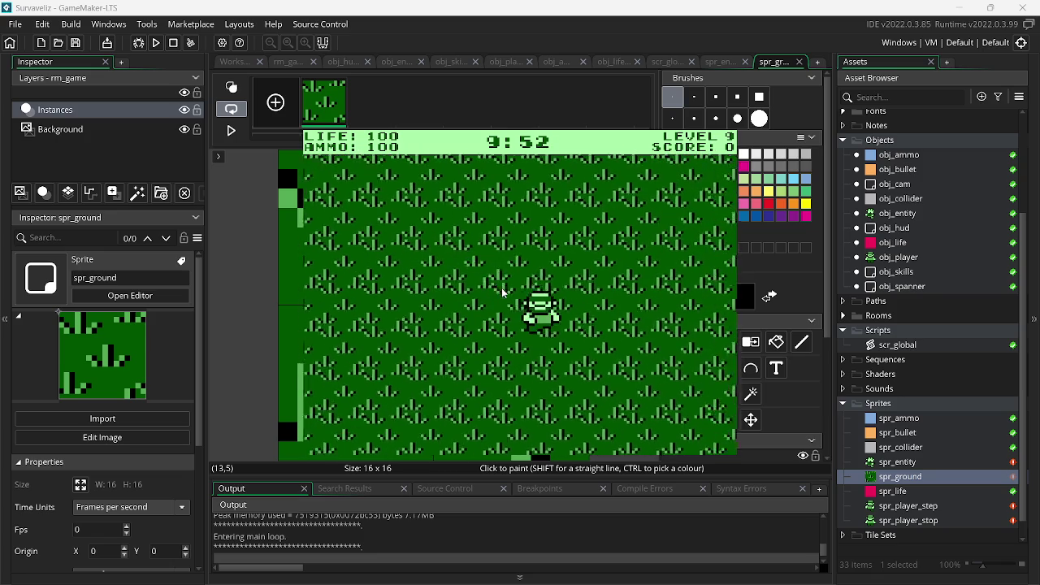
key(Down)
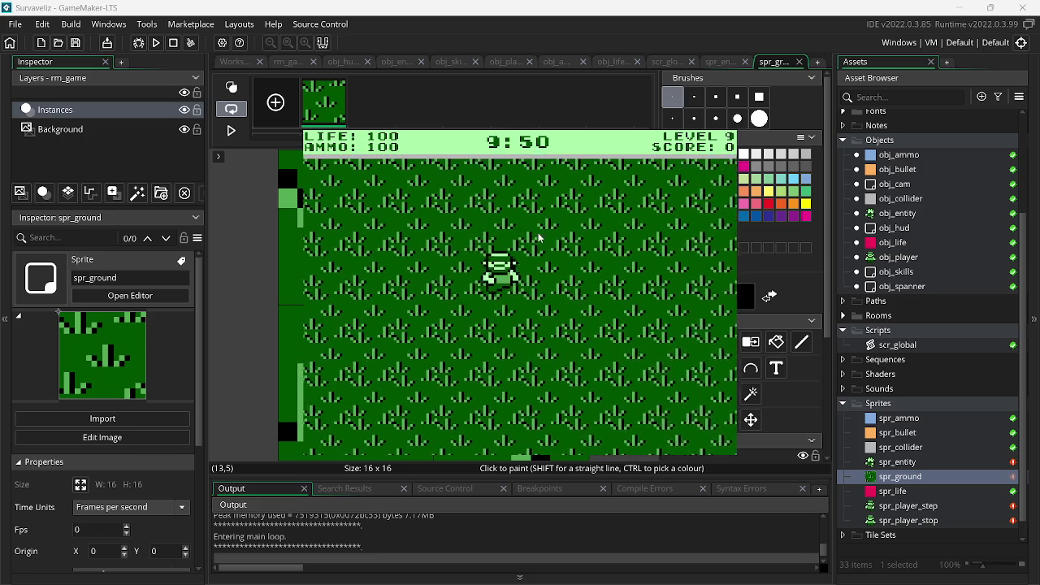
key(Up)
click(566, 247)
key(Down)
click(605, 283)
click(604, 282)
click(604, 283)
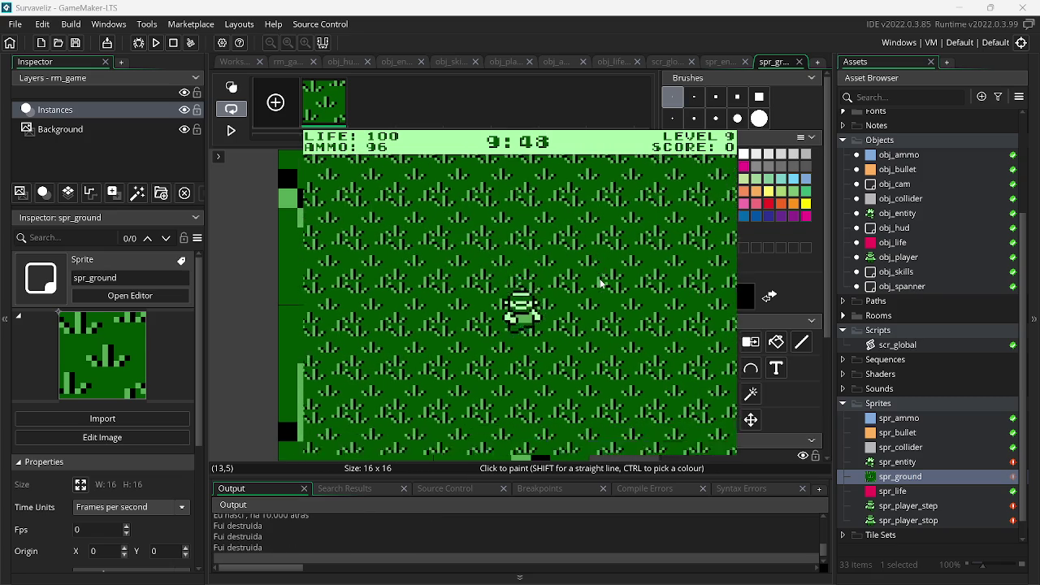
key(Up)
click(380, 268)
click(379, 268)
key(Right)
click(379, 268)
click(379, 268)
click(383, 270)
click(387, 270)
click(386, 271)
click(392, 272)
click(392, 272)
- Move onto the ammo pickup and keep shooting the approaching enemies
key(Left)
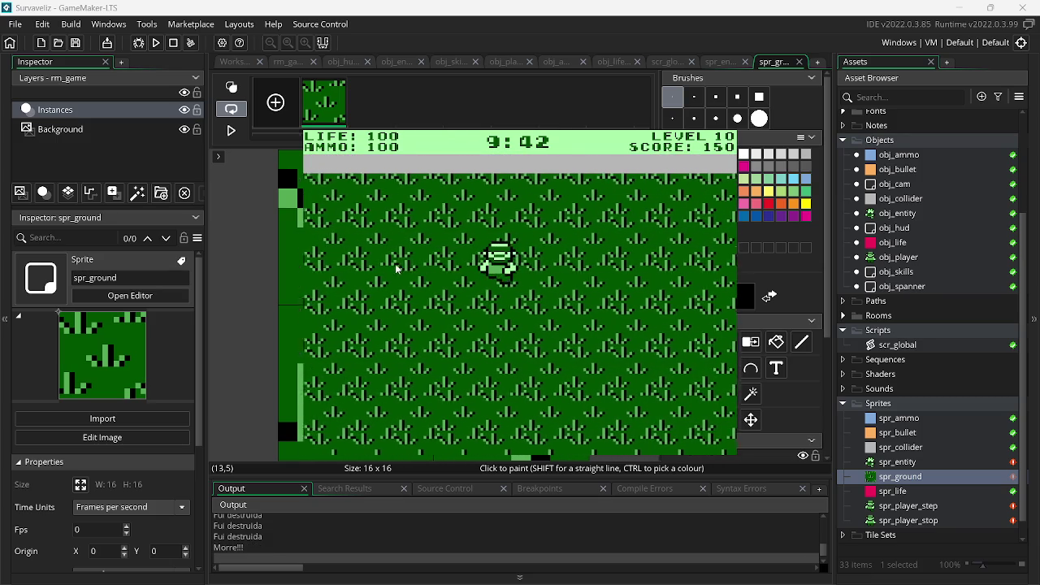
key(Down)
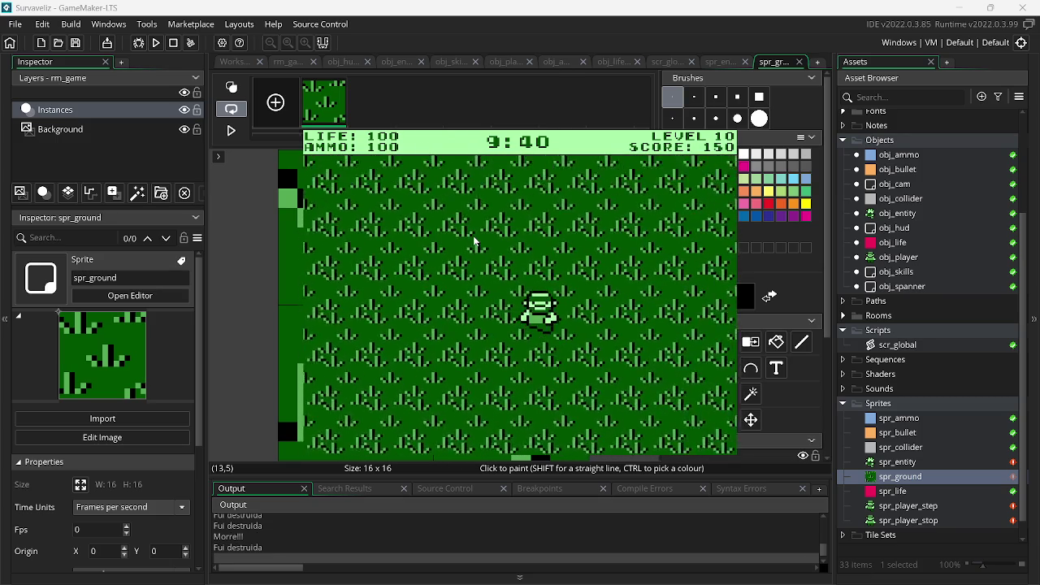
click(416, 309)
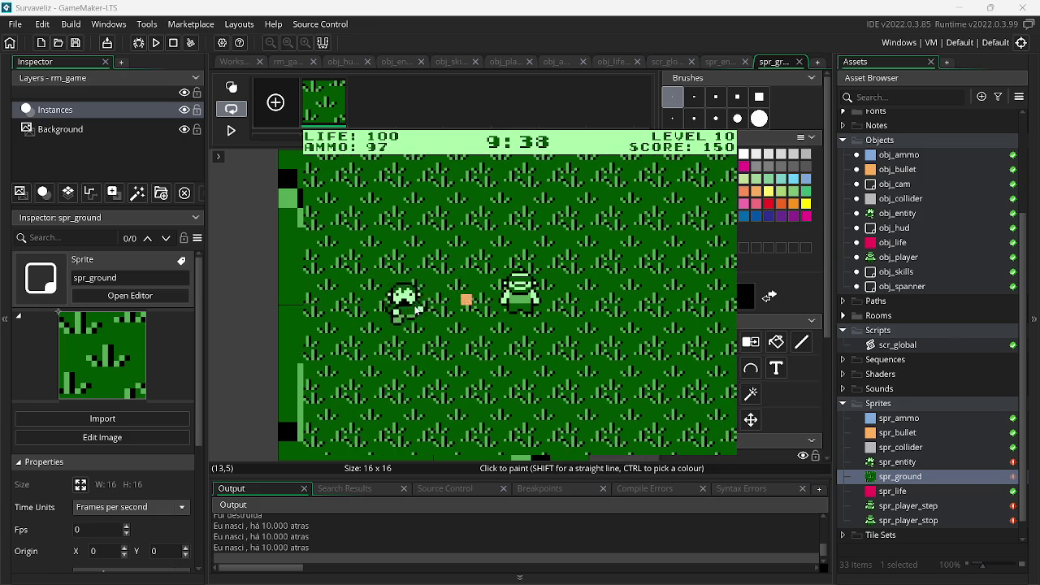
key(Left)
click(666, 301)
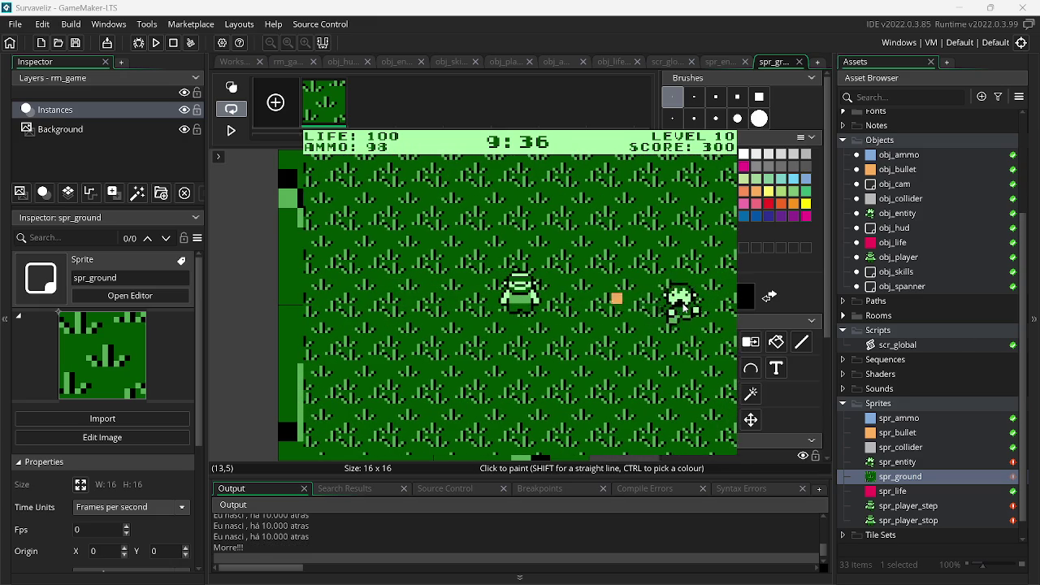
click(607, 301)
click(422, 341)
click(409, 328)
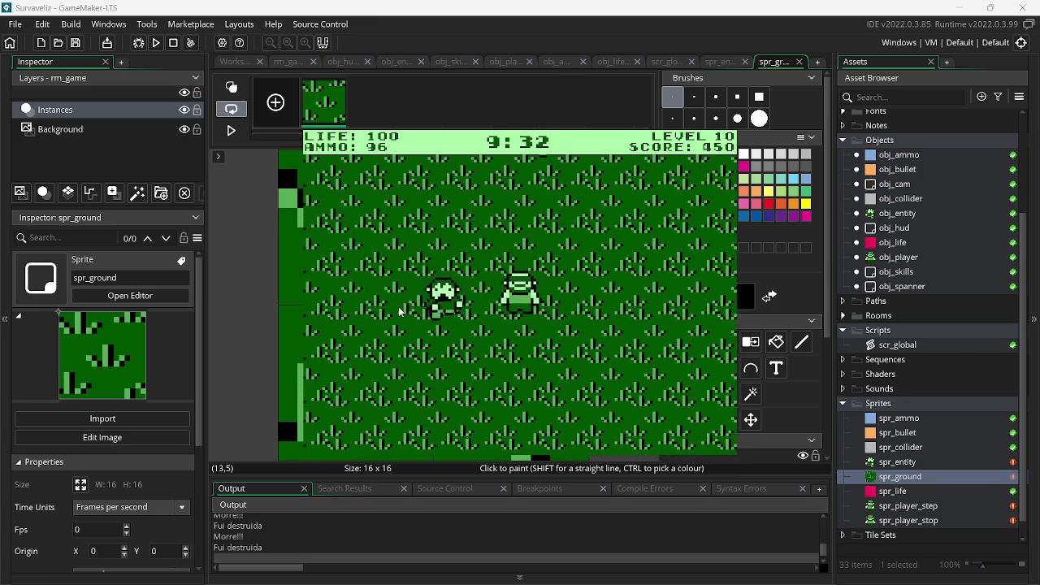
click(395, 274)
click(683, 299)
- Walk to the room edge and back, quit the game with Escape, and switch windows
key(a)
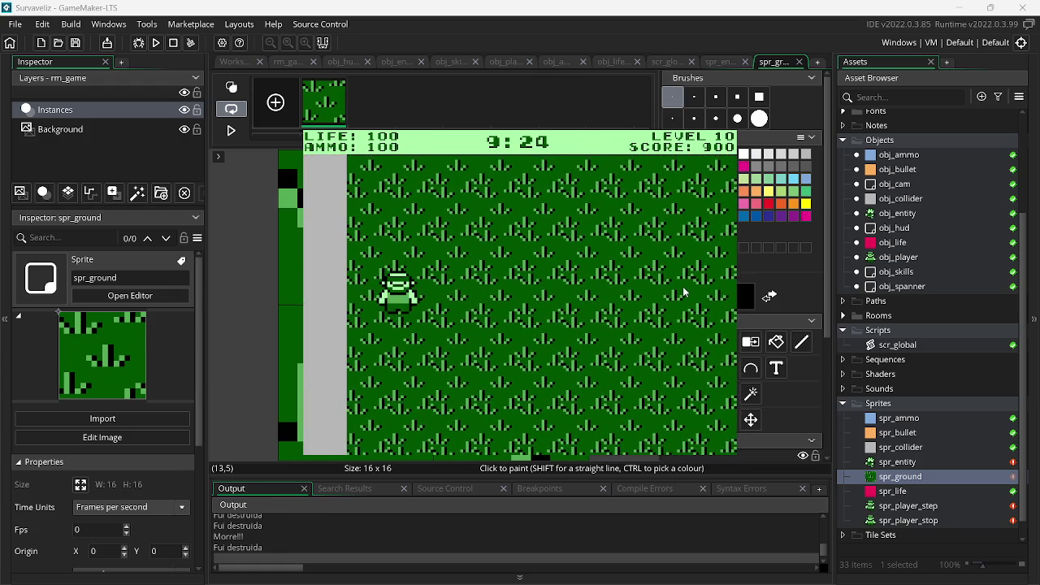
key(d)
key(w)
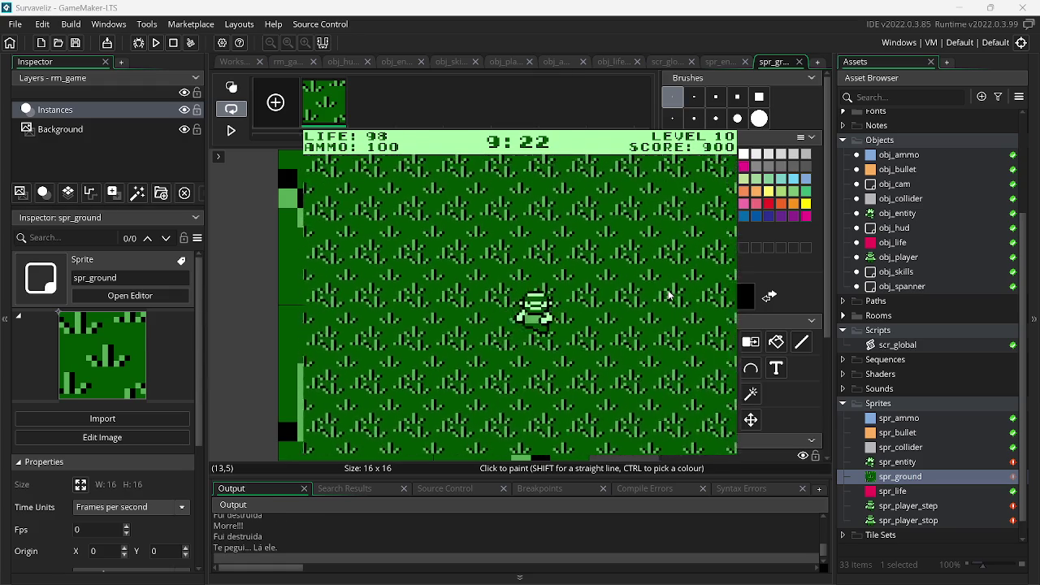
key(Escape)
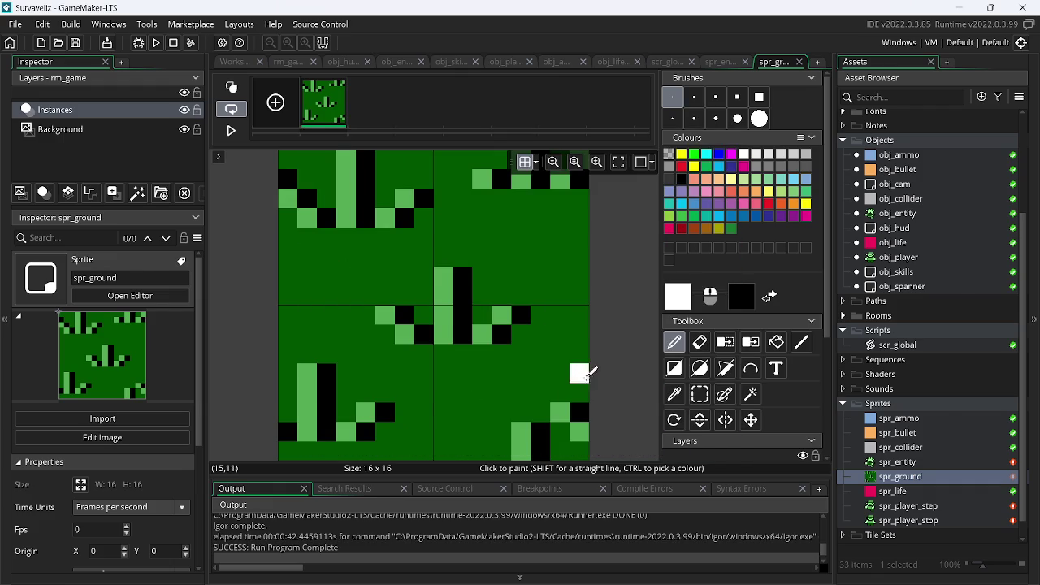
key(alt+Tab)
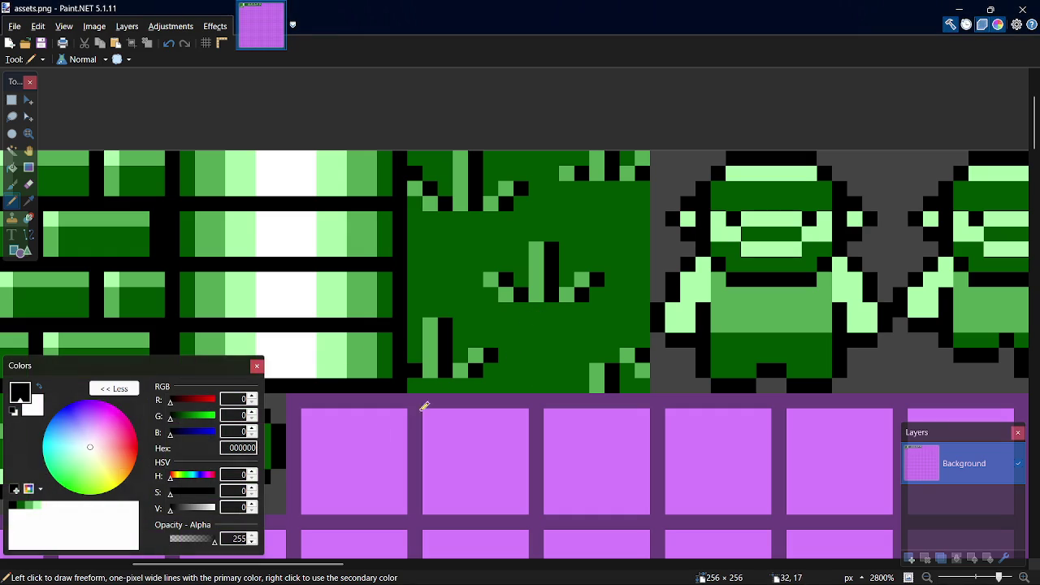
- Paint medium-green 55AA55 and light-green AAFFAA highlight pixels across the grass tile
click(28, 507)
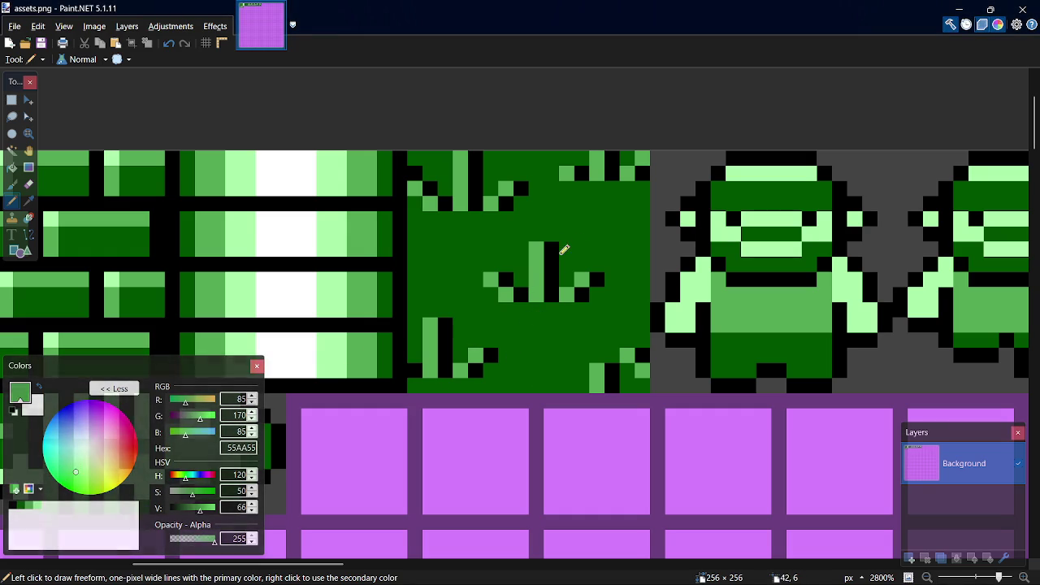
click(536, 249)
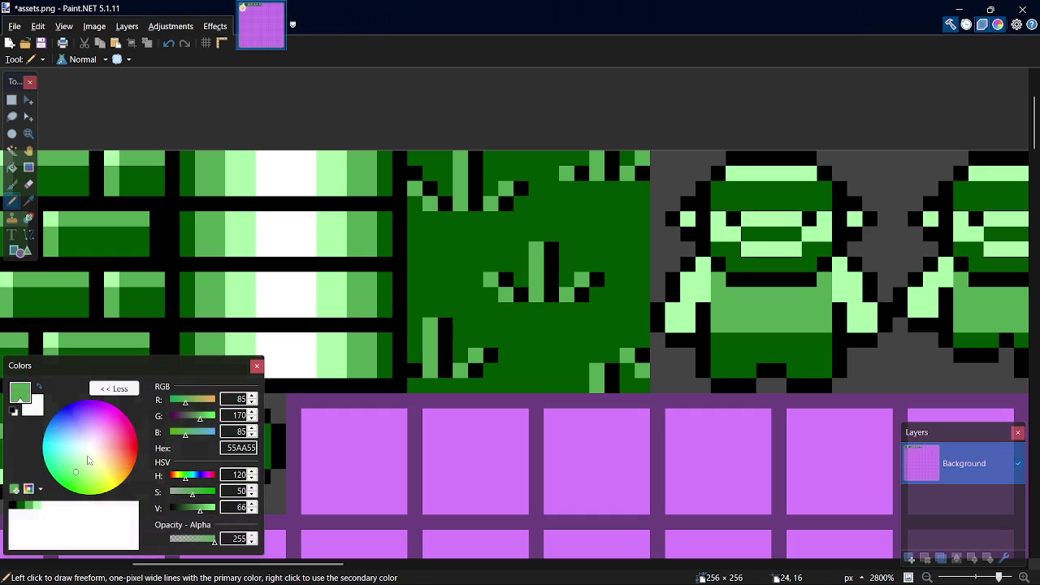
click(38, 505)
drag(536, 248, 540, 264)
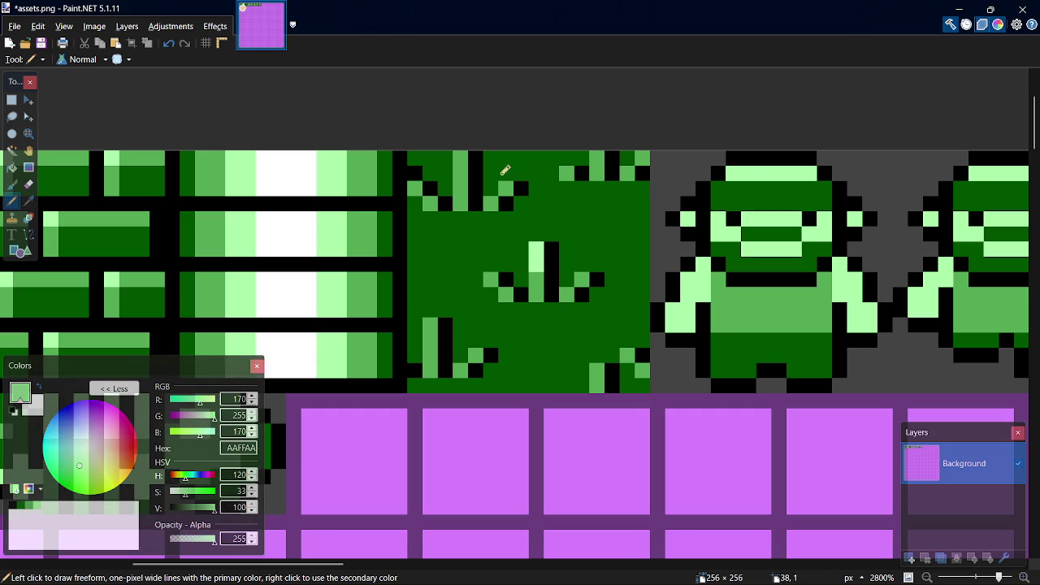
drag(460, 159, 461, 173)
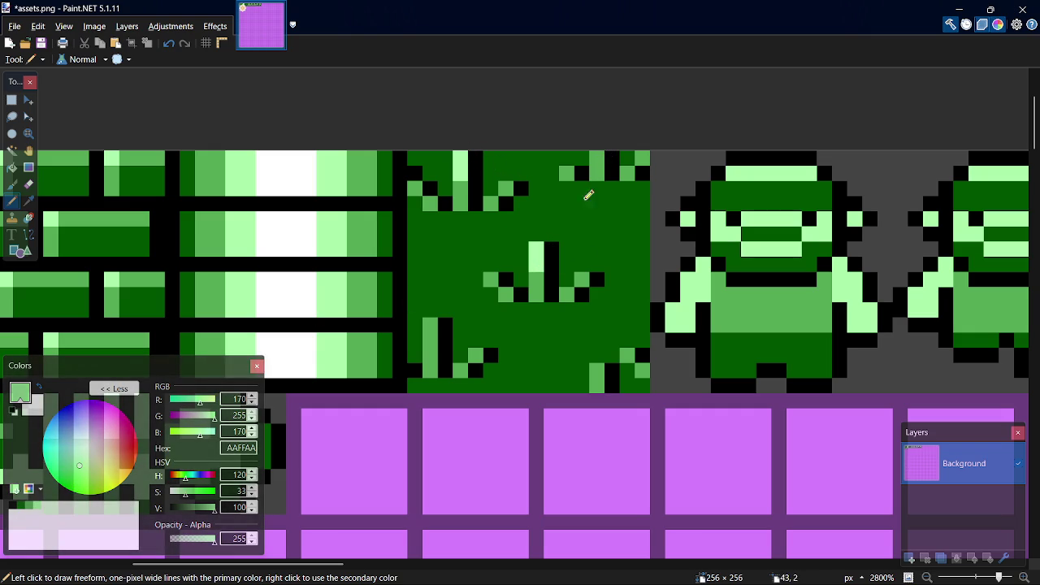
click(599, 372)
drag(599, 373, 599, 383)
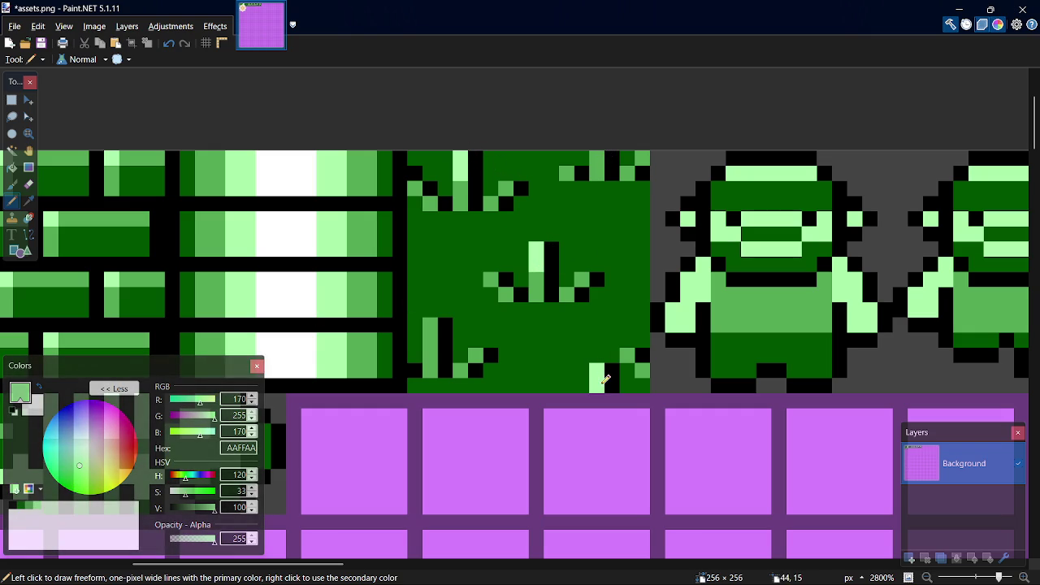
click(587, 280)
drag(431, 323, 432, 338)
click(627, 355)
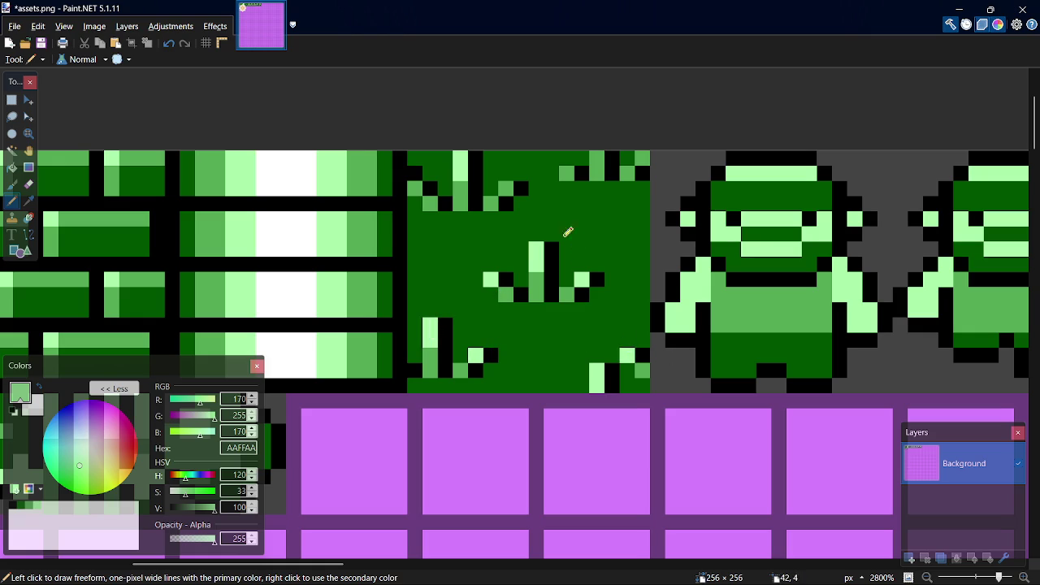
click(504, 189)
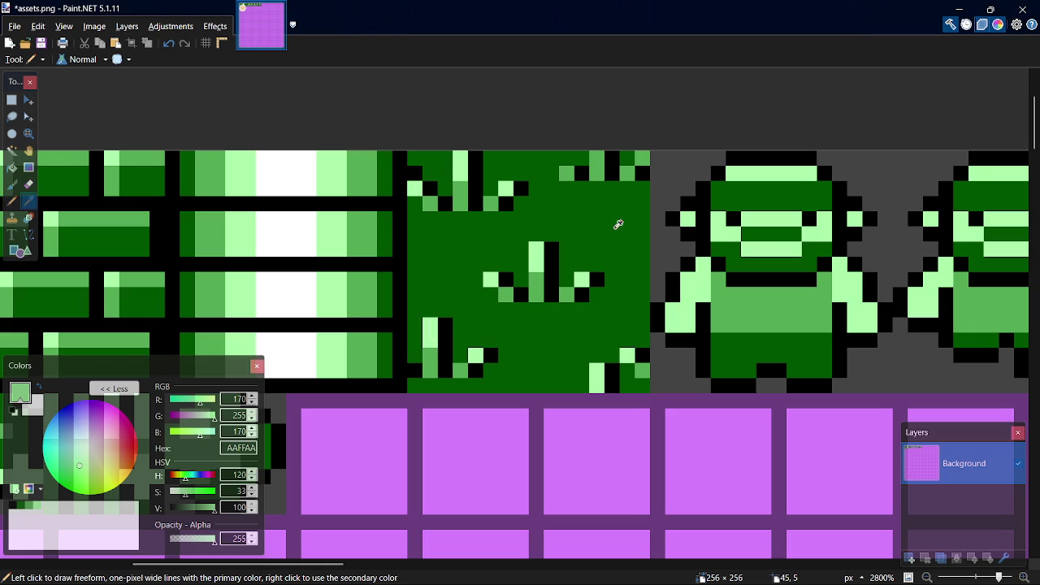
- Sample tile colours to paint medium-green, black and light-green pixels along the top edge, then save
key(k)
click(568, 172)
key(p)
click(553, 159)
key(k)
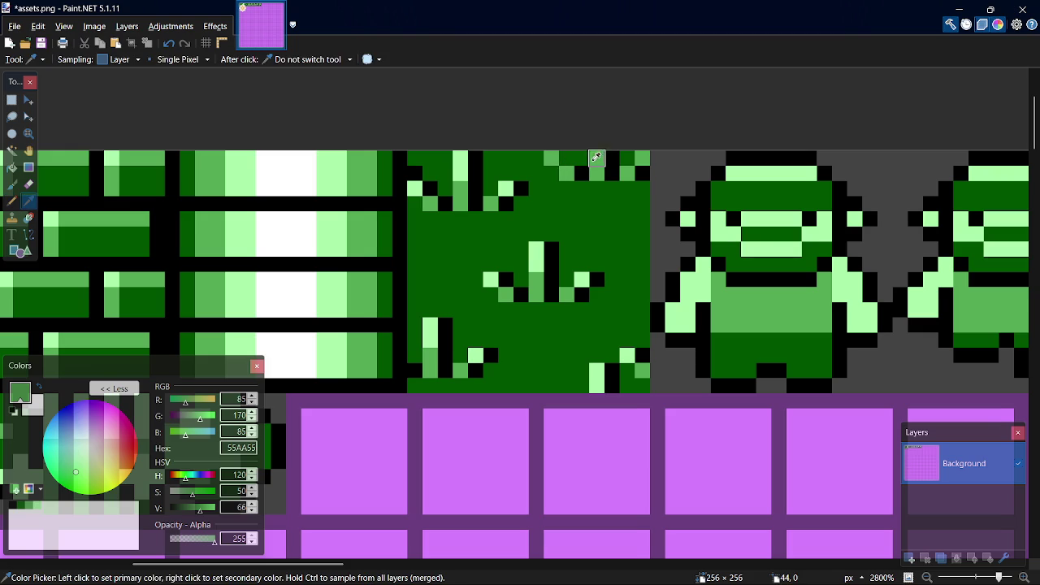
click(579, 167)
key(p)
click(566, 158)
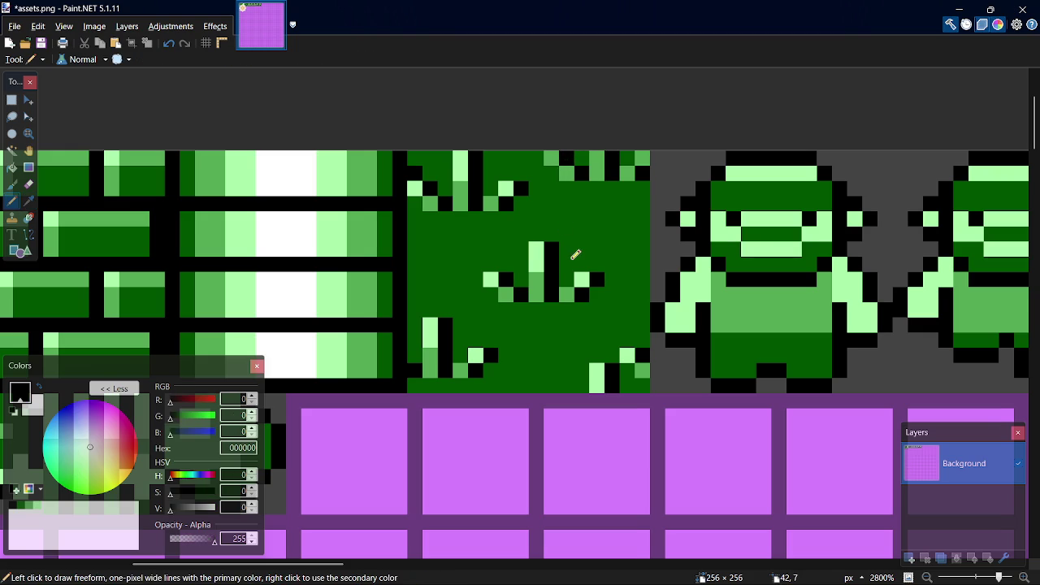
key(k)
click(581, 279)
key(p)
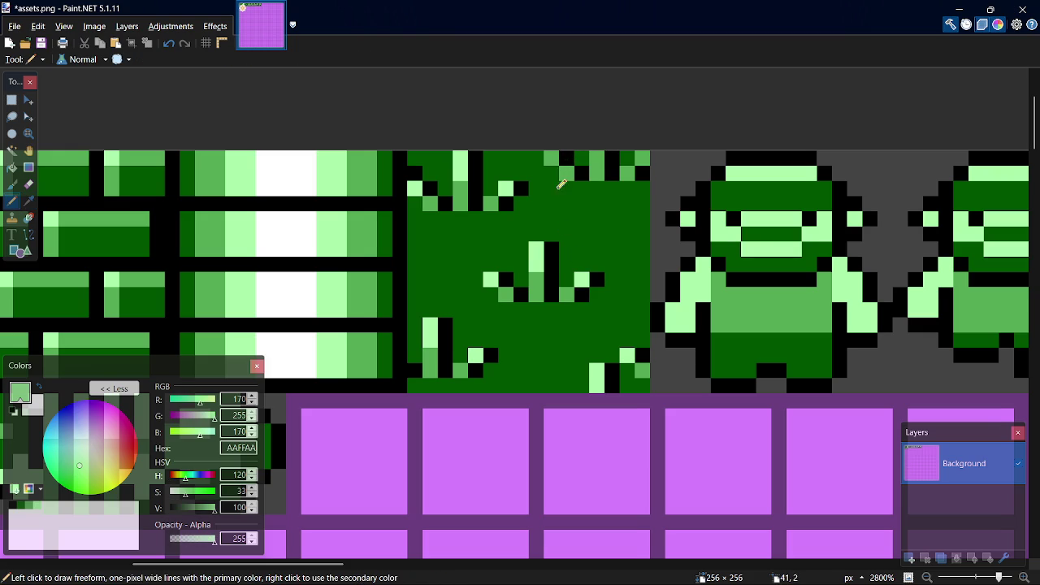
click(551, 159)
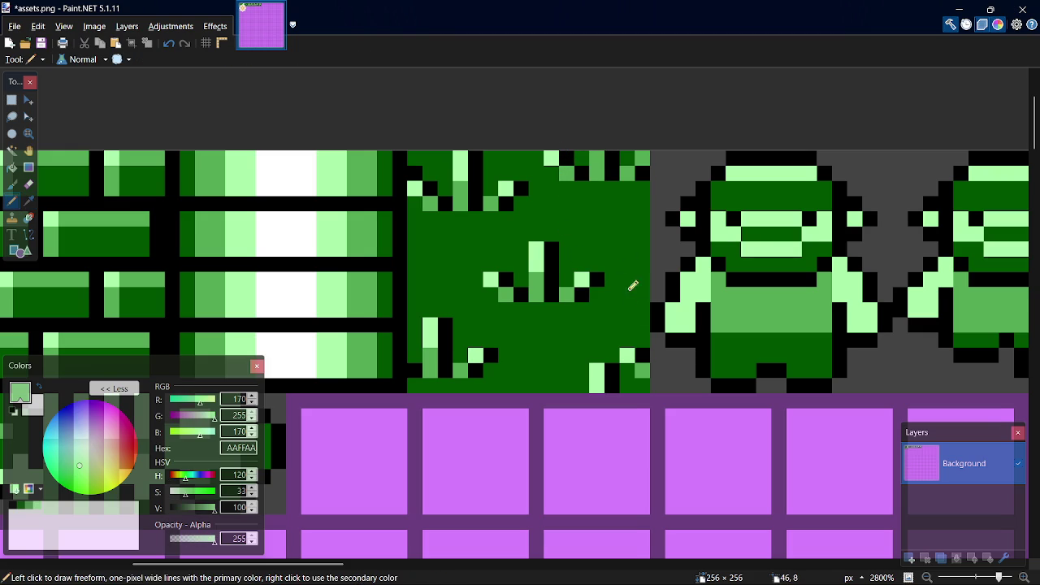
click(644, 160)
key(ctrl+s)
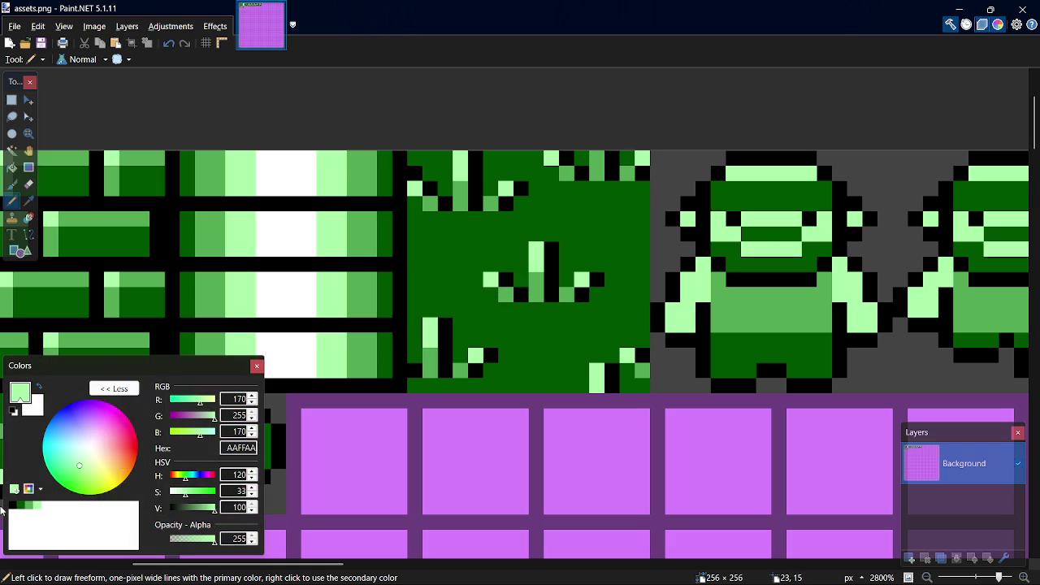
- Try a medium-green pixel on the left, undo it, save, and reselect 55AA55 as paint colour
click(25, 507)
click(414, 292)
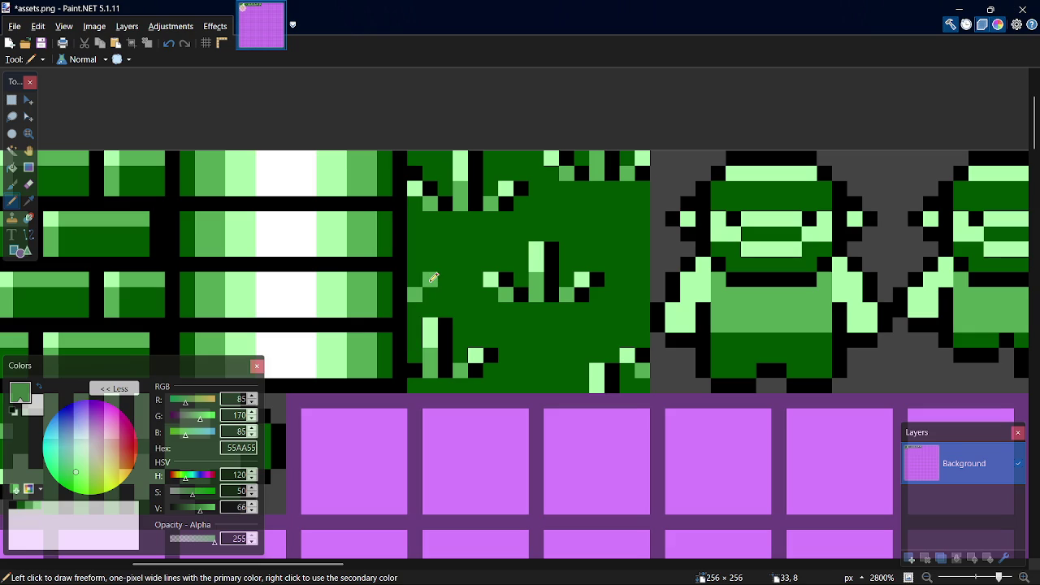
key(ctrl+z)
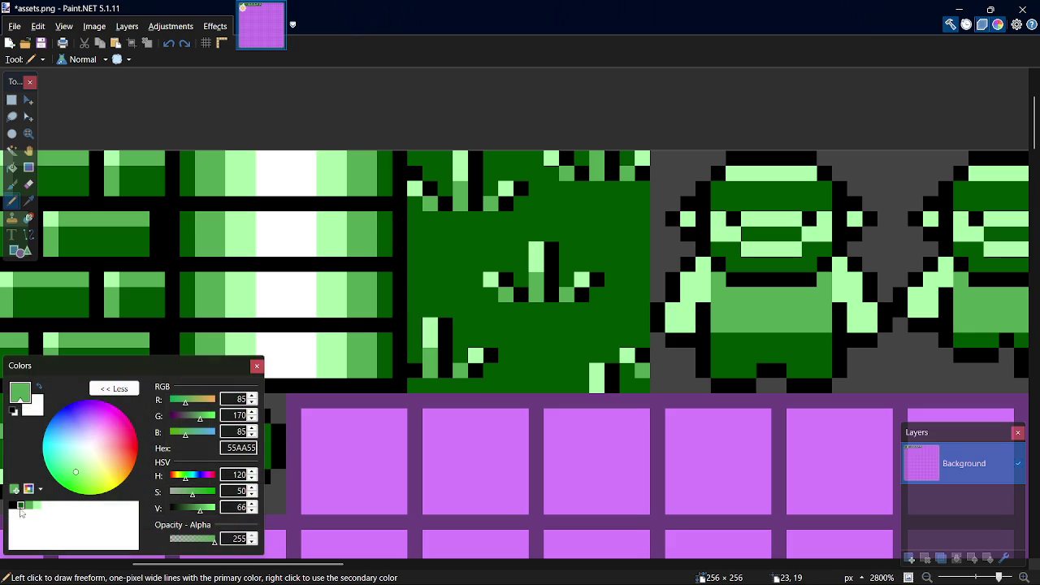
click(20, 506)
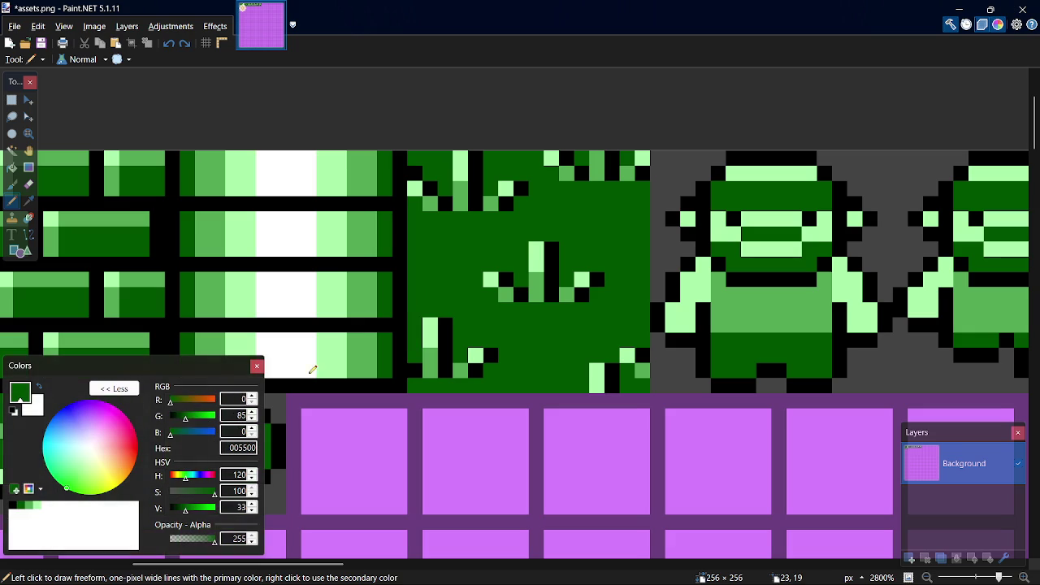
key(ctrl+s)
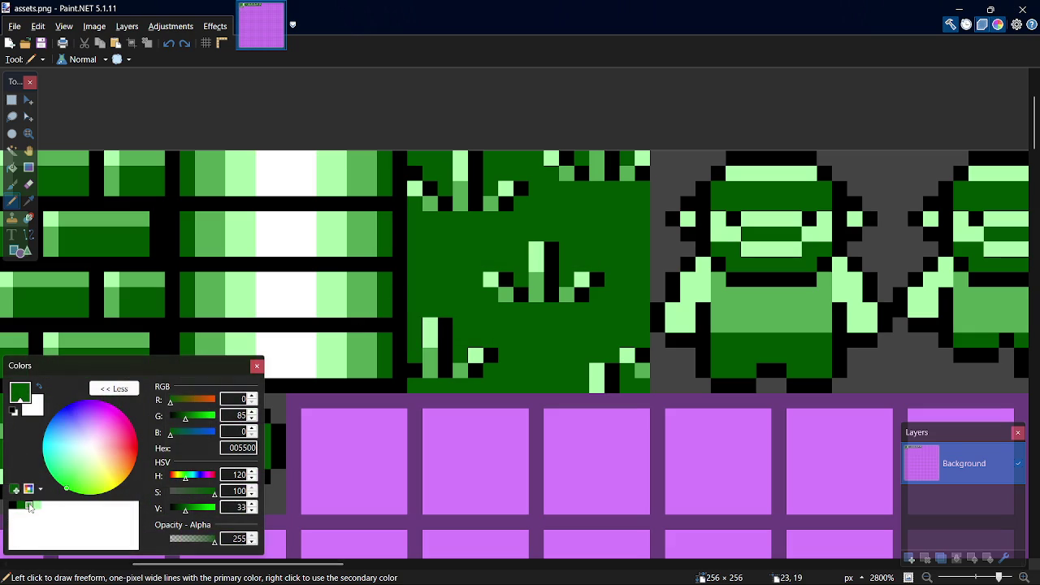
click(30, 506)
- Fill the tile's dark background with medium green 55AA55, after trying and undoing a light-green AAFFAA fill
key(f)
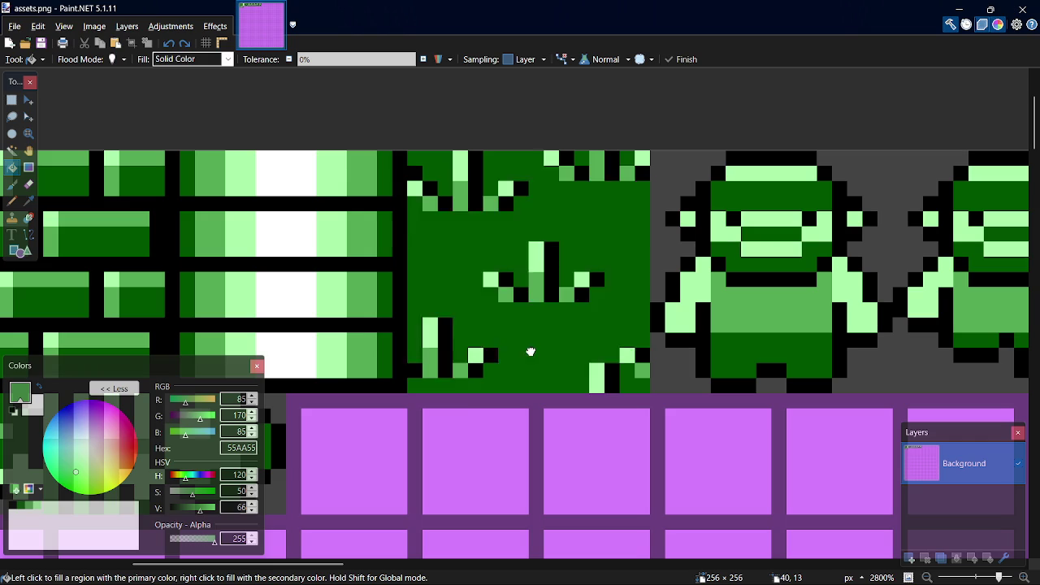
click(535, 354)
key(ctrl+z)
click(40, 508)
click(580, 325)
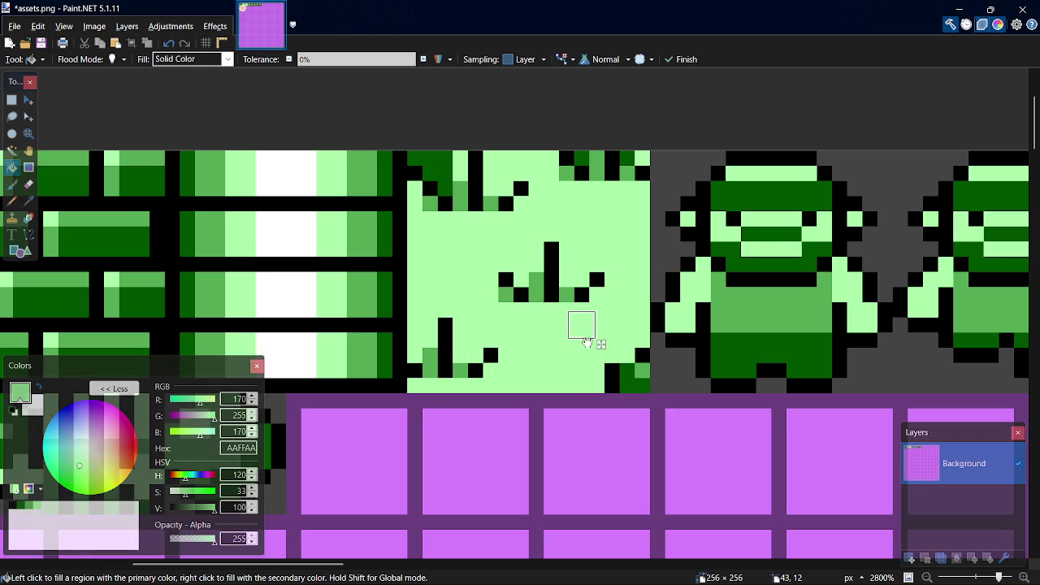
key(ctrl+z)
click(31, 505)
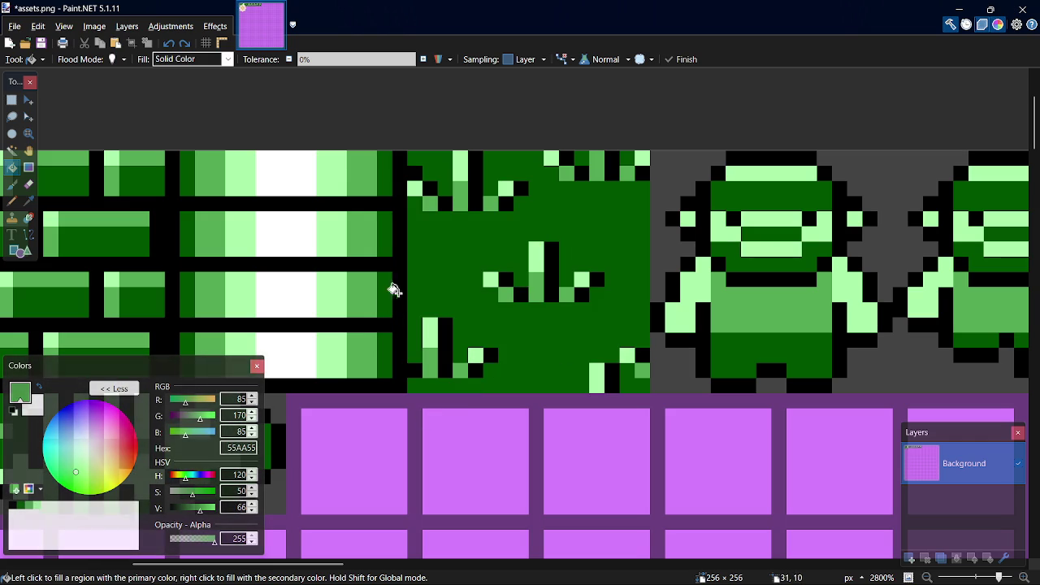
click(430, 265)
- Pencil dark green 005500 pixels along the tile's lower-left, bottom edge and upper-left corner
key(p)
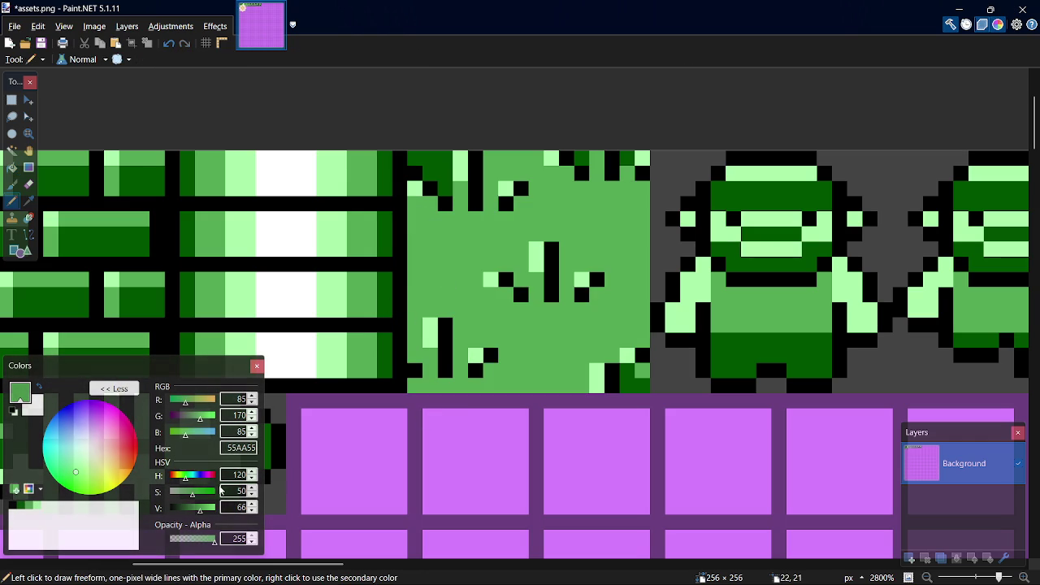
click(22, 505)
drag(430, 372, 431, 351)
click(459, 370)
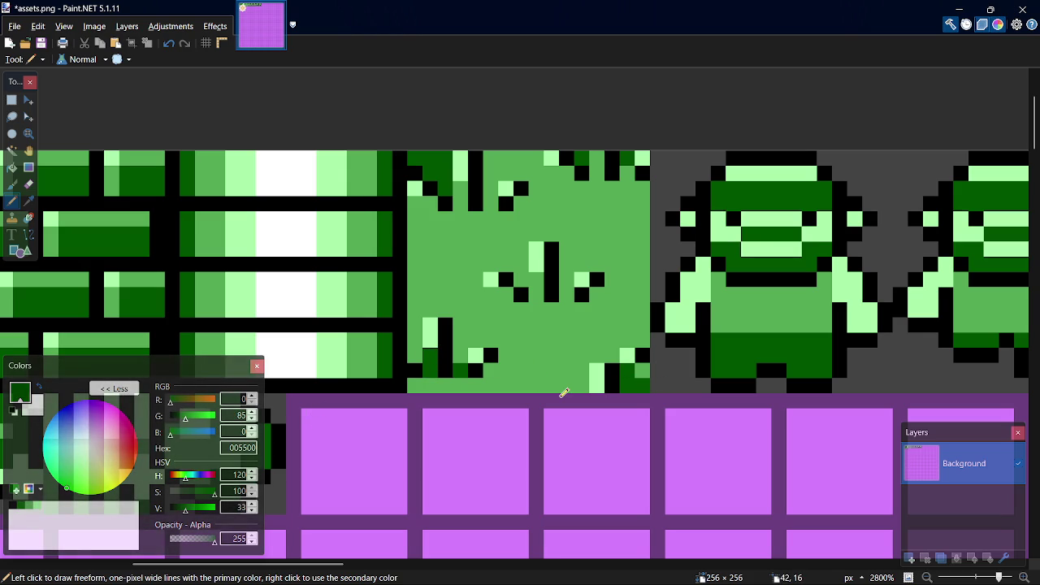
click(463, 203)
click(462, 188)
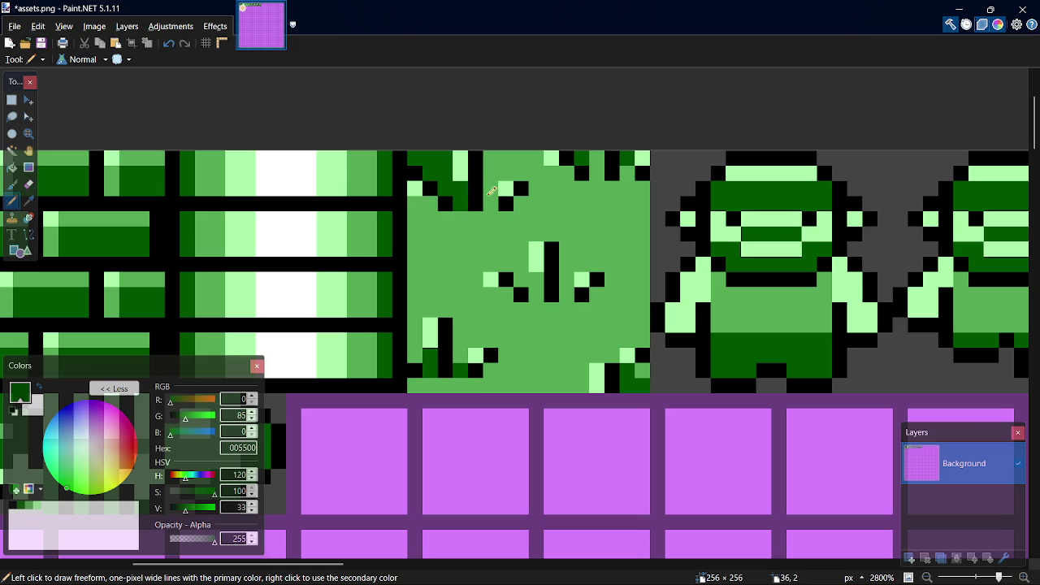
click(490, 202)
click(430, 202)
- Try a dark-green flood fill on the tile, undo it, and sample the medium green 55AA55
key(f)
click(475, 248)
key(ctrl+z)
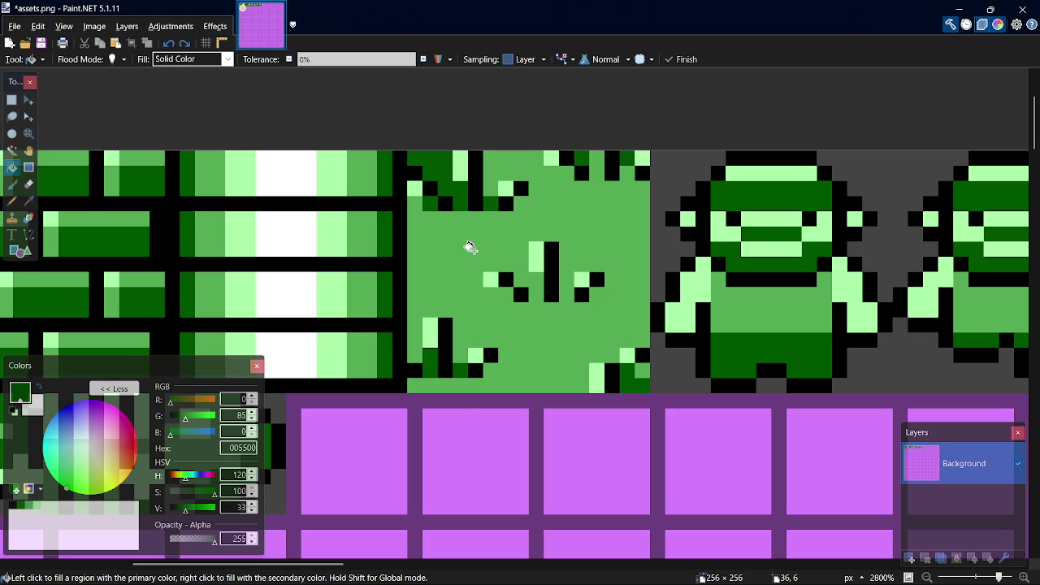
key(k)
click(475, 248)
- Flood-fill the dark patches at the tile's top-left, top edge and bottom-right with green
key(s)
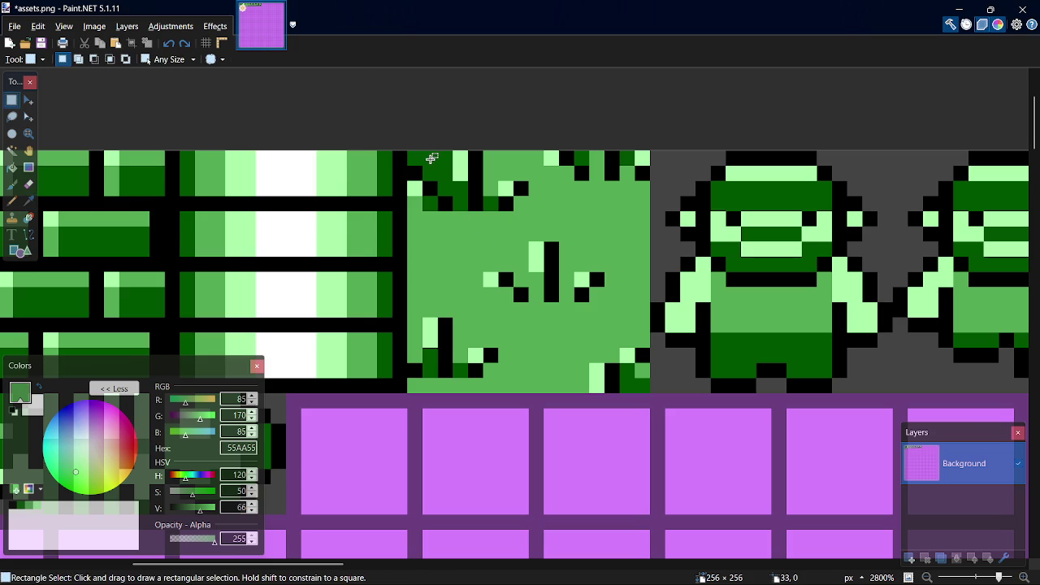
key(f)
click(442, 167)
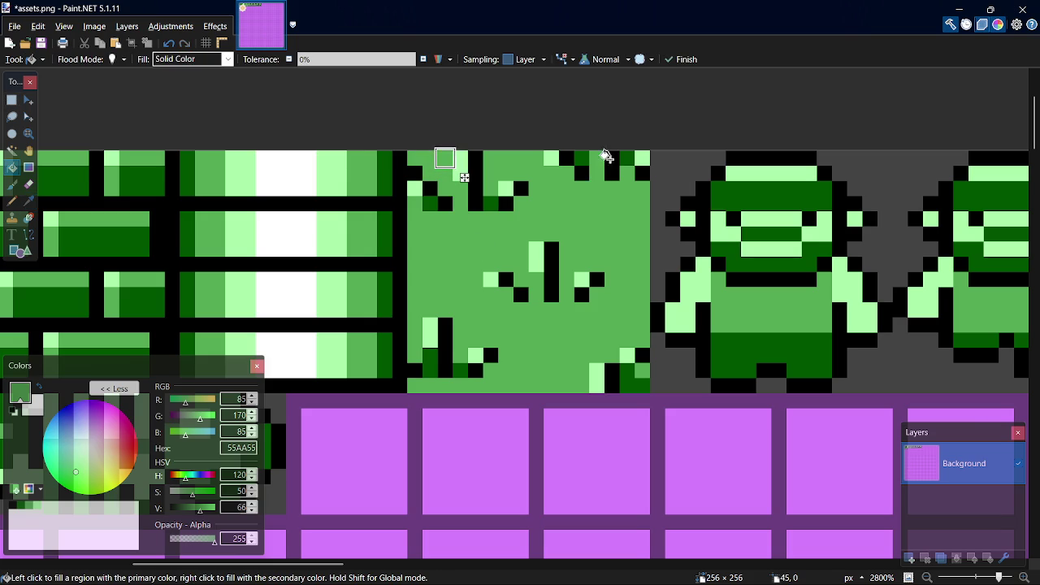
click(583, 155)
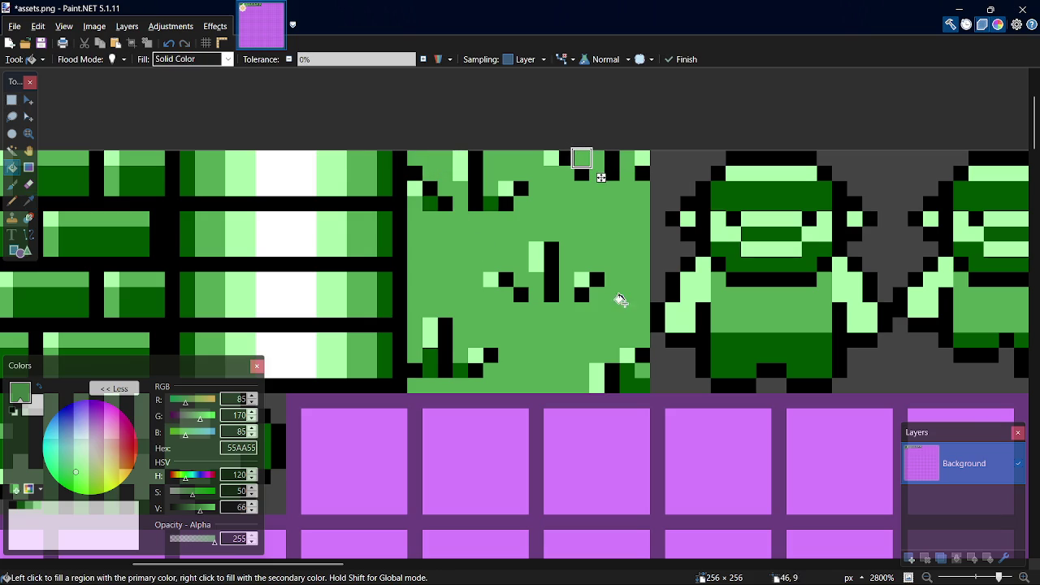
click(627, 385)
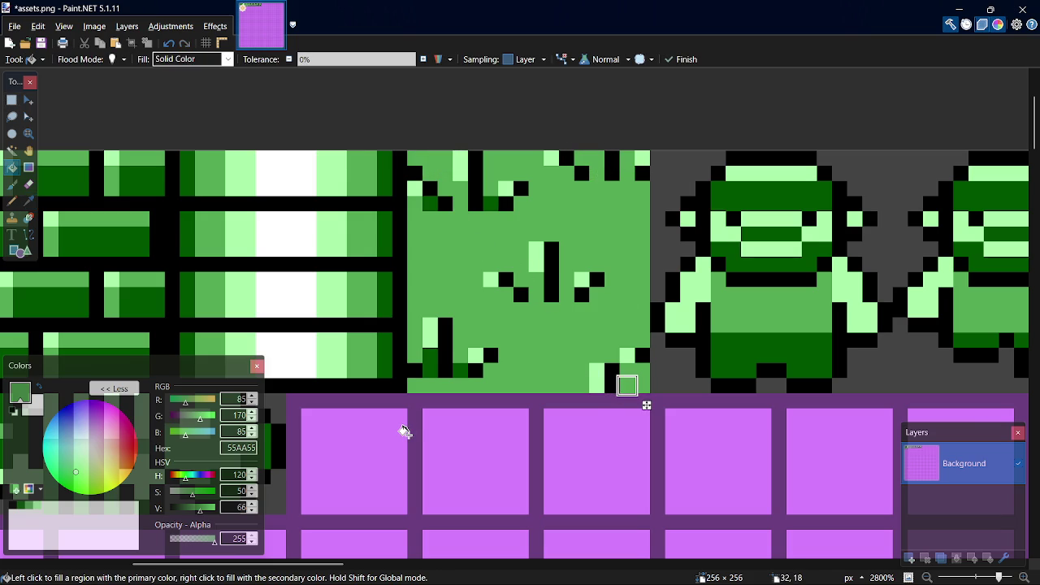
- Sample dark green 005500 and paint three pixels beside the tile's central stroke
key(k)
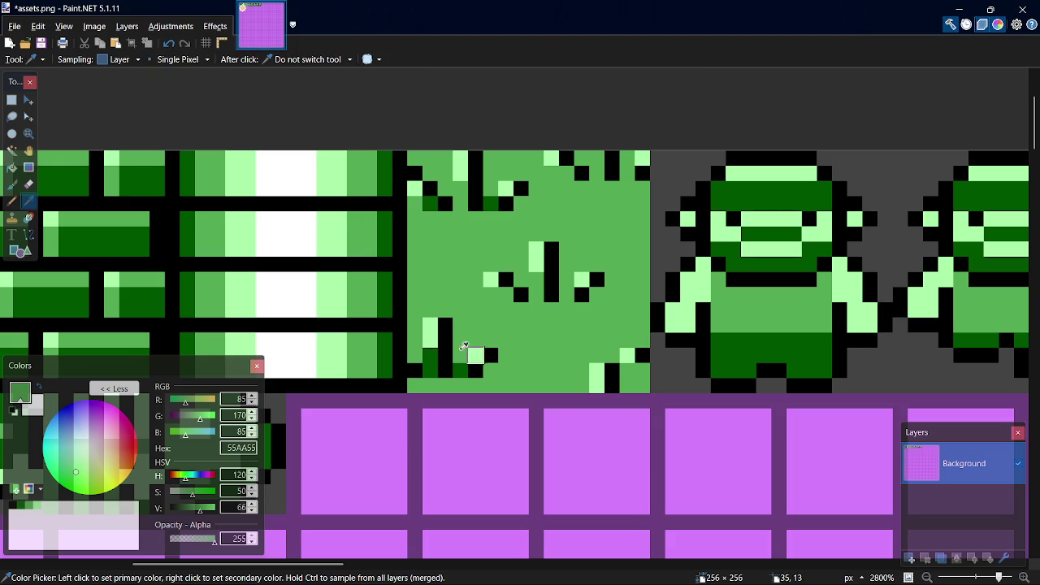
click(427, 352)
key(p)
click(537, 281)
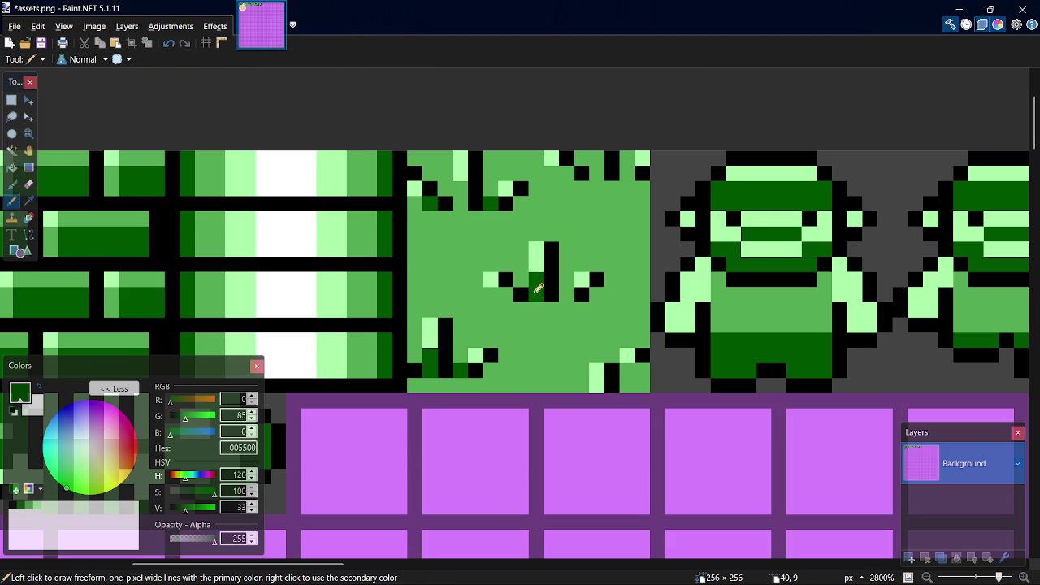
click(505, 294)
click(566, 294)
- Save assets.png and switch over to the OBS window
key(ctrl+s)
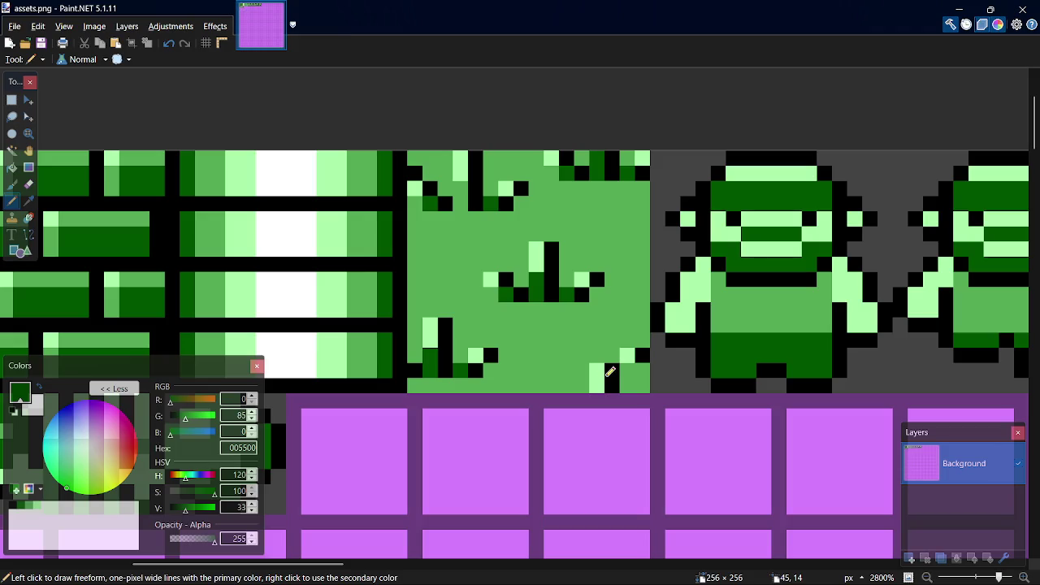
key(alt+Tab)
key(Tab)
key(Tab)
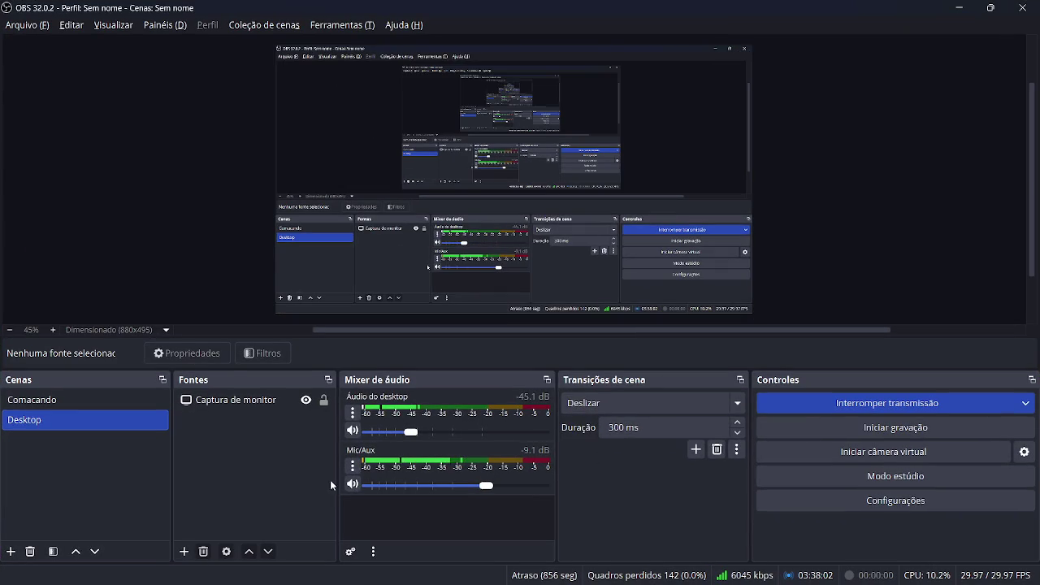
- Toggle the Mic/Aux mute on and off twice so it stays live, then minimize OBS
click(352, 485)
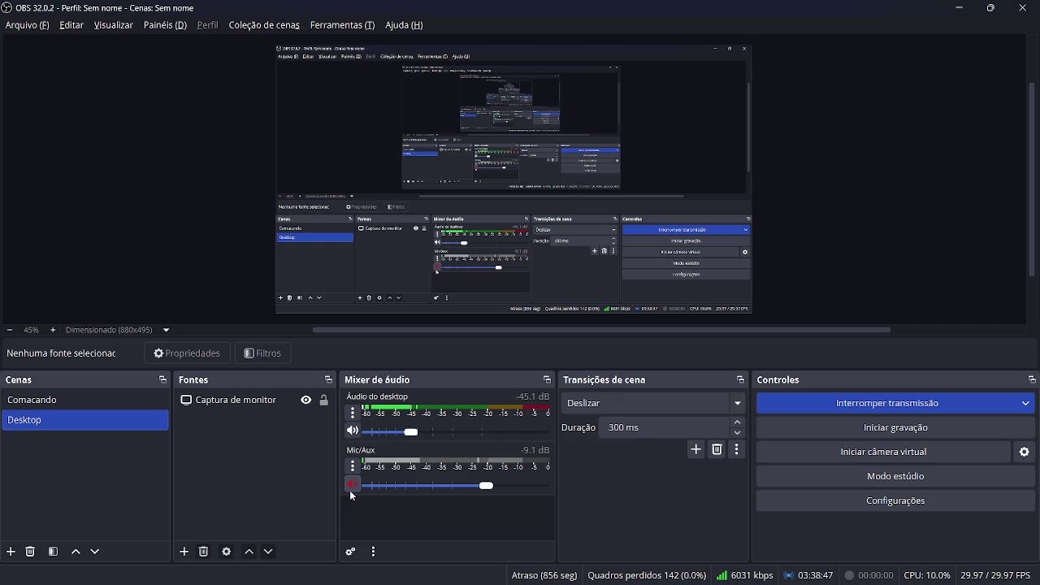
click(351, 486)
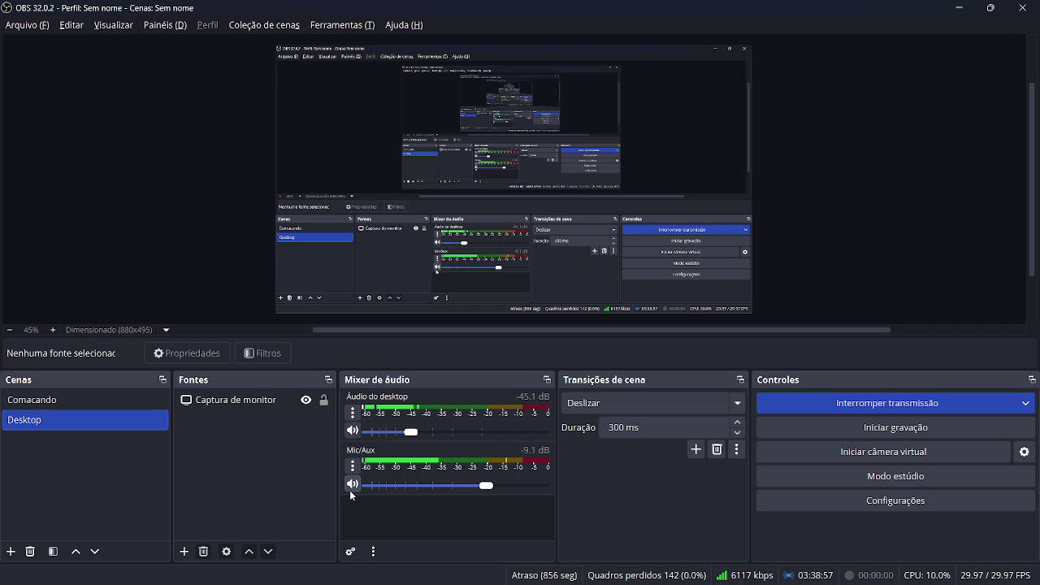
click(351, 485)
click(351, 485)
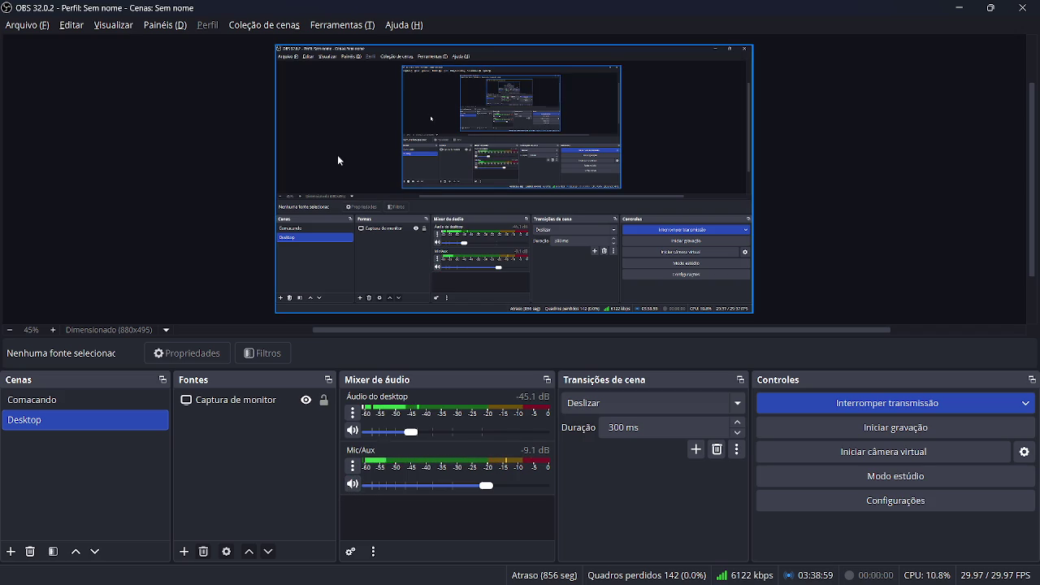
click(966, 5)
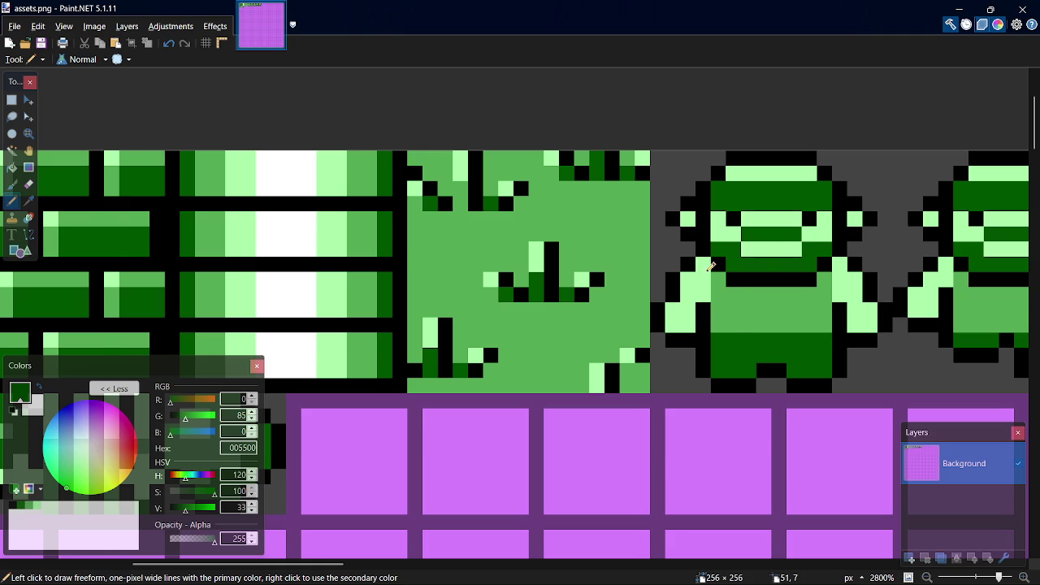
- Flood-fill the tile's light-green spots and background with dark green 005500
scroll(674, 255, up, 1)
drag(627, 239, 615, 268)
key(f)
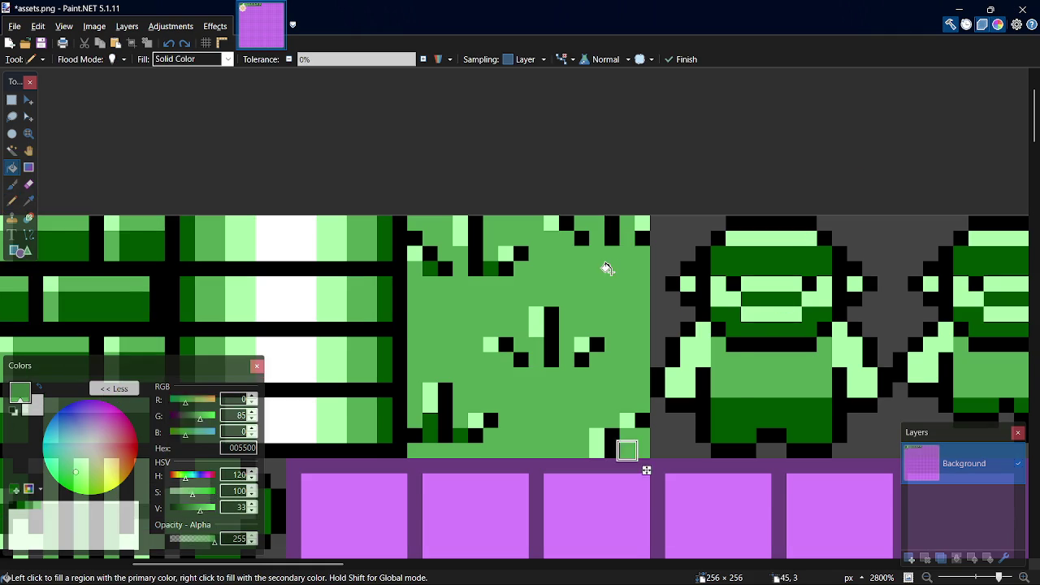
click(632, 441)
click(581, 223)
click(627, 223)
click(438, 244)
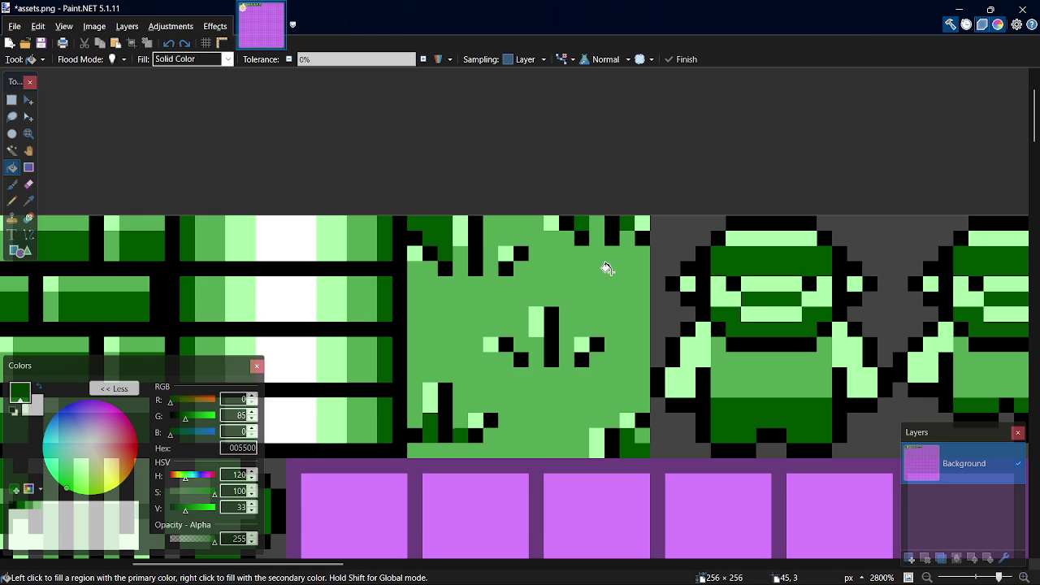
click(608, 269)
- Touch up one pixel with the Pencil, save assets.png and bring up the window switcher
key(p)
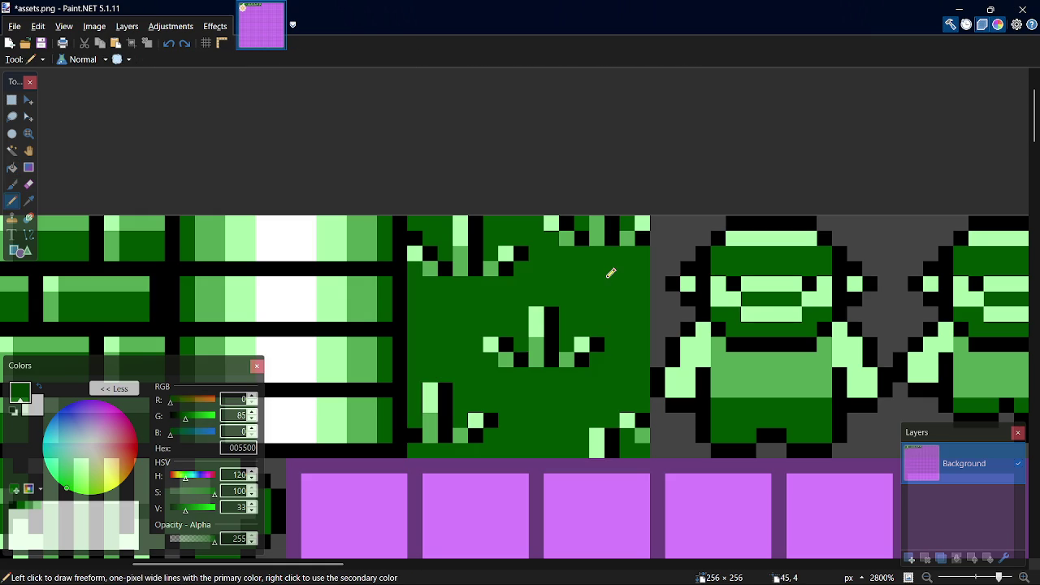
key(k)
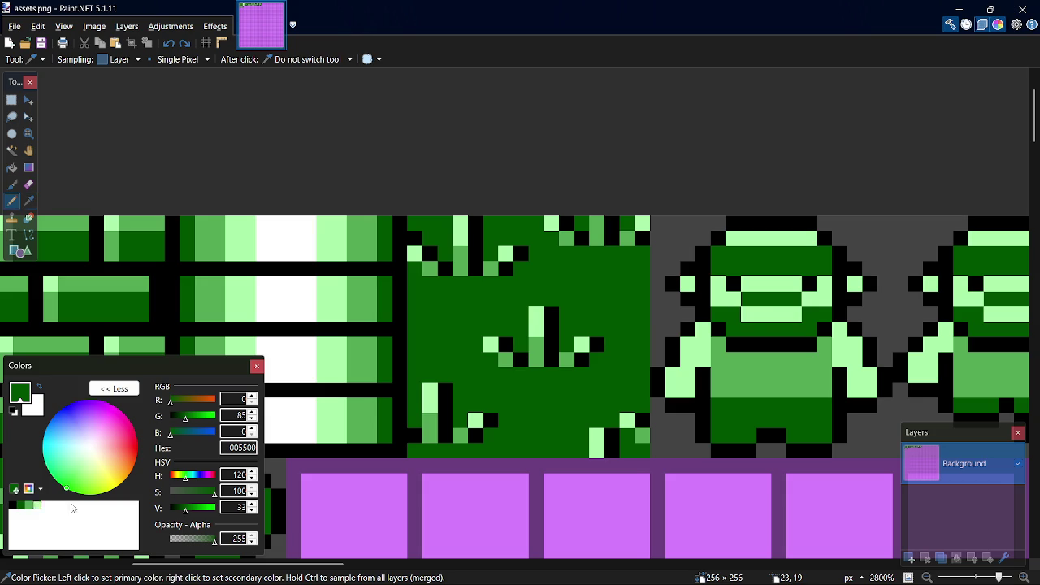
key(p)
click(463, 432)
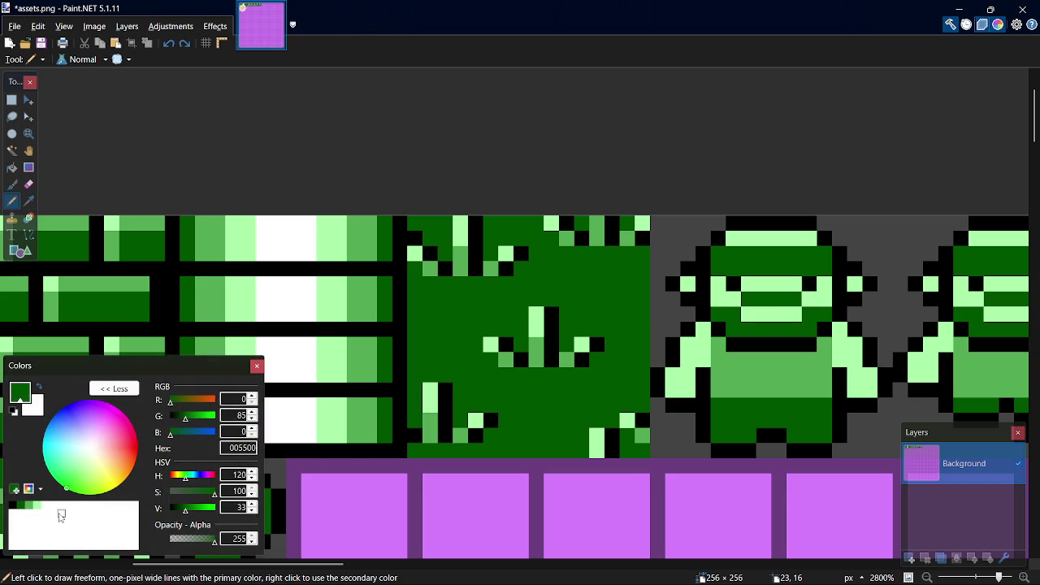
key(ctrl+s)
key(alt+Tab)
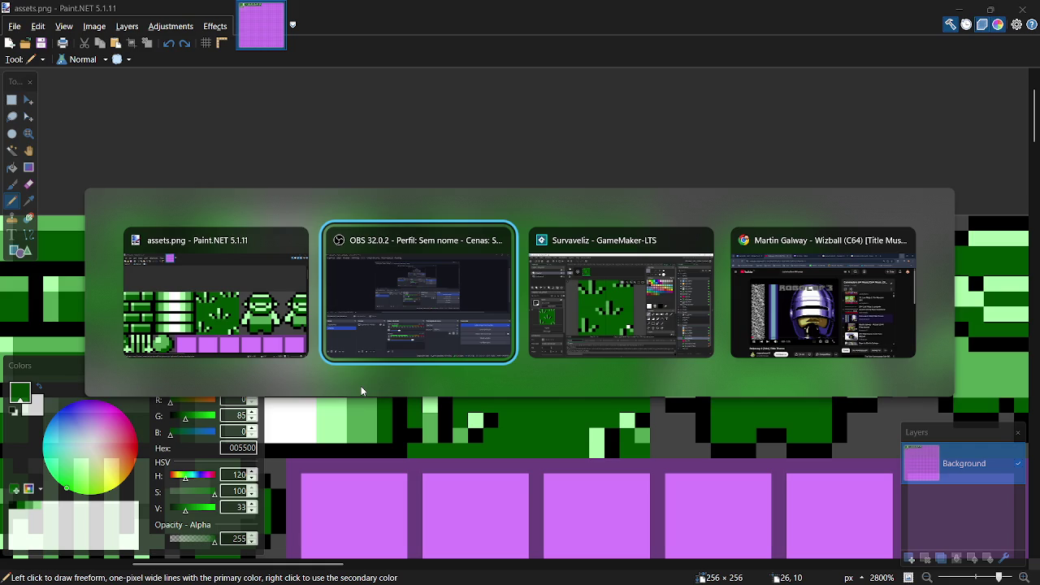
- Re-import assets.png into spr_ground and convert the sheet into 16x16 frames
key(Tab)
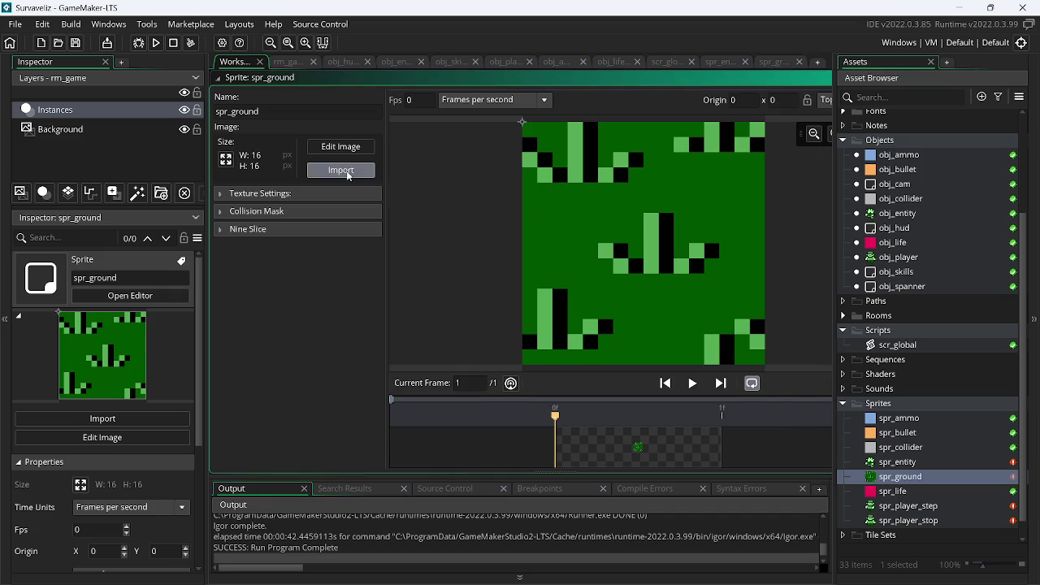
click(341, 169)
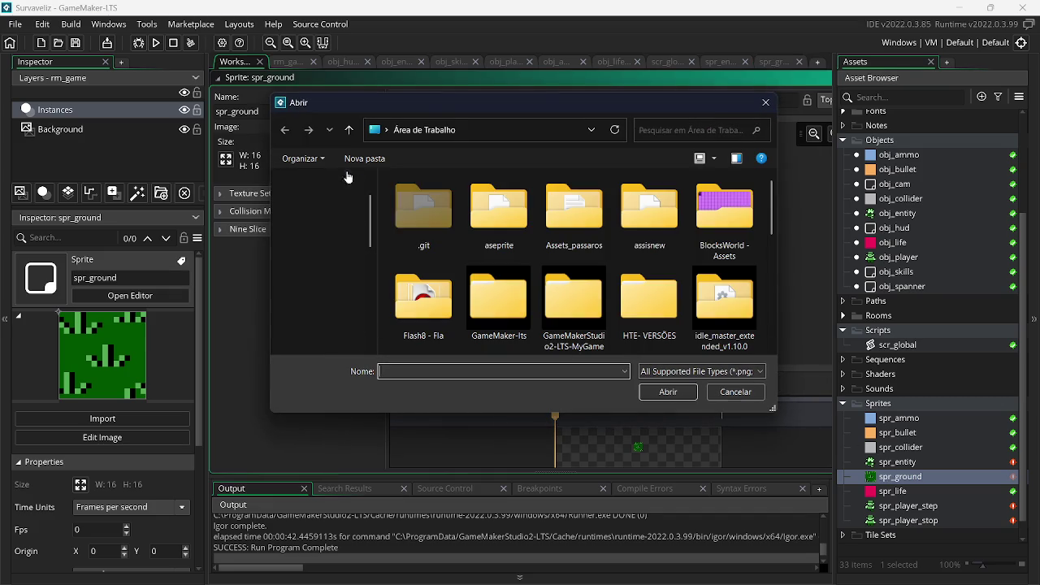
mouse_move(774, 217)
mouse_down()
mouse_move(784, 323)
mouse_move(780, 267)
mouse_up()
double_click(650, 280)
click(347, 149)
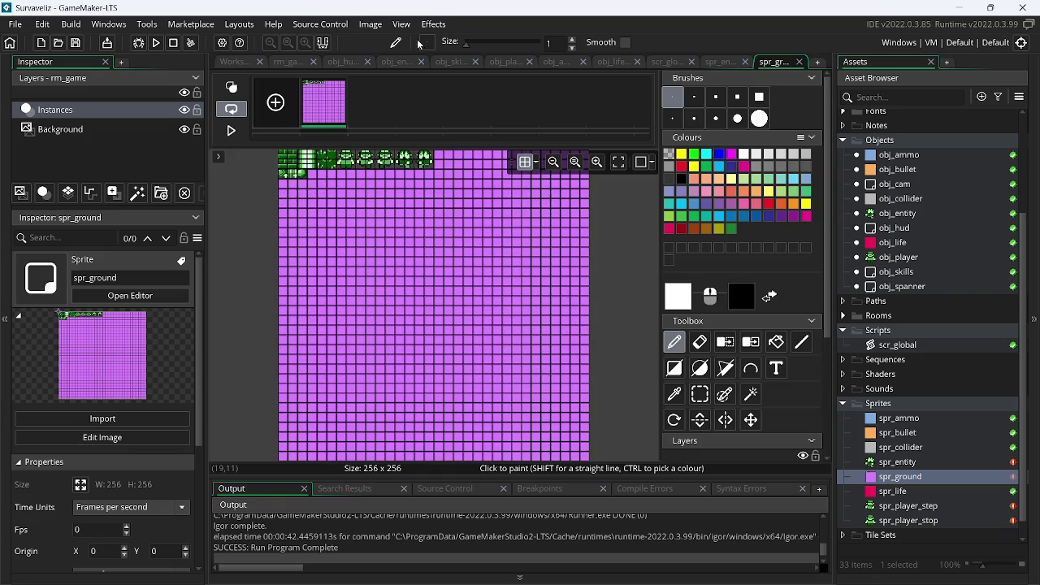
click(370, 23)
click(399, 189)
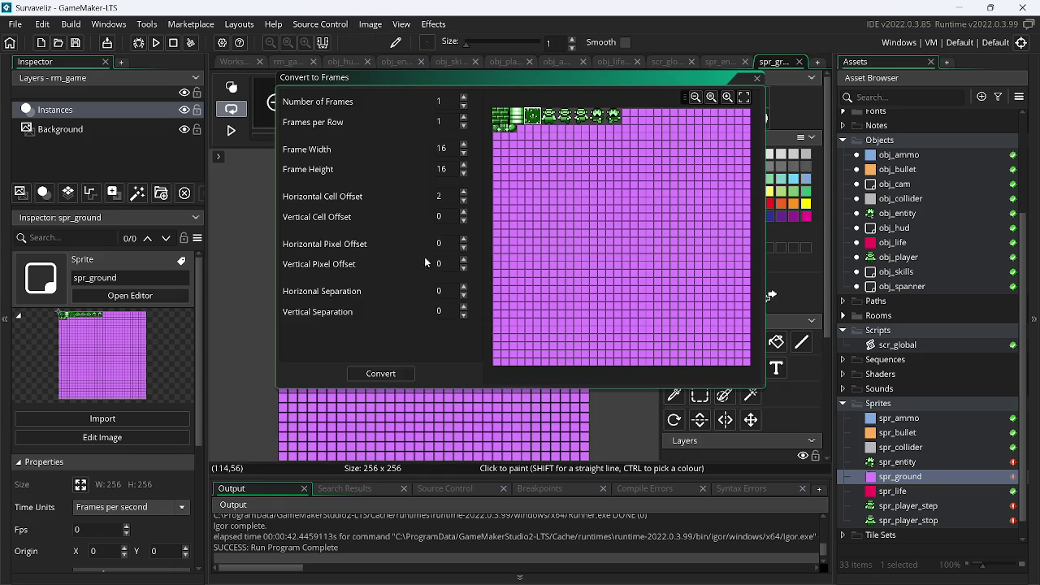
click(372, 372)
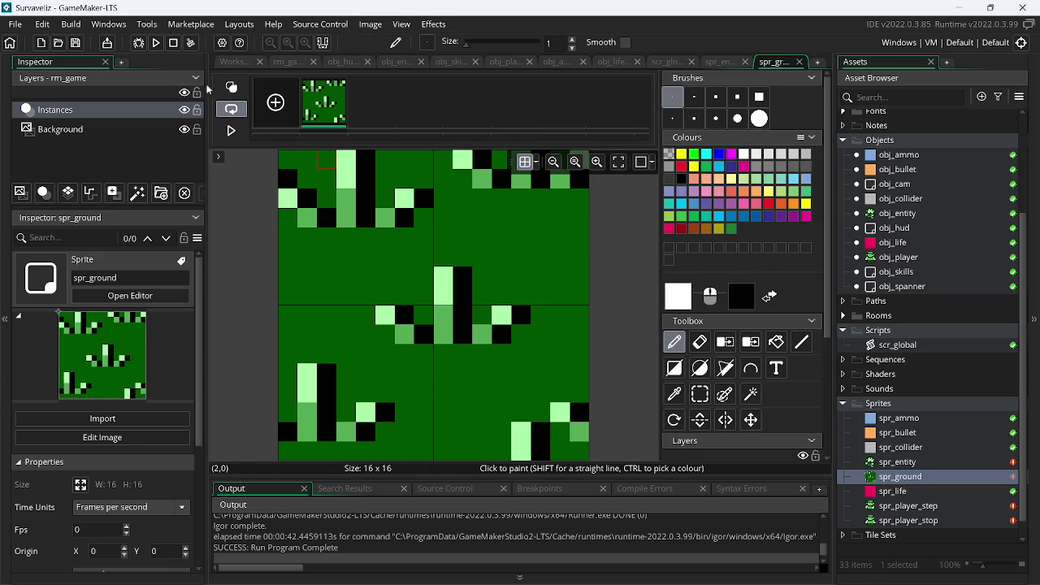
- Run the game, walk the player around the darker grass, then close it and return to Paint.NET
click(155, 44)
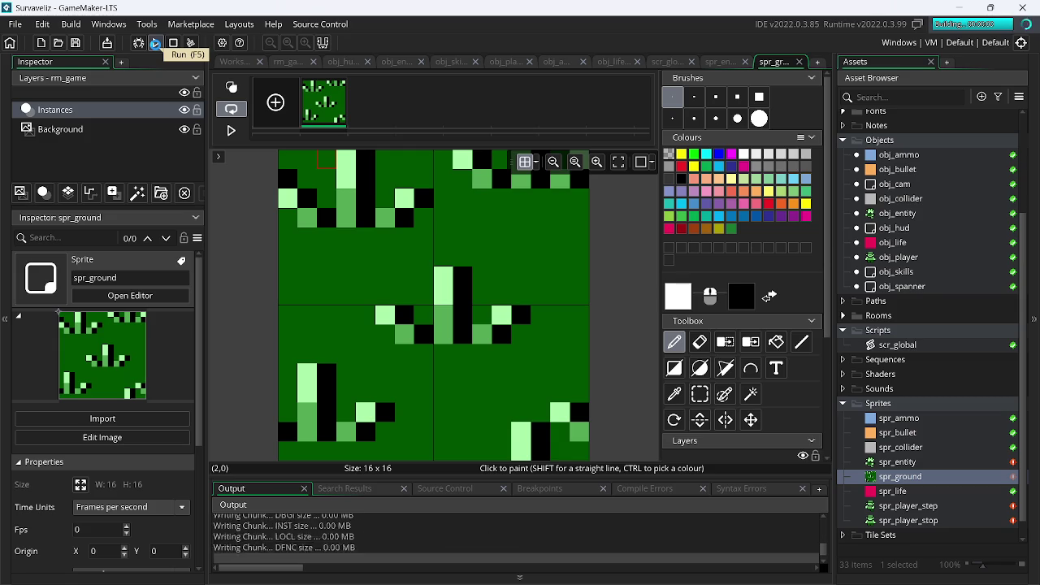
key(d)
key(w)
key(s)
key(a)
key(w)
key(a)
key(s)
key(d)
key(w)
key(d)
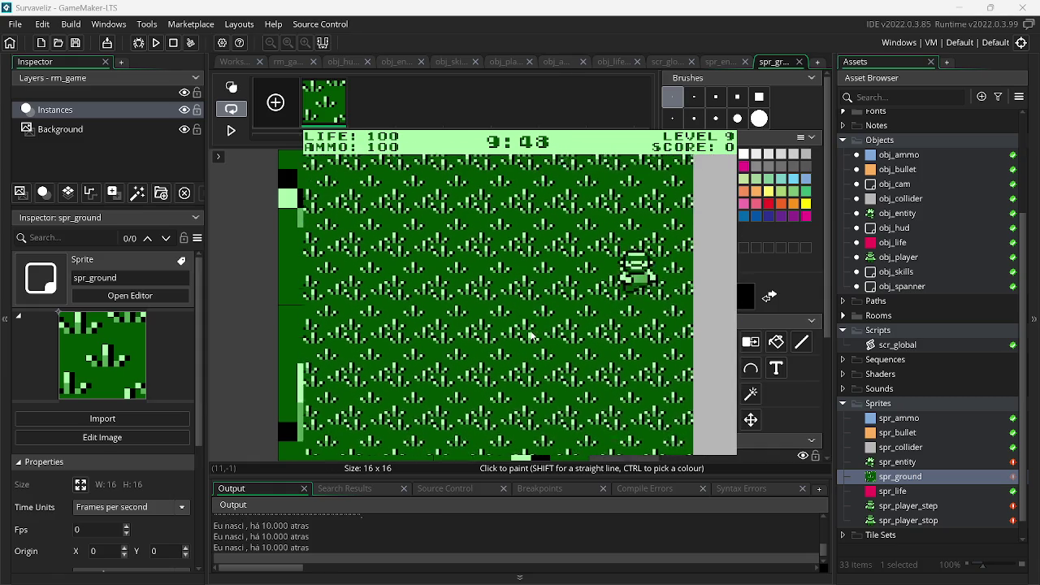
key(a)
key(w)
key(Escape)
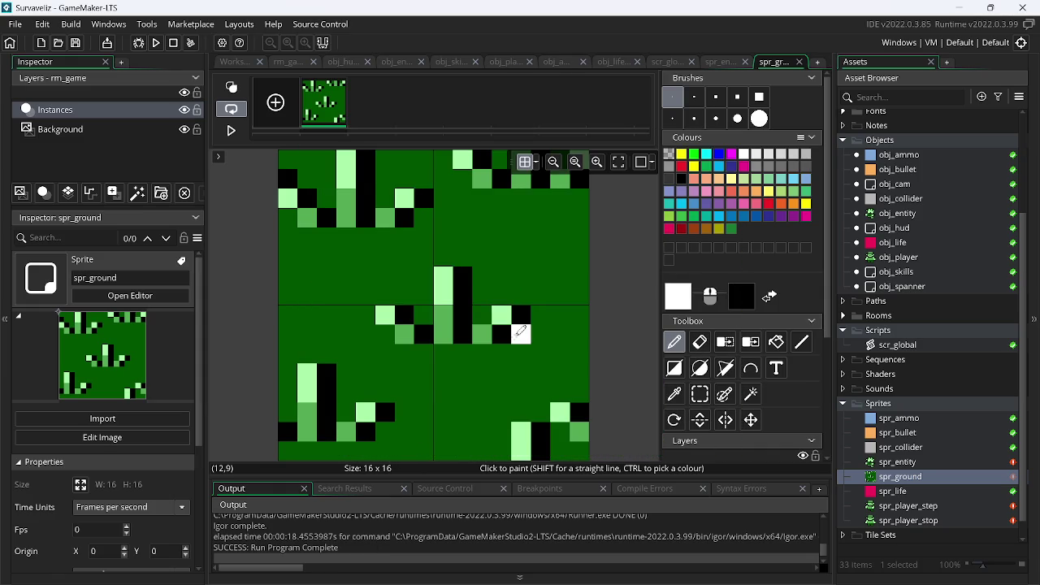
key(alt+Tab)
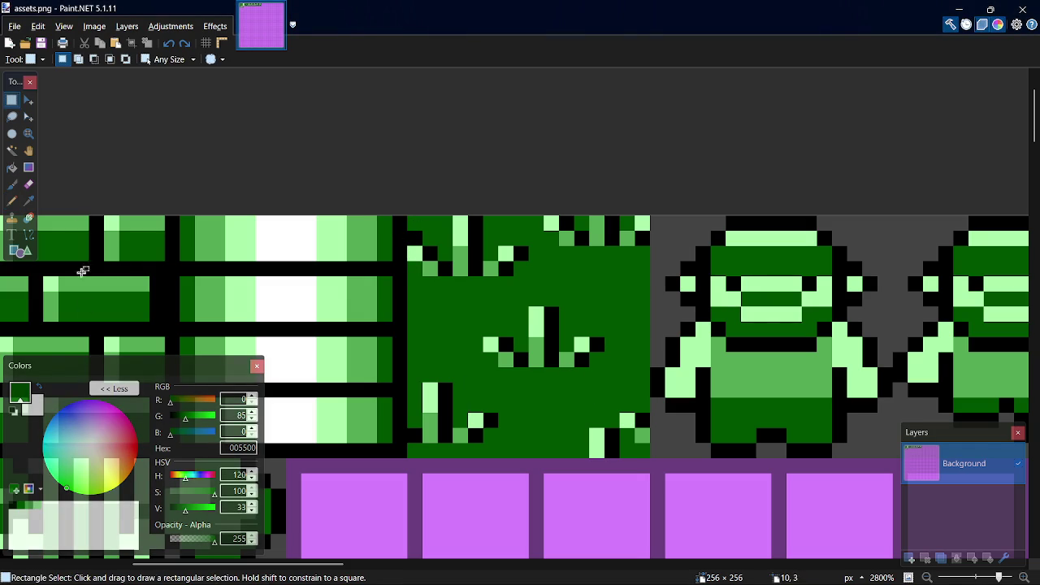
- Draw a Diagonal Cross rectangle over the grass tile with mid green 55AA55 as primary colour
click(29, 234)
key(o)
click(387, 62)
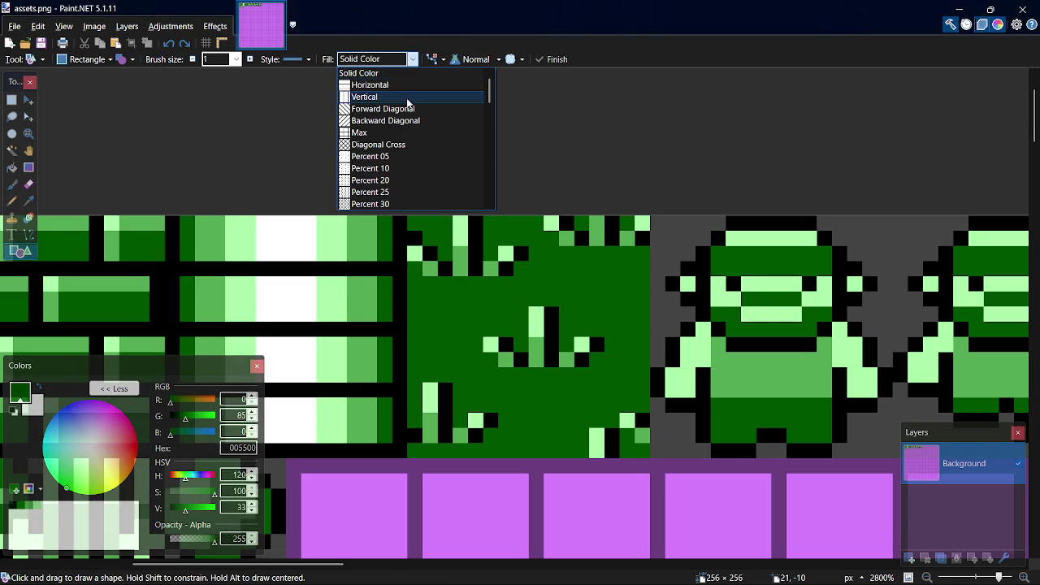
click(403, 143)
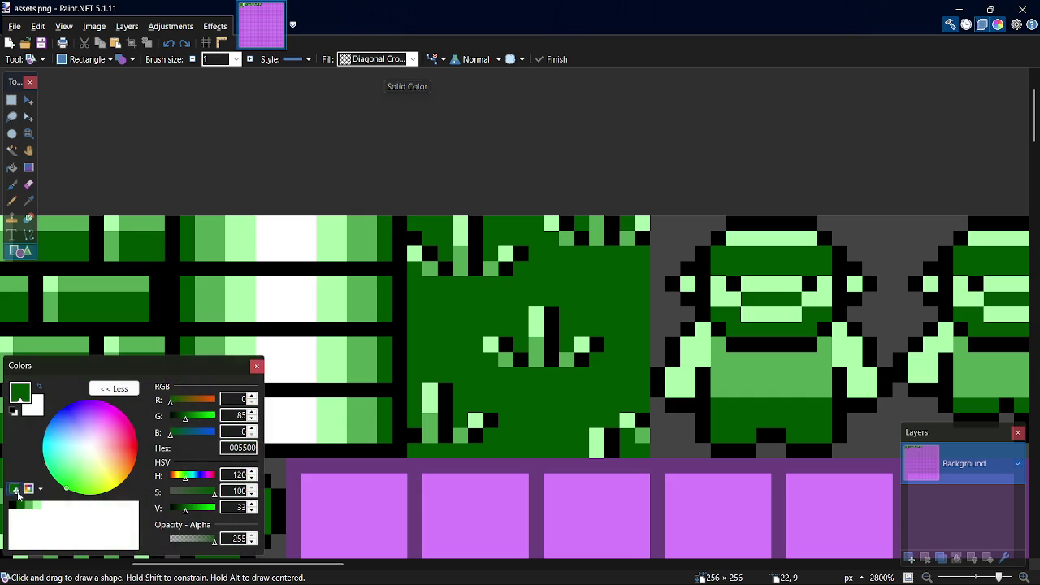
click(37, 394)
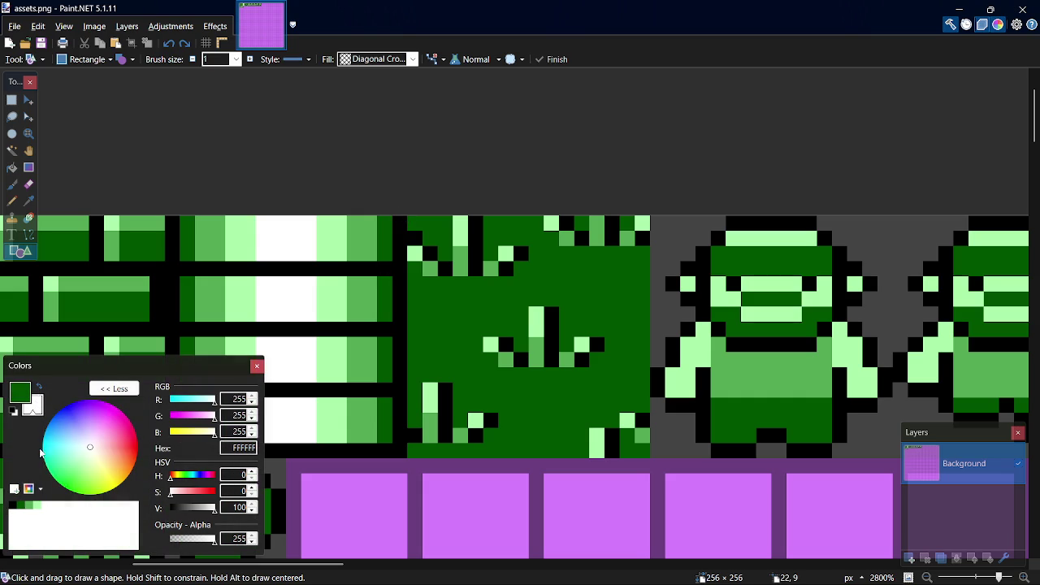
click(41, 388)
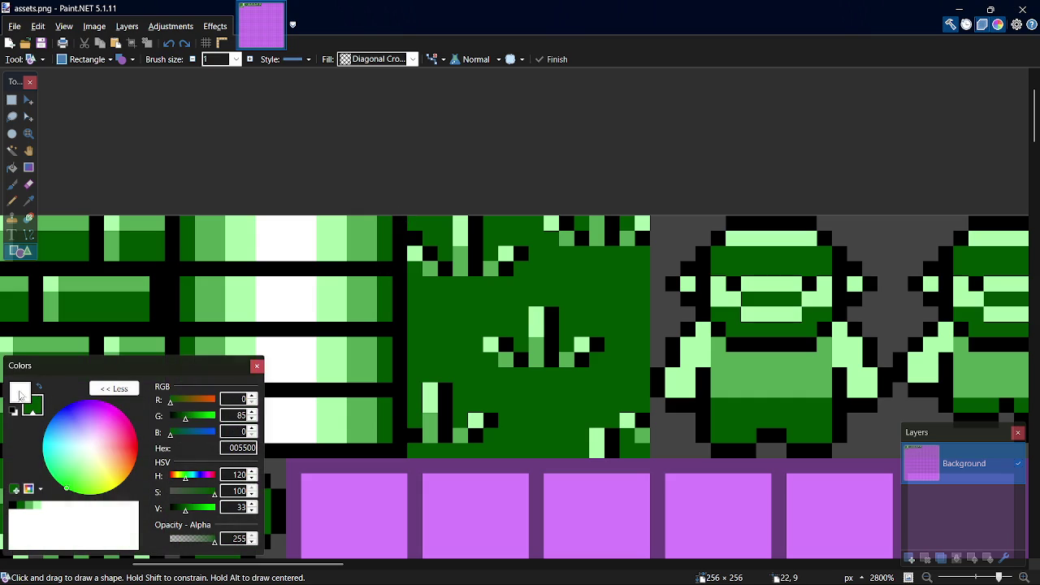
click(29, 505)
mouse_move(411, 219)
mouse_down()
mouse_move(513, 353)
mouse_move(650, 458)
mouse_up()
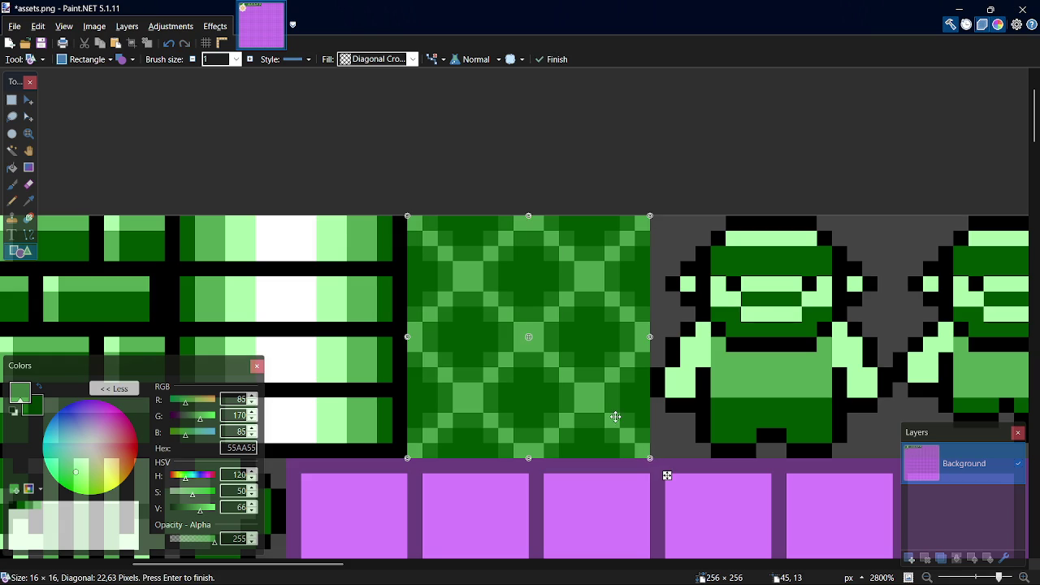
- Discard the crosshatch test and try Percent 30 and Percent 60 pattern rectangles instead
key(ctrl+z)
click(413, 58)
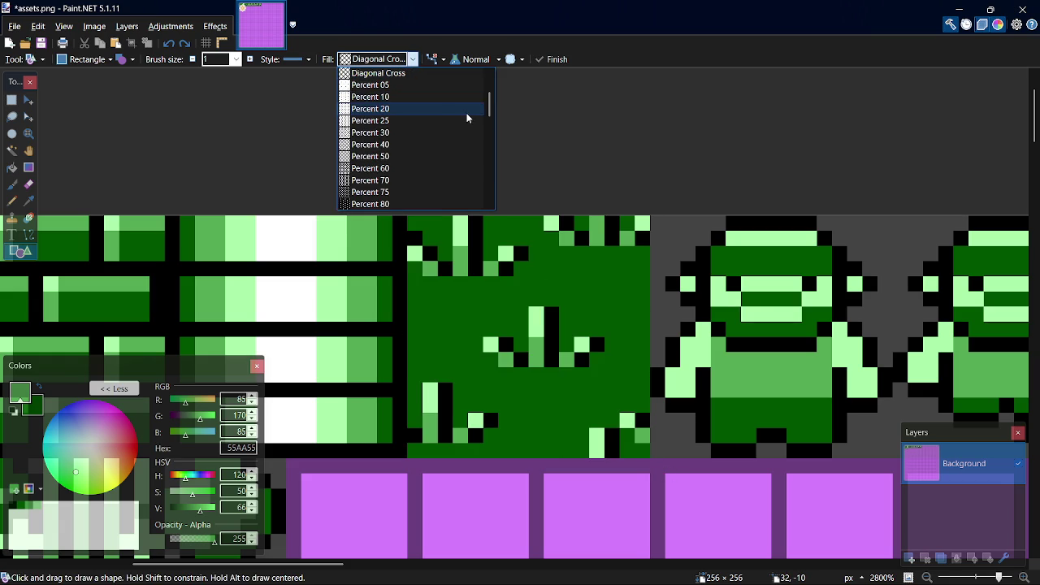
click(425, 133)
mouse_move(414, 222)
mouse_down()
mouse_move(611, 434)
mouse_move(626, 466)
mouse_move(627, 438)
mouse_up()
key(ctrl+z)
click(411, 59)
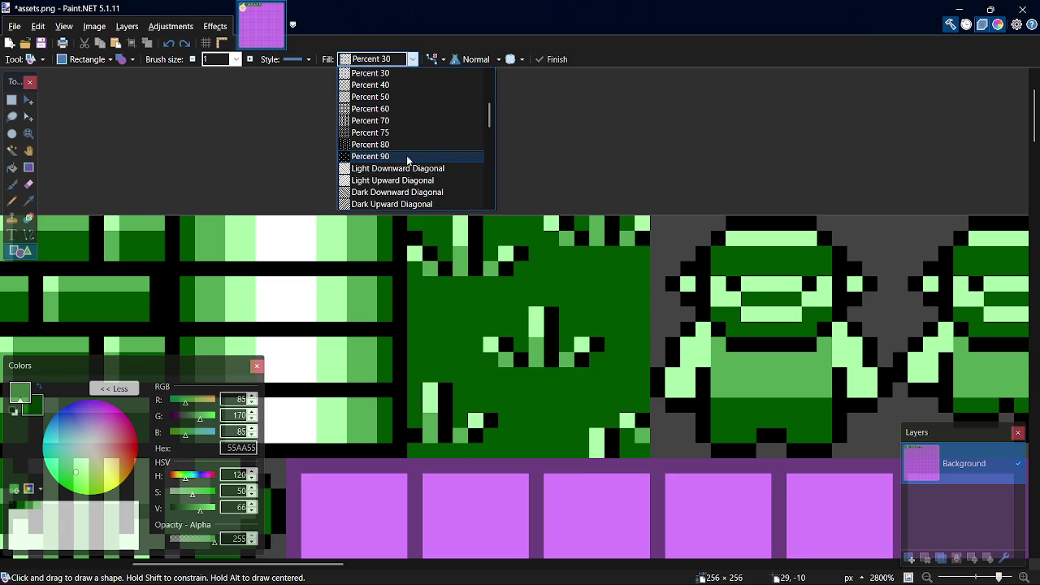
click(400, 108)
mouse_move(408, 219)
mouse_down()
mouse_move(546, 401)
mouse_move(627, 447)
mouse_move(626, 459)
mouse_move(650, 458)
mouse_up()
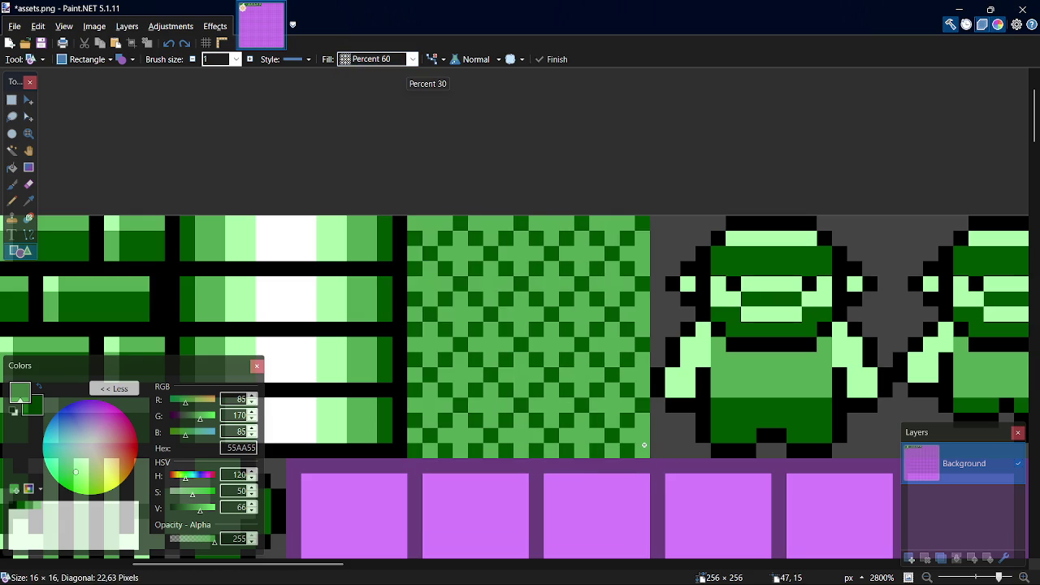
key(ctrl+z)
- Try and undo a Percent 75 rectangle, then draw a Large Confetti rectangle over the tile
click(390, 63)
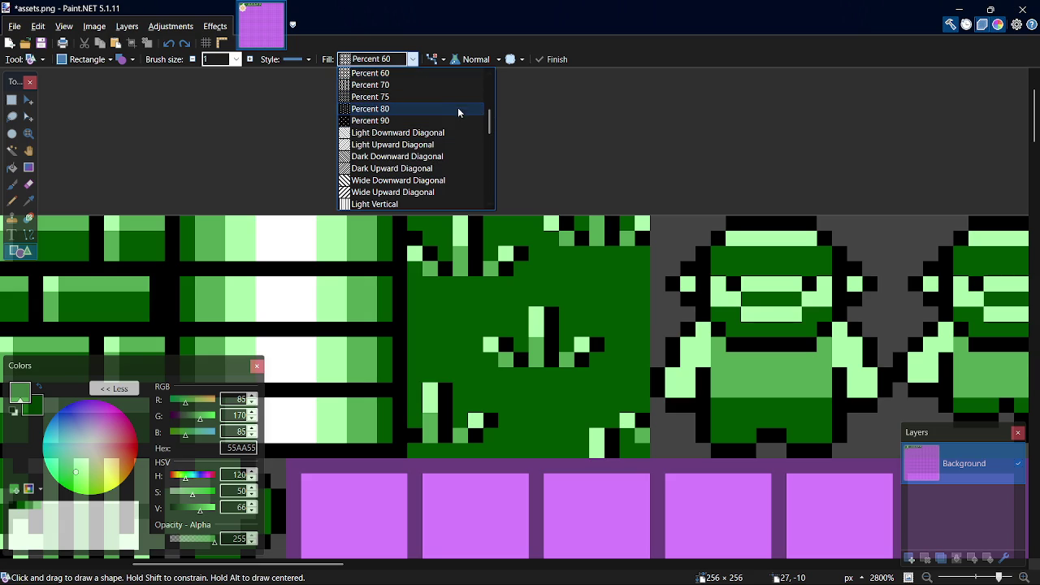
click(448, 97)
mouse_move(409, 219)
mouse_down()
mouse_move(529, 382)
mouse_move(642, 448)
mouse_move(633, 440)
mouse_up()
key(ctrl+z)
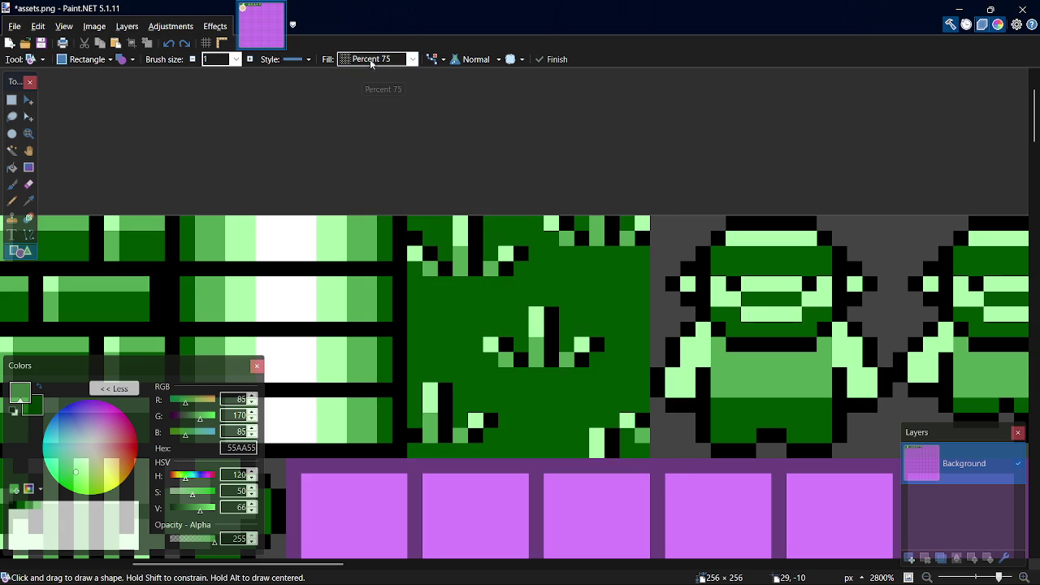
click(382, 59)
scroll(495, 143, down, 2)
scroll(496, 142, down, 2)
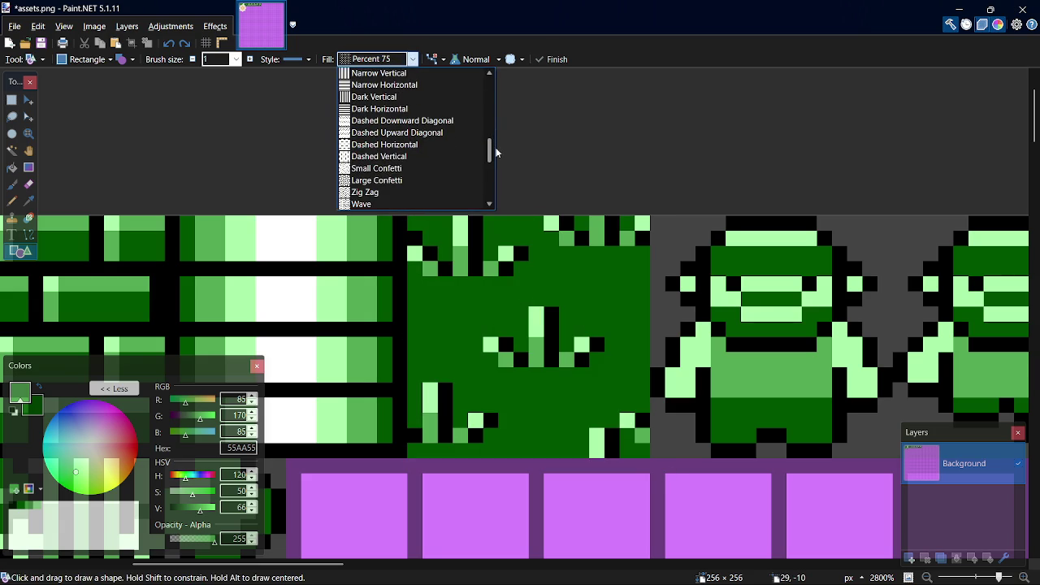
click(428, 180)
mouse_move(409, 219)
mouse_down()
mouse_move(585, 439)
mouse_move(629, 442)
mouse_move(635, 455)
mouse_move(641, 441)
mouse_move(642, 453)
mouse_up()
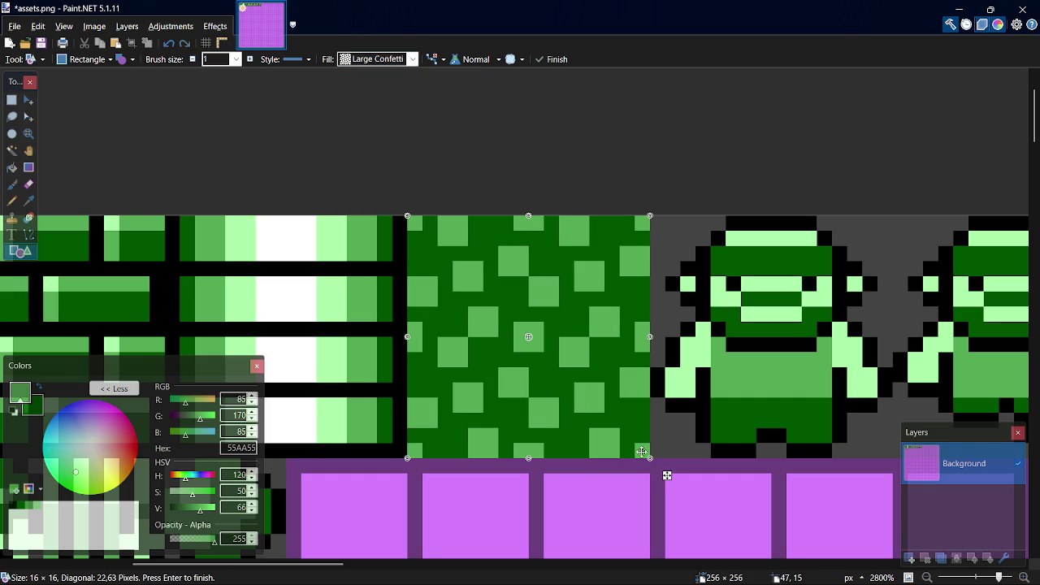
- Switch the rectangle's fill to Horizontal Brick, then settle on Small Grid and swap its colours
click(406, 63)
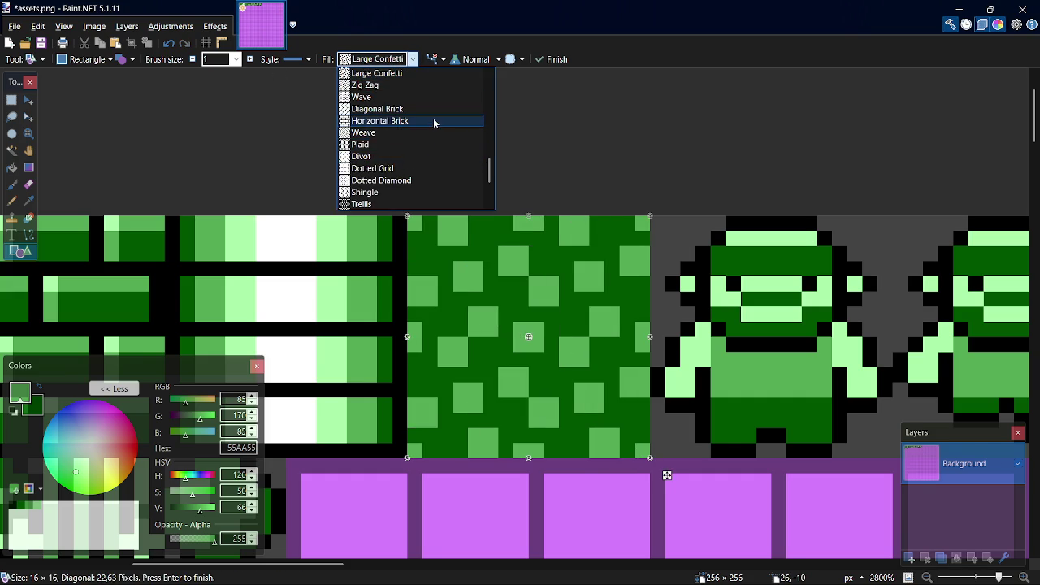
click(434, 123)
click(408, 64)
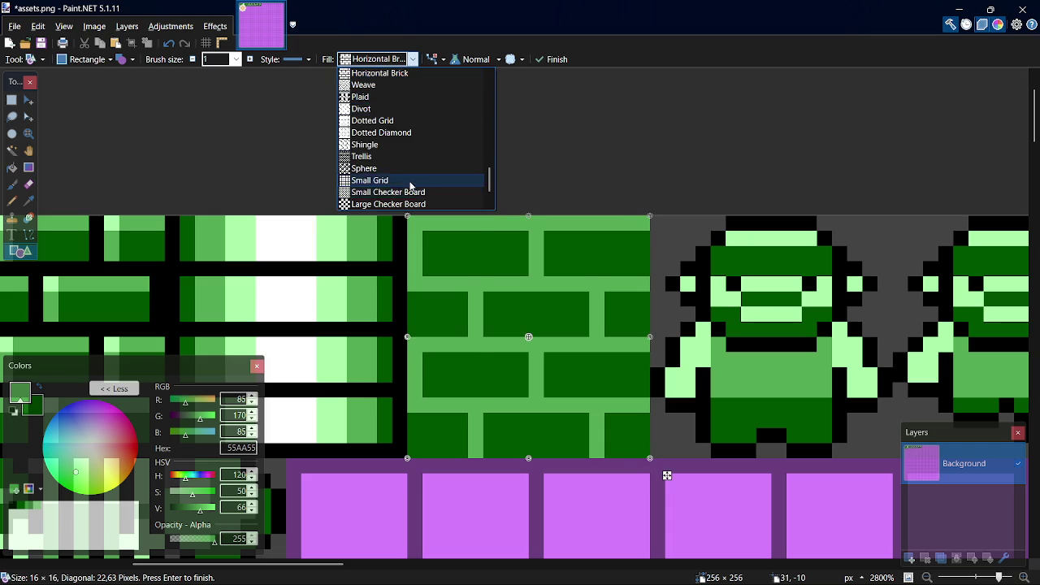
click(411, 180)
click(408, 60)
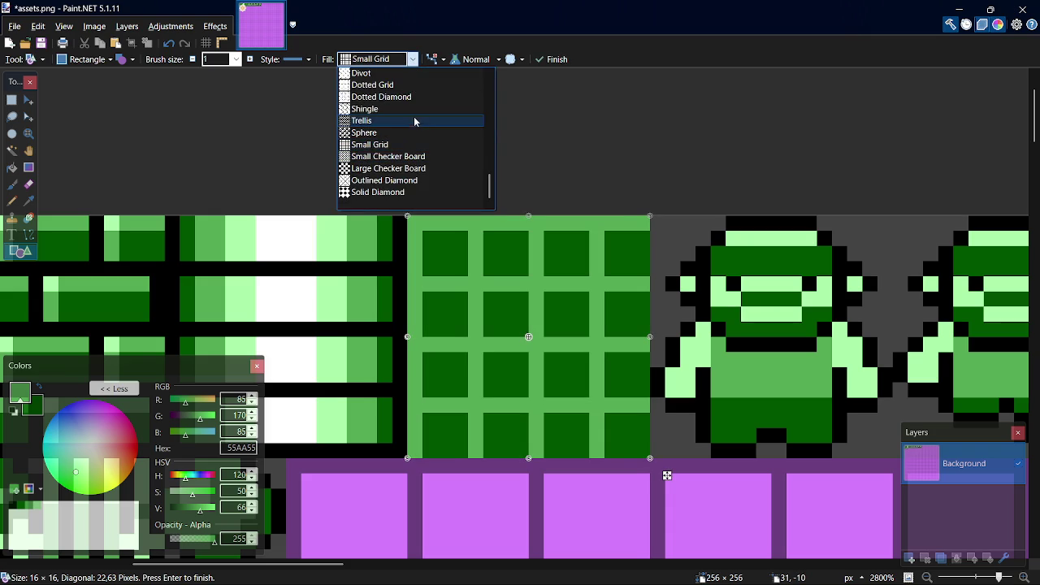
click(557, 120)
key(x)
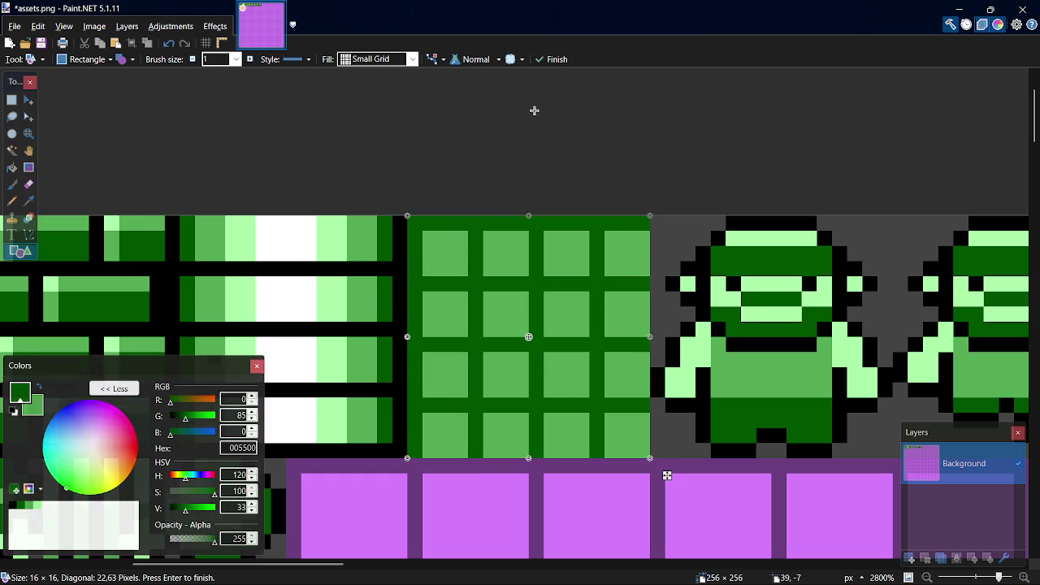
- Cycle the Small Grid through dark green, black and light green pairings, finishing with 55AA55 lines
key(x)
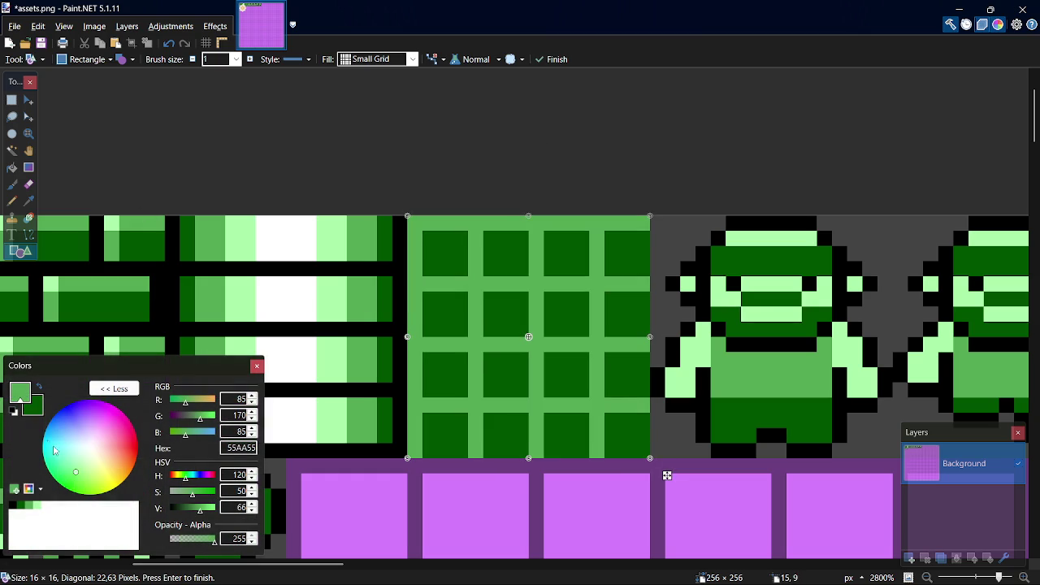
click(12, 506)
key(x)
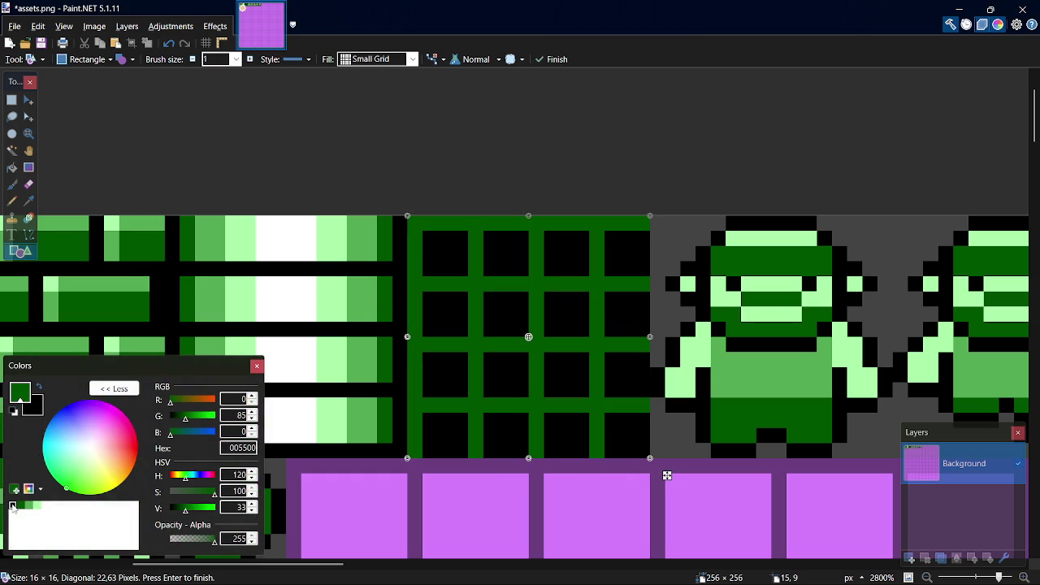
key(x)
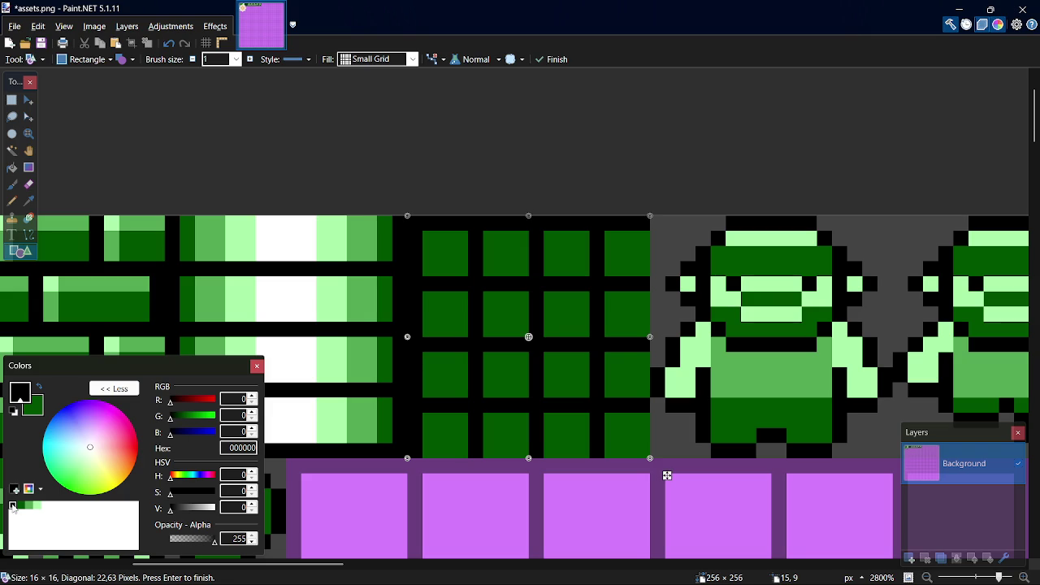
key(x)
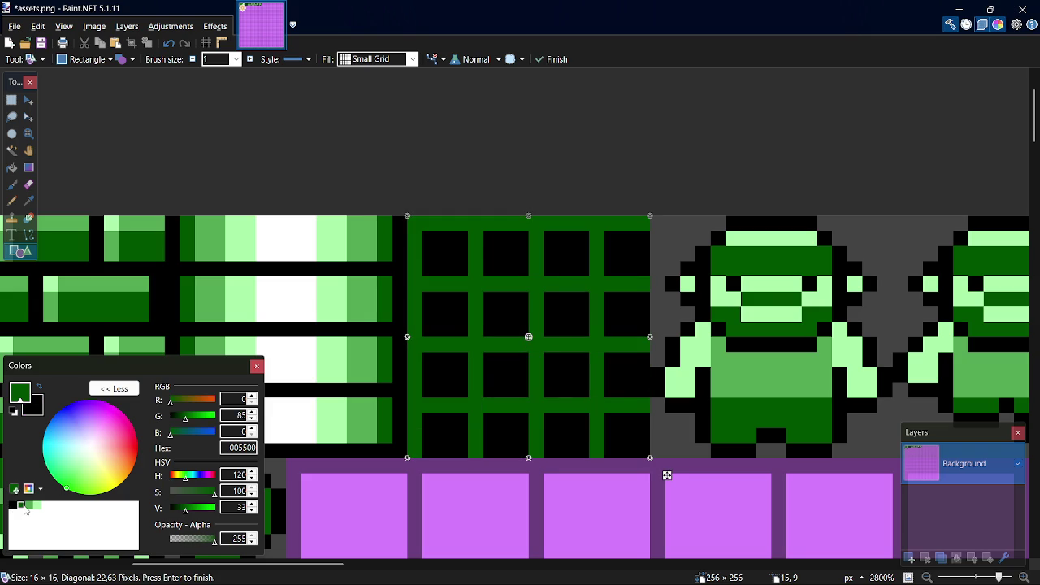
key(x)
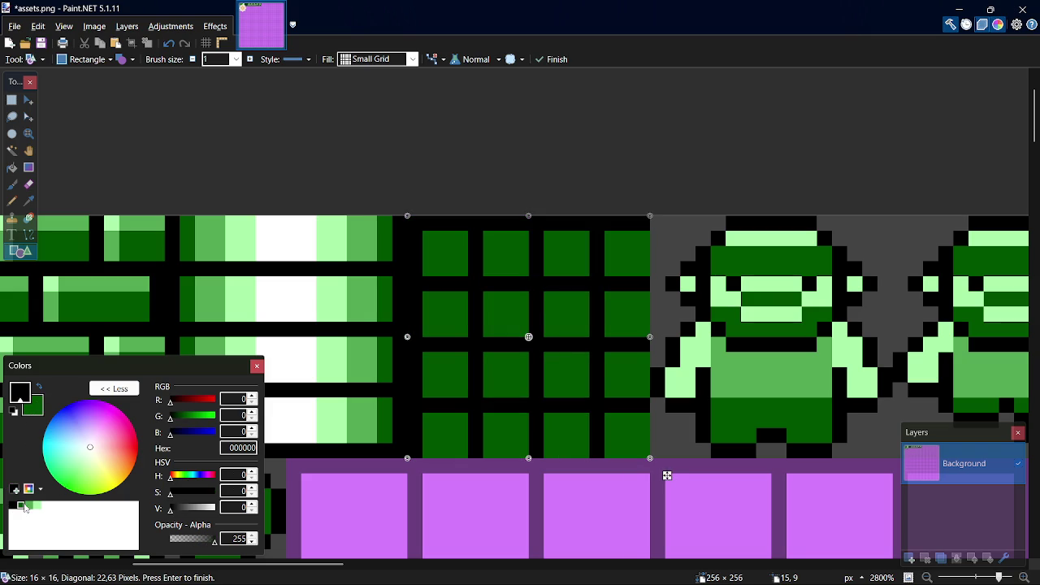
right_click(36, 507)
click(29, 507)
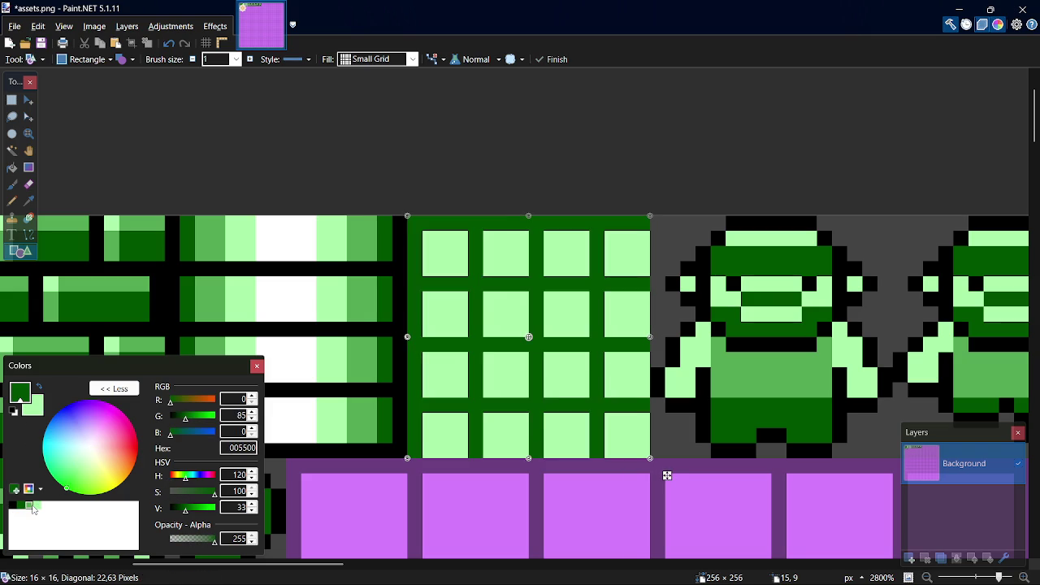
click(30, 506)
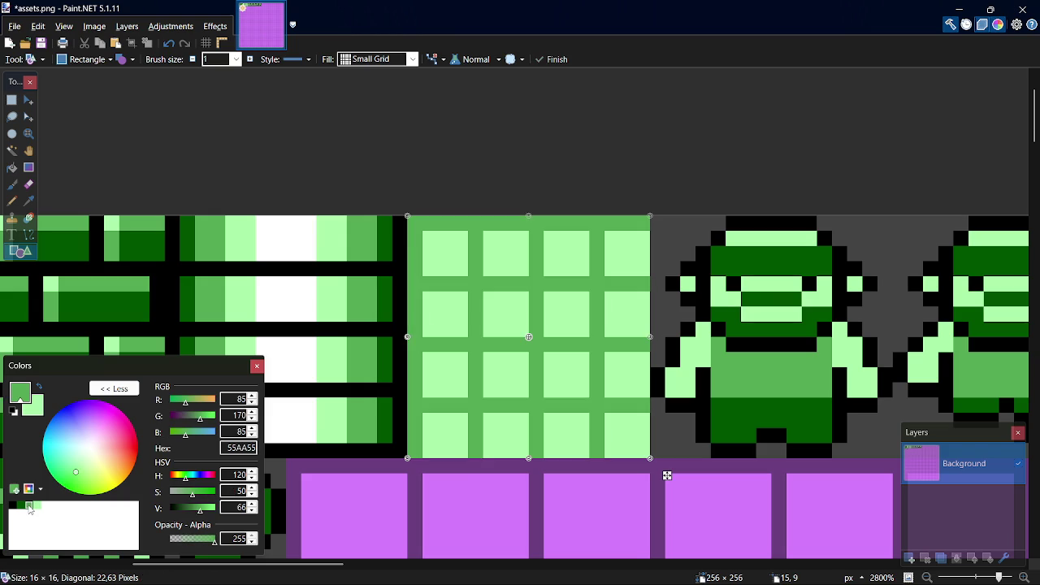
click(23, 507)
key(x)
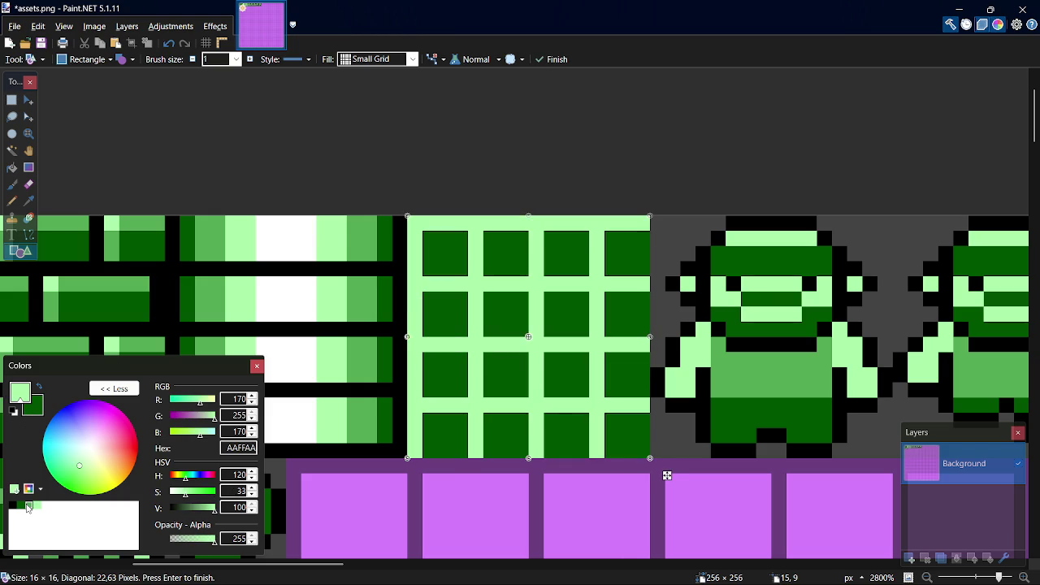
click(28, 507)
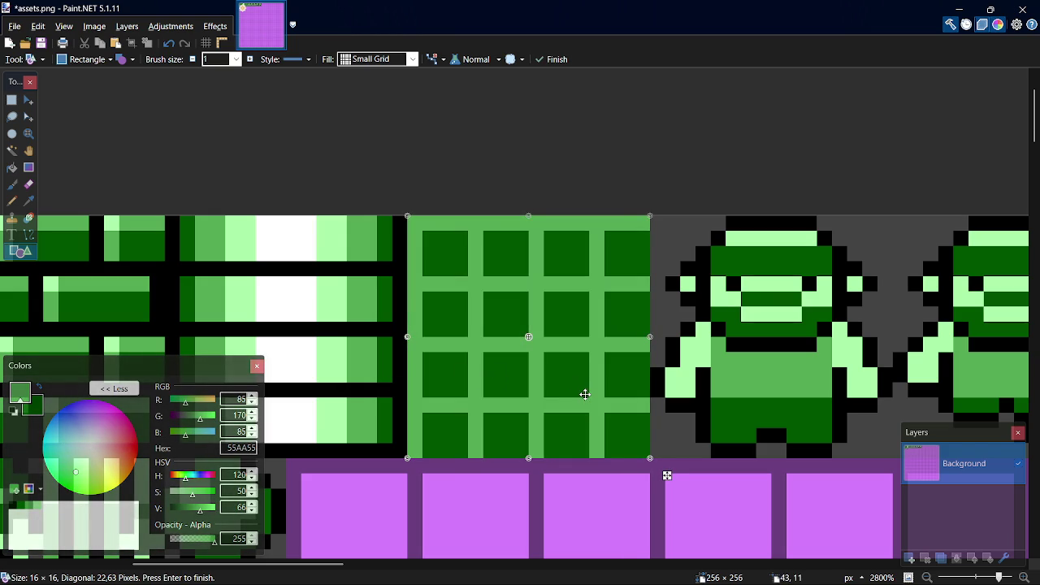
- Finalise the grid rectangle and pencil light green AAFFAA pixels into the first three squares' corners
key(s)
key(p)
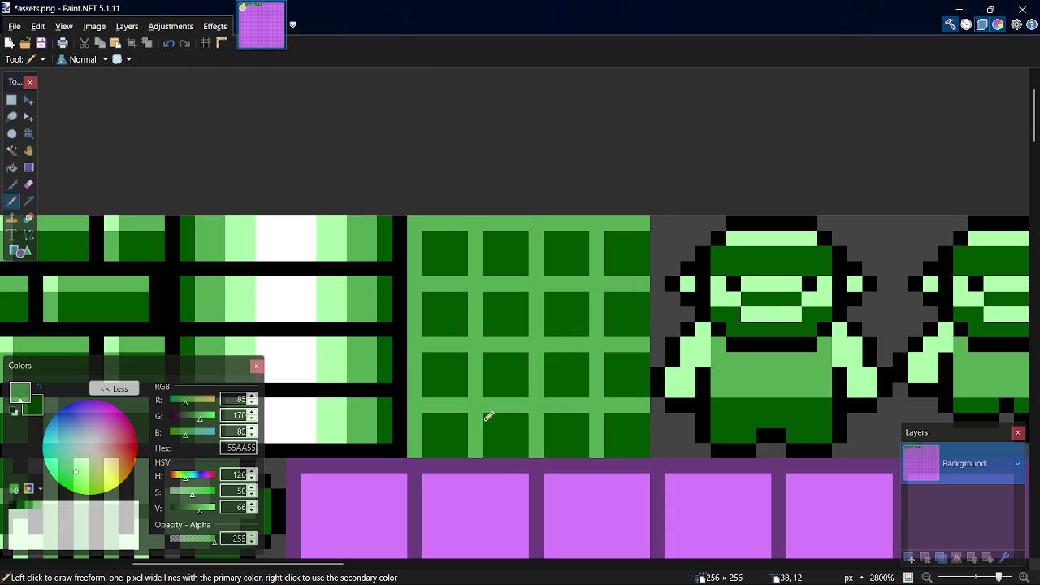
click(44, 505)
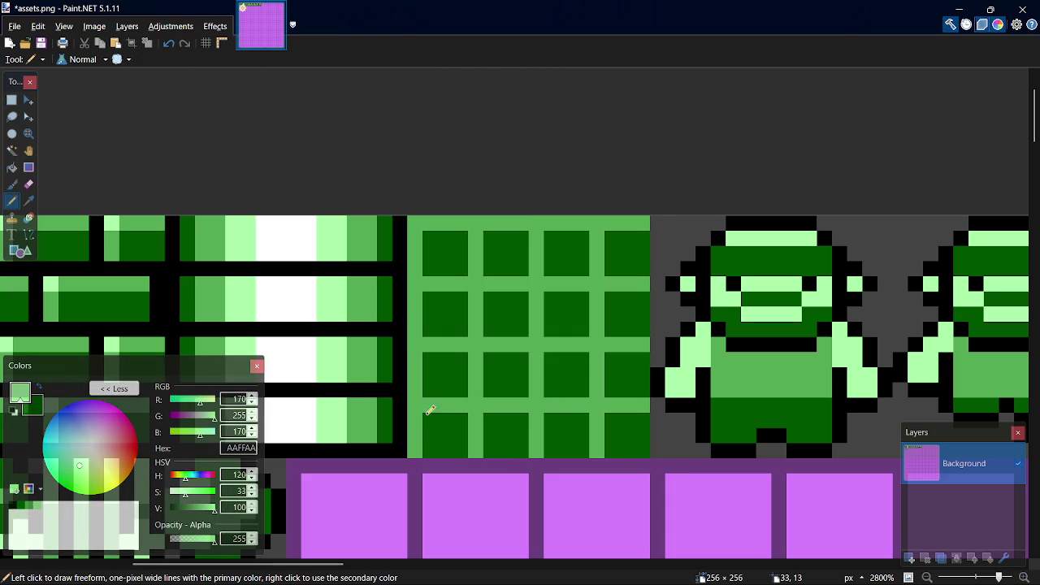
click(550, 419)
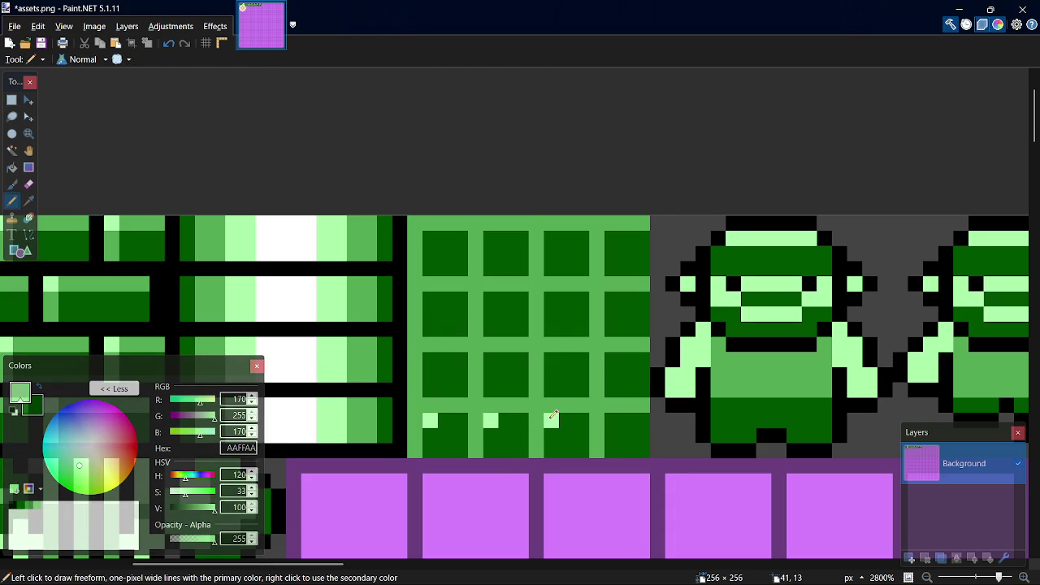
click(433, 357)
click(489, 358)
- Light the top-left corners of four more dark squares, then select the grid's top-left cell
click(612, 358)
click(611, 298)
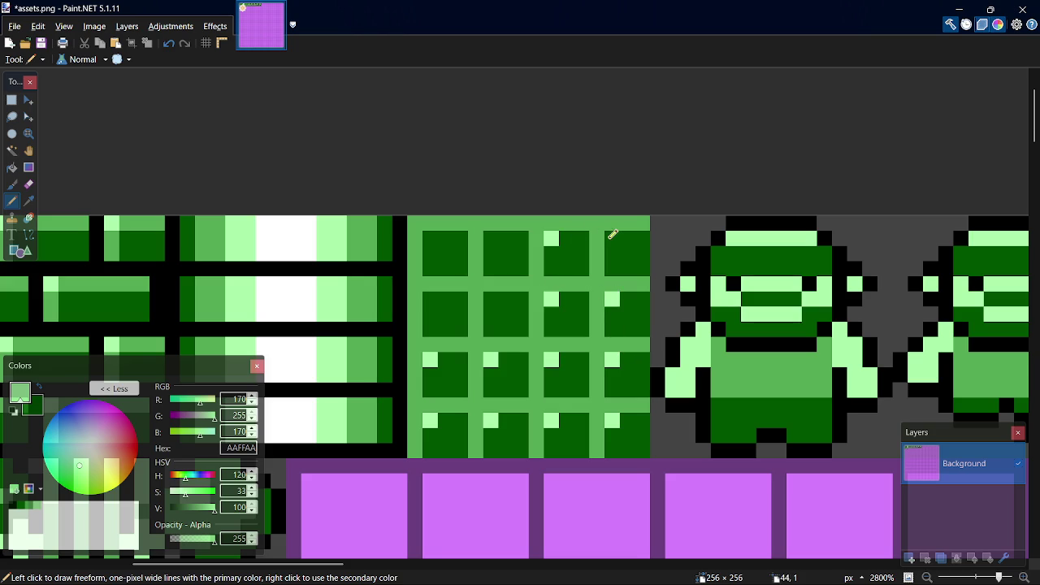
click(430, 235)
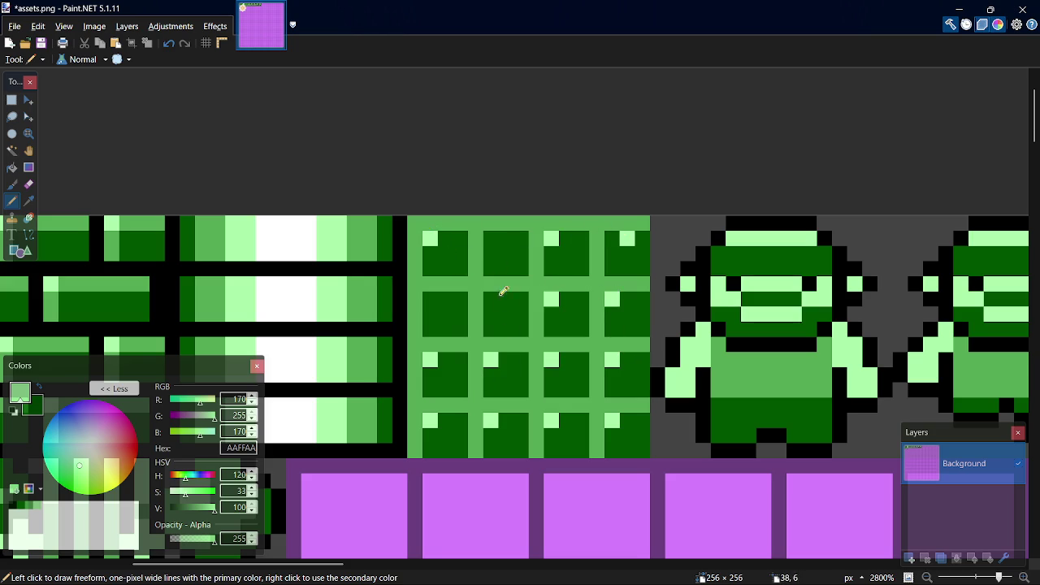
click(429, 297)
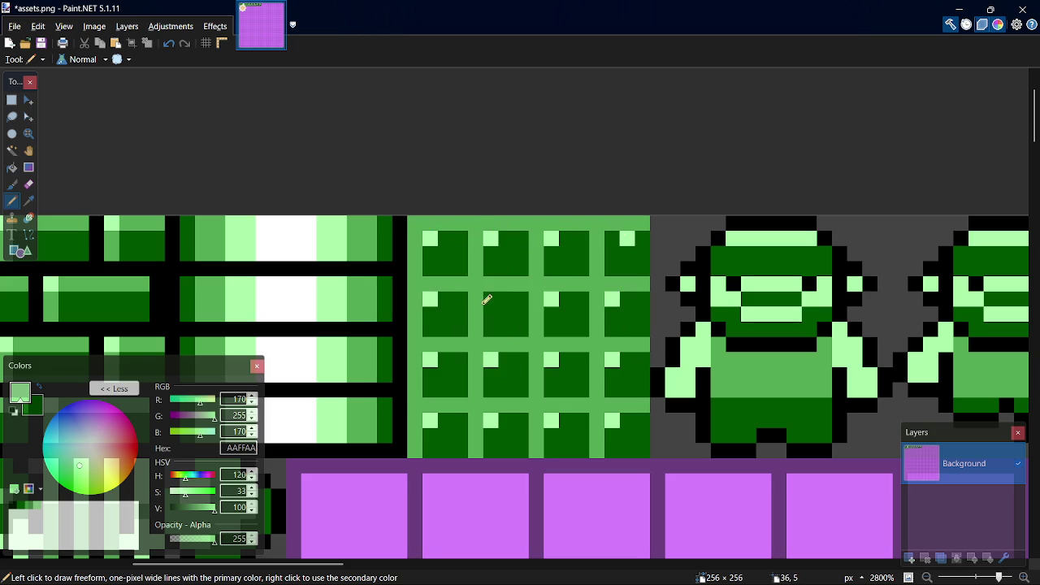
key(s)
drag(410, 220, 467, 276)
- With the Pencil, paint the cell's left and top edges dark green and its lower-left pixels medium green
key(p)
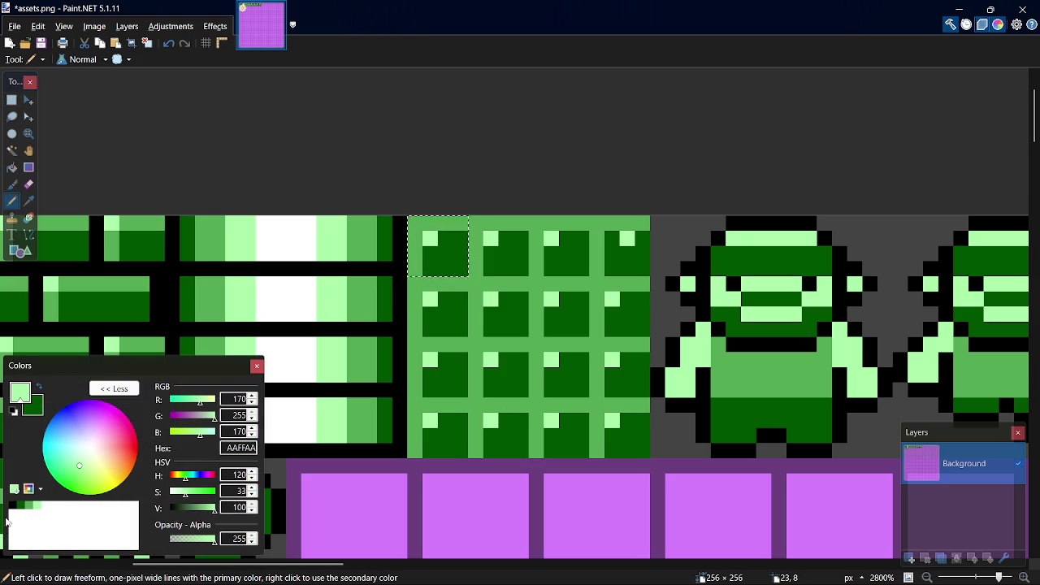
click(21, 505)
mouse_move(420, 247)
mouse_down()
mouse_move(439, 223)
mouse_move(464, 222)
mouse_up()
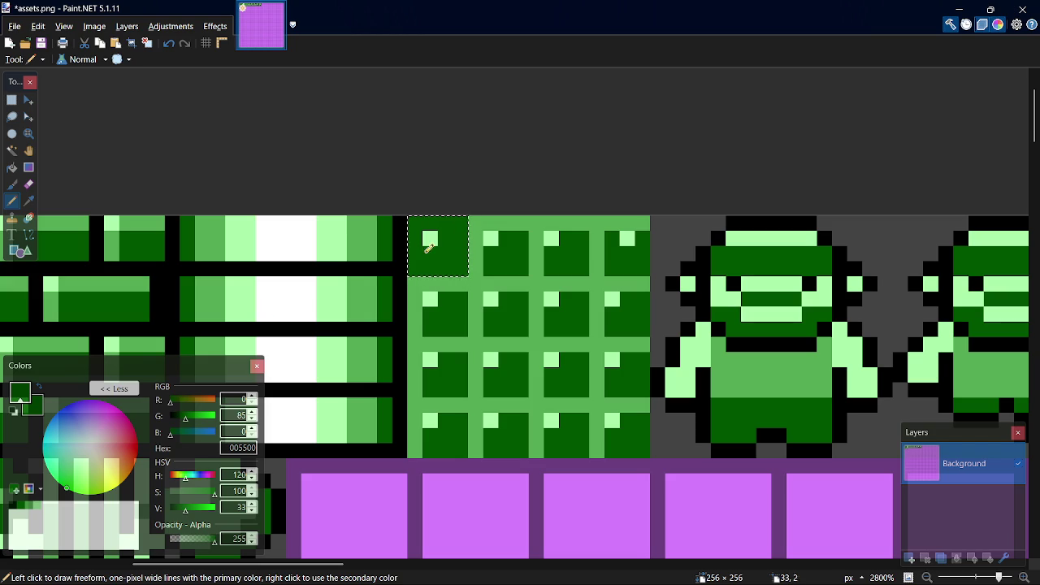
click(29, 508)
mouse_move(424, 273)
mouse_down()
mouse_move(427, 254)
mouse_move(453, 249)
mouse_move(457, 259)
mouse_move(598, 269)
mouse_move(430, 244)
mouse_move(631, 277)
mouse_move(569, 247)
mouse_move(415, 225)
mouse_up()
- Shift the selected strip down four pixels, deselect, and save assets.png
key(m)
key(s)
key(m)
mouse_move(595, 270)
mouse_down()
mouse_move(593, 344)
mouse_move(598, 269)
mouse_move(607, 368)
mouse_move(608, 247)
mouse_move(609, 429)
mouse_up()
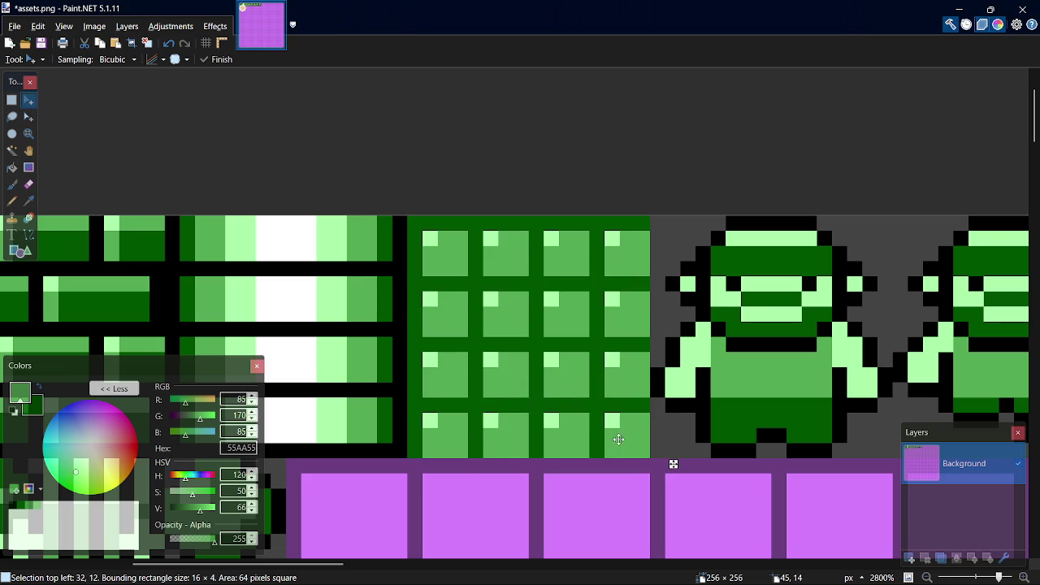
key(ctrl+d)
key(s)
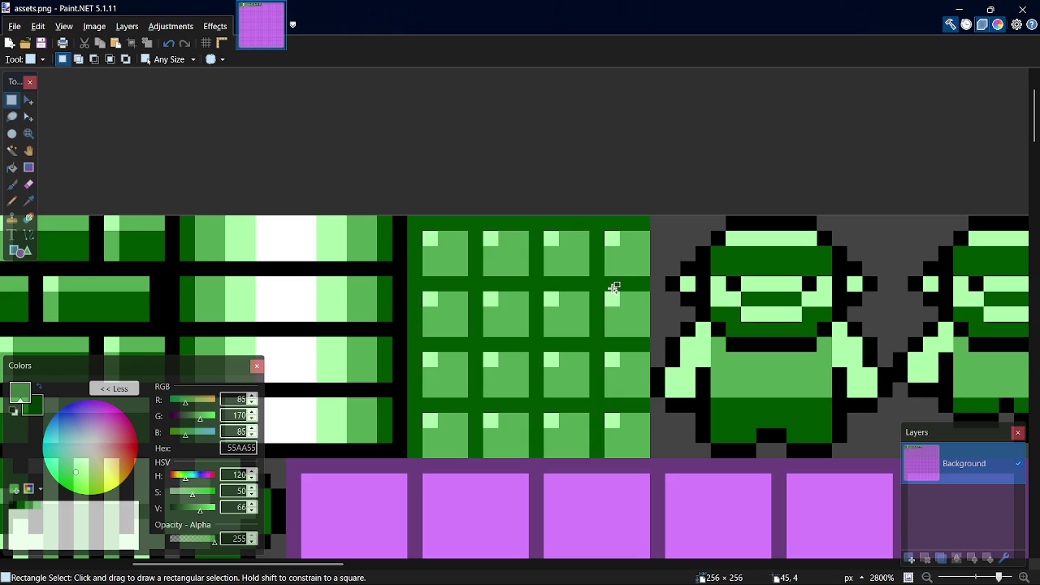
- Return from Paint.NET to the GameMaker project showing the 16×16 spr_ground sprite
key(alt+Tab)
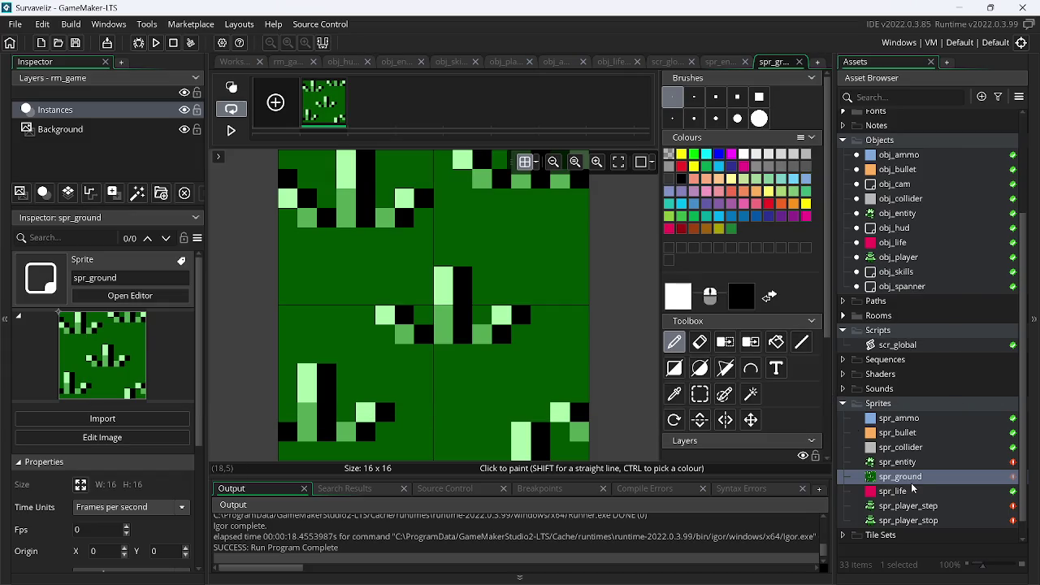
- Import assets.png into the spr_ground sprite
double_click(907, 482)
click(341, 170)
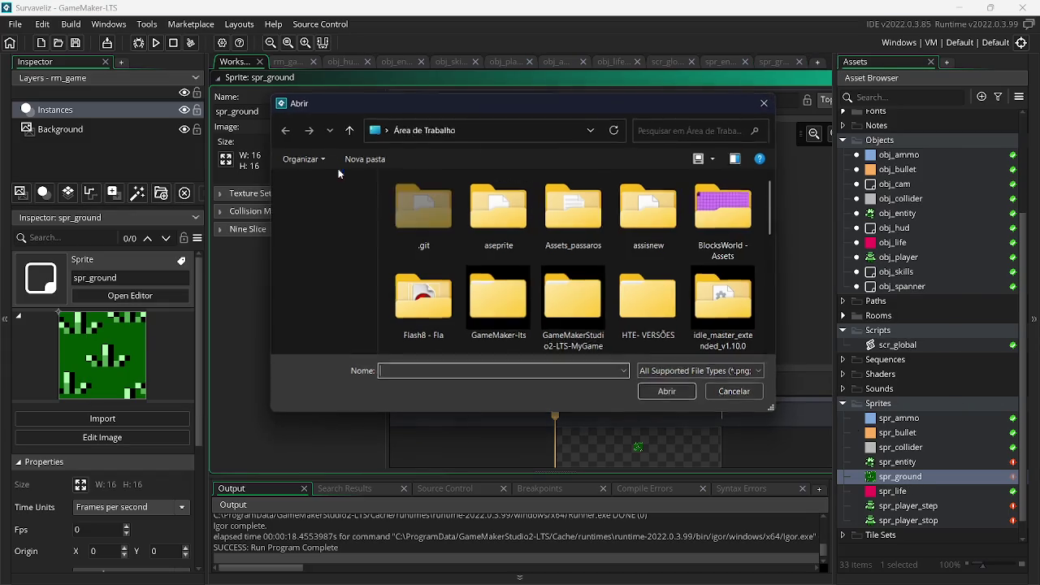
drag(771, 207, 786, 258)
double_click(658, 260)
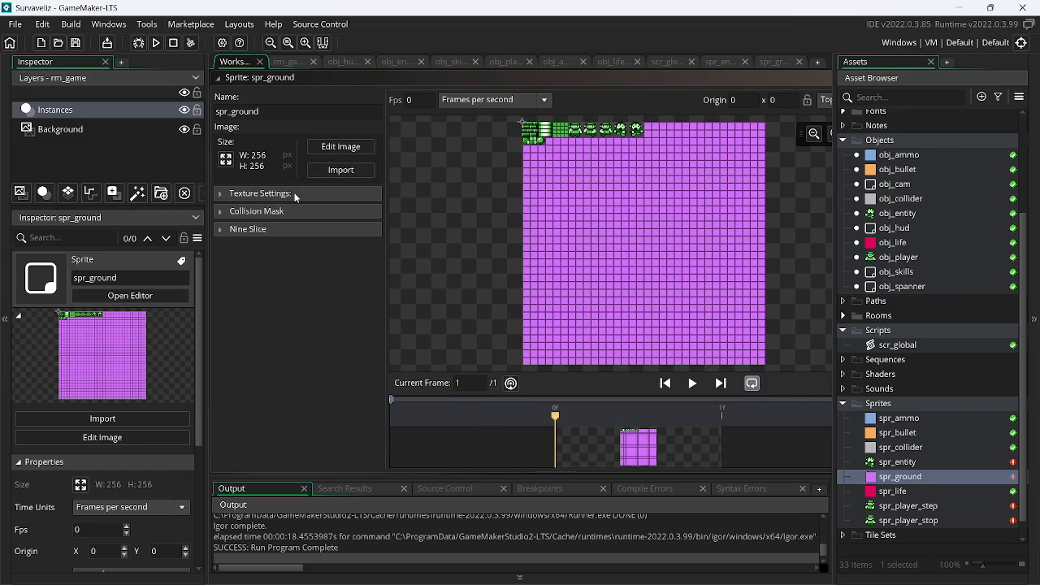
click(333, 172)
drag(773, 201, 781, 269)
double_click(648, 221)
- Convert the imported sheet to a 16×16 frame and hide the canvas grid
click(364, 148)
click(371, 25)
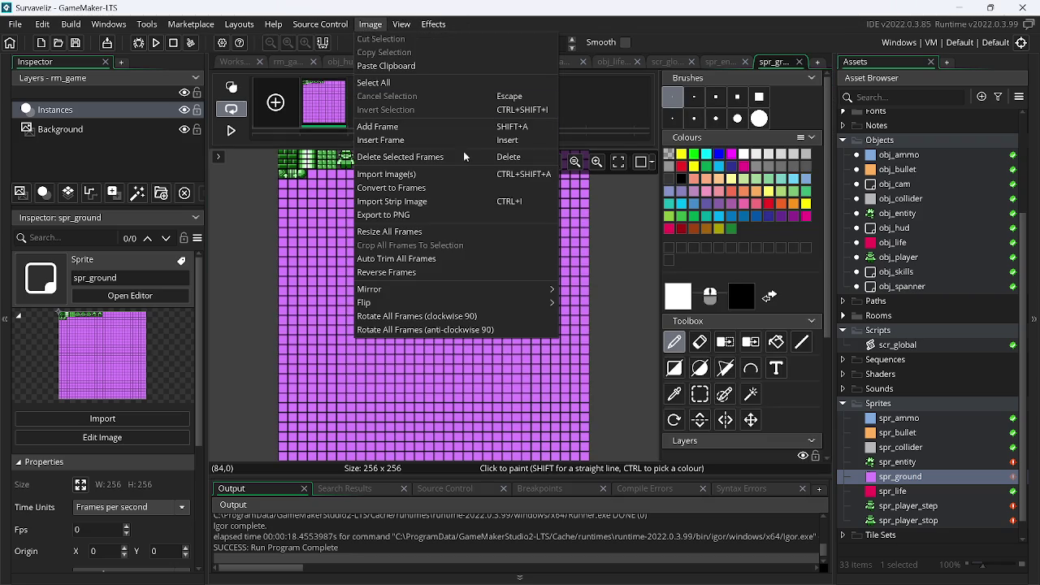
click(412, 187)
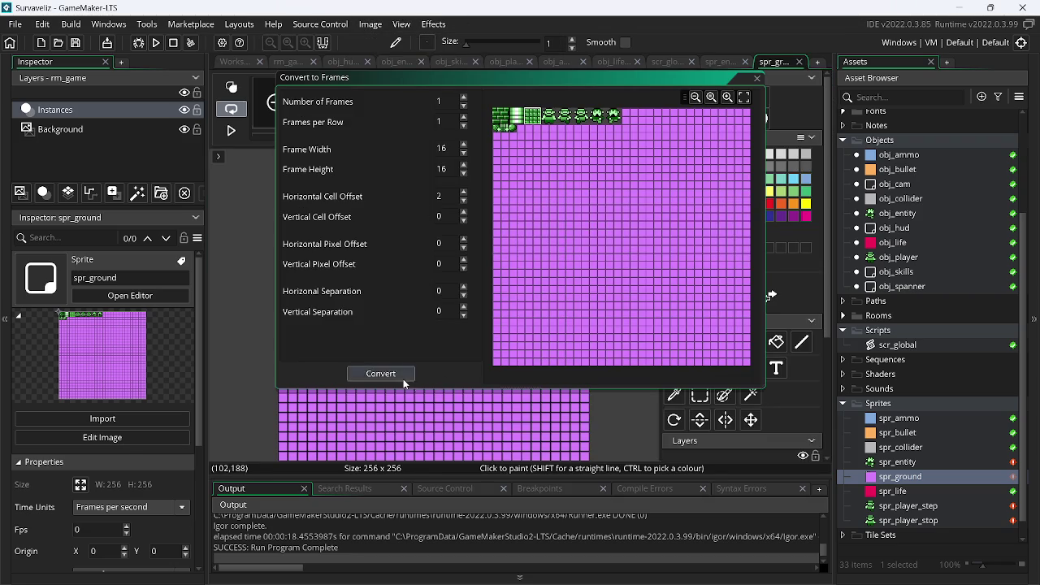
click(403, 376)
click(525, 162)
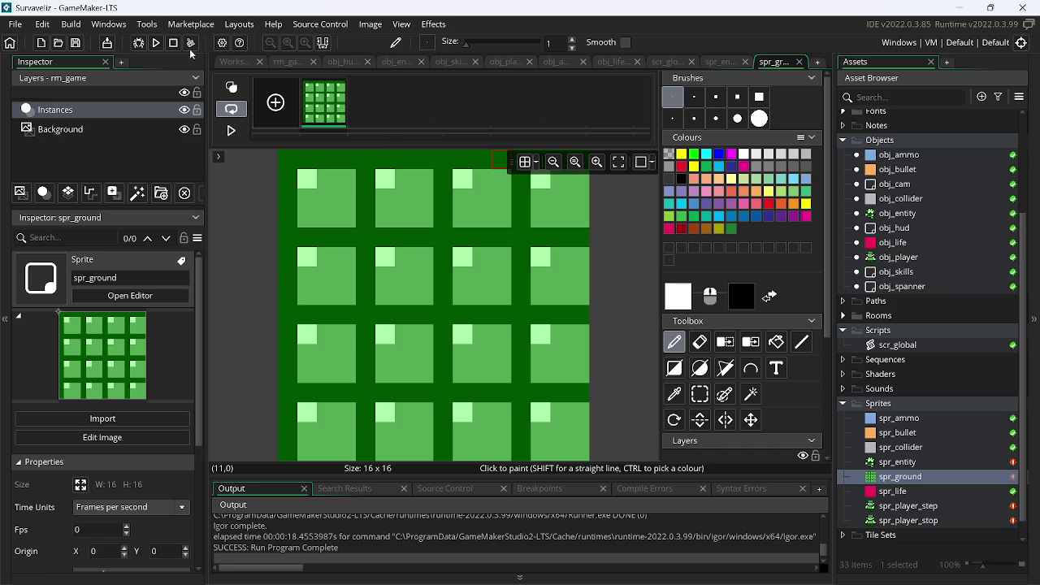
- Run the game, walk the player around to test the ground, then close it
click(158, 43)
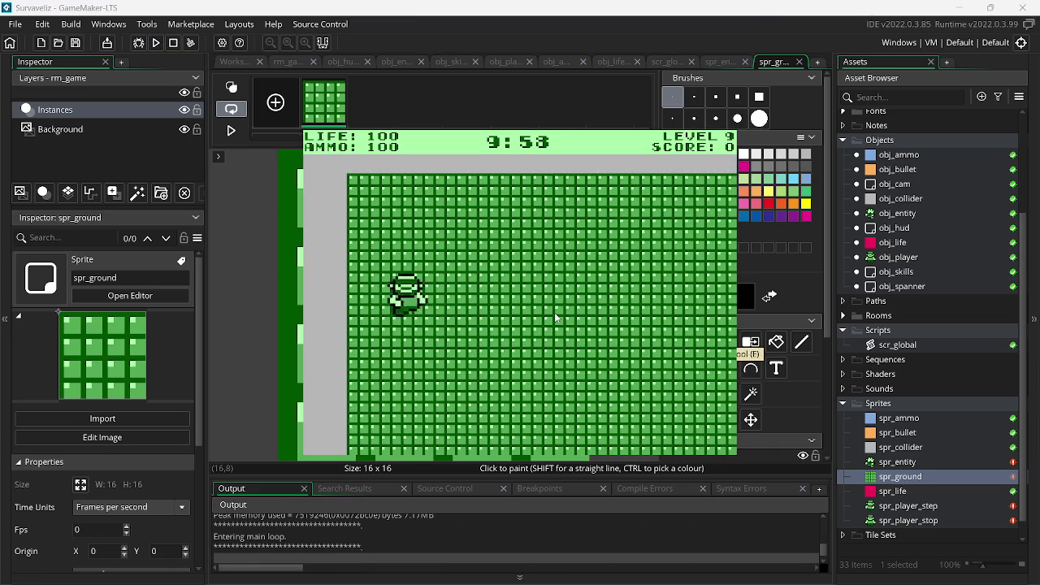
key(Up)
key(Left)
key(Down)
key(Right)
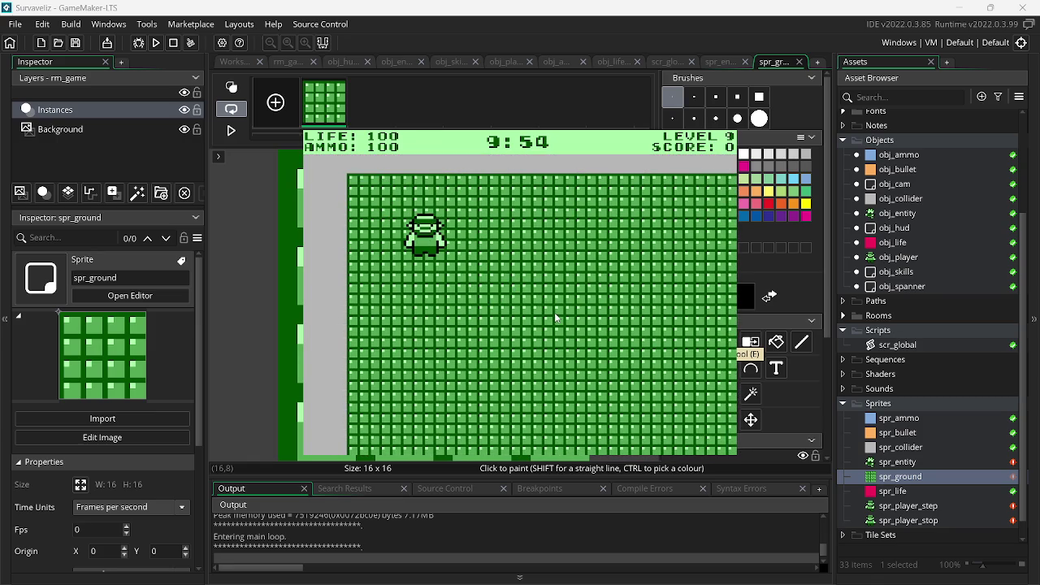
key(Escape)
key(alt+Tab)
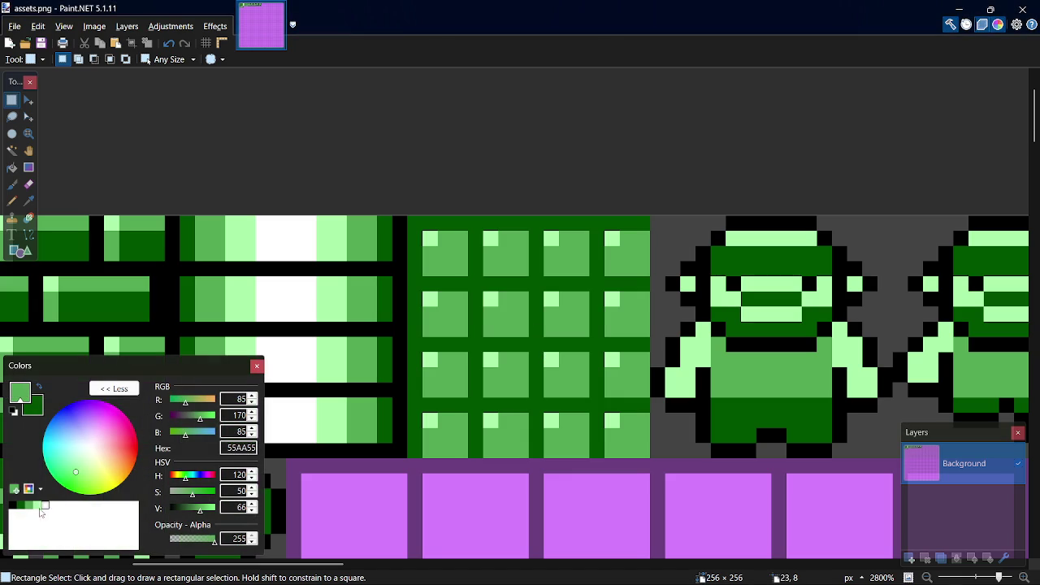
- Flood-fill the grid tile's dark-green background black and save assets.png
click(14, 506)
key(f)
click(460, 222)
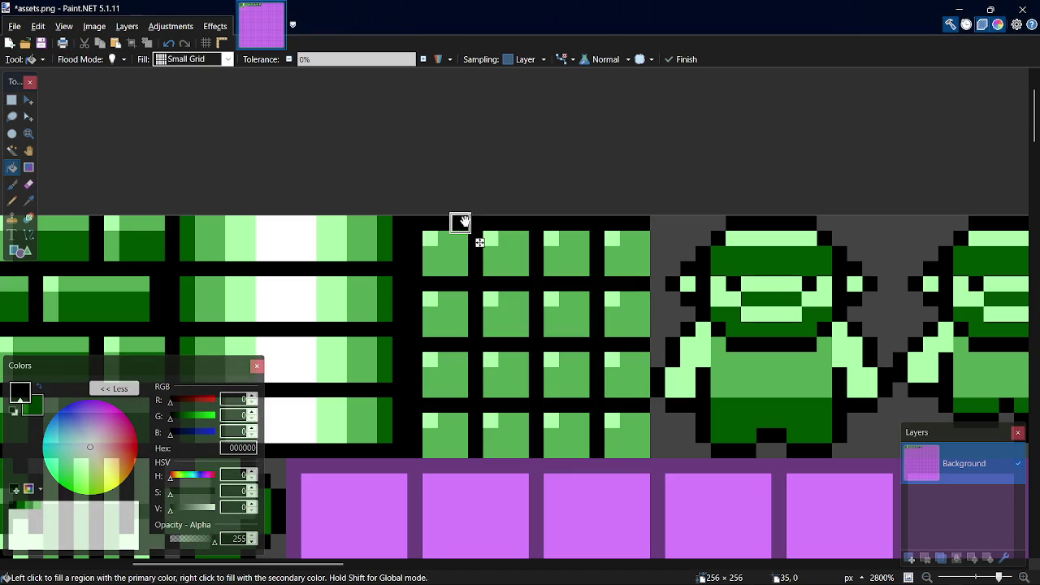
key(ctrl+s)
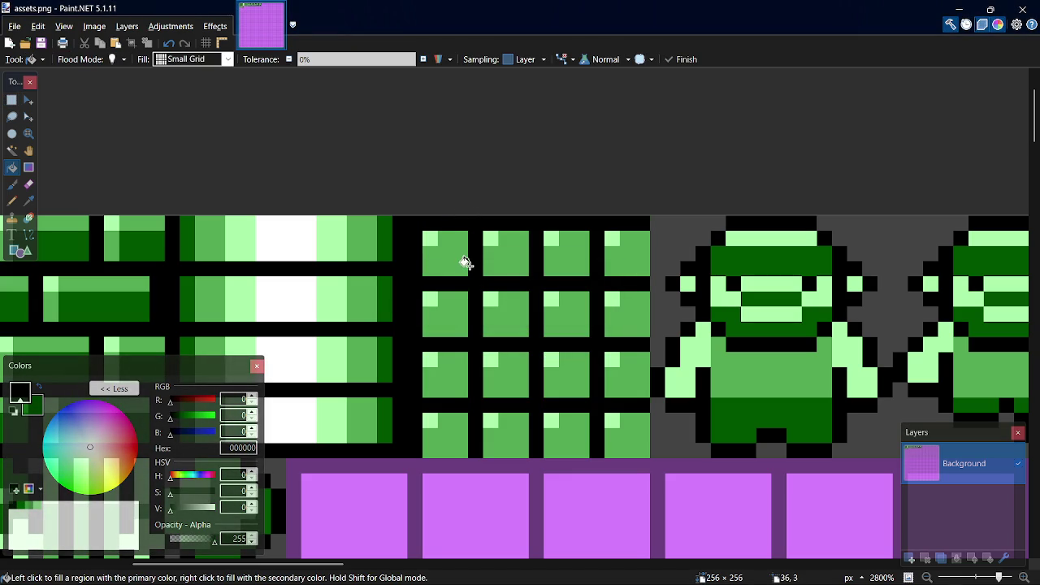
- Shade a square's edge with the Pencil in dark green 005500
key(p)
click(21, 506)
mouse_move(432, 328)
mouse_down()
mouse_move(467, 326)
mouse_move(437, 328)
mouse_move(467, 295)
mouse_move(441, 263)
mouse_move(467, 234)
mouse_move(445, 237)
mouse_move(452, 260)
mouse_up()
- Reposition the top-left square and the top row of squares, then save assets.png
key(s)
mouse_move(407, 216)
mouse_down()
mouse_move(468, 276)
mouse_move(532, 276)
mouse_move(517, 264)
mouse_move(455, 260)
mouse_move(646, 269)
mouse_move(411, 218)
mouse_up()
key(m)
key(s)
key(m)
mouse_move(594, 267)
mouse_down()
mouse_move(606, 372)
mouse_move(618, 255)
mouse_move(622, 436)
mouse_up()
key(ctrl+s)
key(ctrl+d)
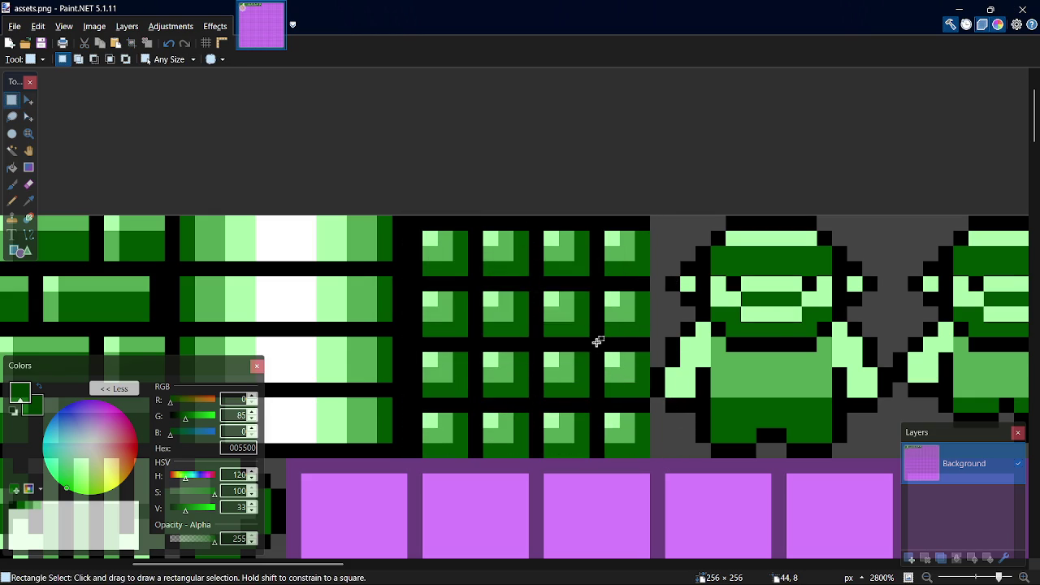
key(alt+Tab)
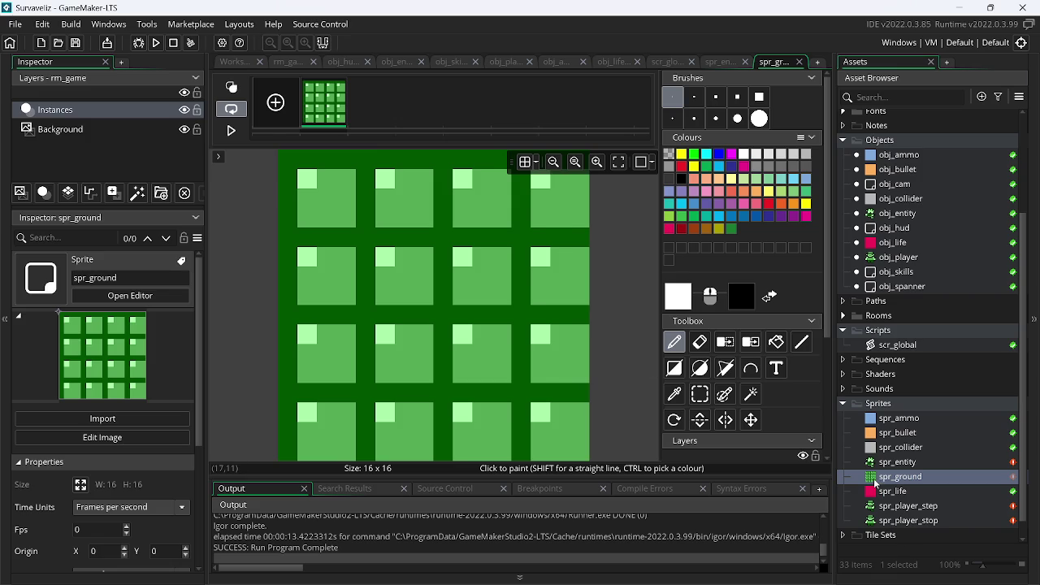
- Re-import the updated assets.png into spr_ground
double_click(876, 481)
click(348, 169)
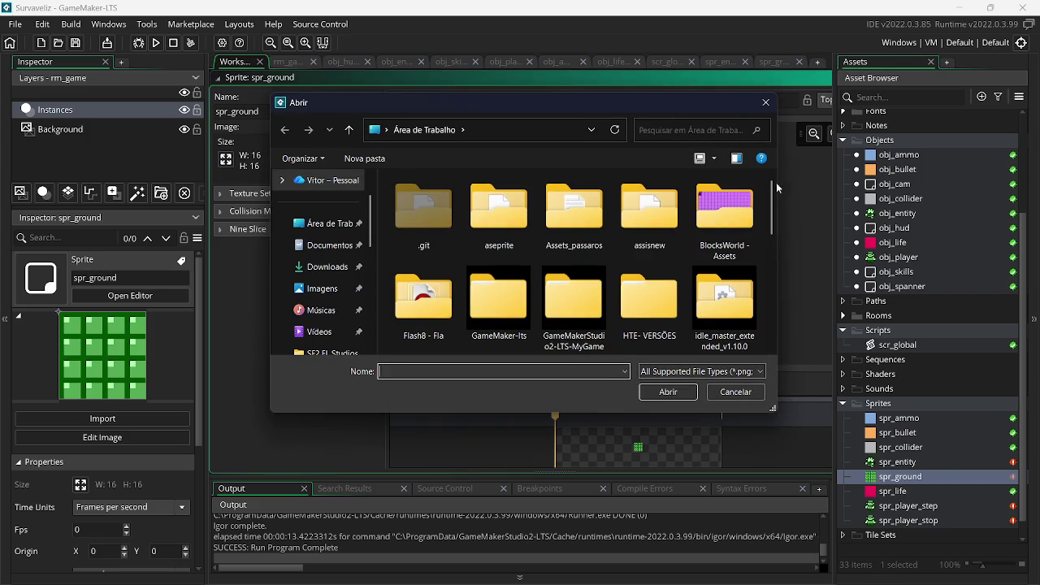
scroll(776, 182, down, 5)
click(647, 257)
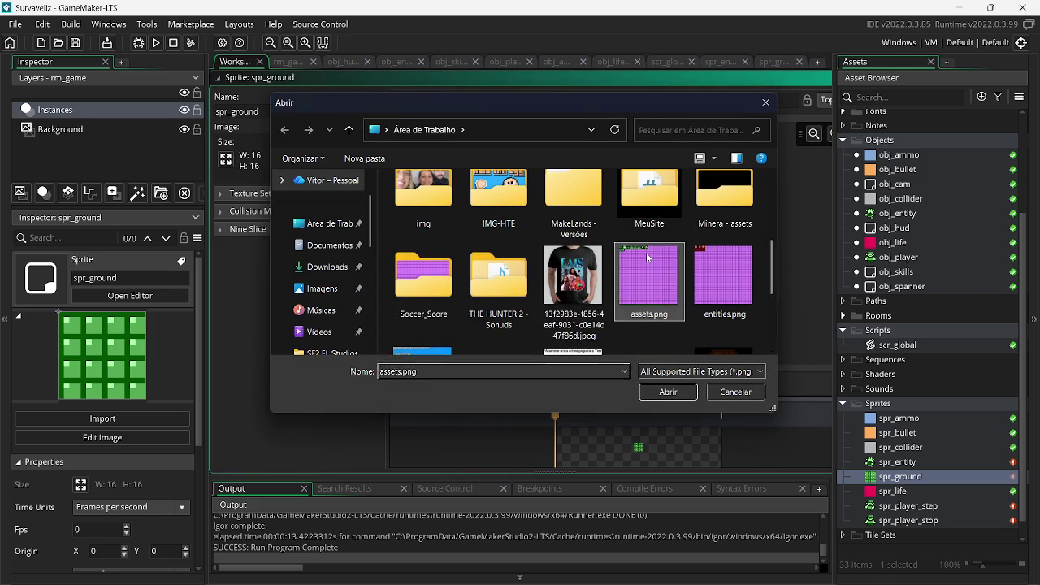
double_click(648, 258)
- Convert the sheet into 16×16 frames in the image editor
click(361, 147)
click(365, 26)
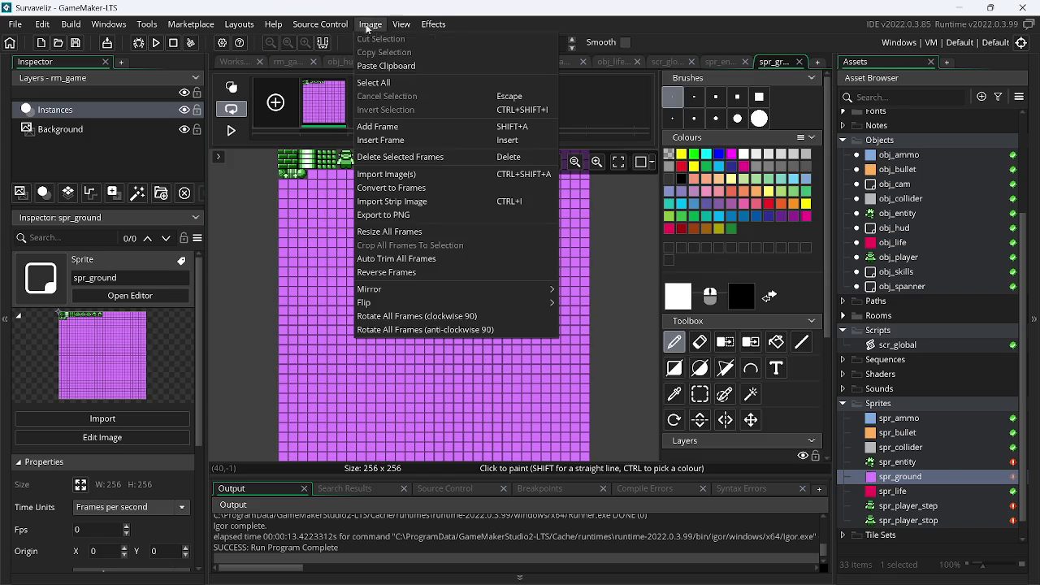
click(417, 184)
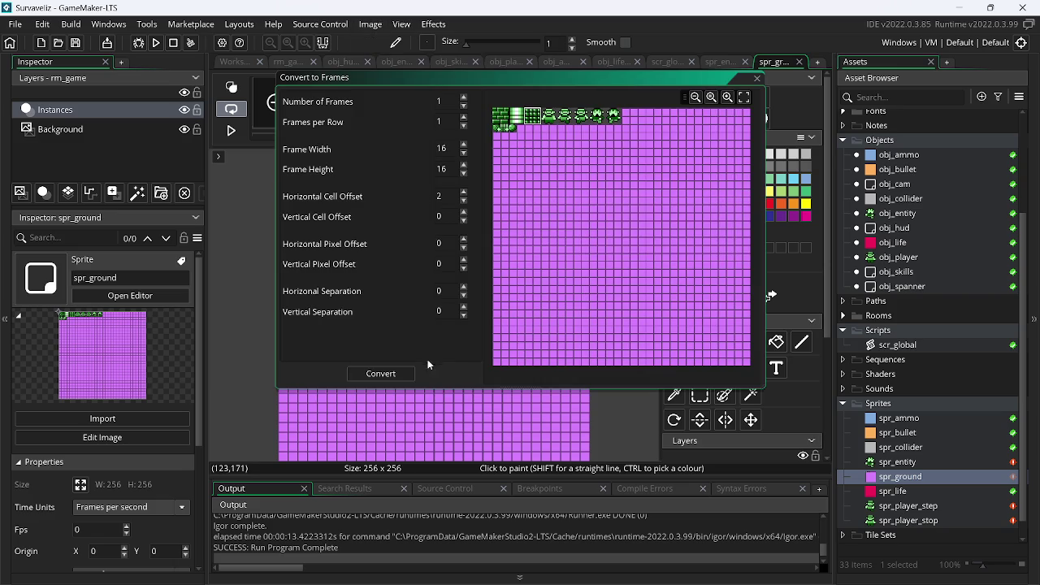
click(381, 373)
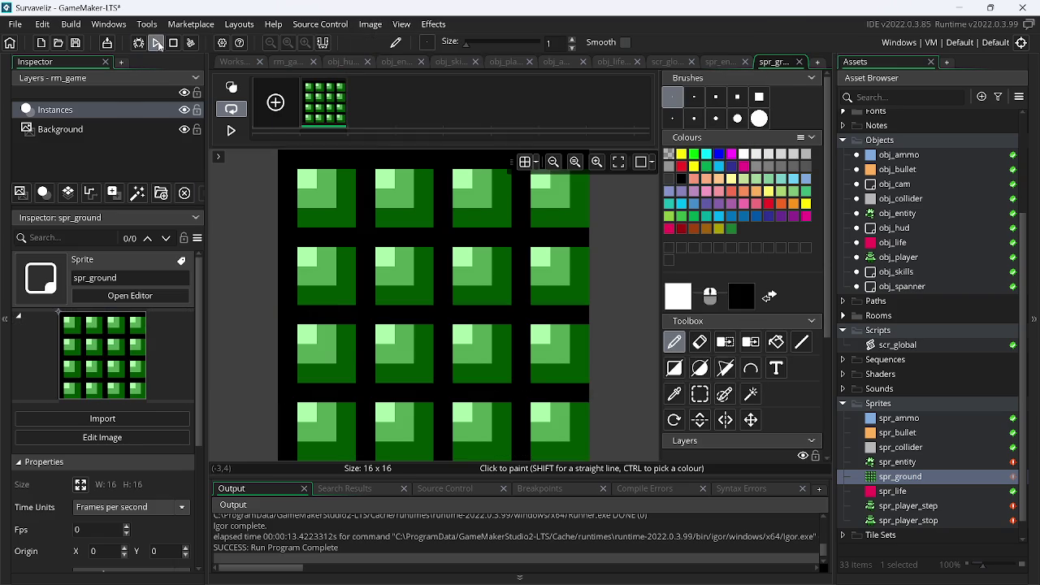
- Run the game, walk the player down to check the new ground, then close it
click(160, 45)
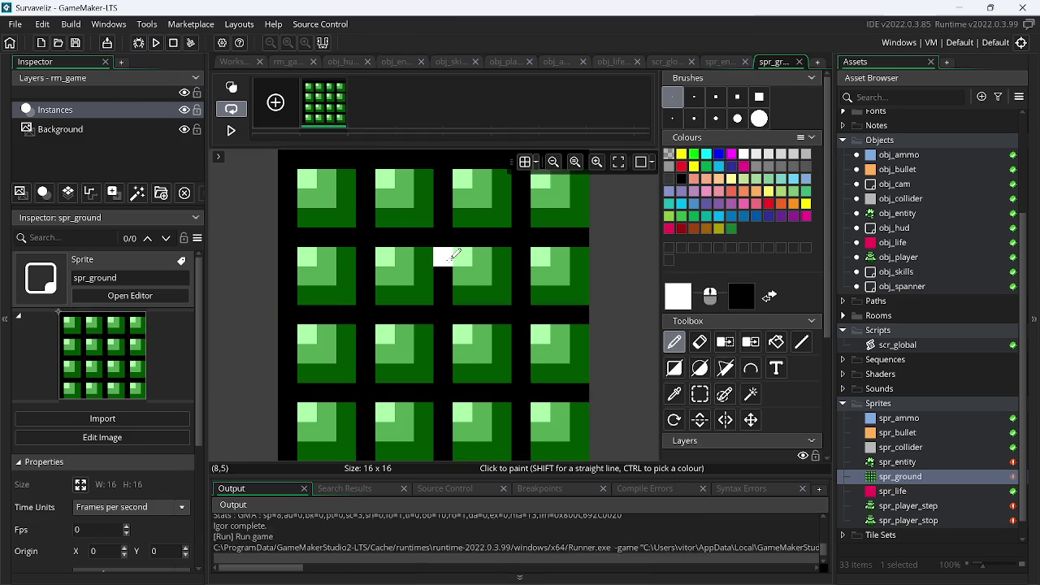
key(s)
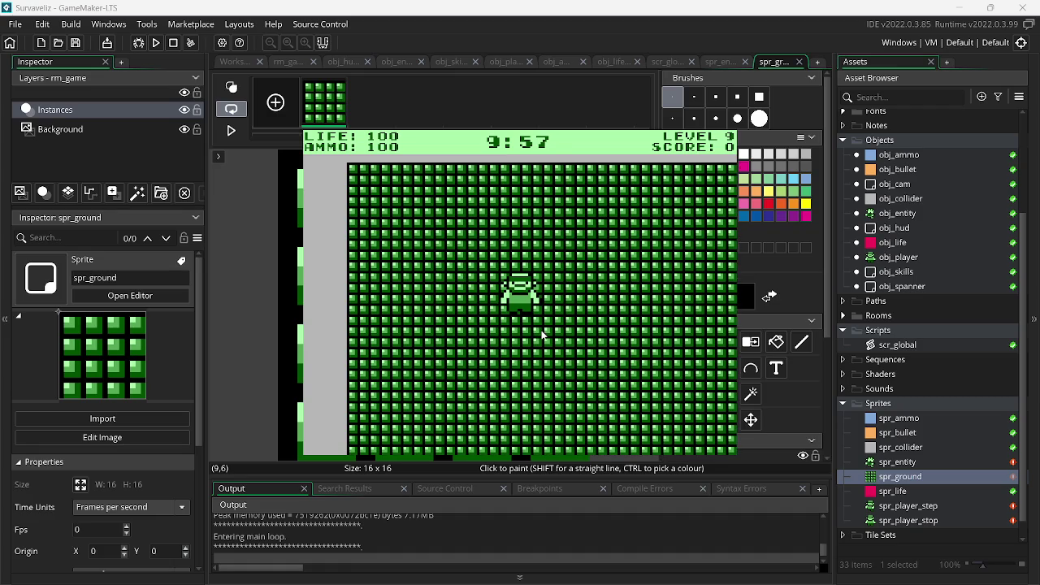
key(Escape)
key(alt+Tab)
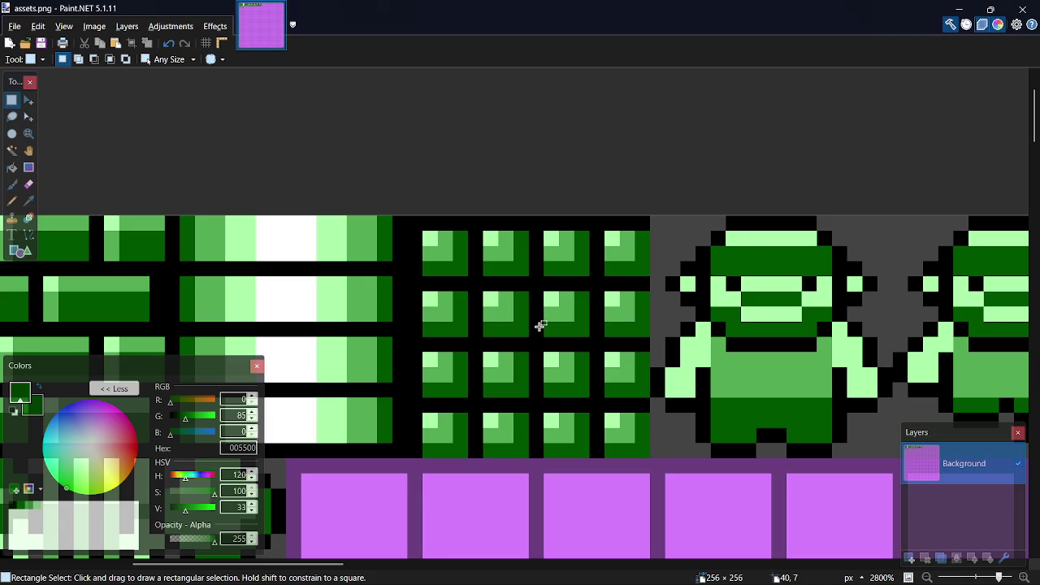
- Choose the Weave fill pattern and draw a trial shape across the tile
key(o)
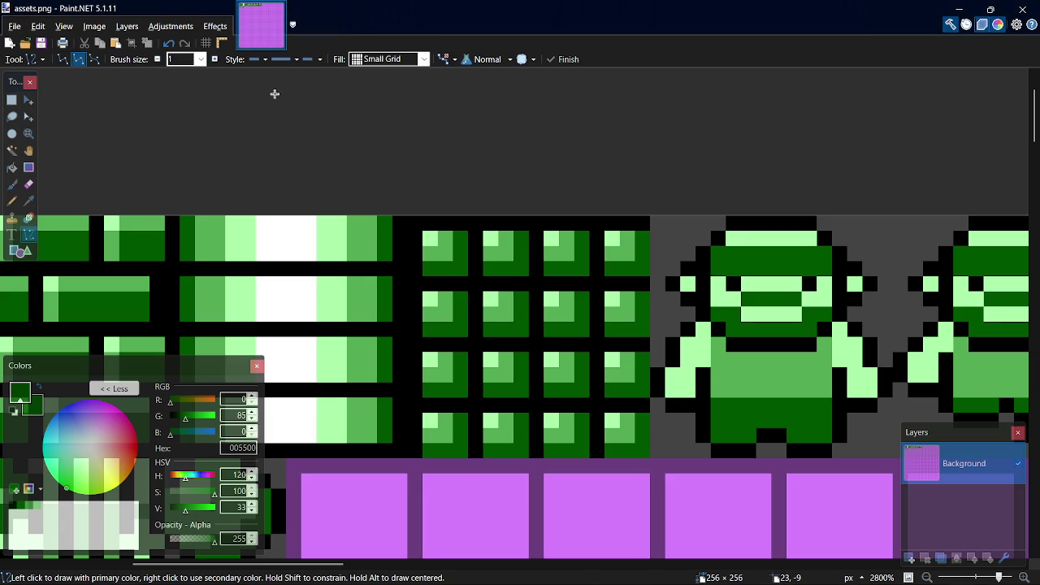
click(405, 62)
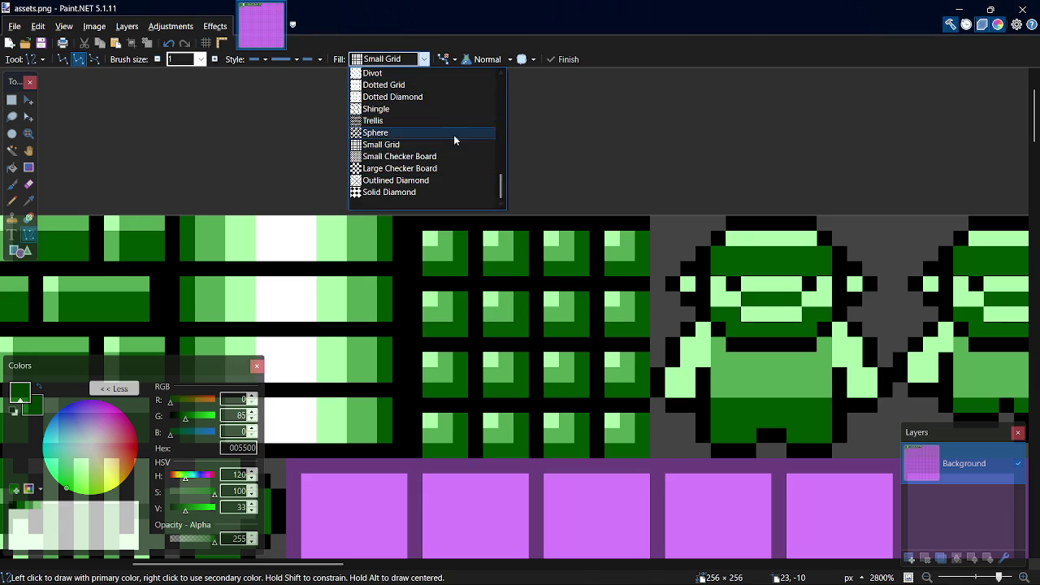
scroll(501, 186, up, 2)
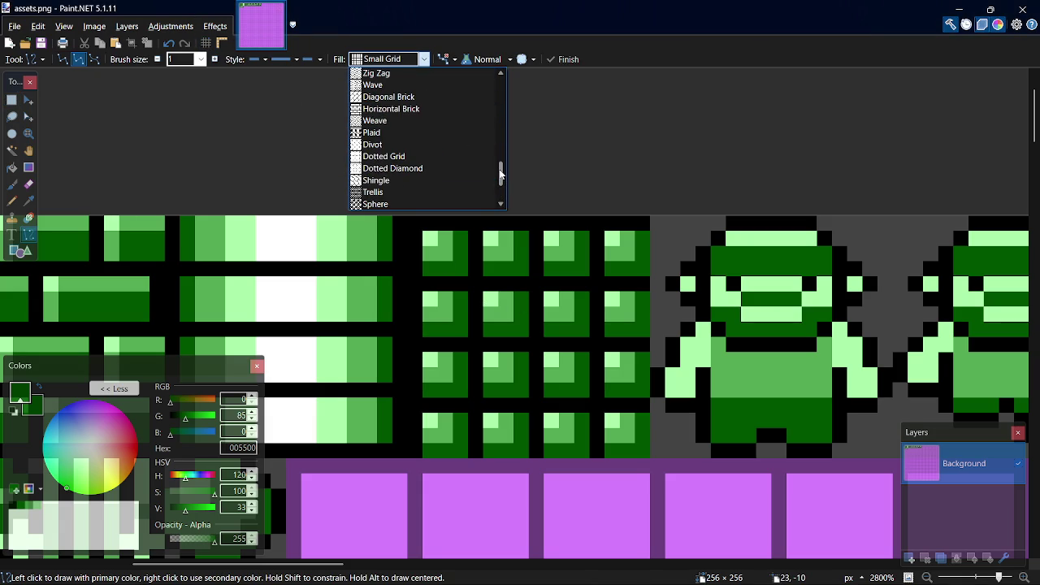
click(414, 121)
mouse_move(418, 225)
mouse_down()
mouse_move(561, 367)
mouse_move(530, 333)
mouse_up()
- Draw a 16×16 Weave rectangle in light green 55AA55 over the tile and invert its colours
key(o)
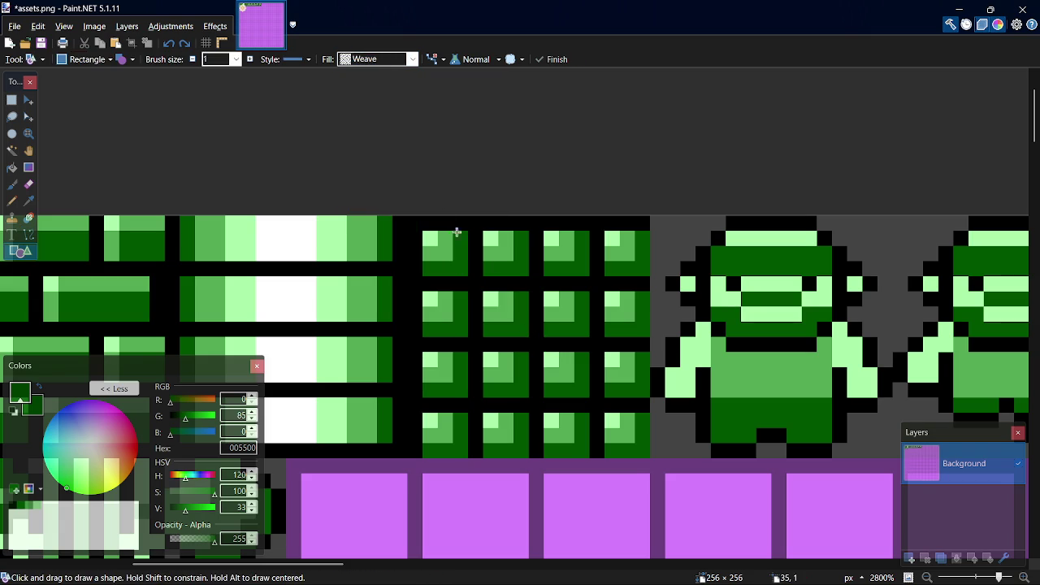
drag(418, 221, 641, 439)
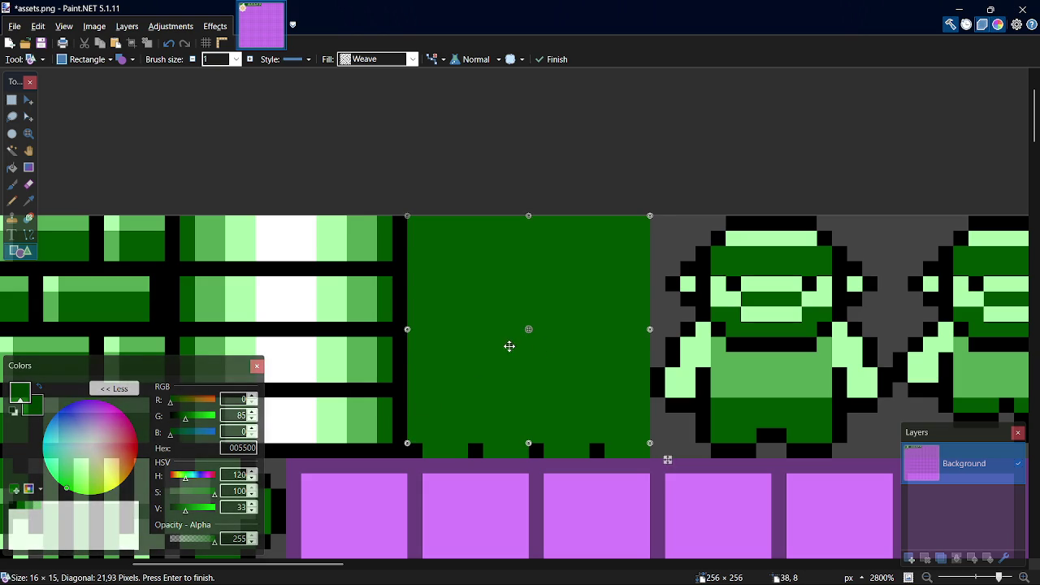
key(ctrl+z)
click(31, 505)
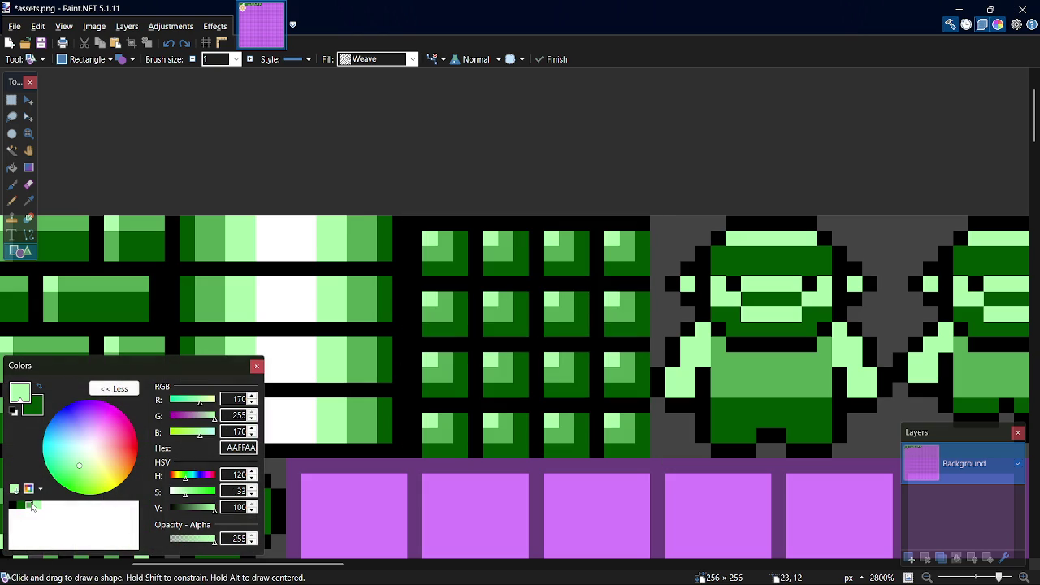
drag(416, 219, 639, 449)
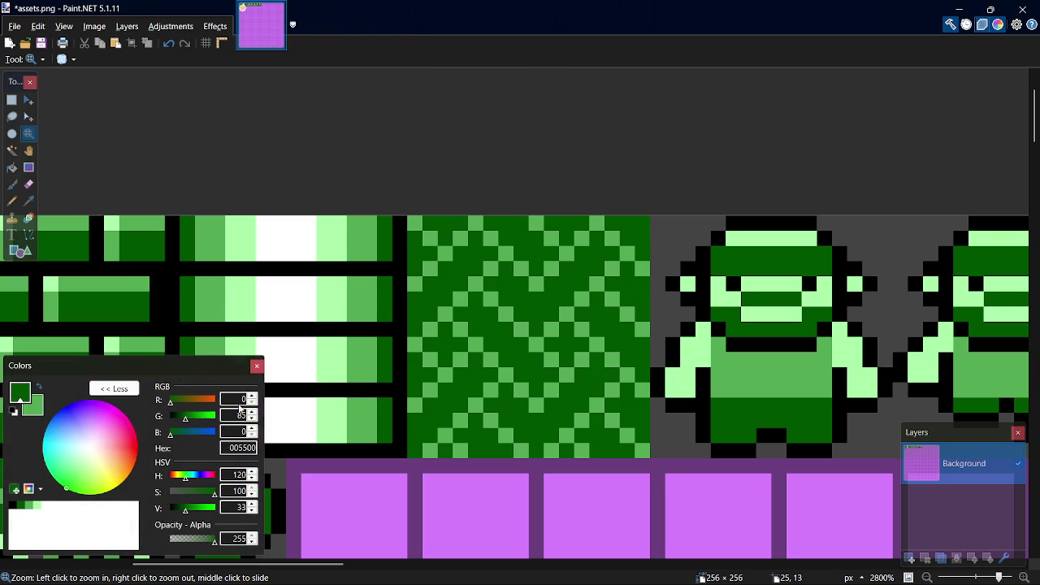
key(x)
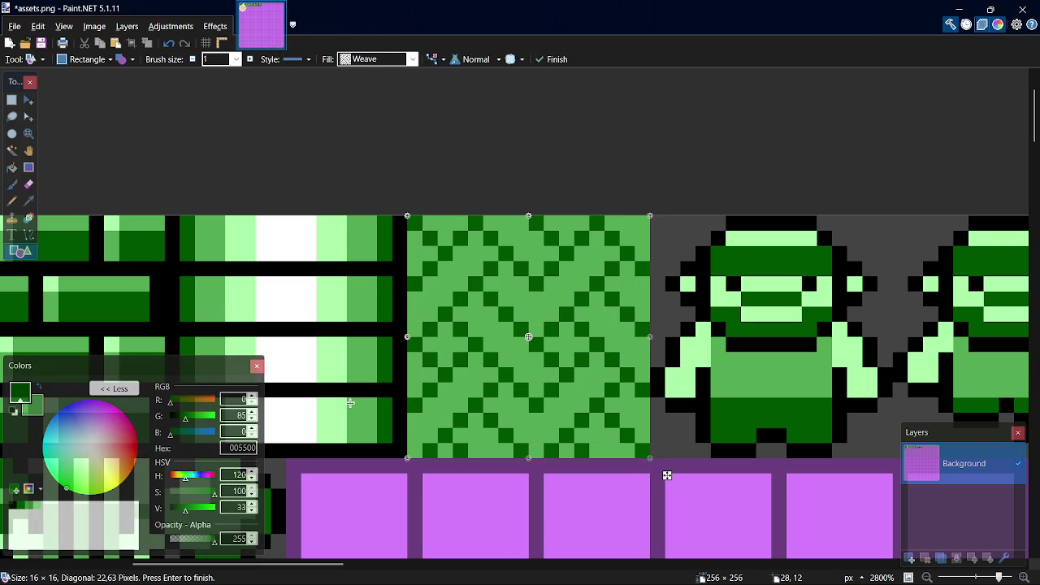
click(412, 59)
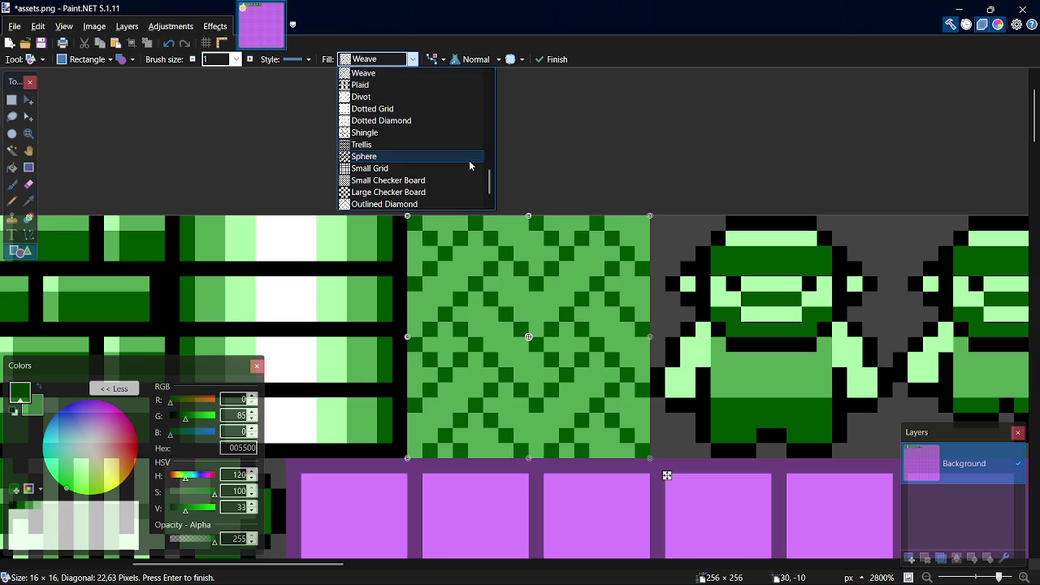
- Try the Divot and Small Confetti fill patterns on the tile rectangle
click(411, 97)
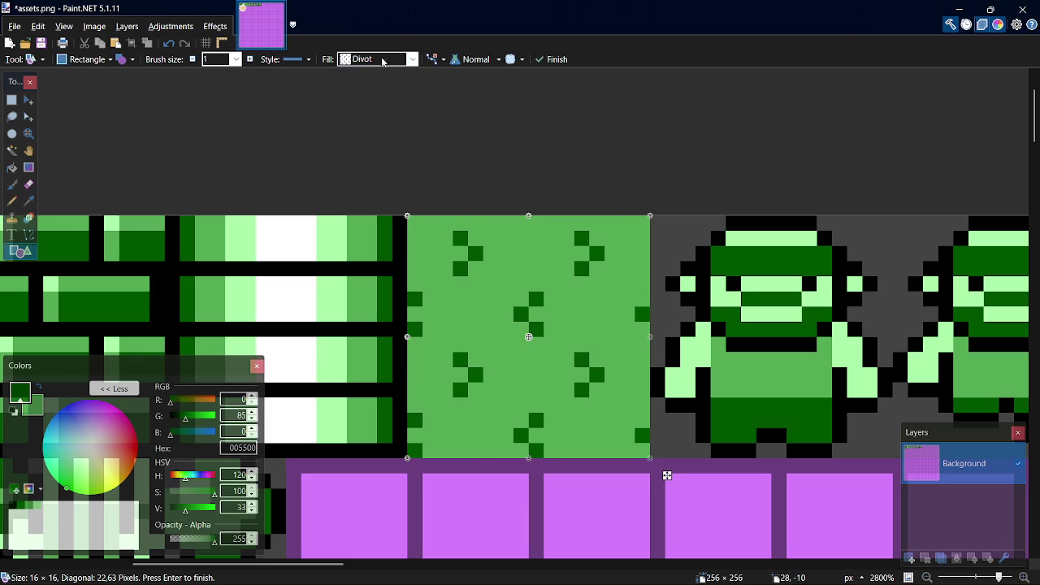
click(412, 59)
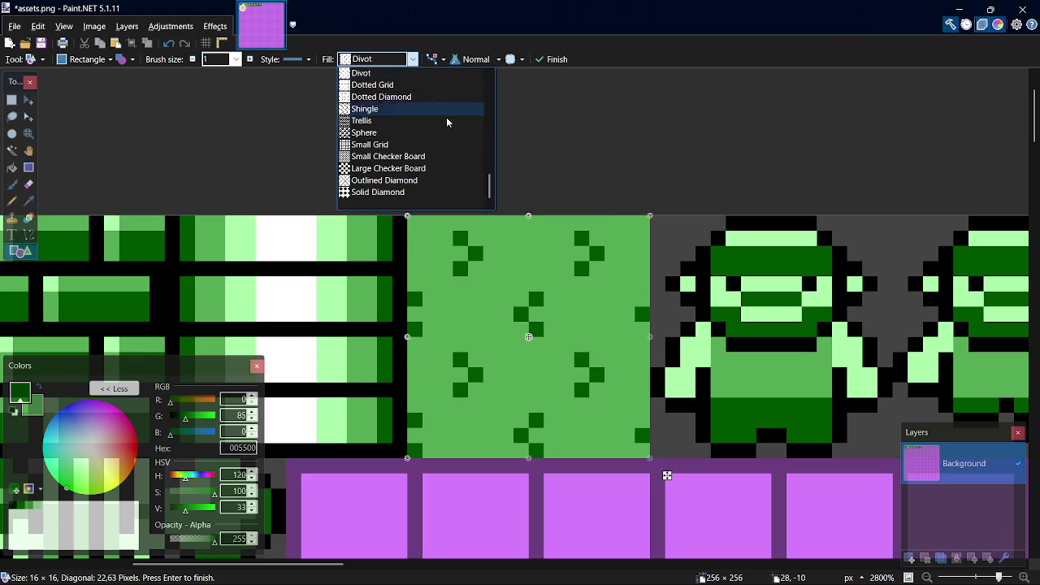
scroll(490, 173, up, 2)
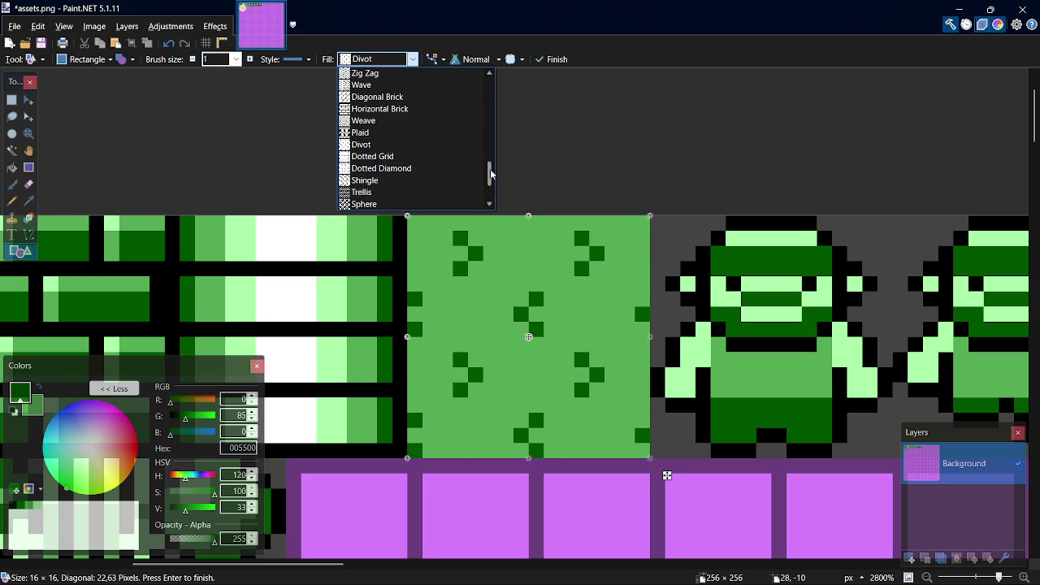
scroll(491, 171, up, 1)
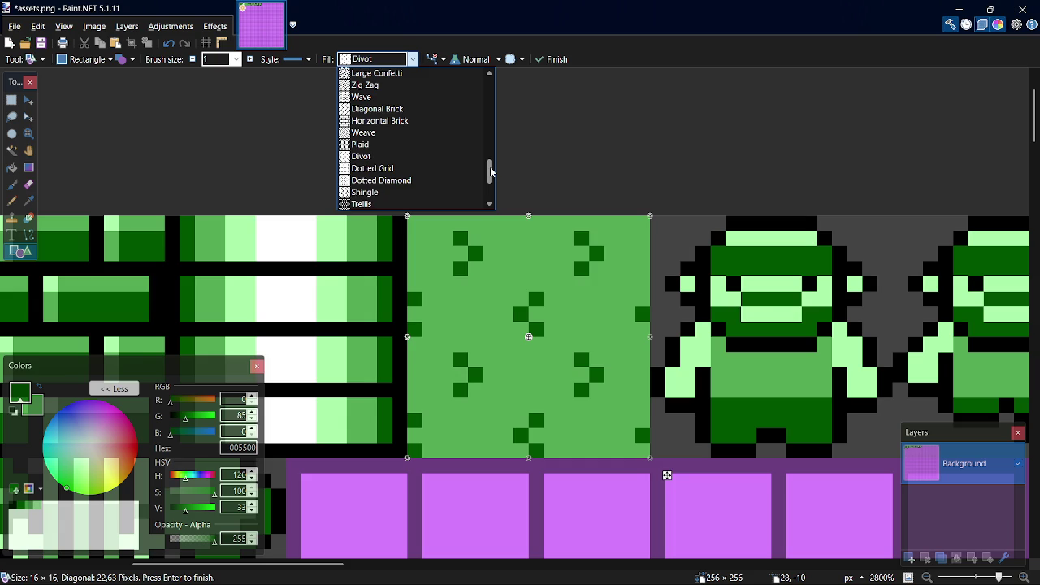
scroll(491, 172, up, 3)
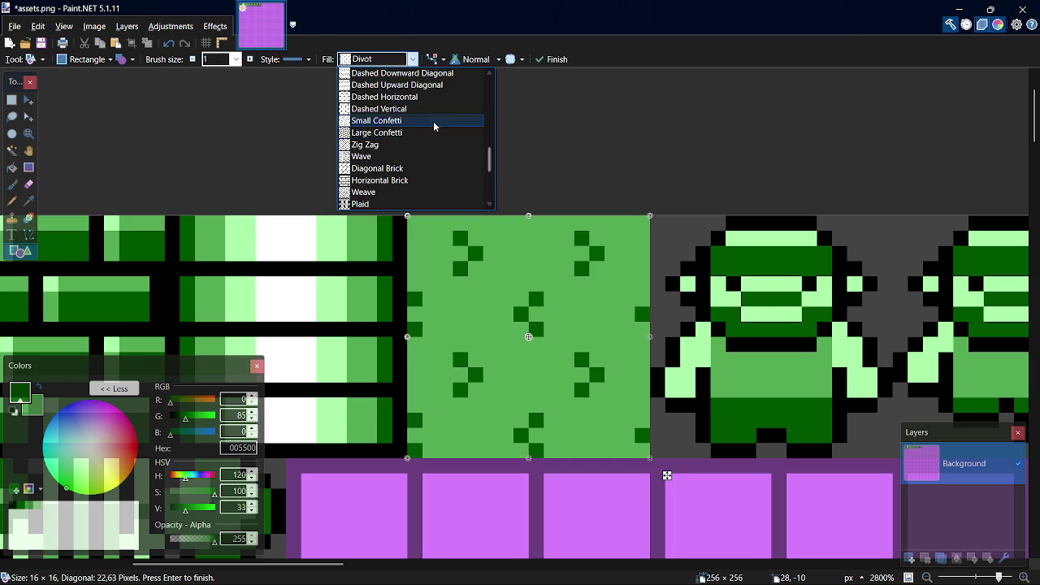
click(433, 121)
- Try Percent 05 and Zig Zag fills, then settle on Solid Color
click(412, 62)
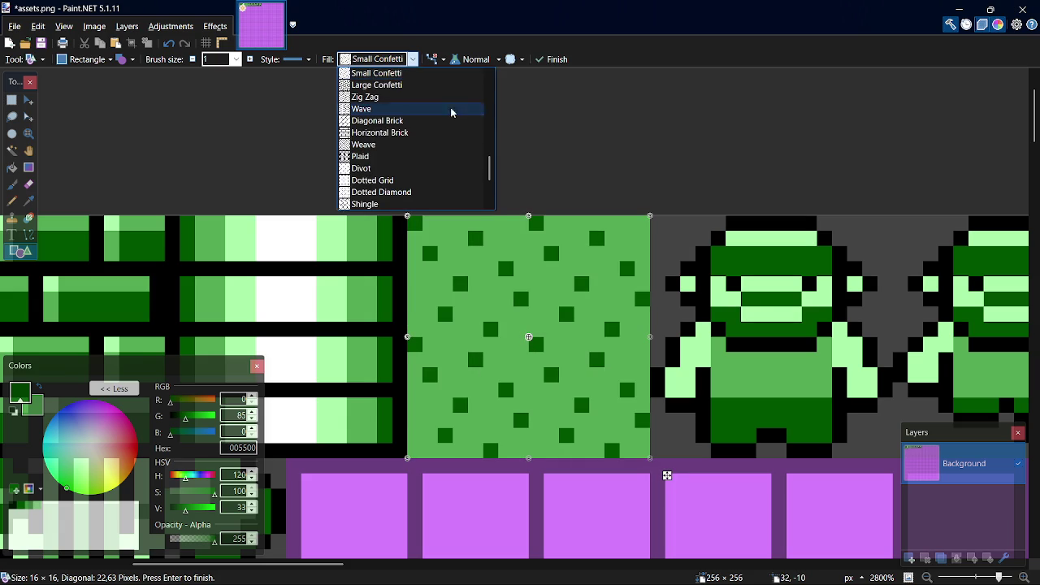
drag(489, 171, 492, 102)
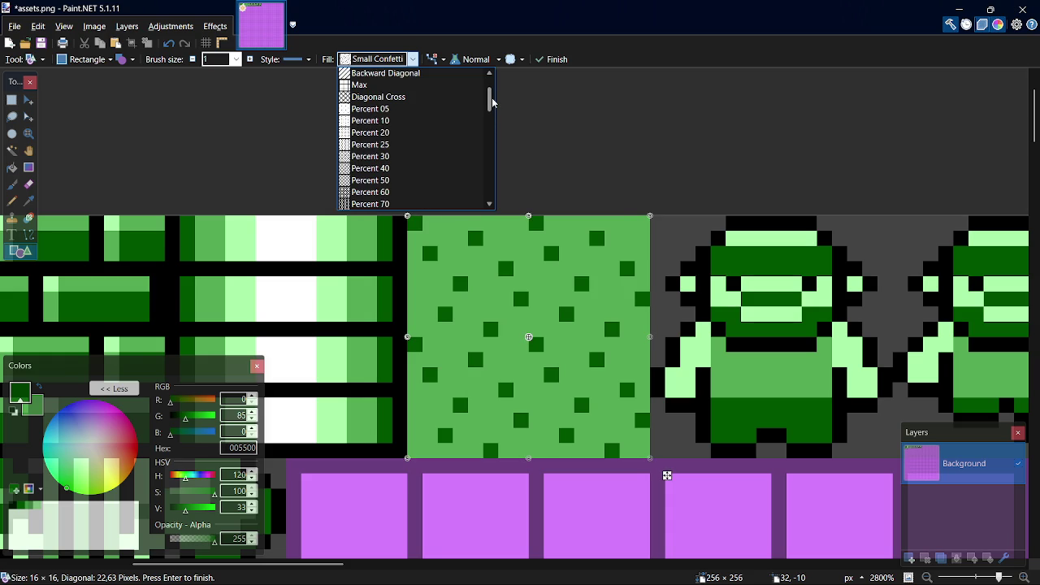
click(425, 111)
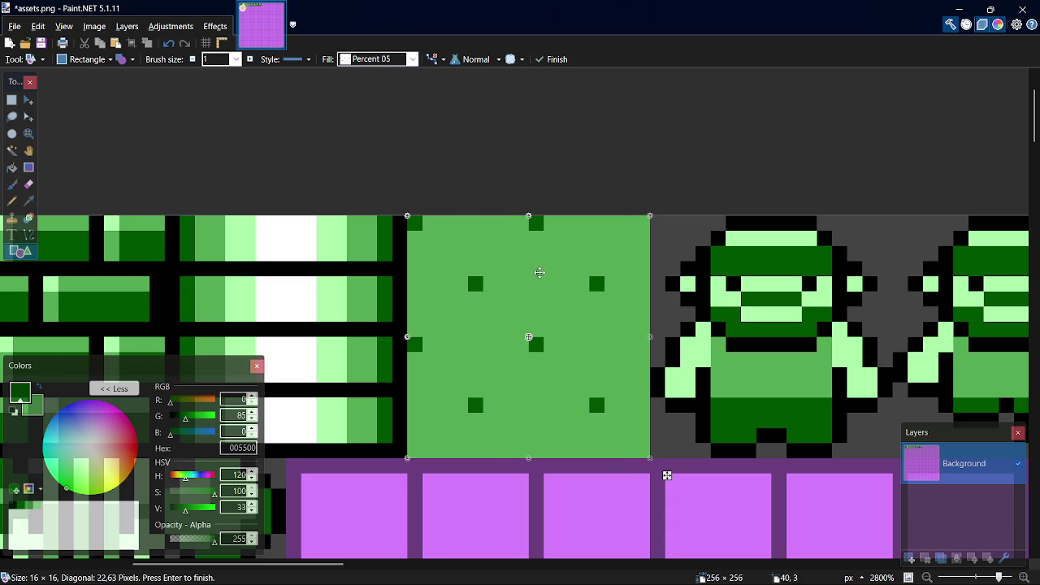
click(413, 59)
drag(490, 99, 490, 82)
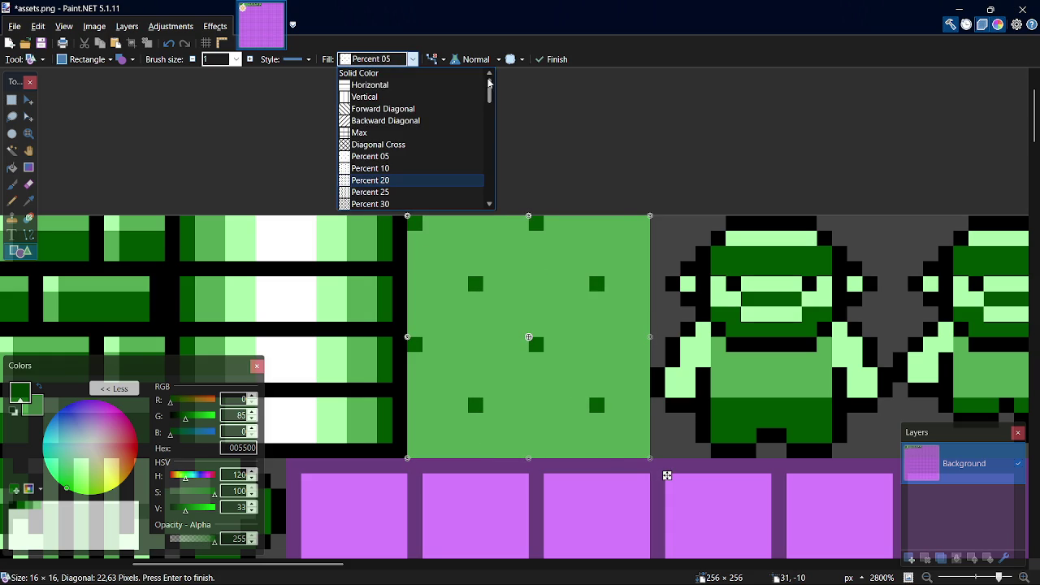
key(z)
click(527, 307)
click(412, 59)
drag(490, 172, 494, 94)
scroll(479, 81, up, 3)
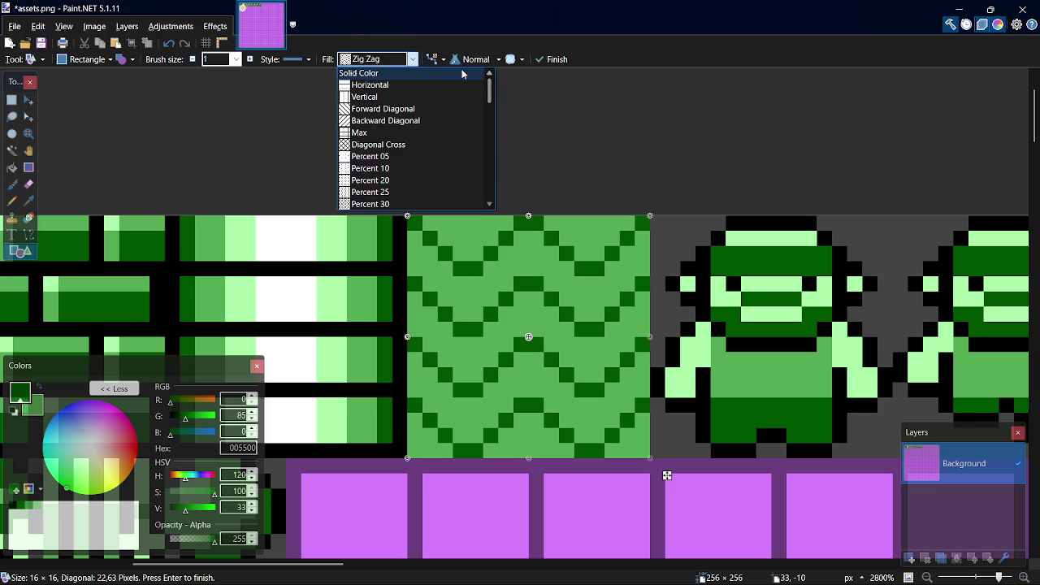
click(455, 73)
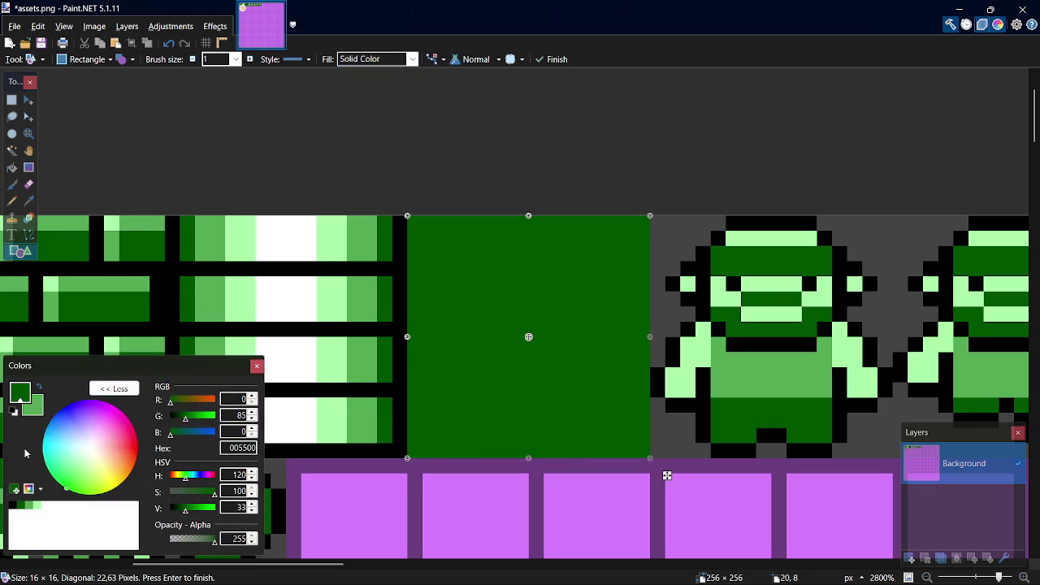
- Swap colours so the tile rectangle becomes solid light green and commit it
key(x)
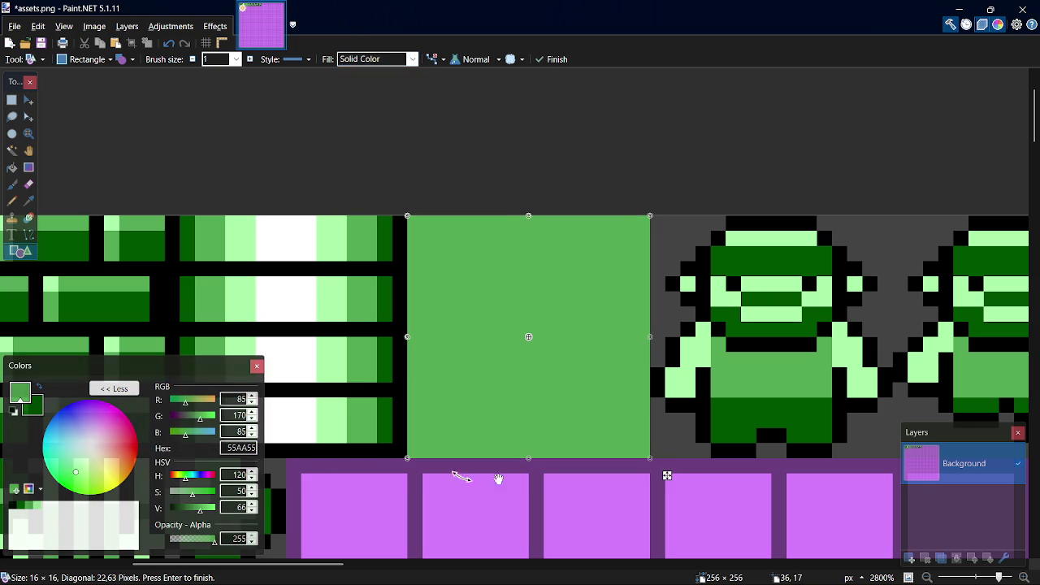
key(k)
key(p)
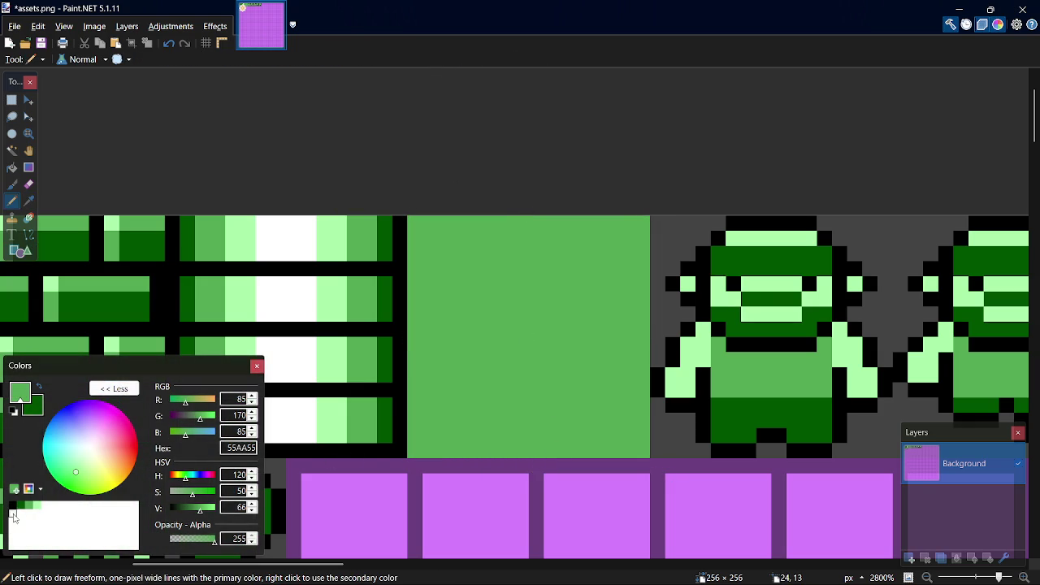
- Scatter eight dark-green pixel dots across the ground tile with the Pencil
click(20, 507)
click(445, 419)
click(429, 360)
click(505, 404)
click(581, 419)
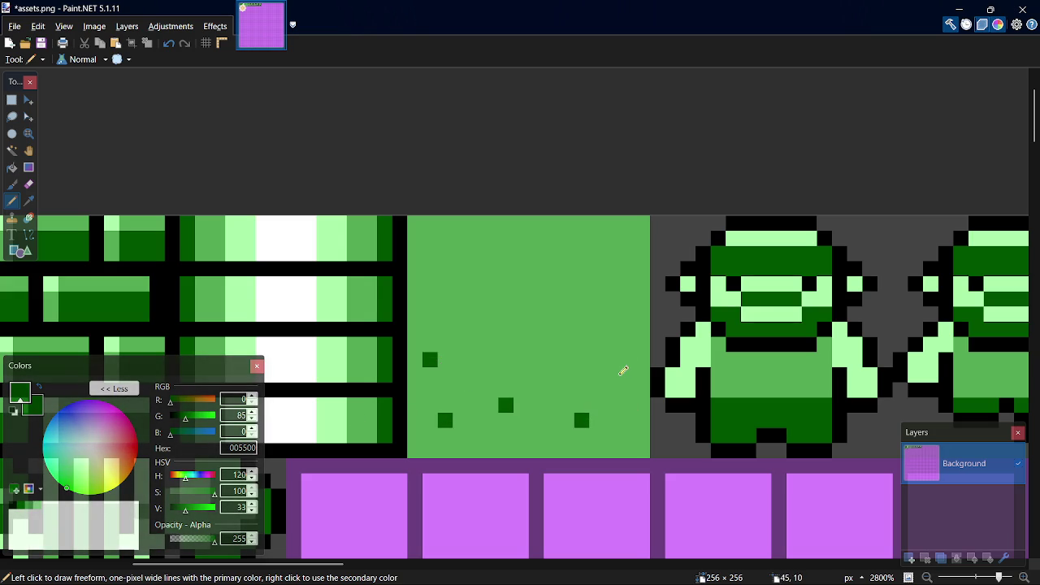
click(640, 435)
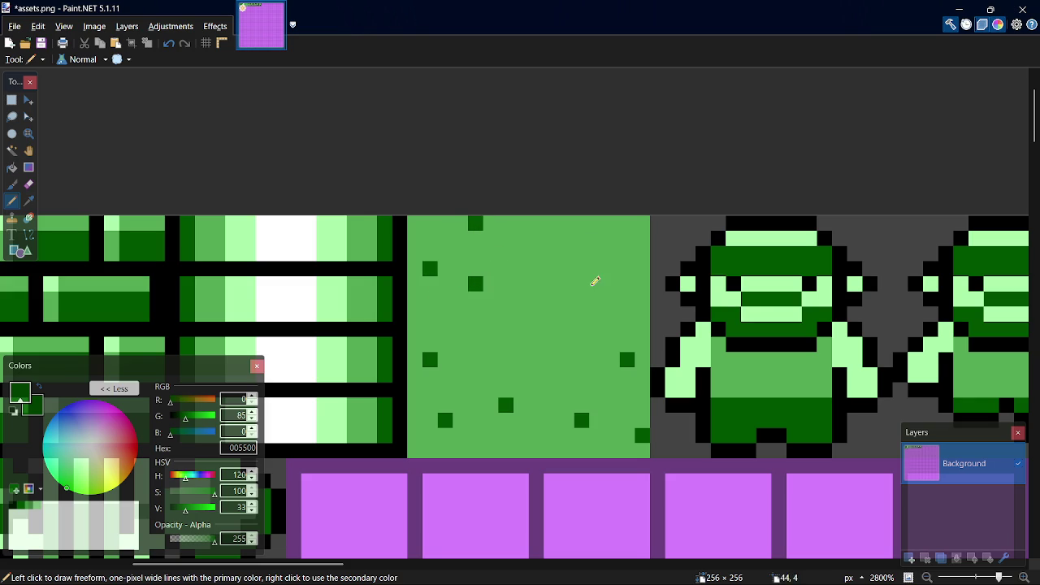
click(565, 312)
click(555, 254)
click(628, 238)
- Save assets.png and open spr_ground in GameMaker
key(ctrl+s)
key(alt+Tab)
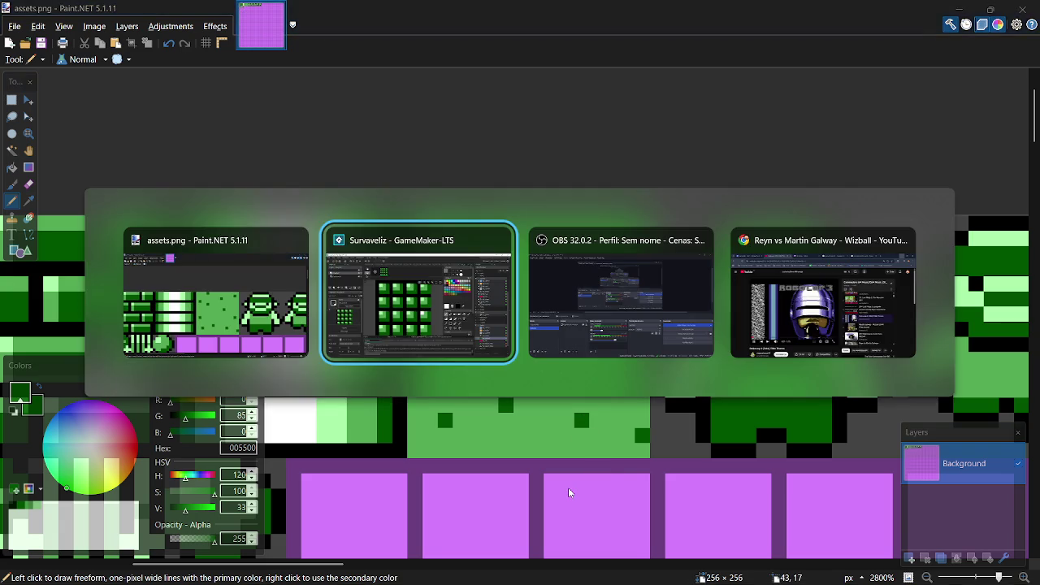
double_click(888, 476)
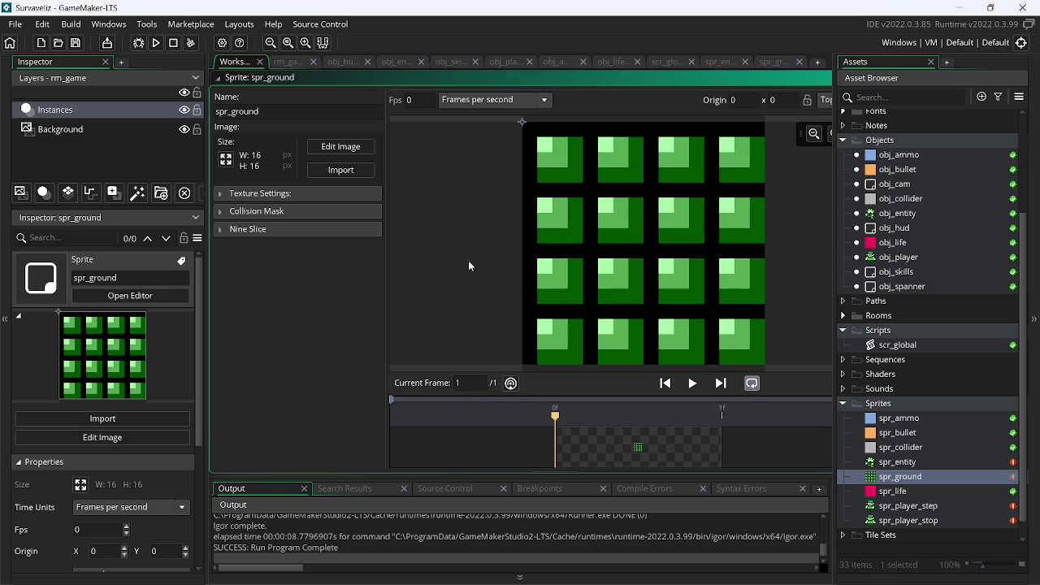
- Import the dotted assets.png into spr_ground
click(360, 171)
mouse_move(775, 200)
mouse_down()
mouse_move(778, 300)
mouse_move(779, 276)
mouse_up()
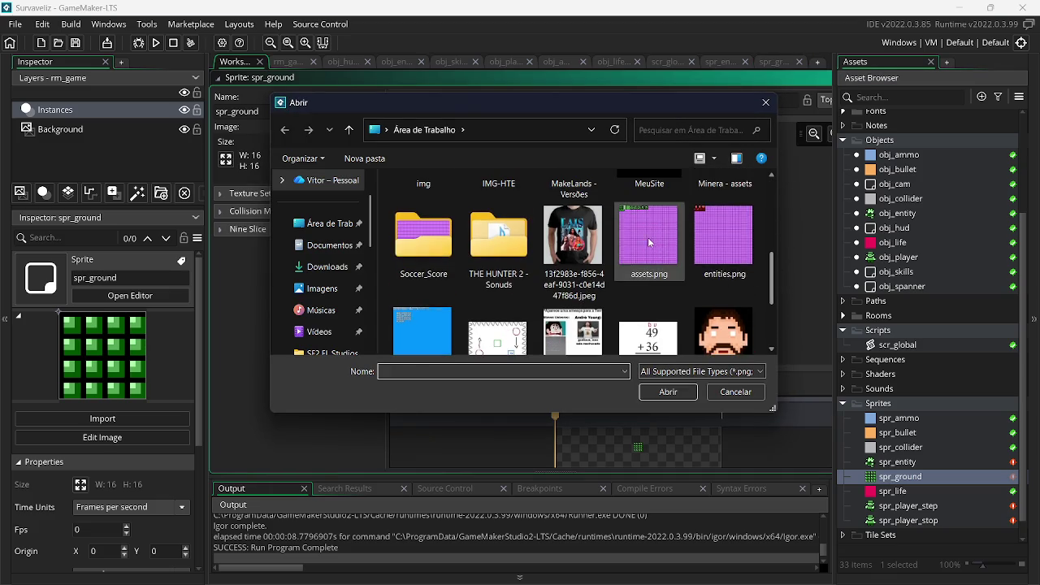
double_click(637, 235)
- Convert to a 16×16 frame with horizontal offset 2, test-run, then undo the tile's dots
click(341, 147)
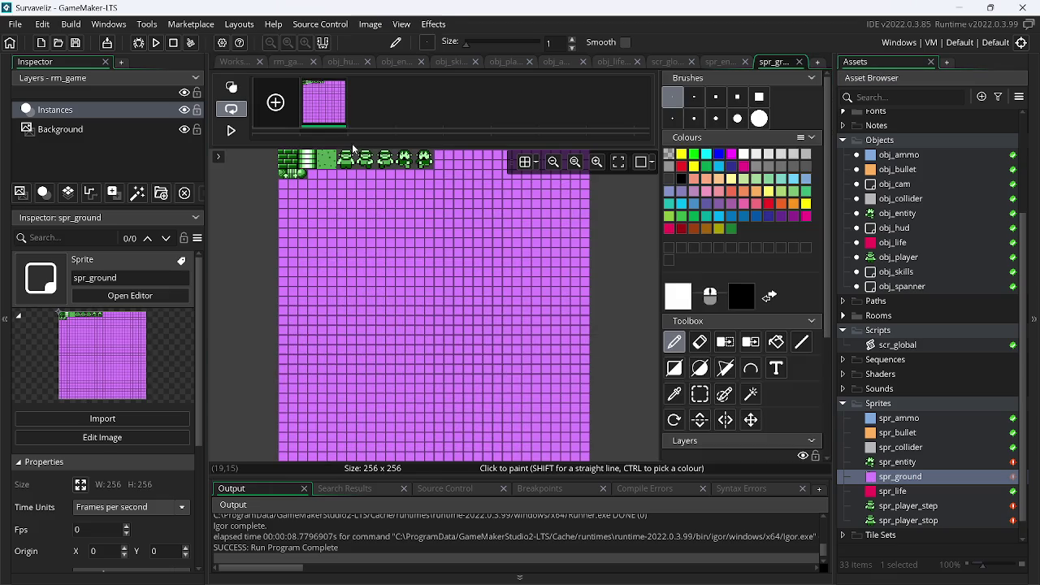
click(369, 24)
click(393, 187)
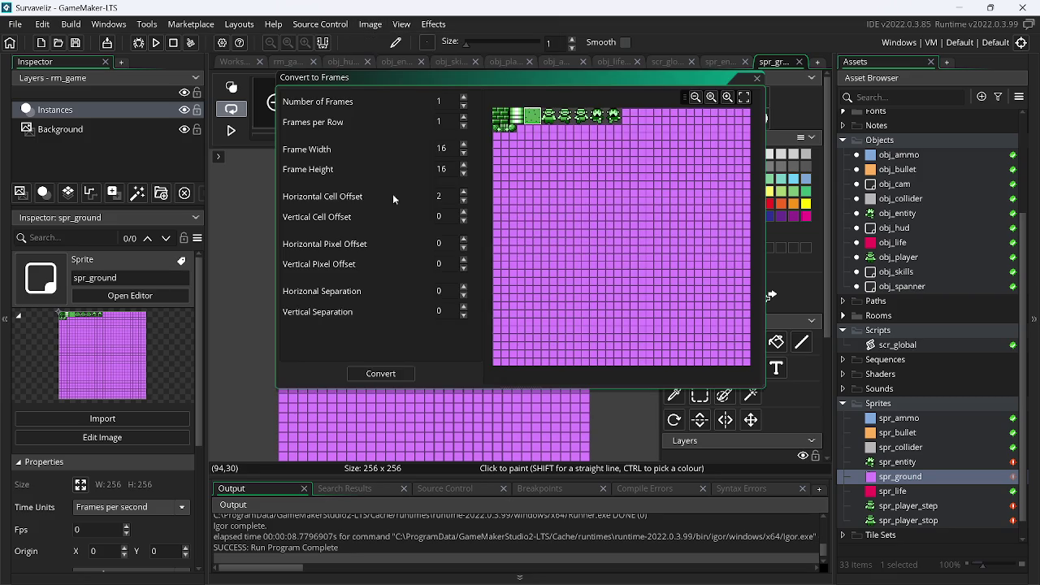
click(381, 375)
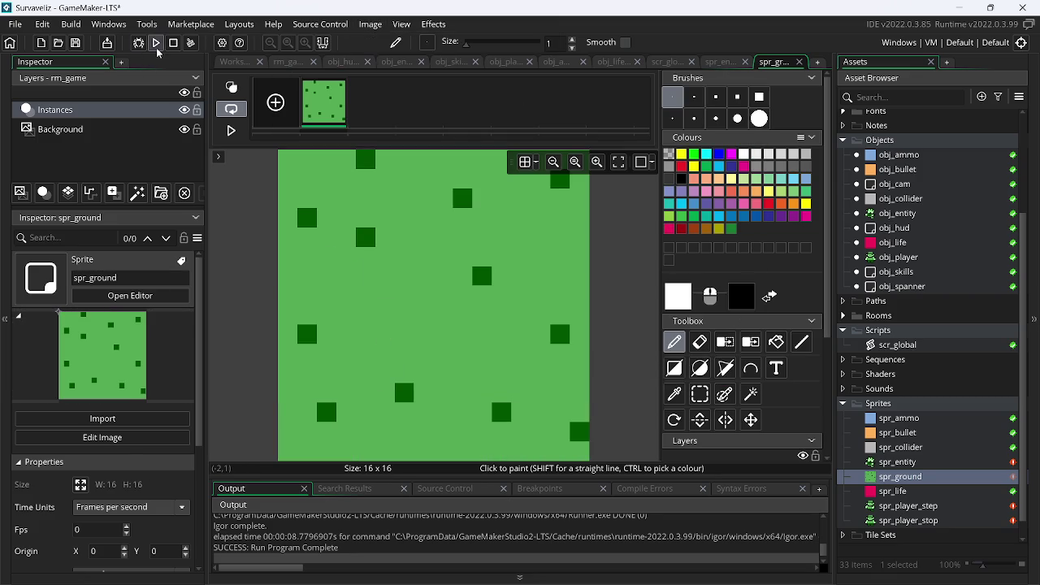
click(155, 45)
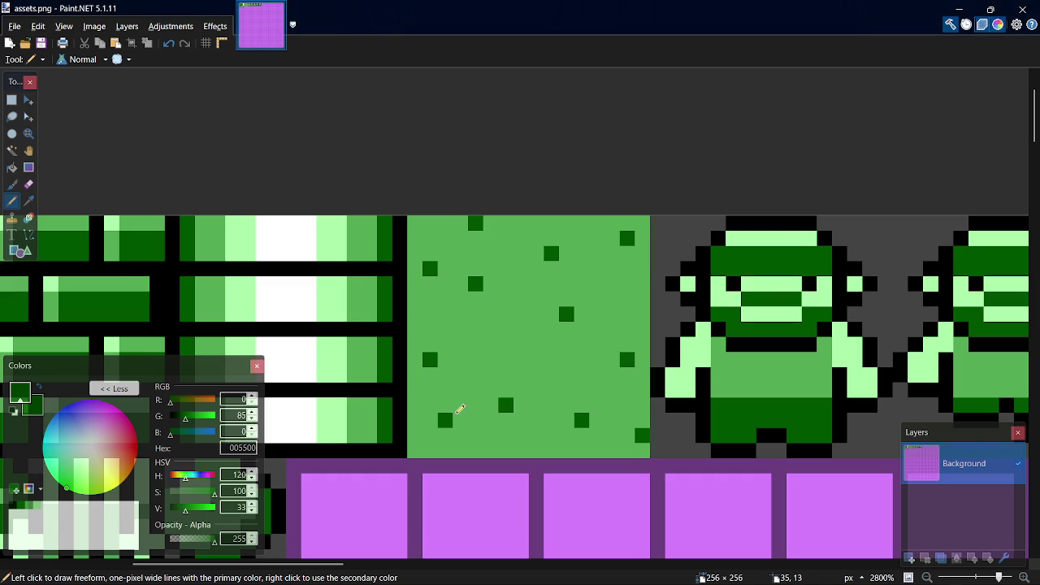
key(ctrl+z)
key(ctrl+z)
key(ctrl+z)
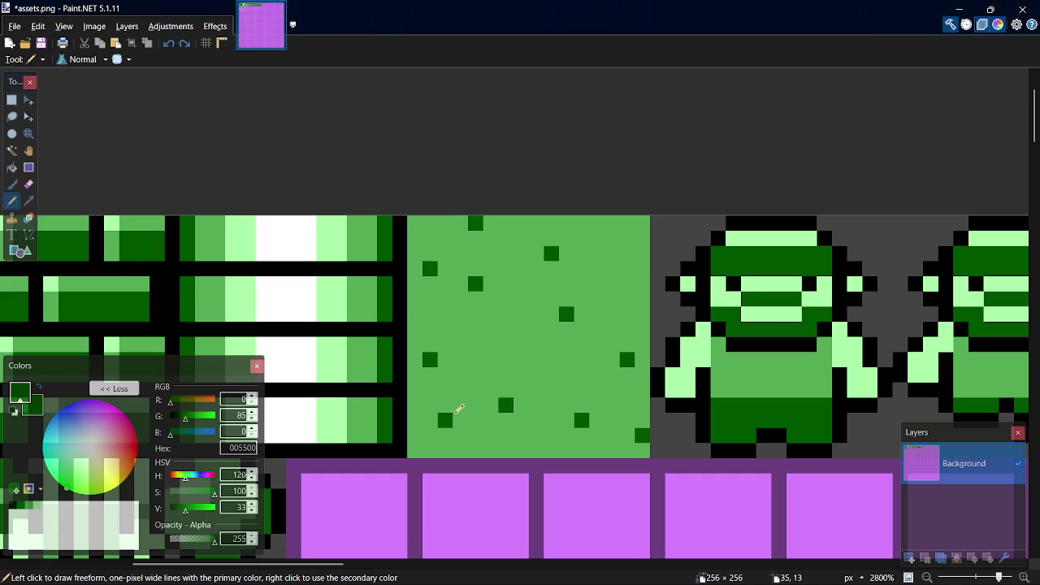
- Redraw dark-green dots in a new scattered layout, erase the top-right dot, and save assets.png
click(417, 445)
key(ctrl+z)
click(430, 436)
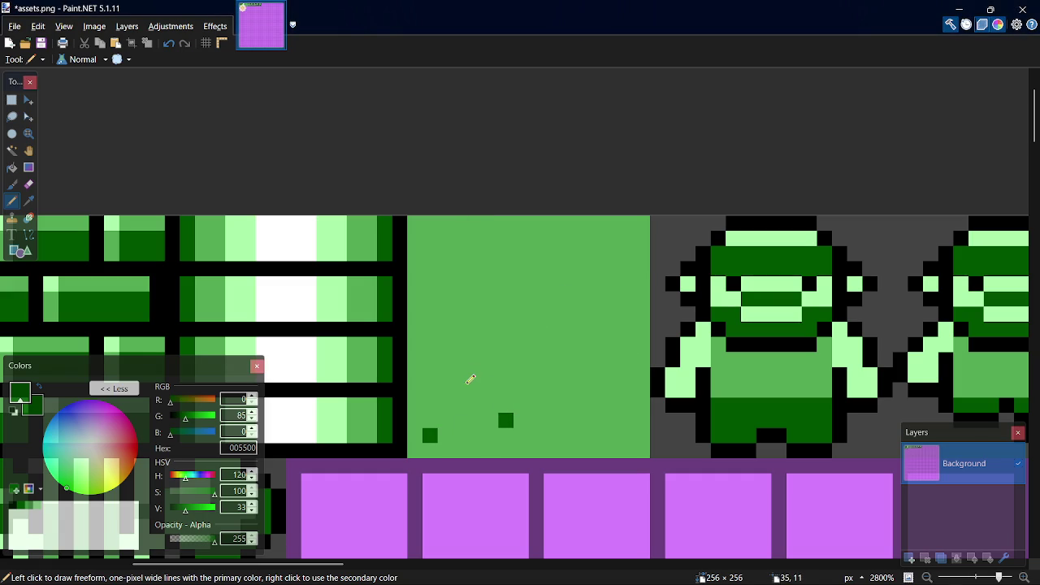
click(448, 363)
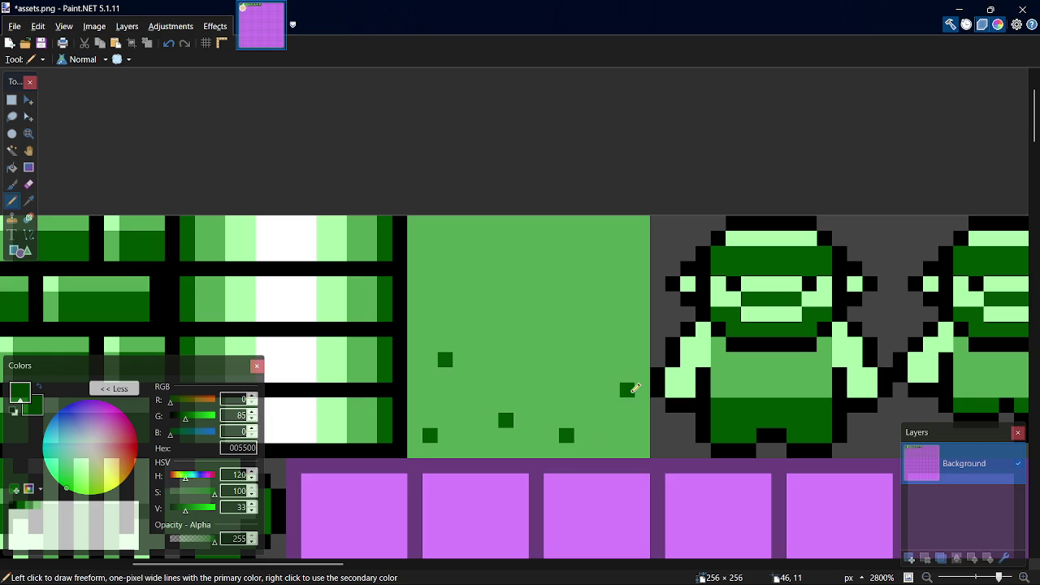
click(564, 357)
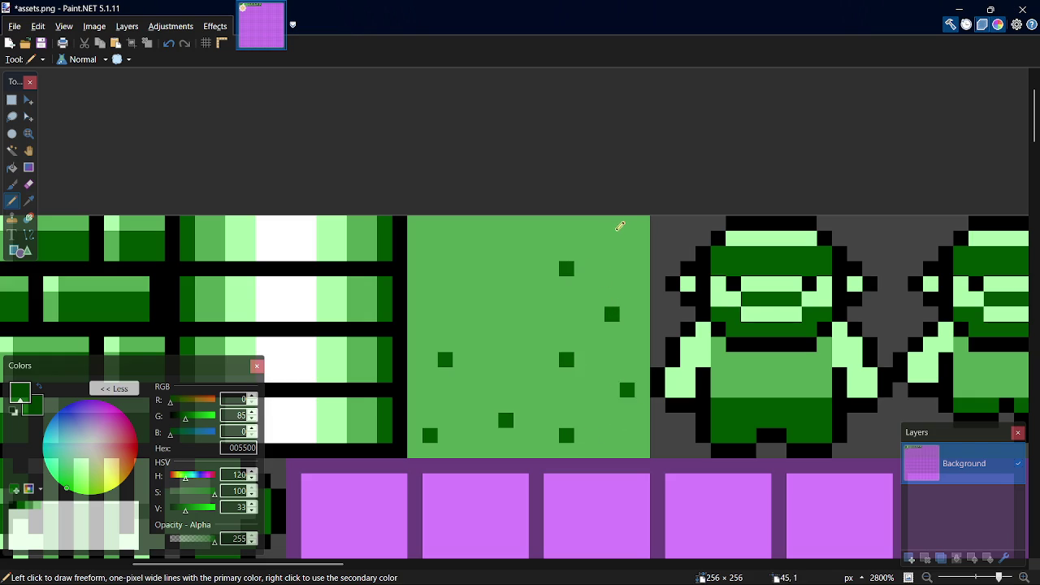
right_click(641, 238)
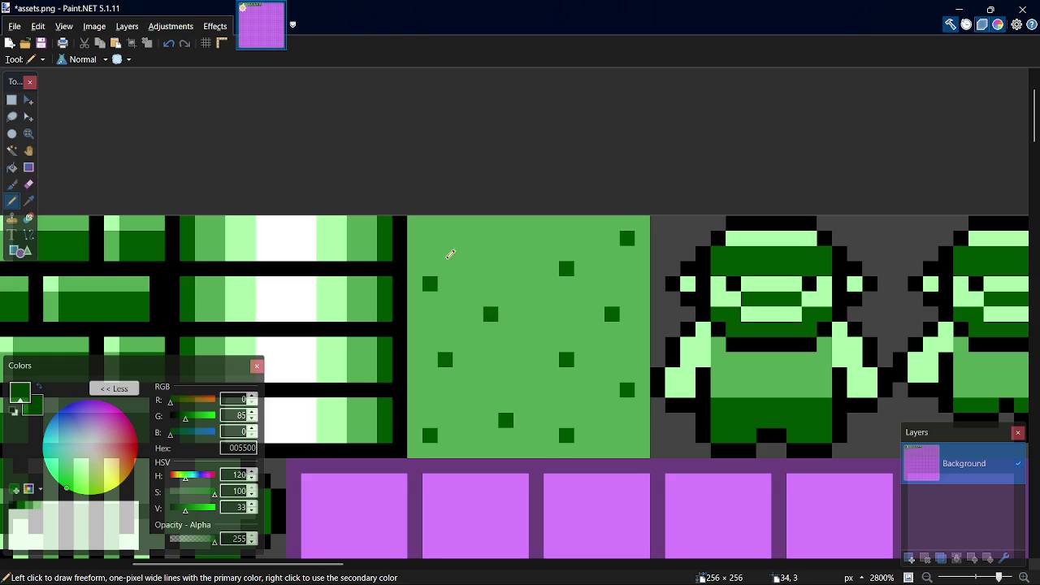
key(ctrl+s)
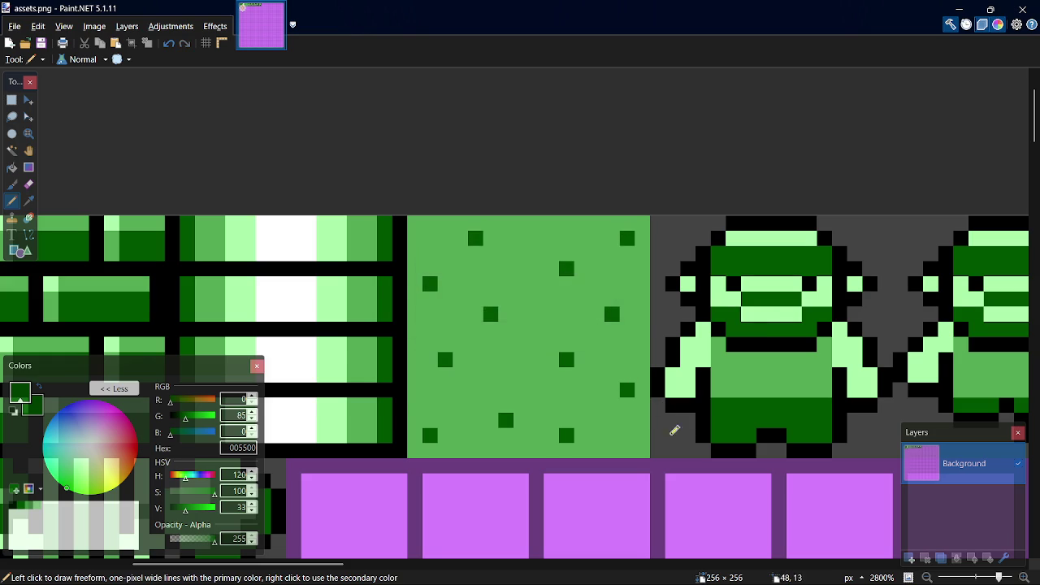
key(alt+Tab)
- Re-import the re-dotted assets.png into spr_ground
double_click(889, 475)
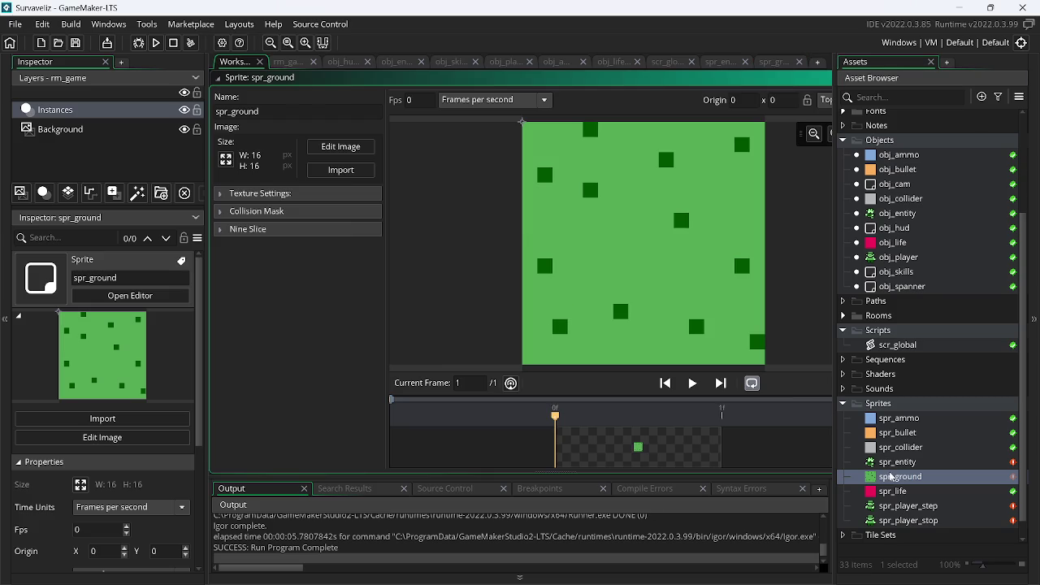
click(341, 172)
mouse_move(771, 205)
mouse_down()
mouse_move(776, 315)
mouse_move(771, 264)
mouse_up()
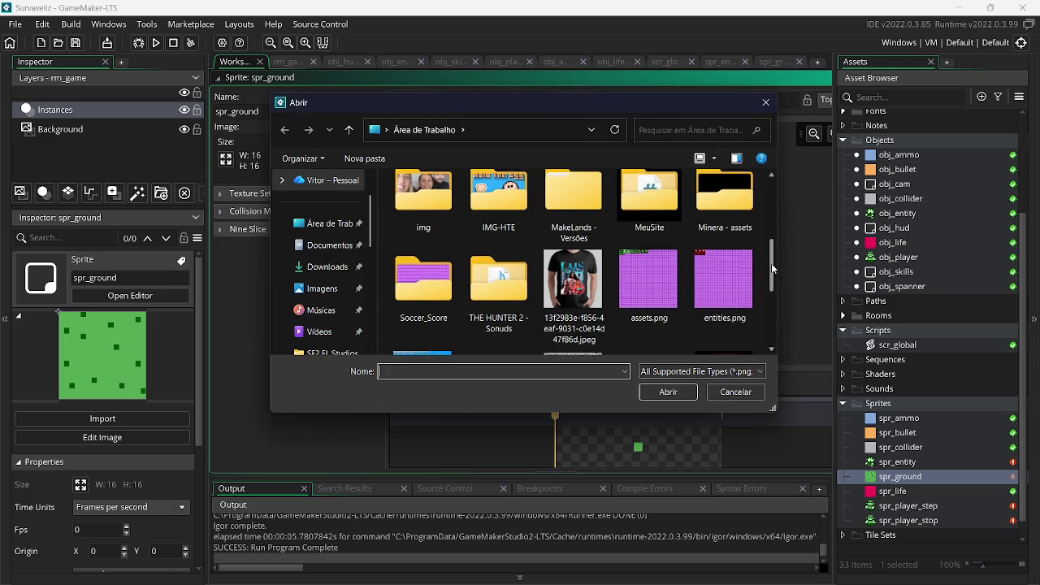
double_click(648, 243)
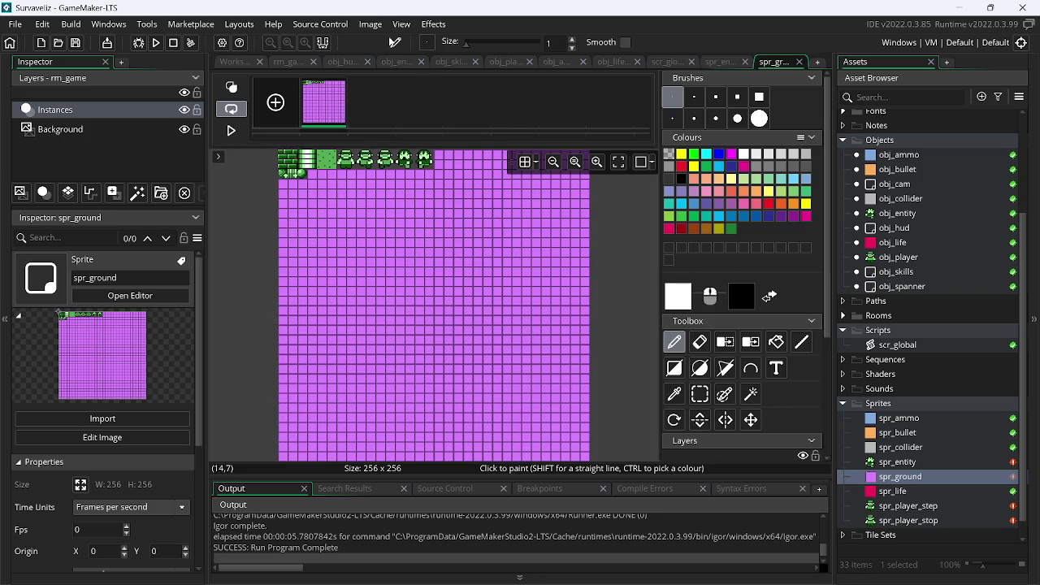
- Convert the 256×256 sheet to a single 16×16 frame and run the game
click(370, 25)
click(407, 173)
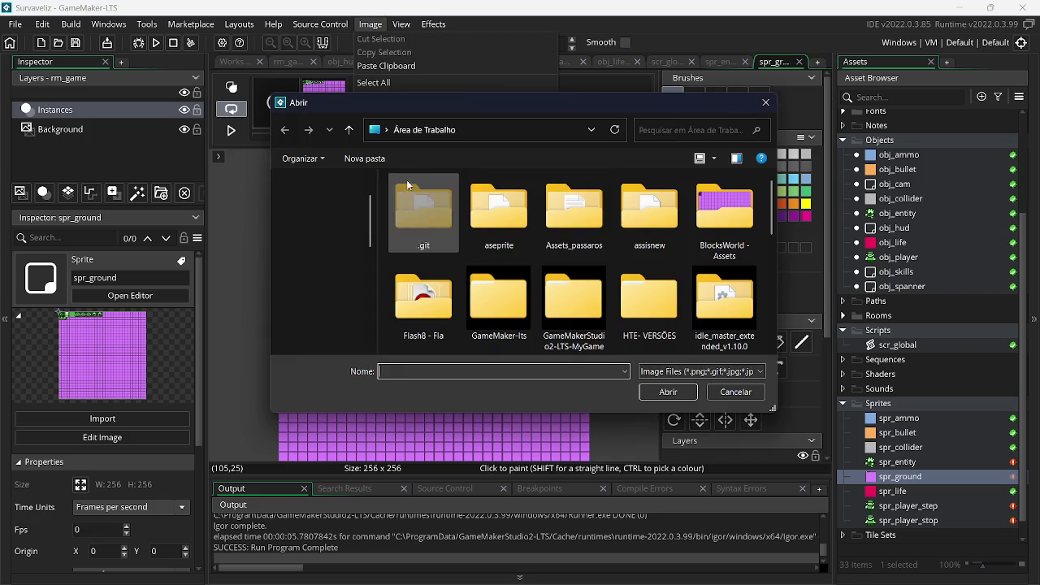
click(729, 390)
click(369, 25)
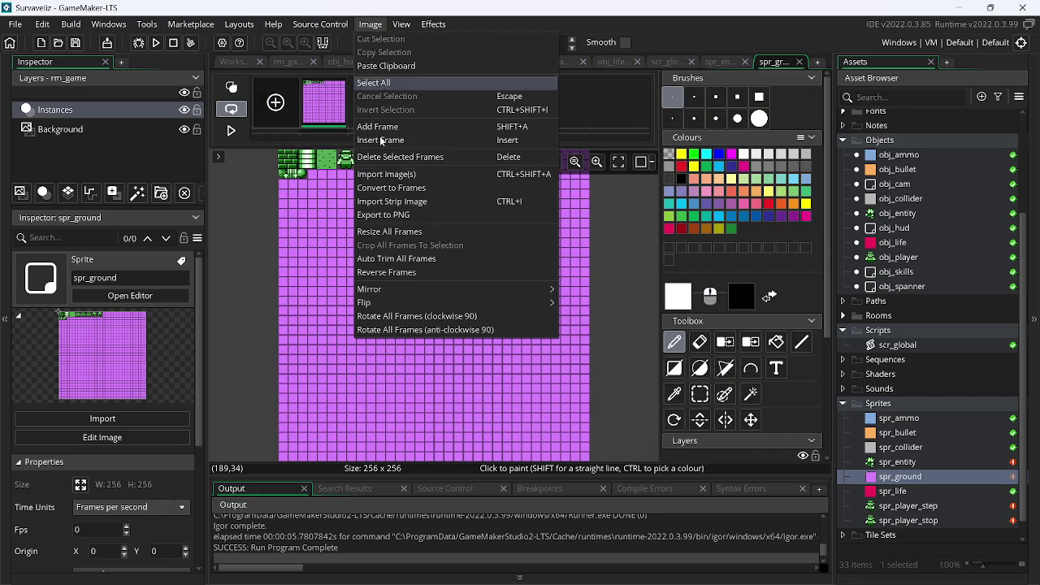
click(390, 186)
click(395, 374)
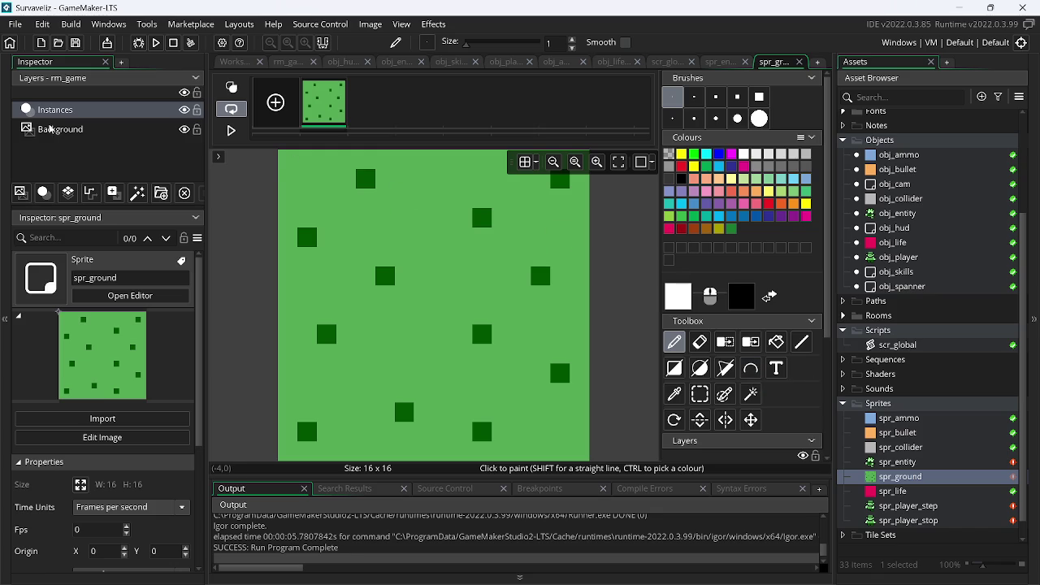
click(156, 43)
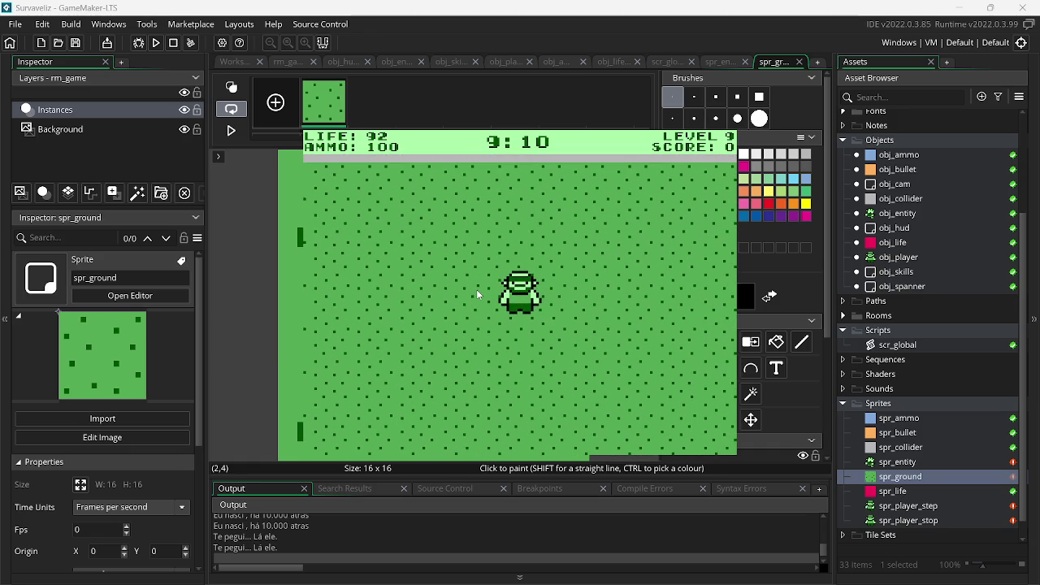
click(416, 283)
click(431, 246)
click(617, 240)
click(627, 237)
click(637, 232)
click(626, 251)
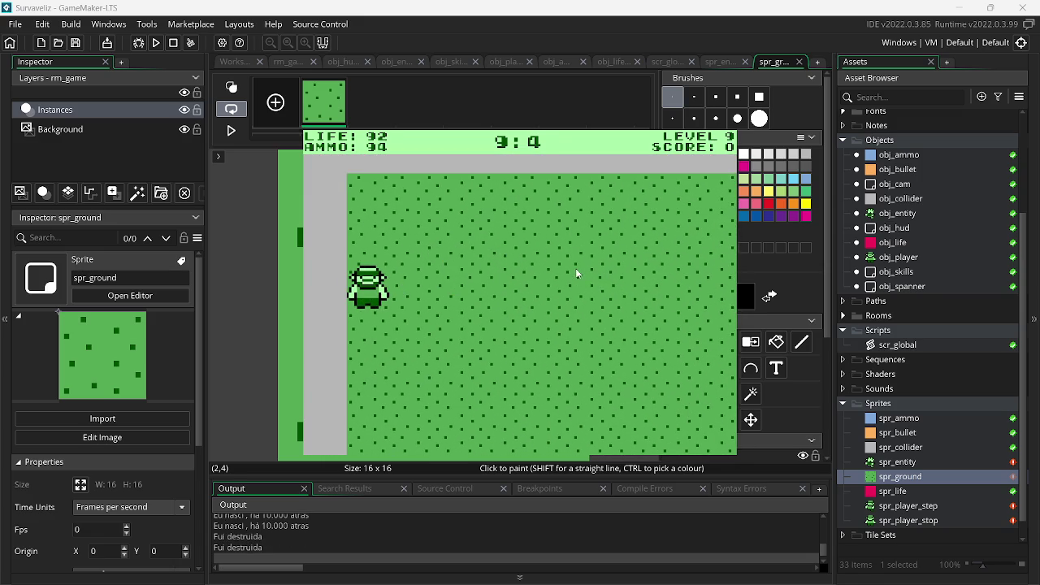
key(Escape)
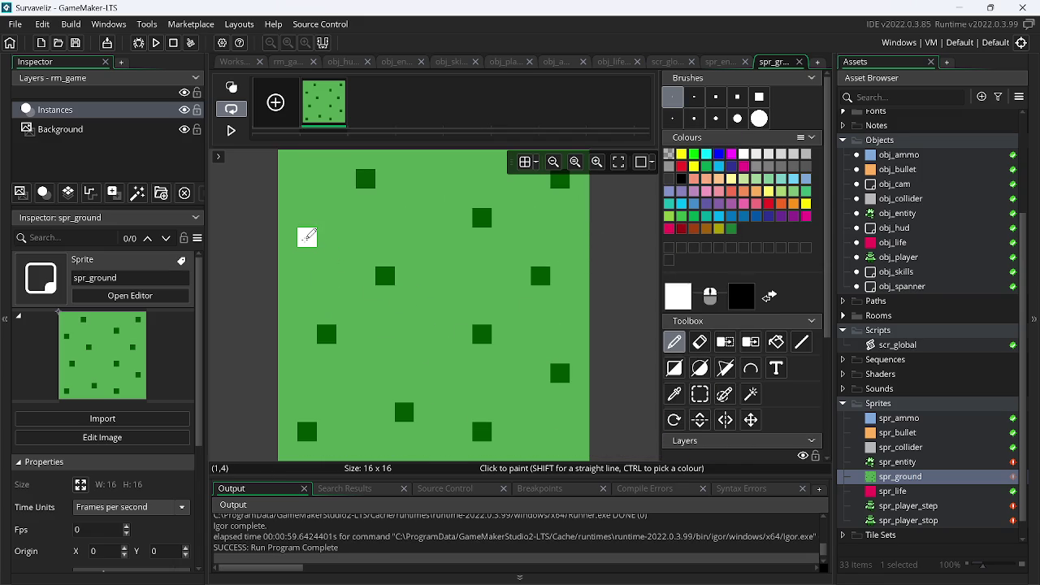
- Sample the tile's light and dark greens and paint a dark pixel by the upper-left dot
click(683, 398)
click(425, 335)
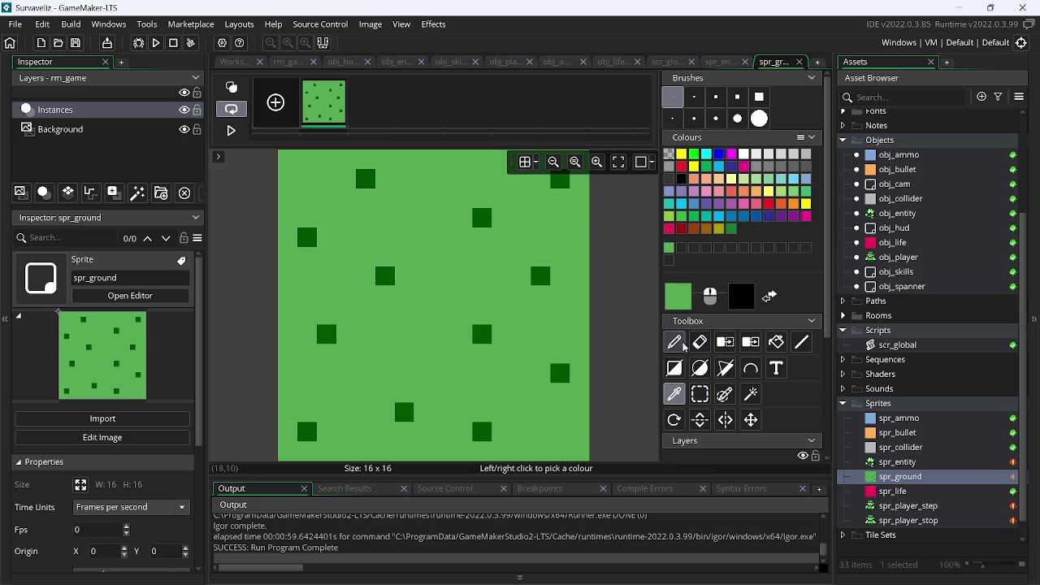
click(681, 348)
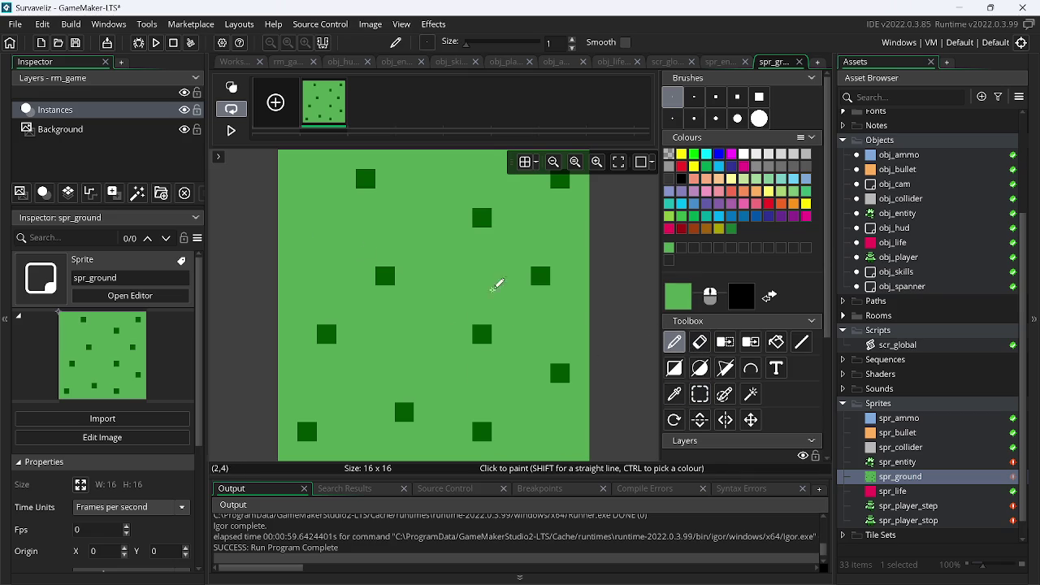
click(686, 398)
click(564, 370)
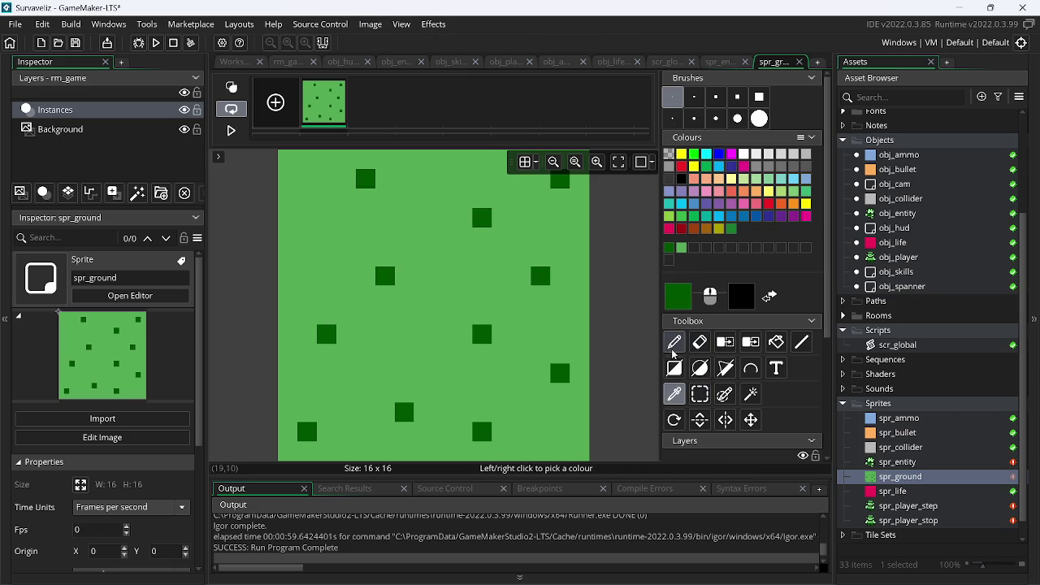
click(674, 342)
click(295, 199)
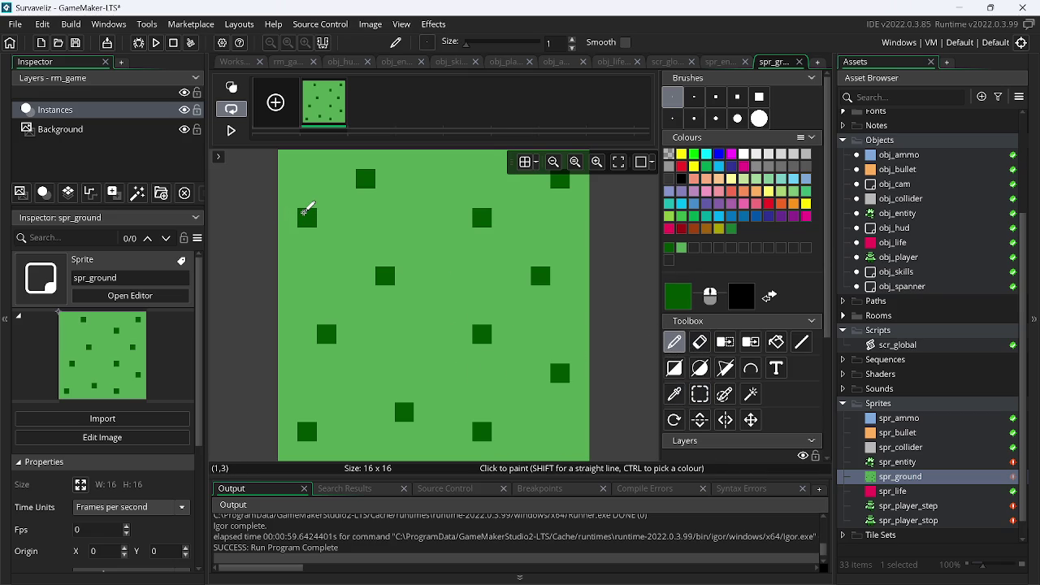
- Save the project and test-run the game to check the ground tile
key(ctrl+s)
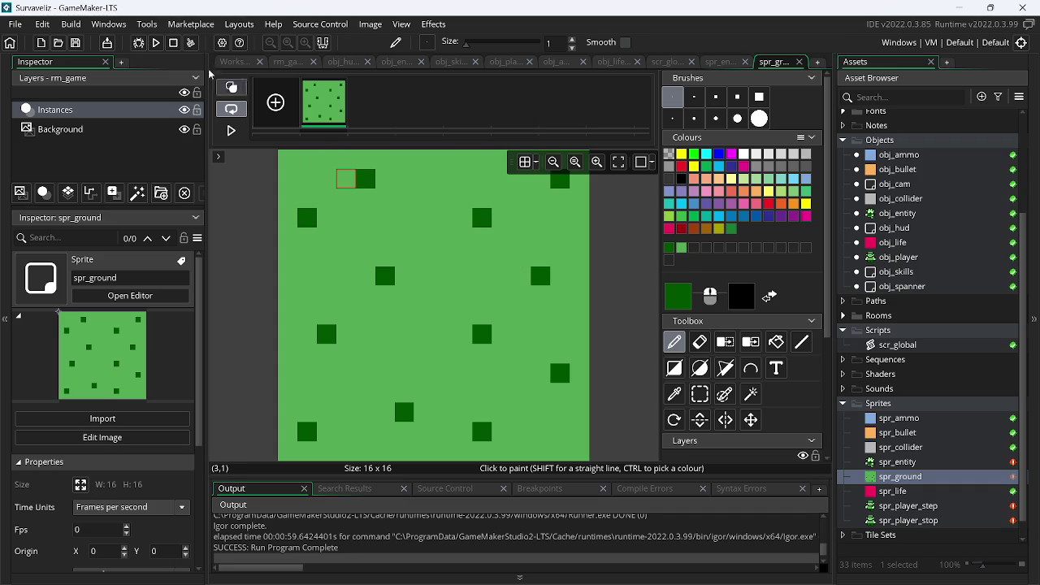
click(156, 42)
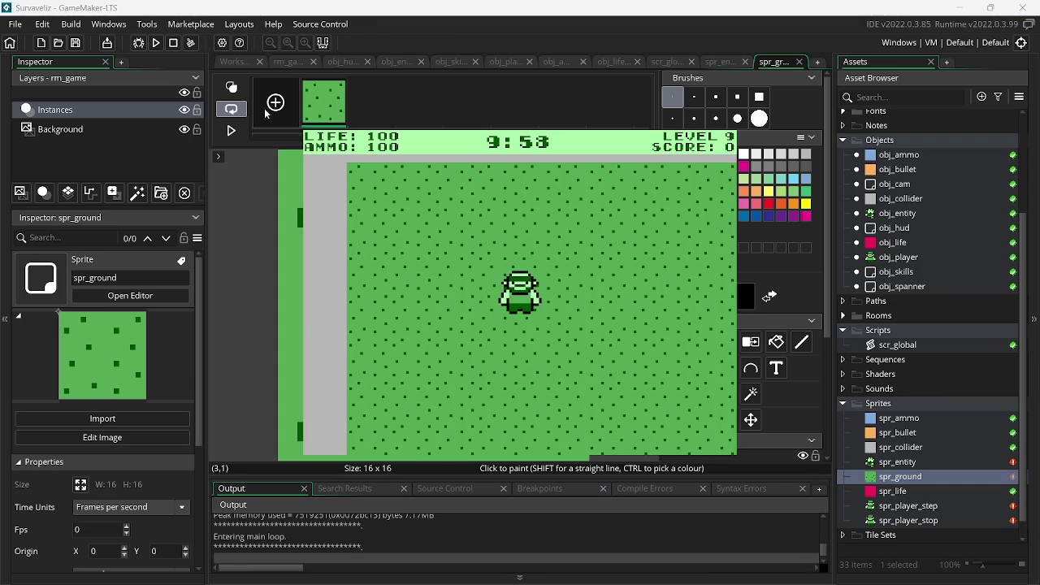
key(Escape)
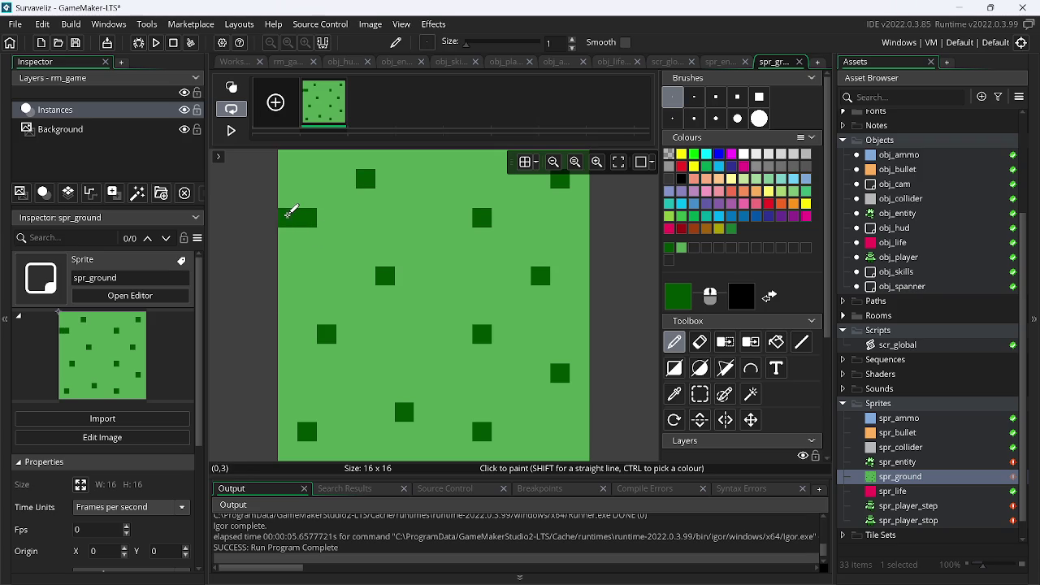
- Extend the lower-left dot onto the left edge and paint over both left dots' inner halves
click(290, 427)
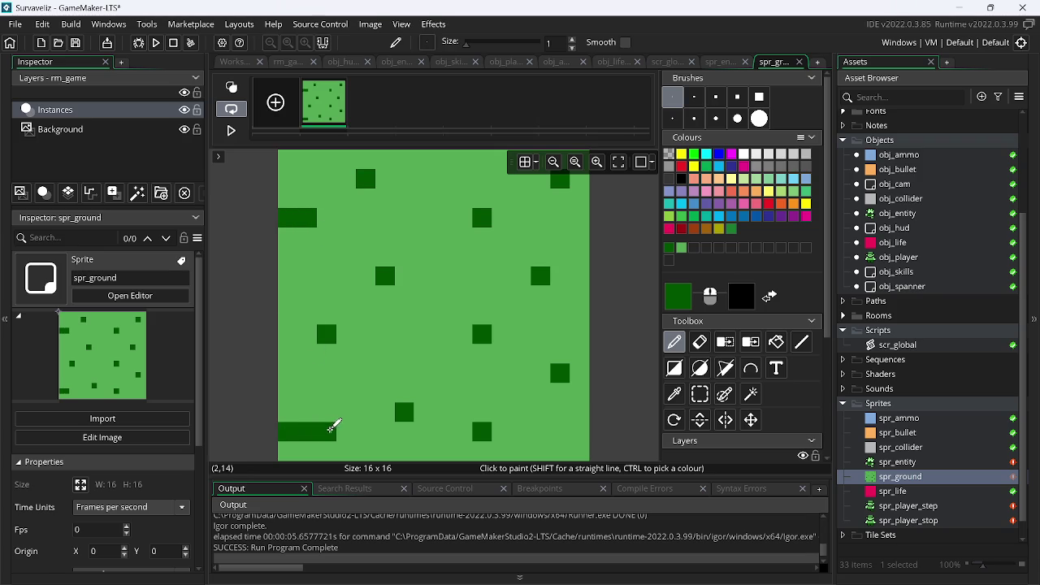
click(682, 248)
click(301, 433)
click(315, 208)
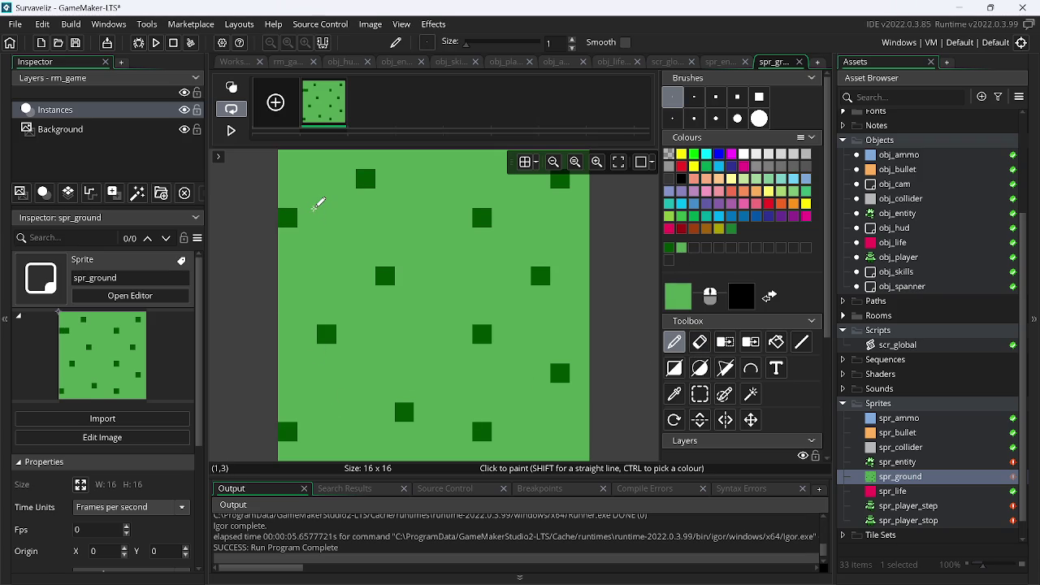
- Run the game and move the player with A, W, D, S to check the tiling
click(156, 43)
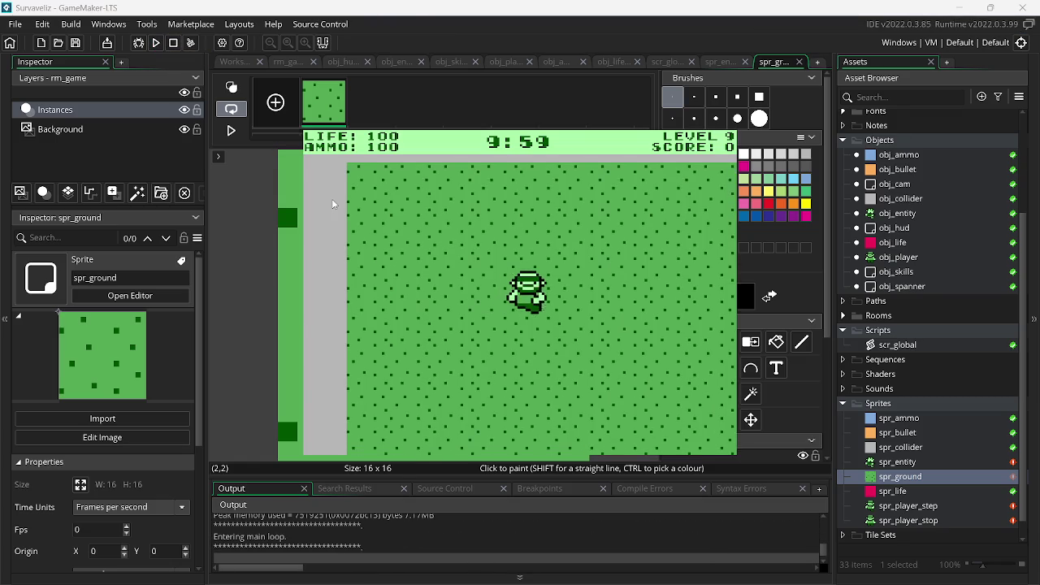
key(a)
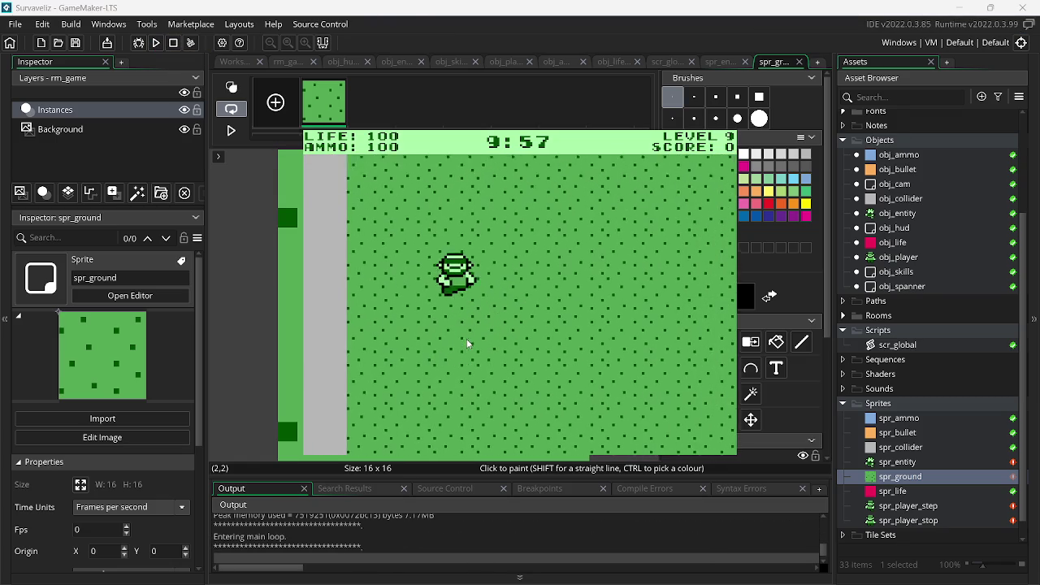
key(w)
key(d)
key(s)
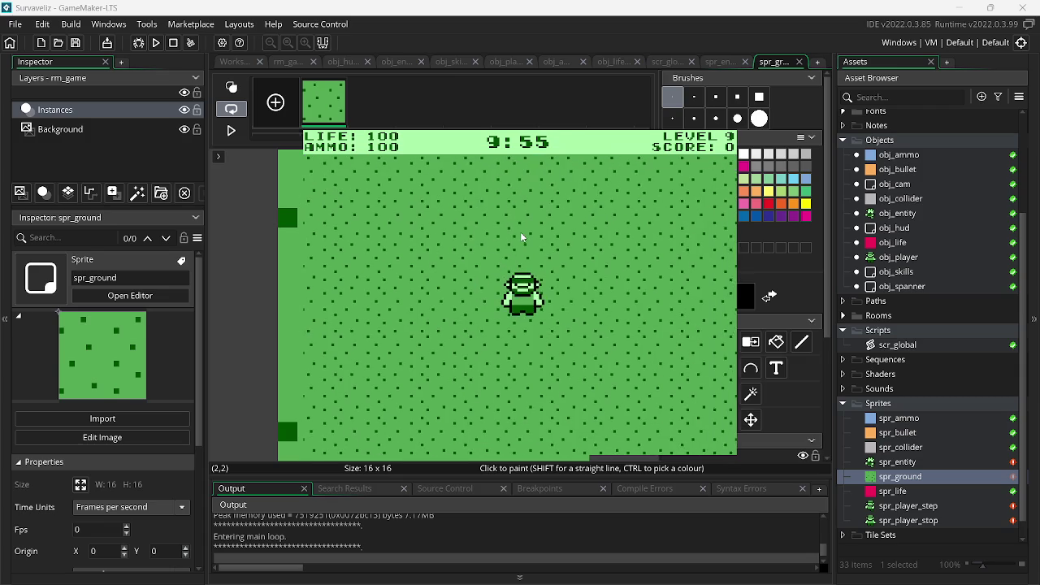
key(Escape)
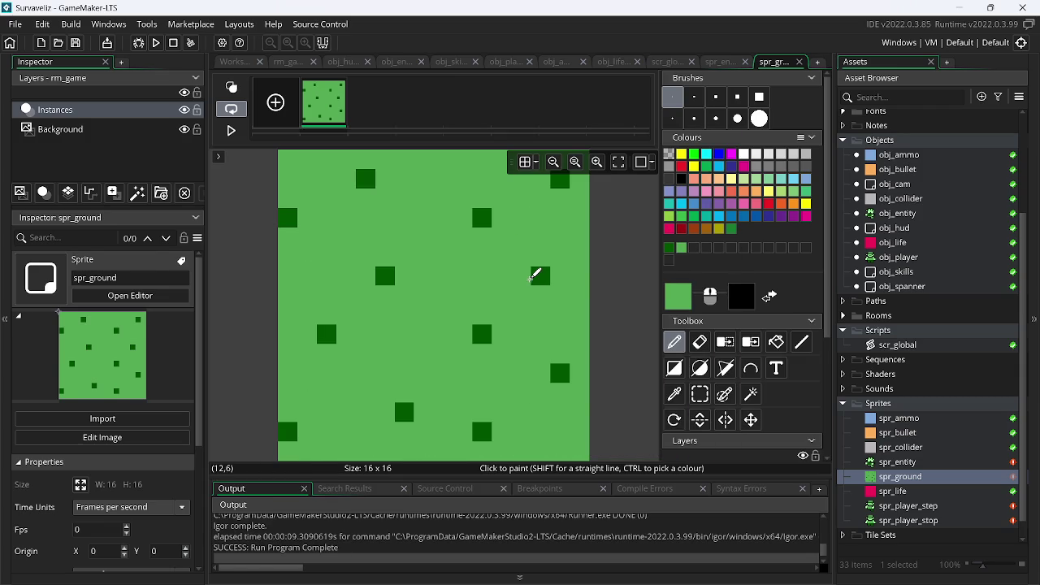
- In Paint.NET's assets.png, paint a dark dot at the grass tile's left edge
key(alt+Tab)
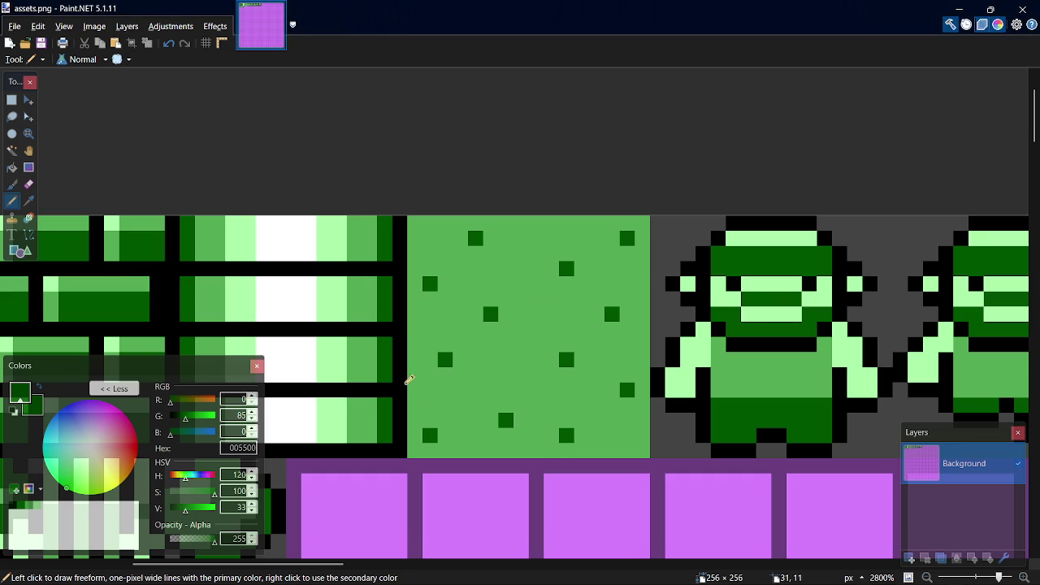
key(k)
key(p)
click(416, 435)
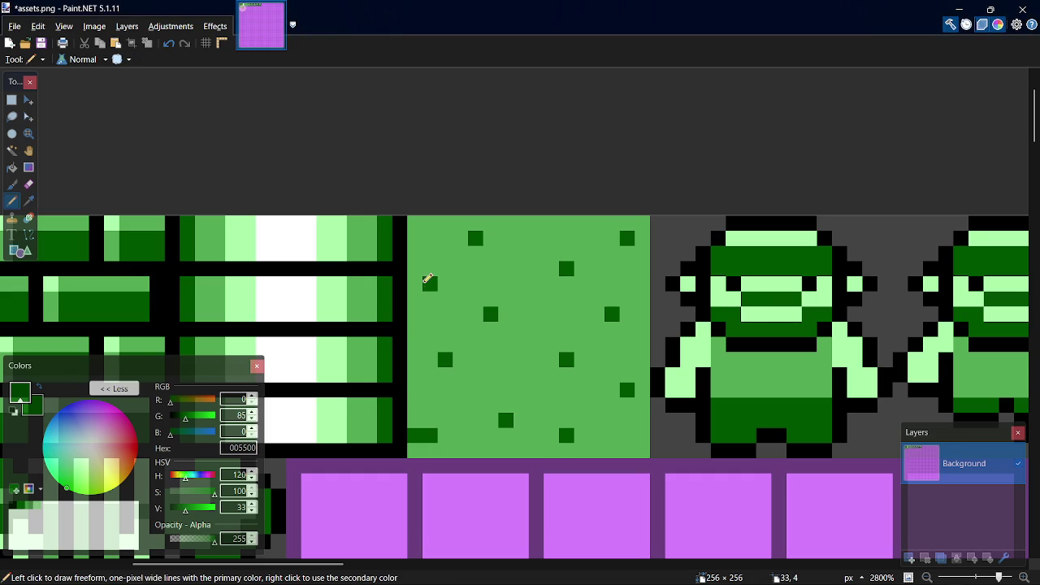
key(k)
click(448, 295)
key(p)
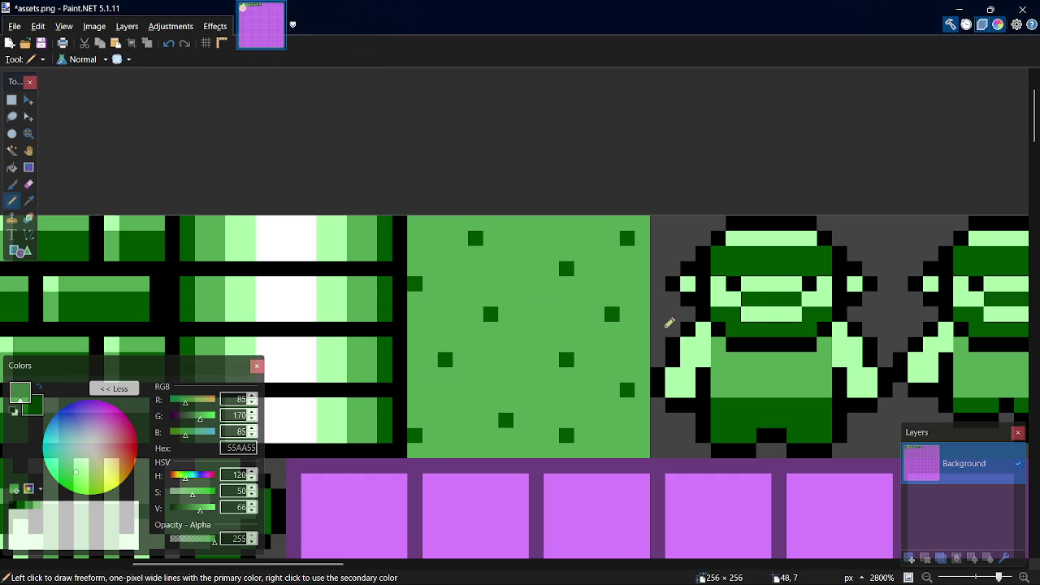
- Repaint the remaining dots with dark and light green, save assets.png, and return to GameMaker
key(k)
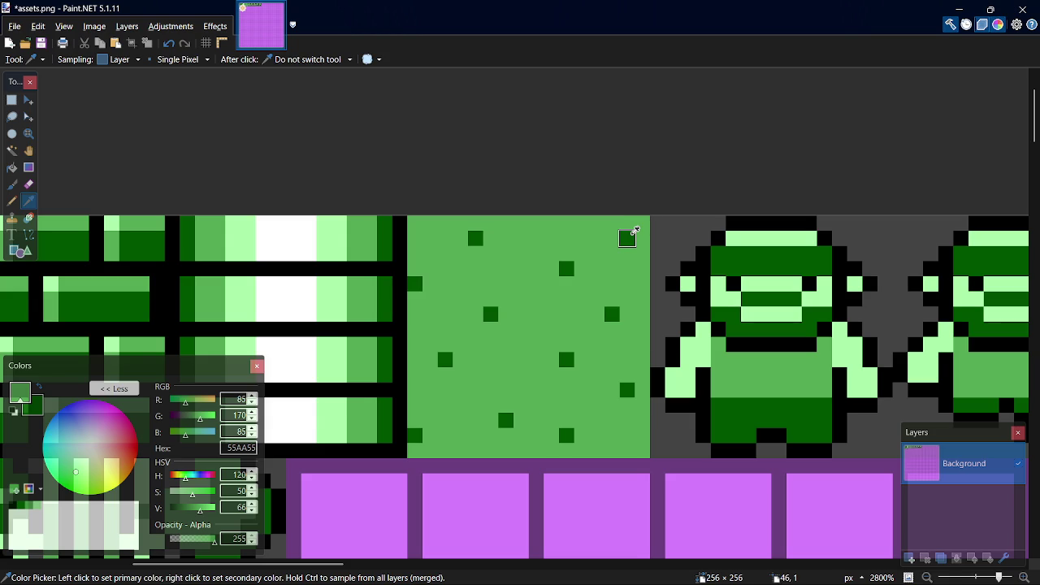
click(633, 232)
key(p)
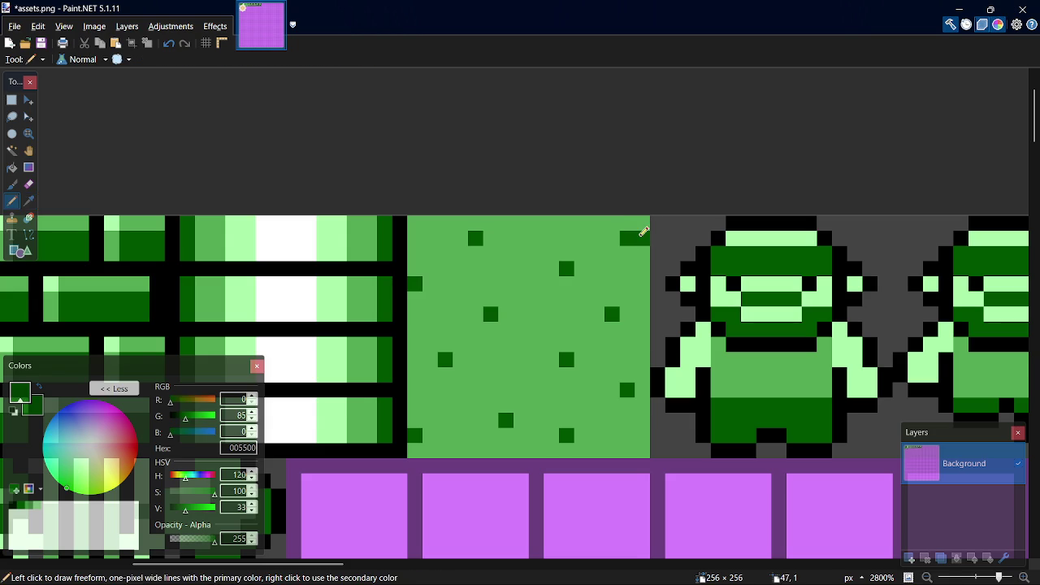
key(k)
click(627, 254)
key(p)
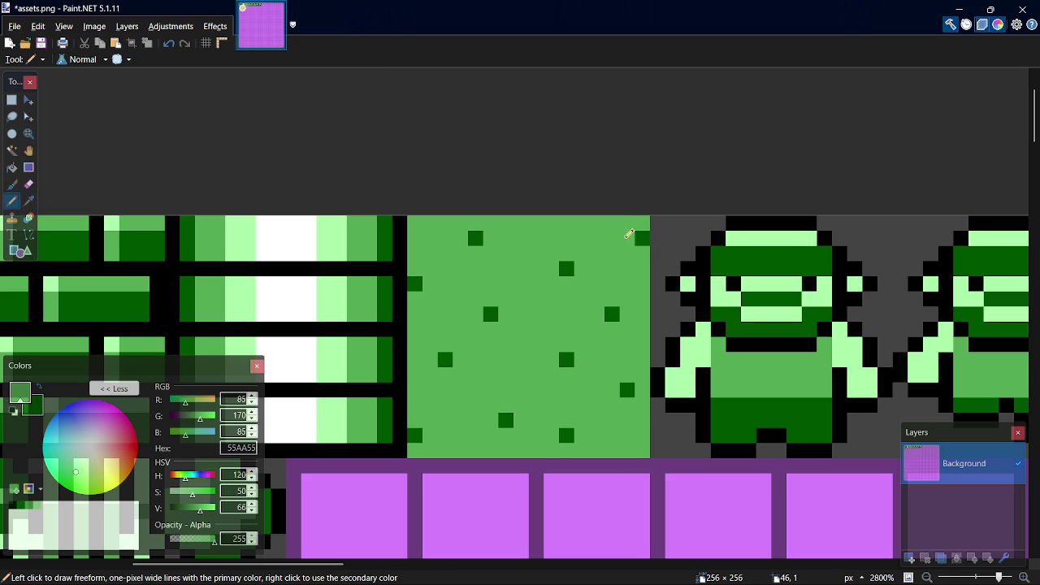
key(ctrl+s)
key(alt+Tab)
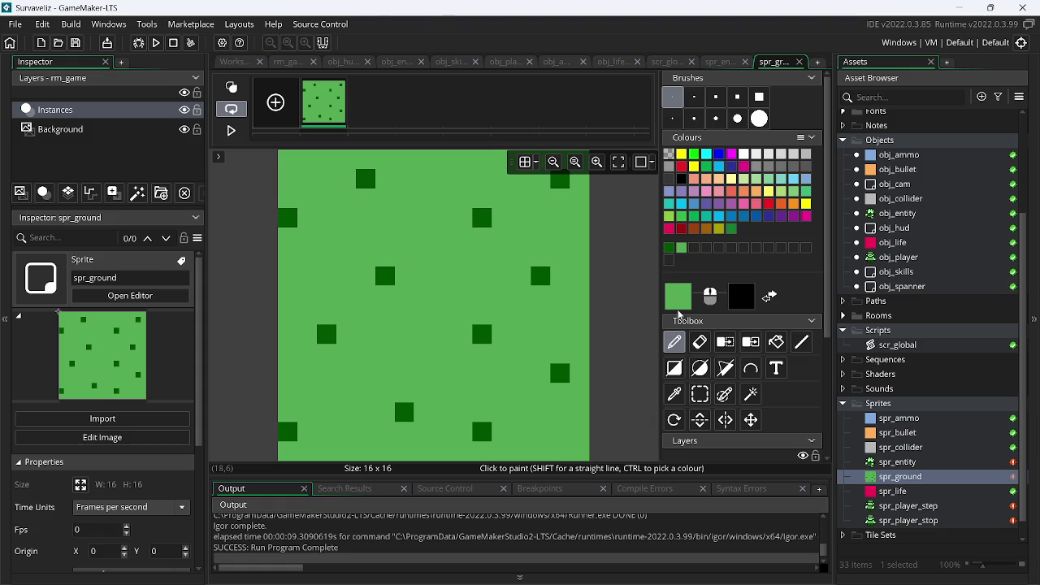
- Paint a dark pixel at (15,1) on the right edge and cover (14,1) in light green
ctrl+click(560, 179)
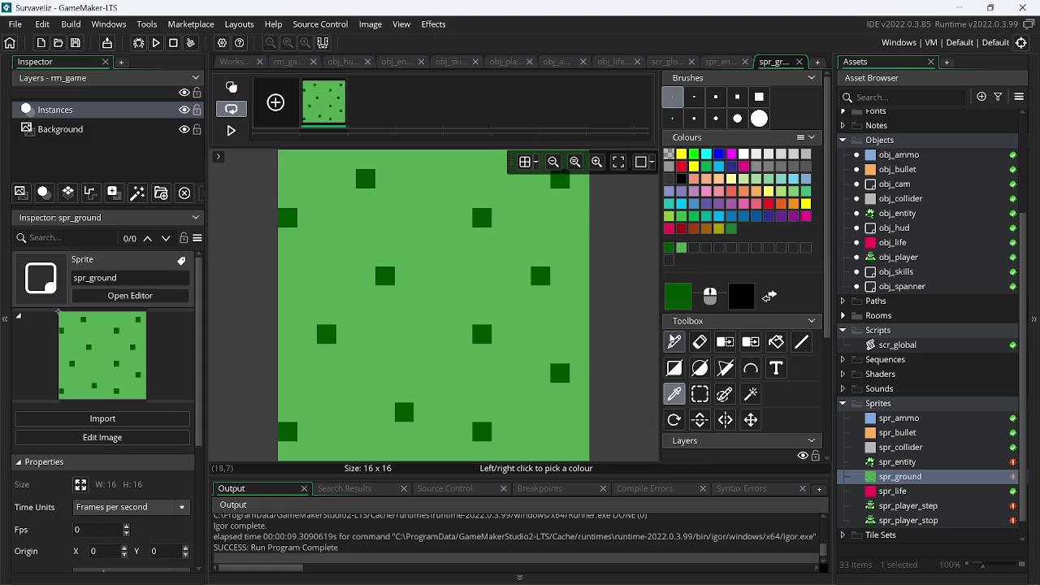
click(584, 180)
click(688, 252)
click(560, 175)
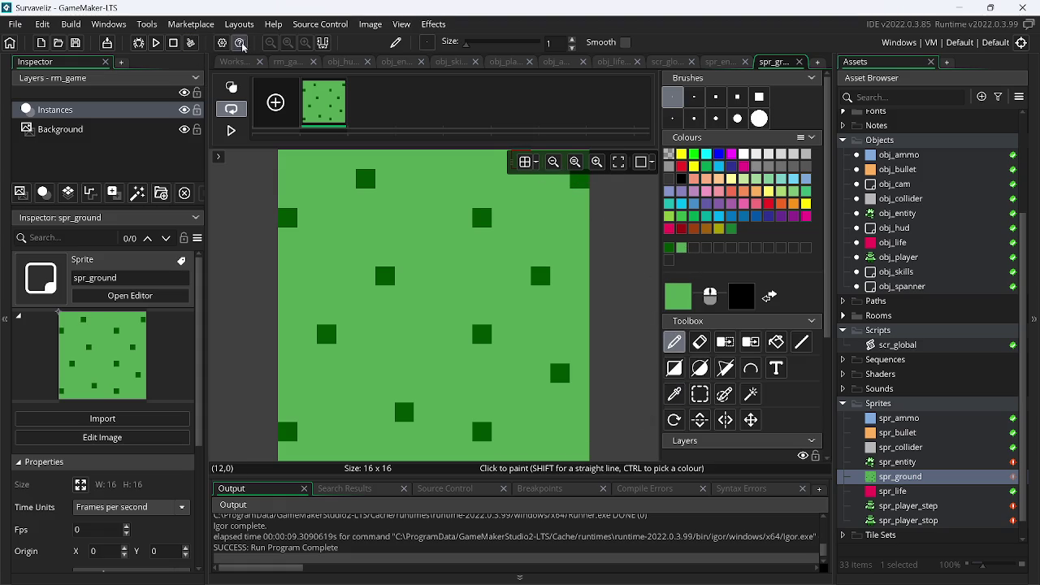
- Test-run the game, undo the last pixel edit, and run it again
click(157, 44)
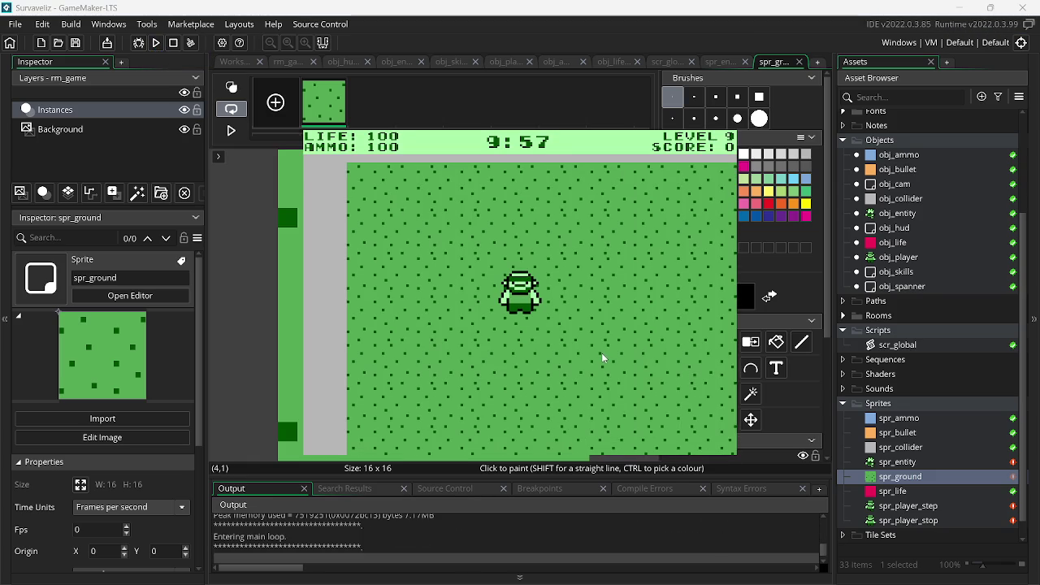
key(Escape)
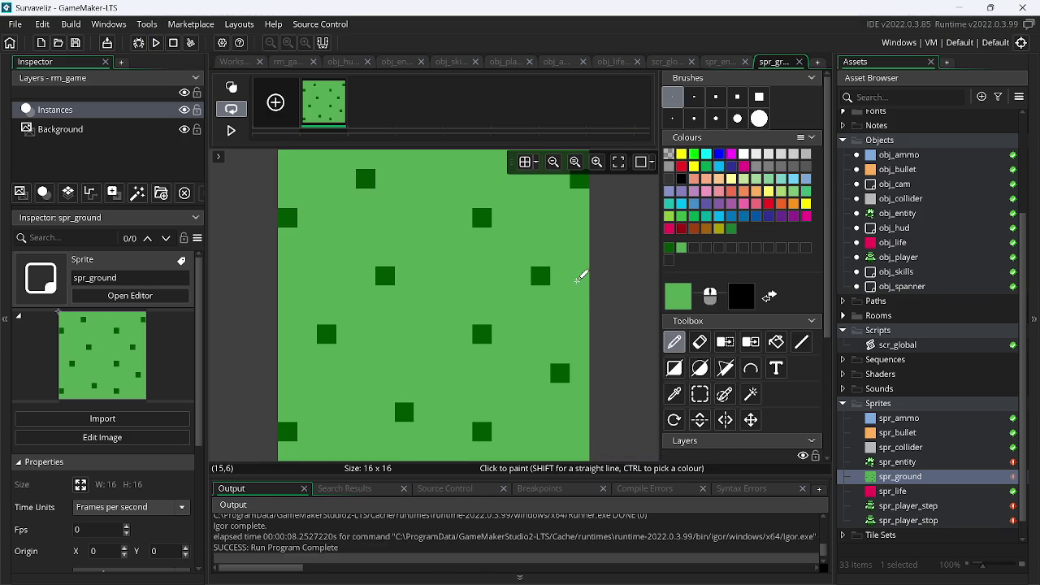
key(ctrl+z)
key(ctrl+z)
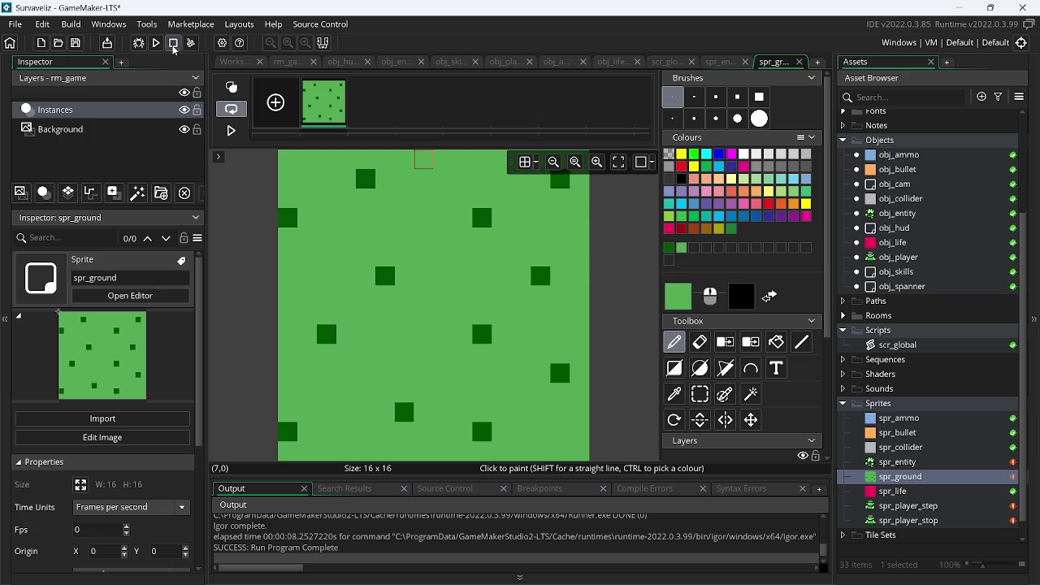
click(154, 43)
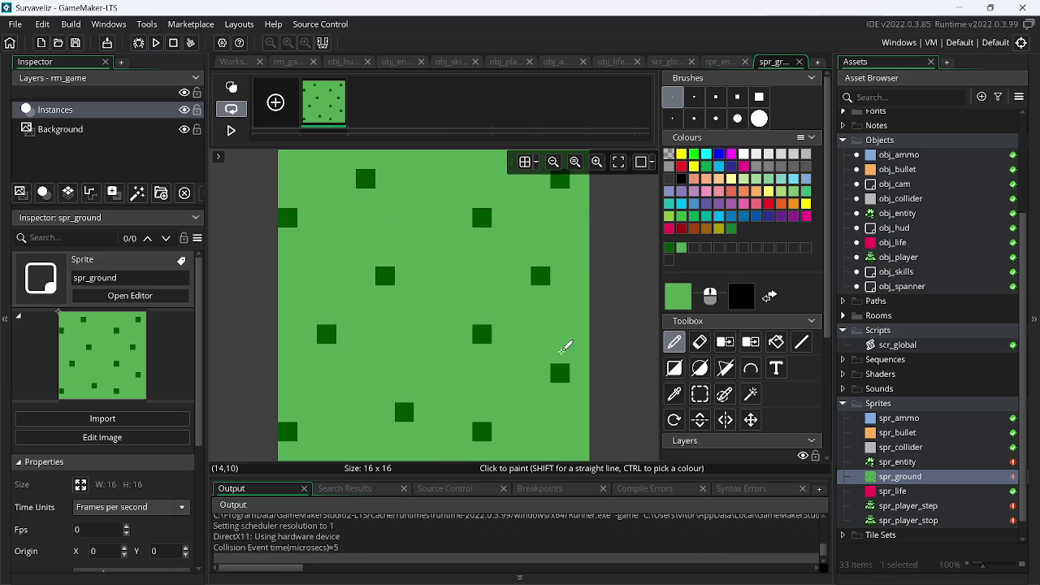
key(Escape)
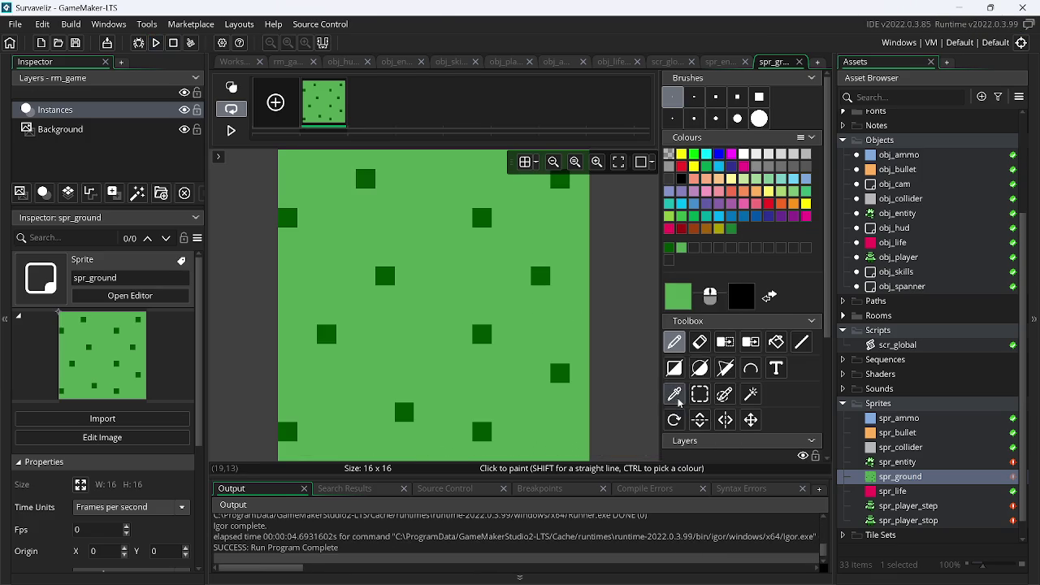
- Add a dark dot to the ground tile and paint over an old one with light green
click(681, 402)
click(559, 372)
click(672, 351)
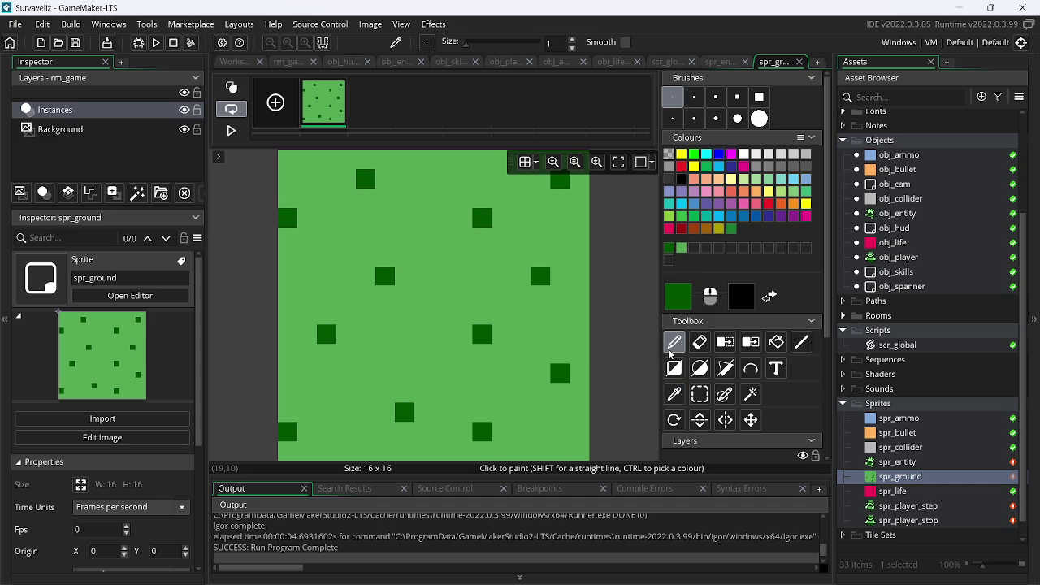
click(579, 374)
click(681, 247)
click(560, 372)
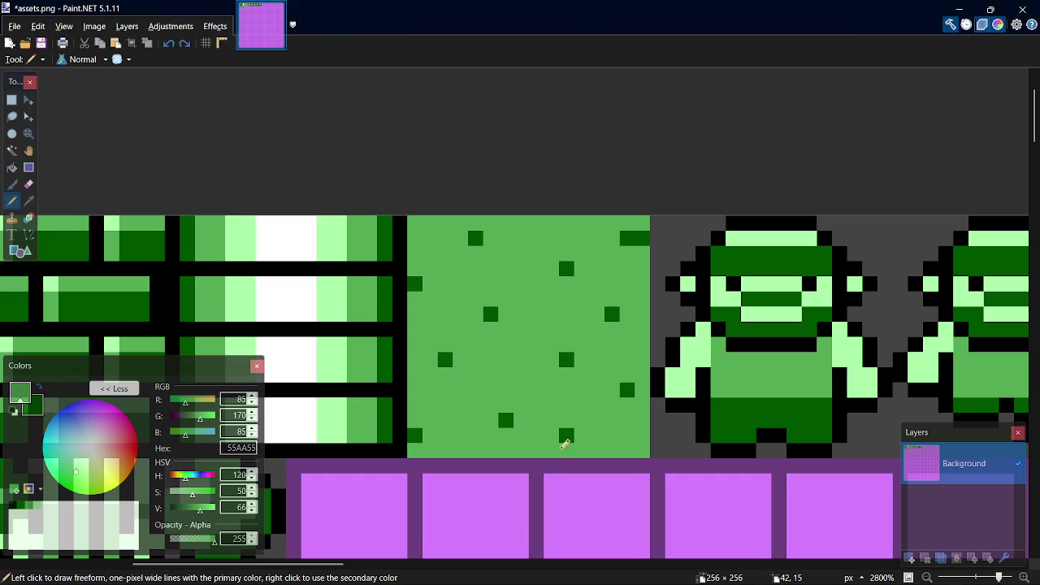
- Save assets.png, switch back to GameMaker, and test-run the game
key(ctrl+s)
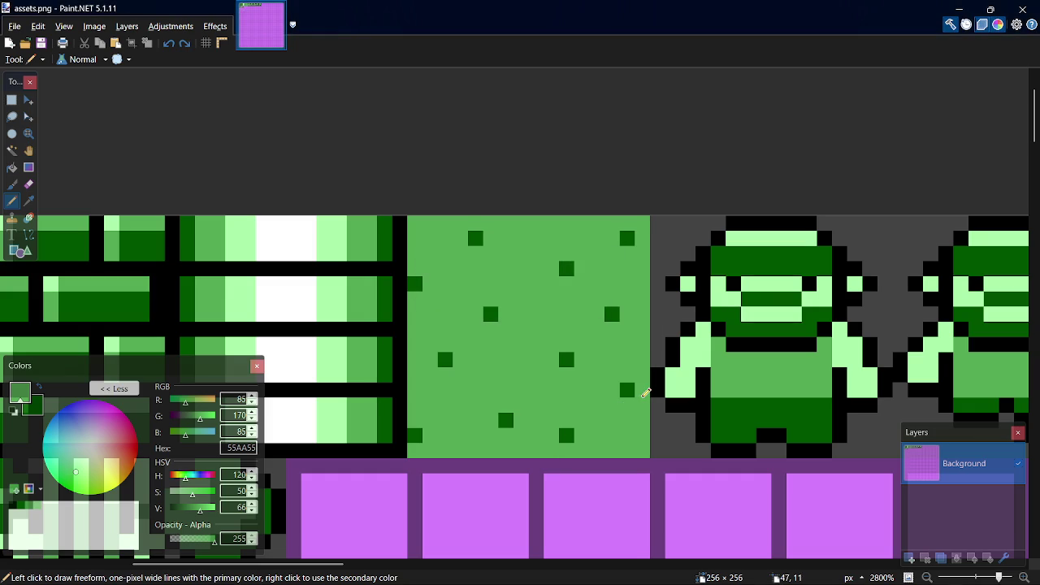
key(alt+Tab)
click(158, 43)
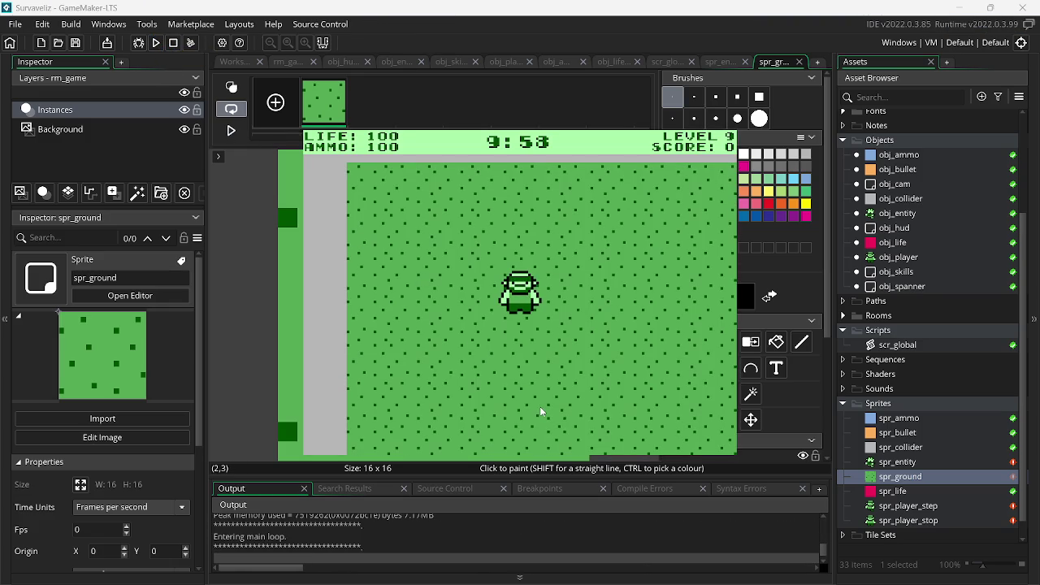
key(Escape)
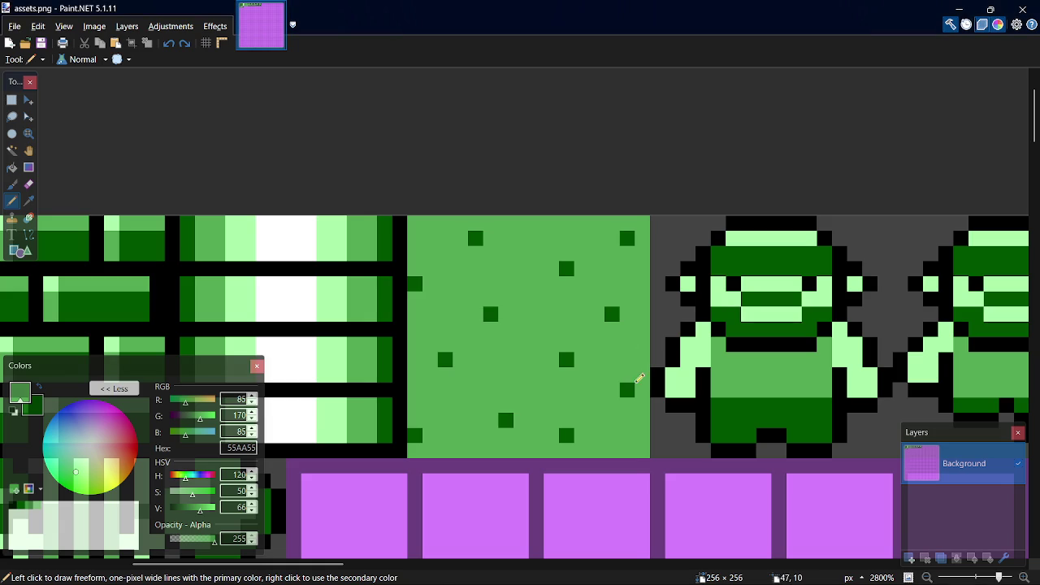
- In assets.png, add another dark dot lower on the ground tile's right edge
key(k)
click(624, 389)
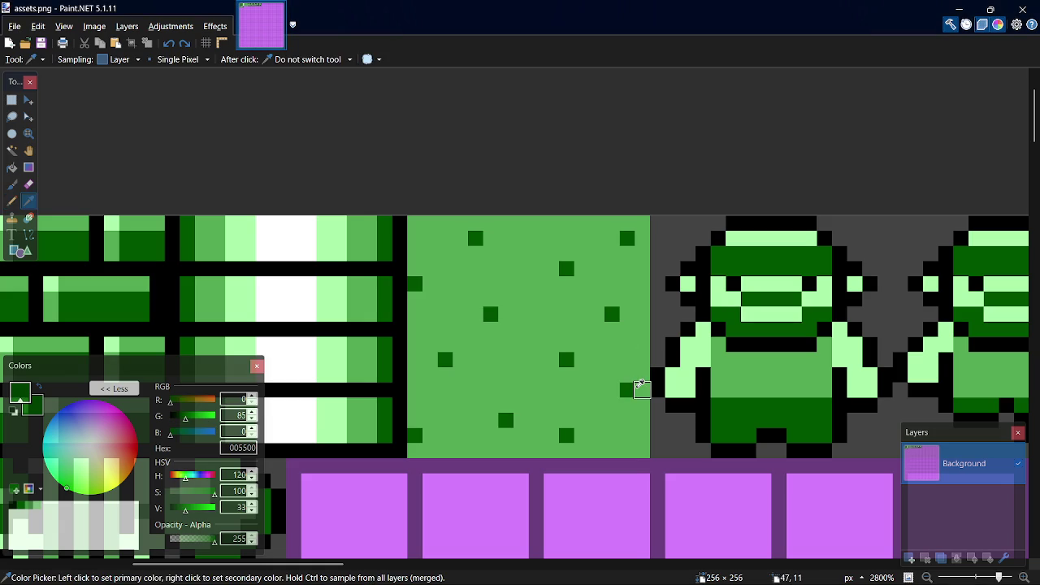
key(p)
click(640, 387)
key(k)
click(630, 359)
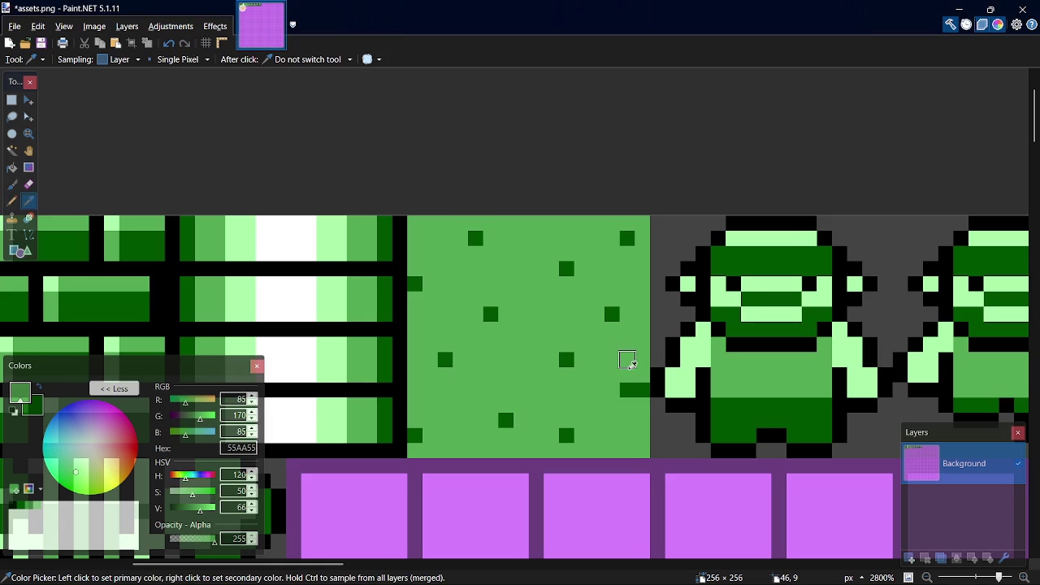
key(p)
- Save assets.png and return to GameMaker
key(ctrl+s)
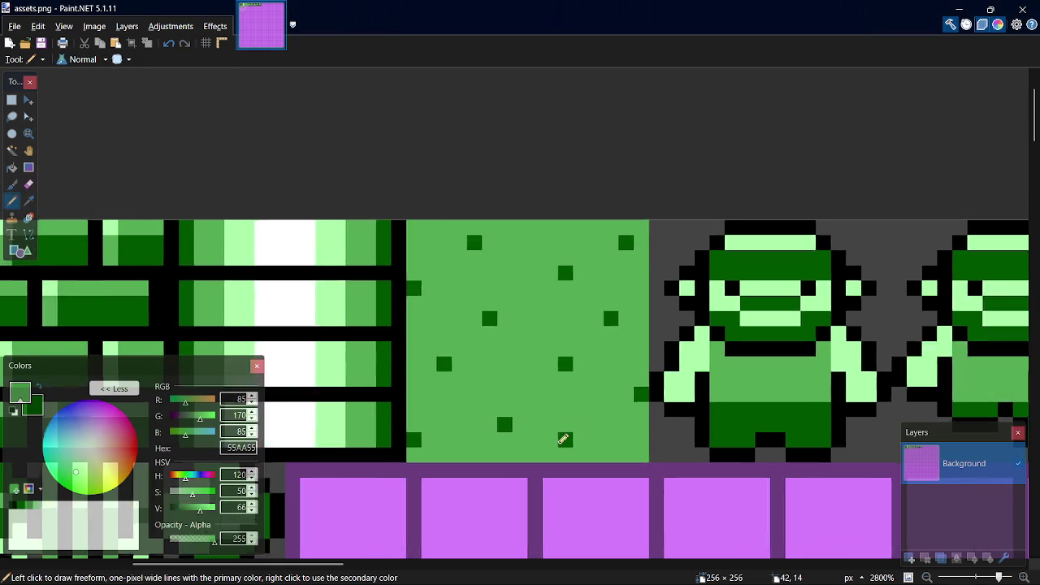
scroll(562, 437, down, 5)
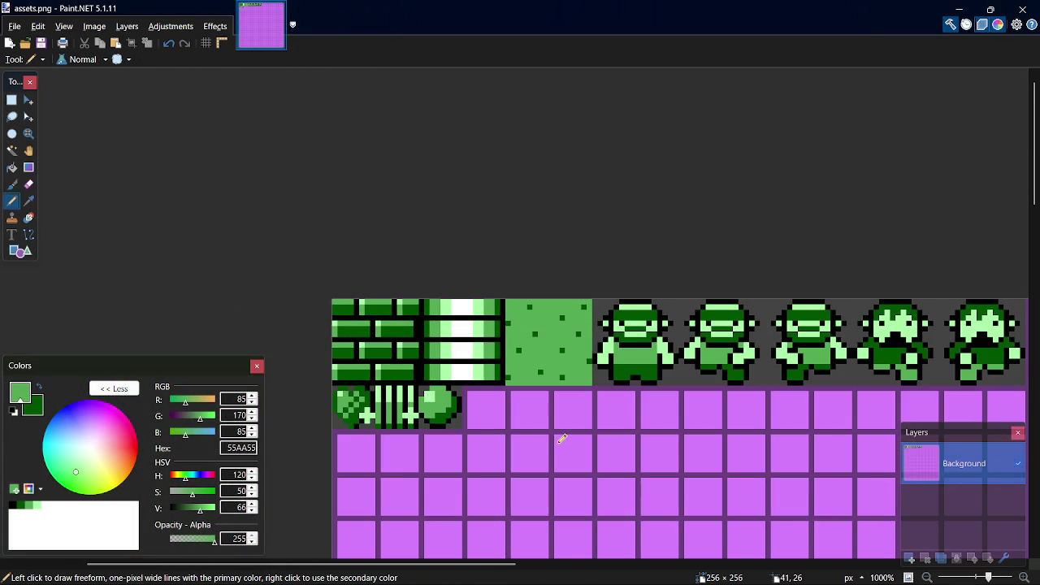
key(alt+Tab)
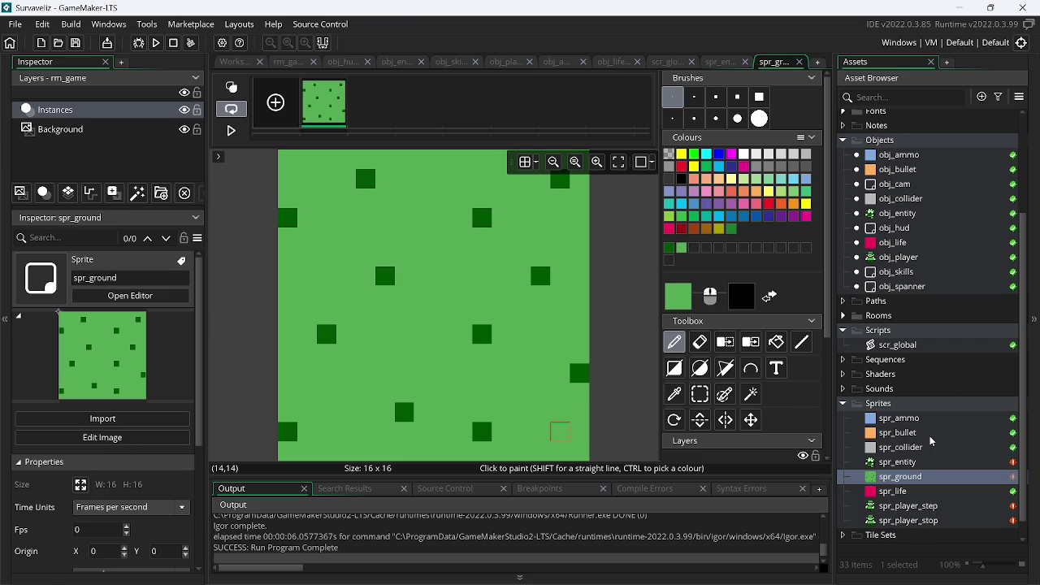
- Import assets.png into spr_bullet and open the image for editing
double_click(932, 432)
click(341, 167)
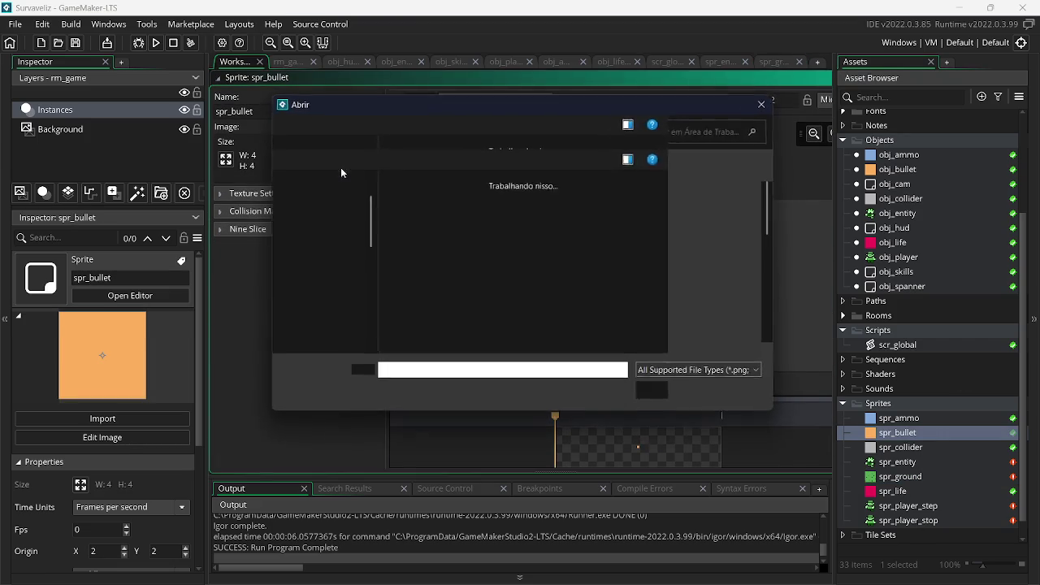
drag(774, 205, 774, 277)
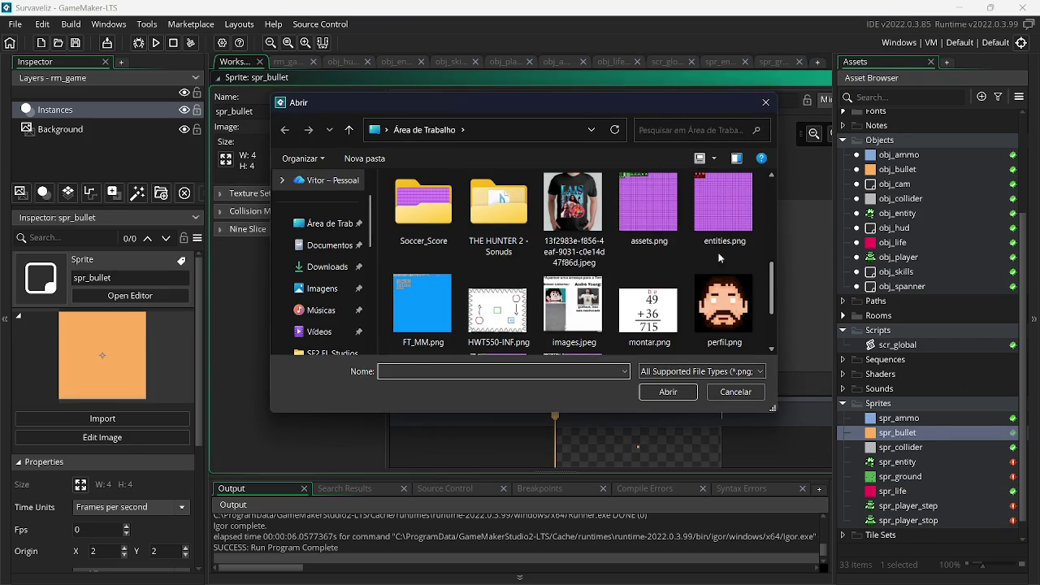
double_click(649, 203)
click(349, 147)
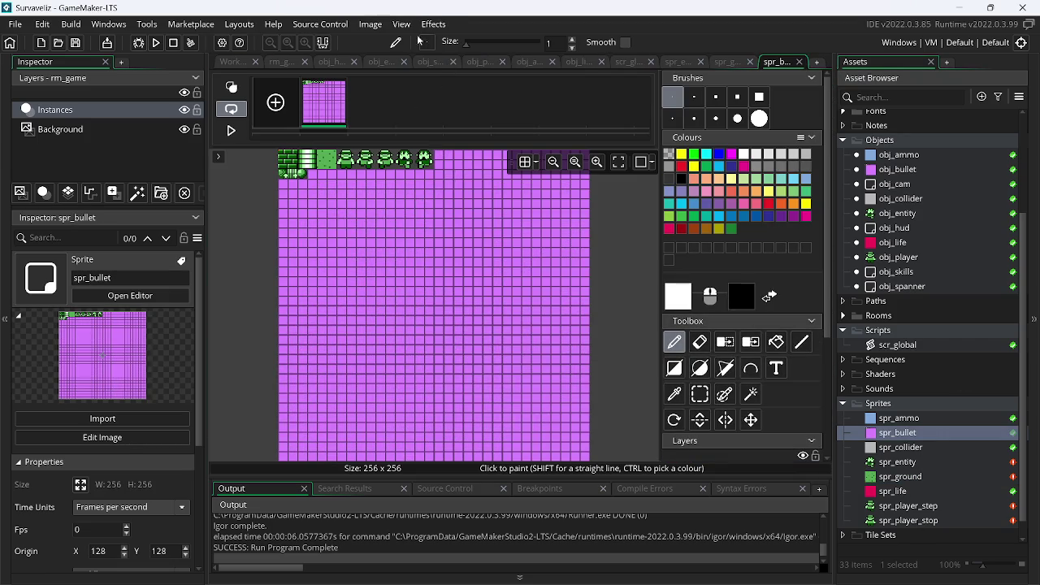
- Convert the sheet to 8×8 frames and keep the single bullet frame
click(373, 23)
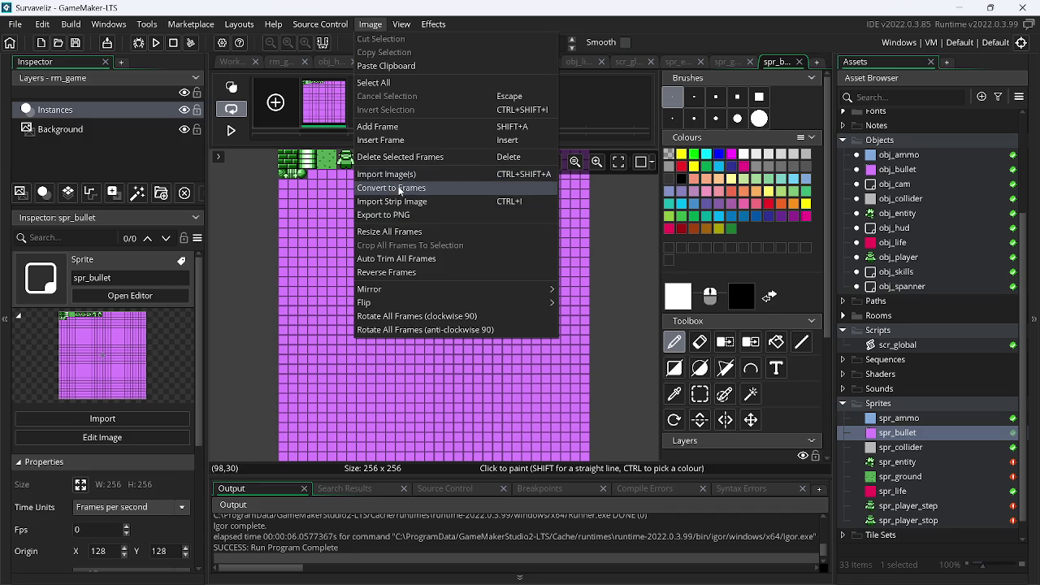
click(399, 188)
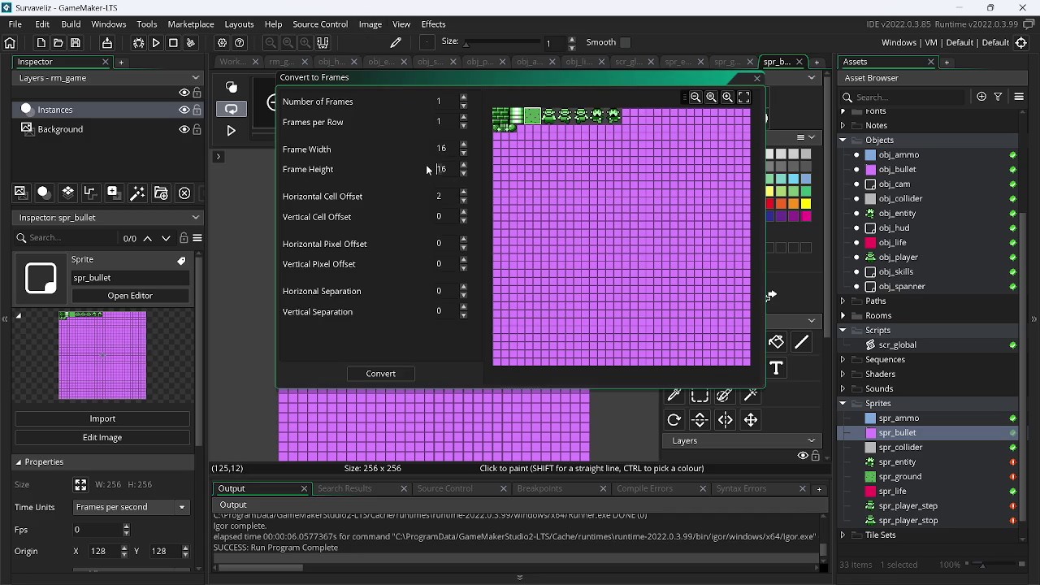
double_click(455, 168)
text(8)
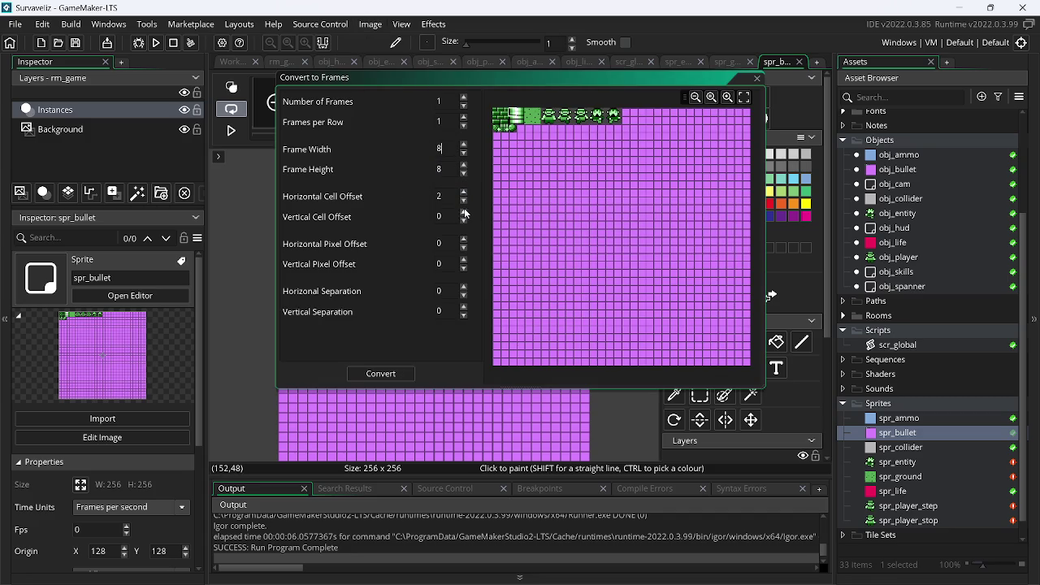
click(378, 373)
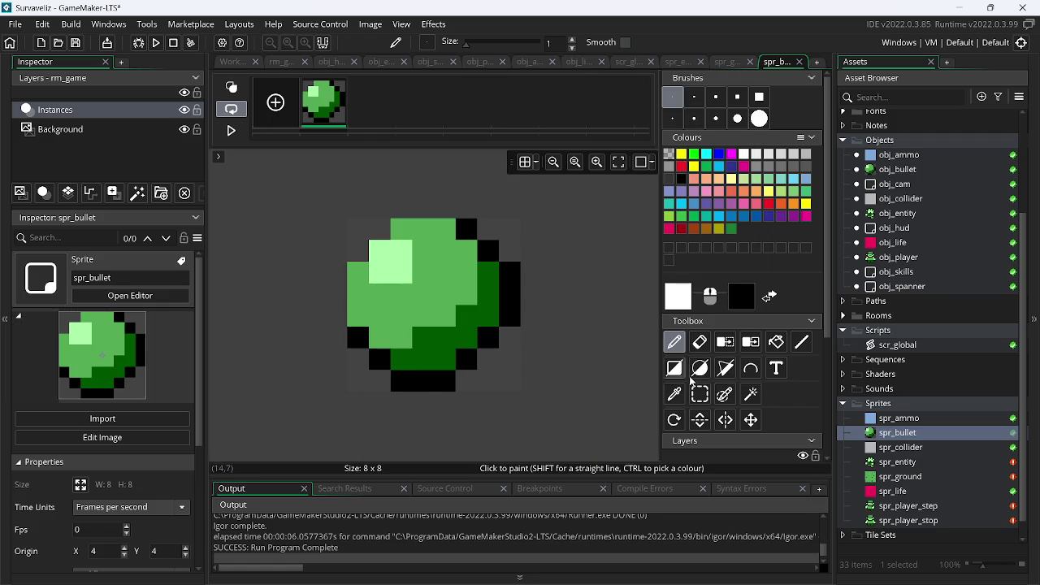
- Make the dark grey background transparent and run the game
click(725, 342)
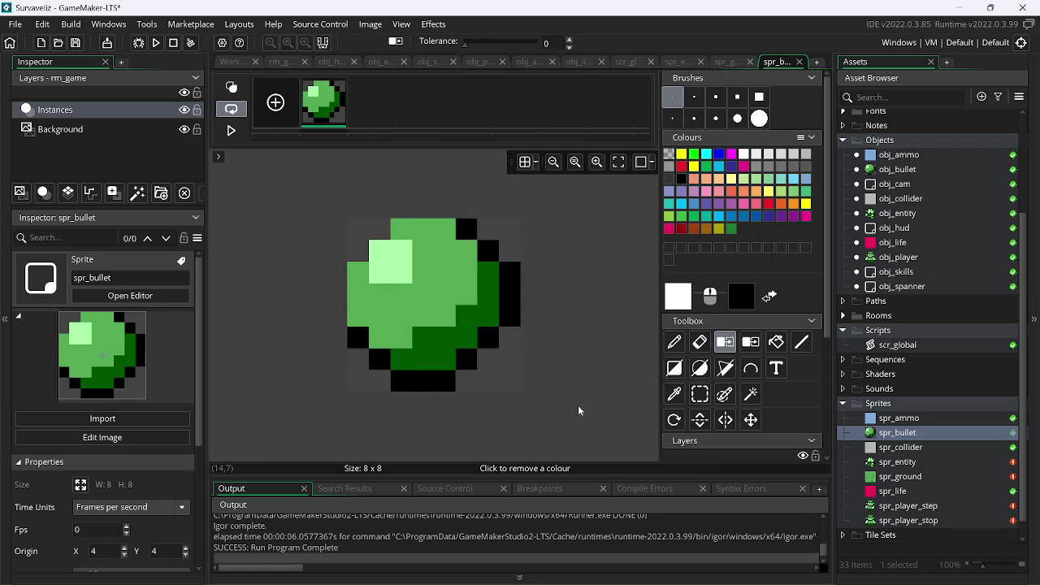
click(494, 378)
click(159, 43)
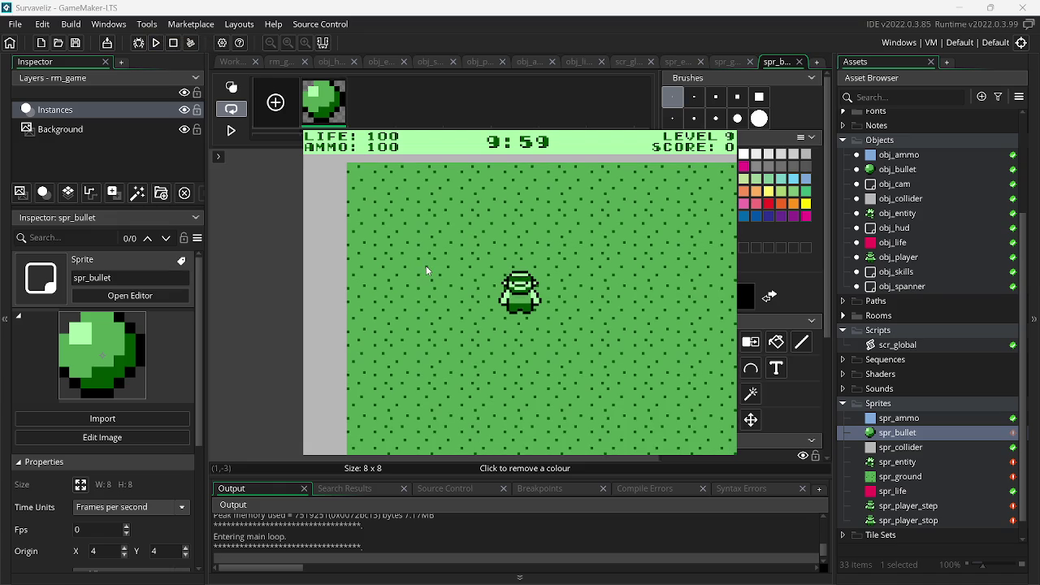
- Fire several bullets in the running game, then close it
triple_click(424, 264)
click(601, 329)
click(605, 323)
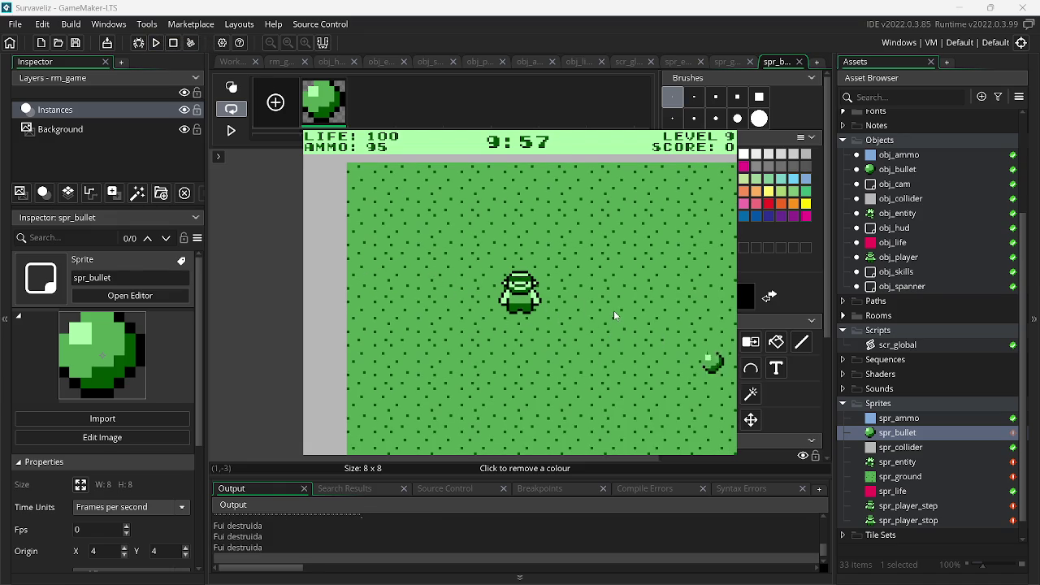
key(Escape)
- Resize spr_bullet down to 4×4
double_click(896, 441)
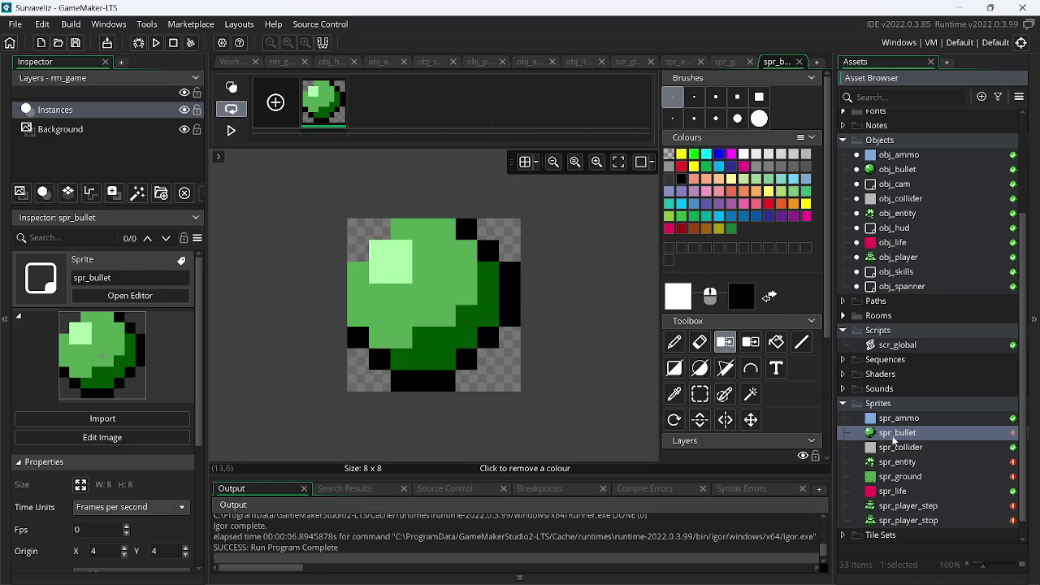
click(226, 161)
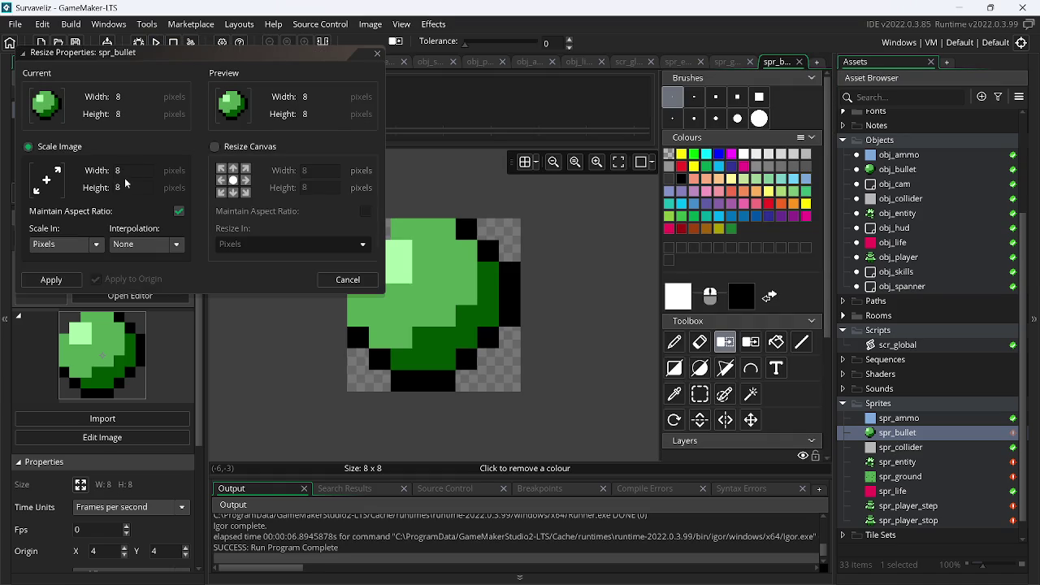
key(Return)
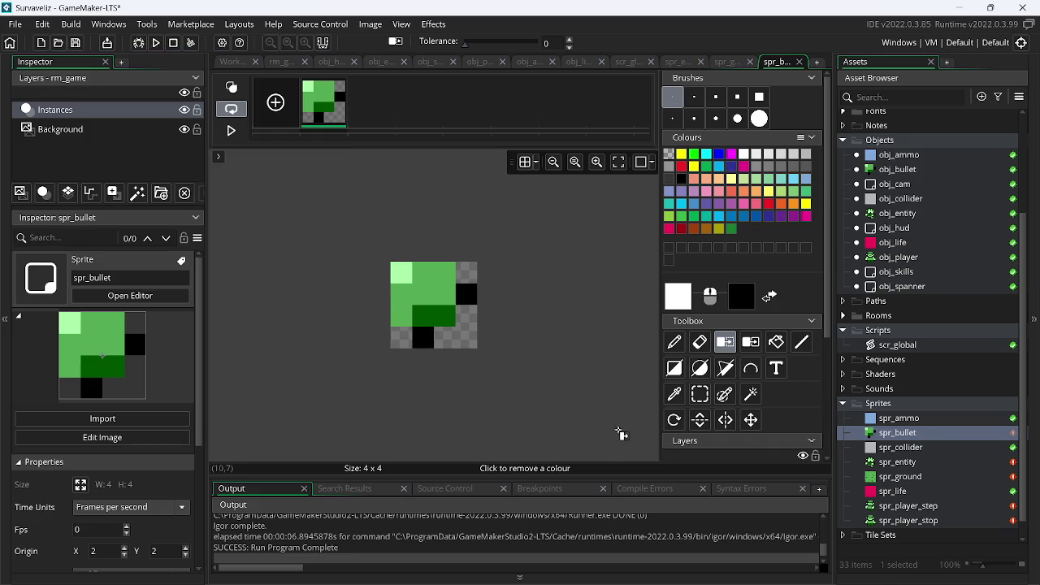
- Check assets.png in Paint.NET and switch back to GameMaker
key(alt+Tab)
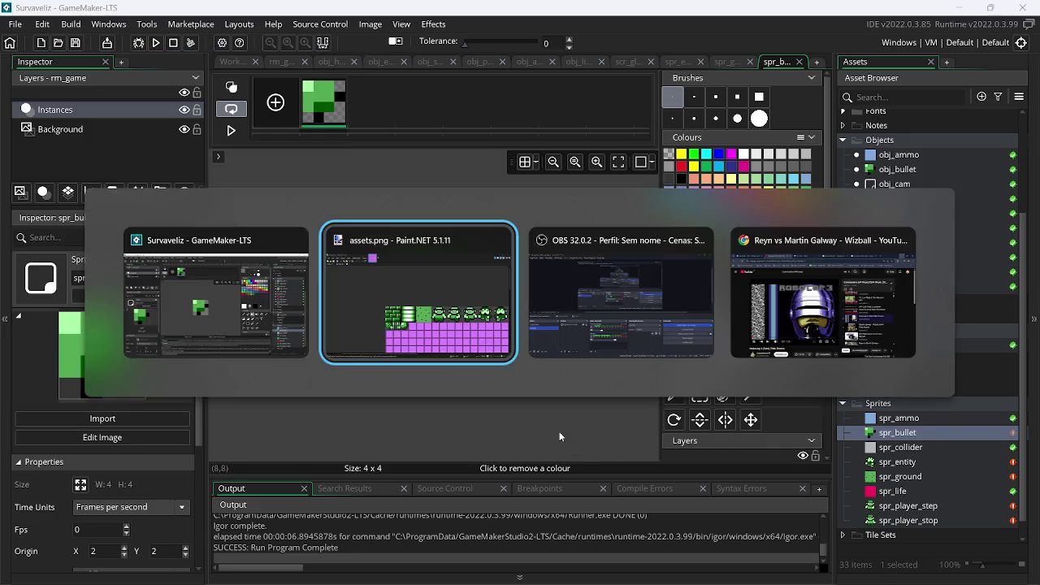
scroll(422, 422, up, 3)
scroll(422, 422, down, 5)
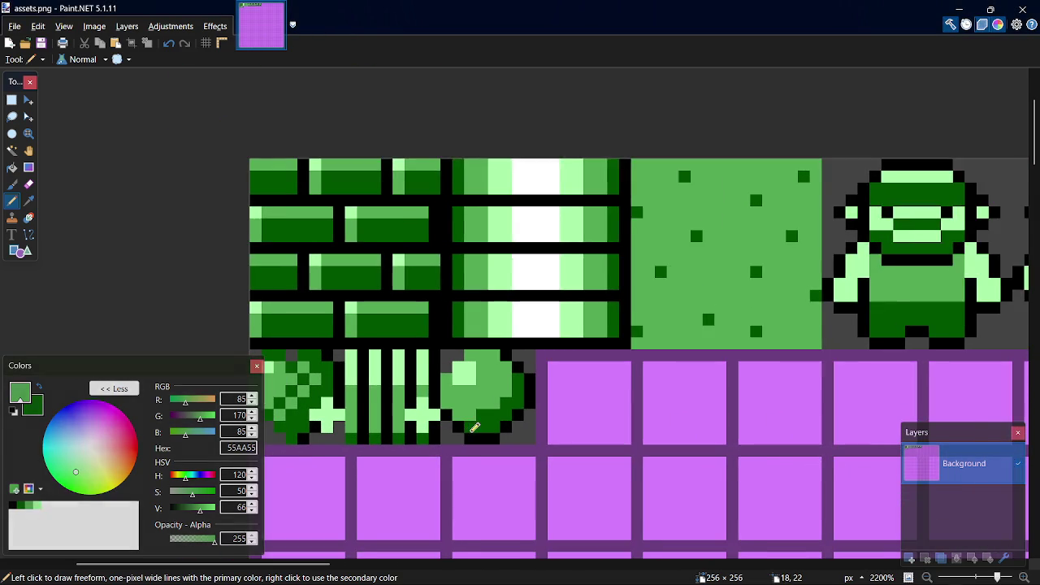
key(alt+Tab)
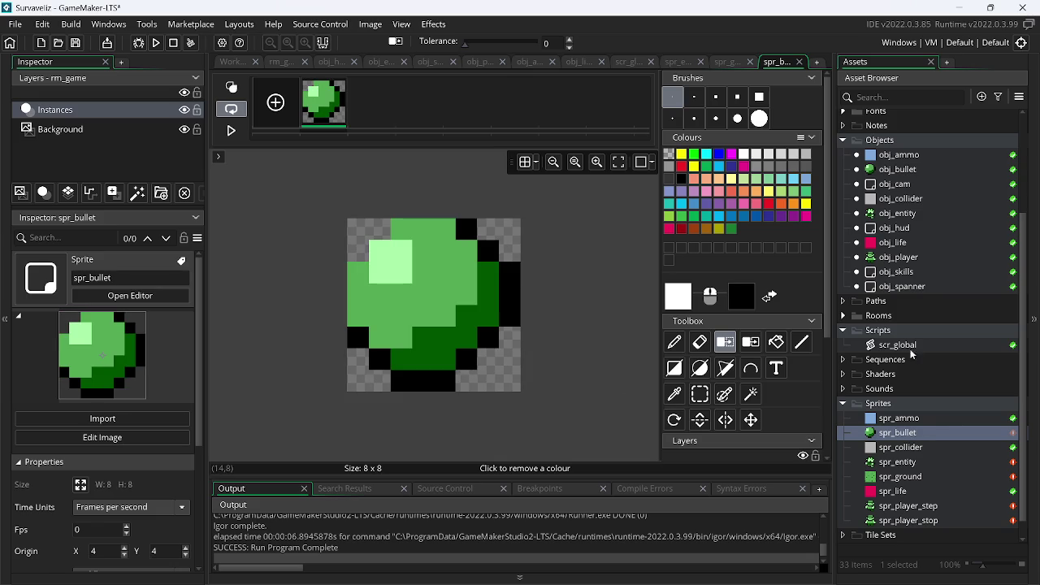
- Add a Create event to obj_bullet with the line image_xscale = .5;
double_click(901, 170)
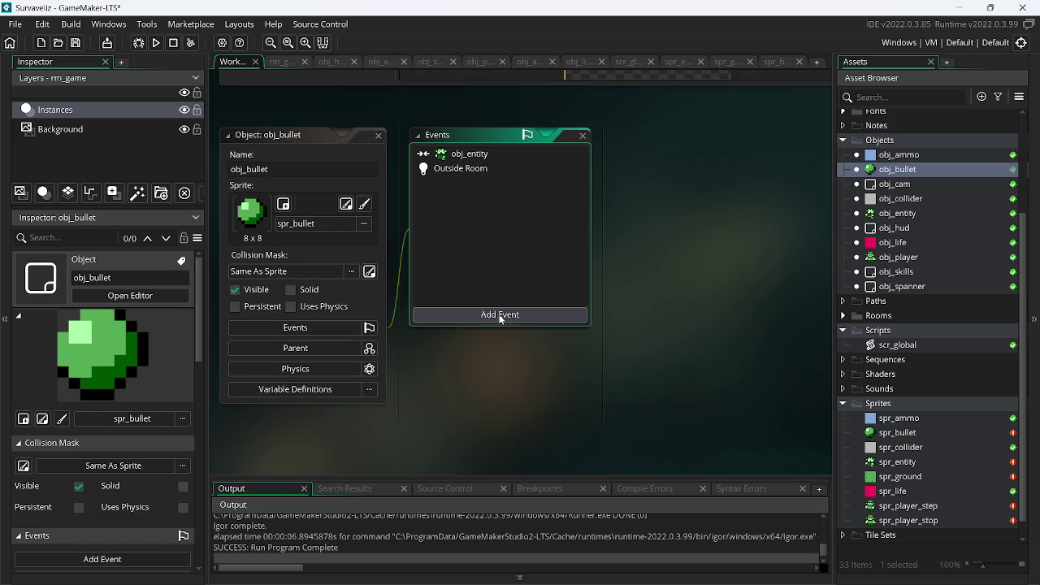
click(500, 315)
click(555, 329)
click(778, 251)
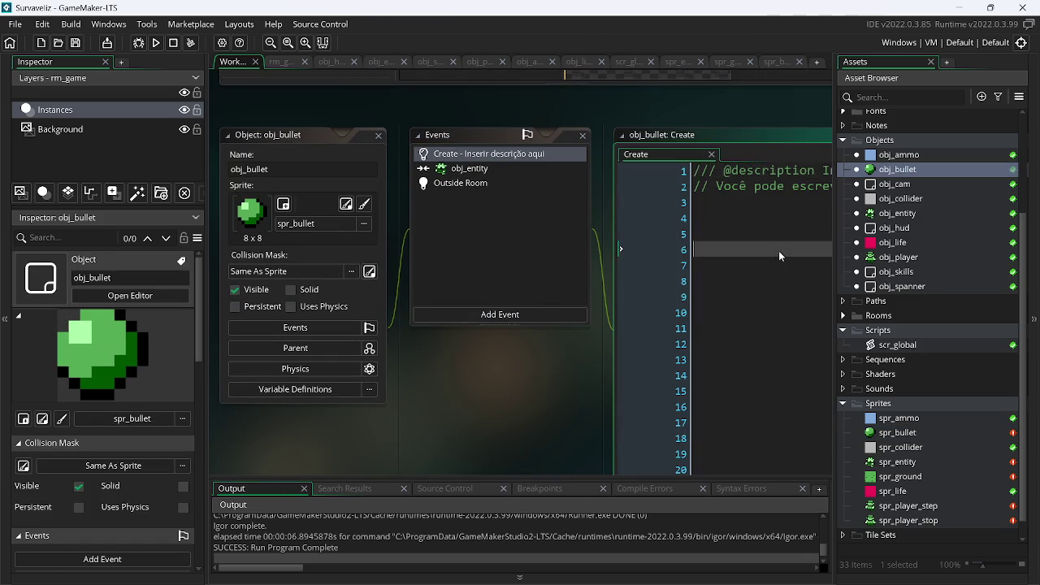
key(ctrl+a)
text(im)
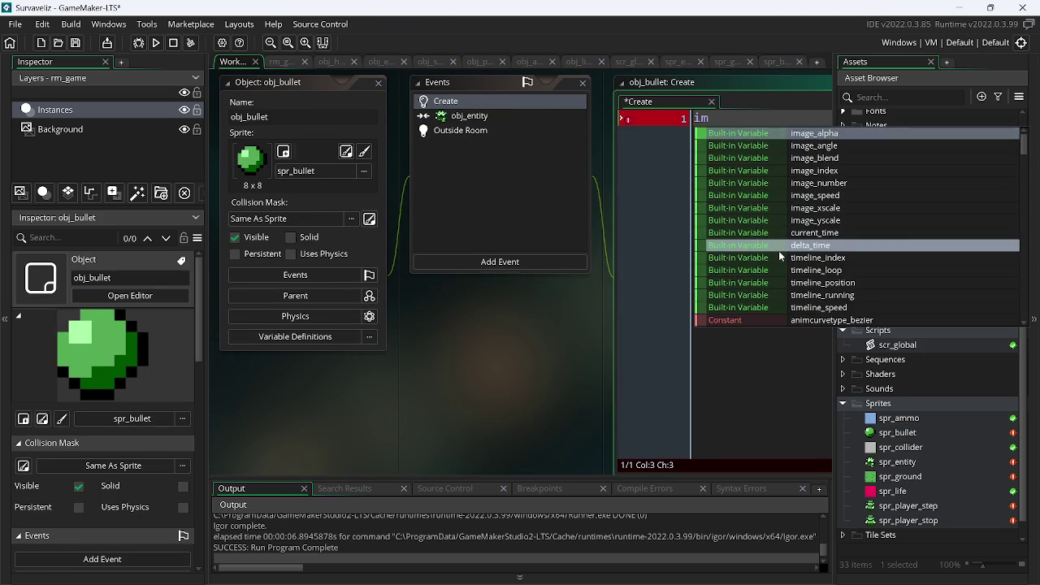
key(Down)
key(Down)
key(Down)
key(Down)
key(Down)
key(Return)
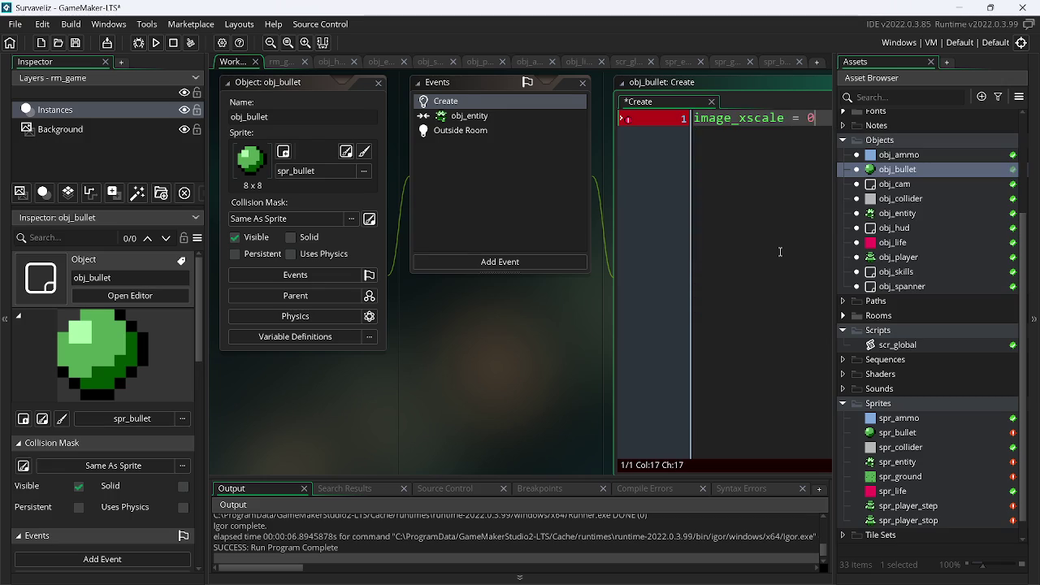
text(.5;)
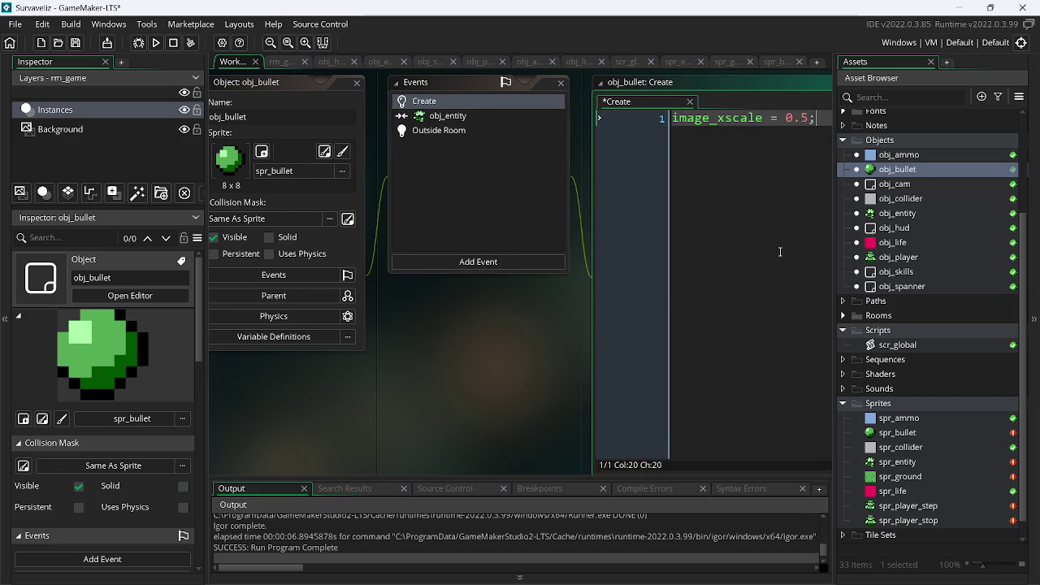
key(Return)
- Add a second line setting image_yscale = image_xscale;
key(Down)
key(Down)
key(Down)
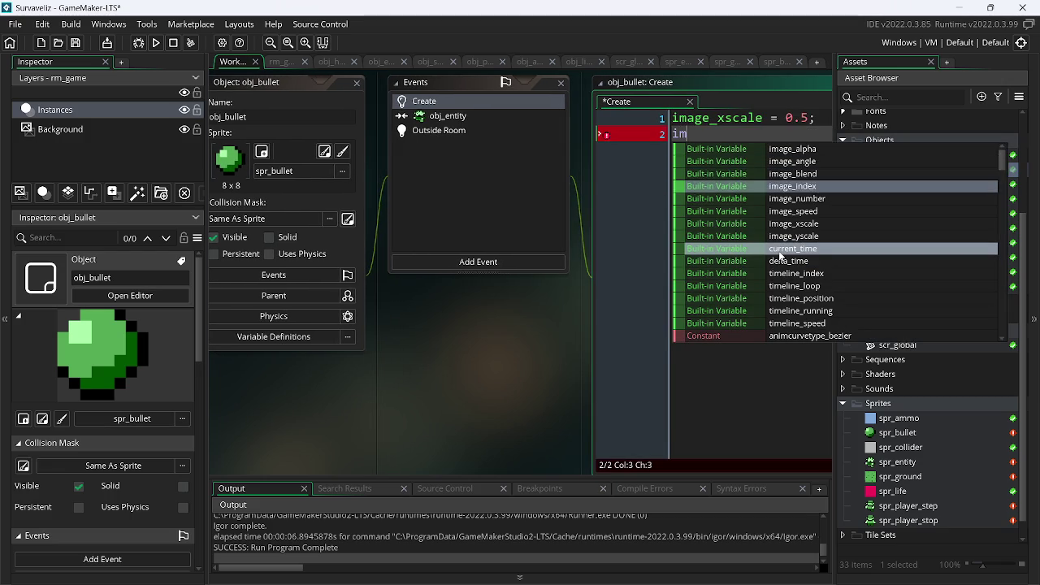
key(Return)
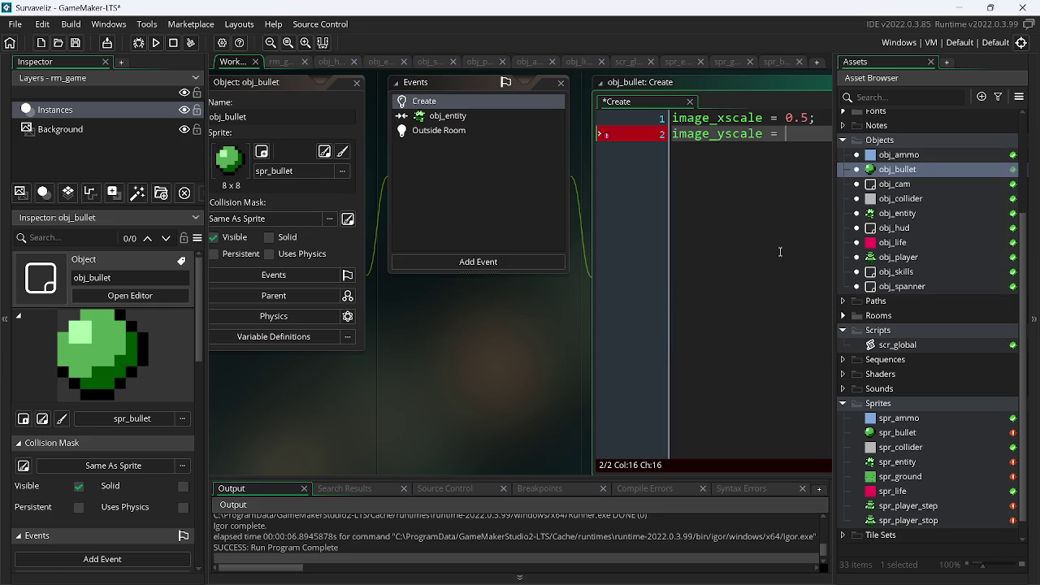
text(im)
key(Down)
key(Down)
key(Down)
key(Down)
key(Down)
key(Return)
text(;)
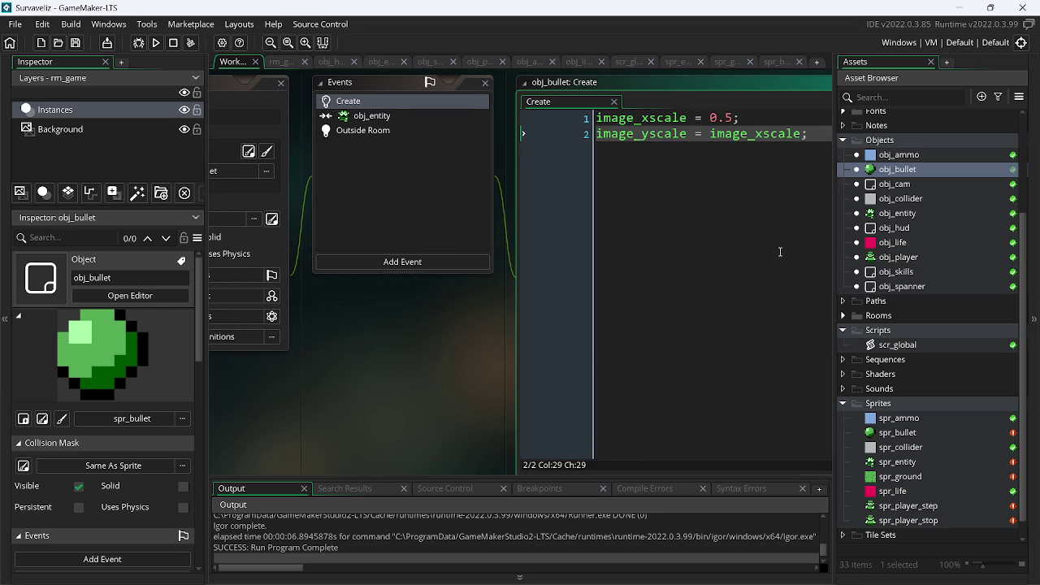
- Run the game with F5, fire a stream of half-size bullets, then close it and go to Paint.NET
key(F5)
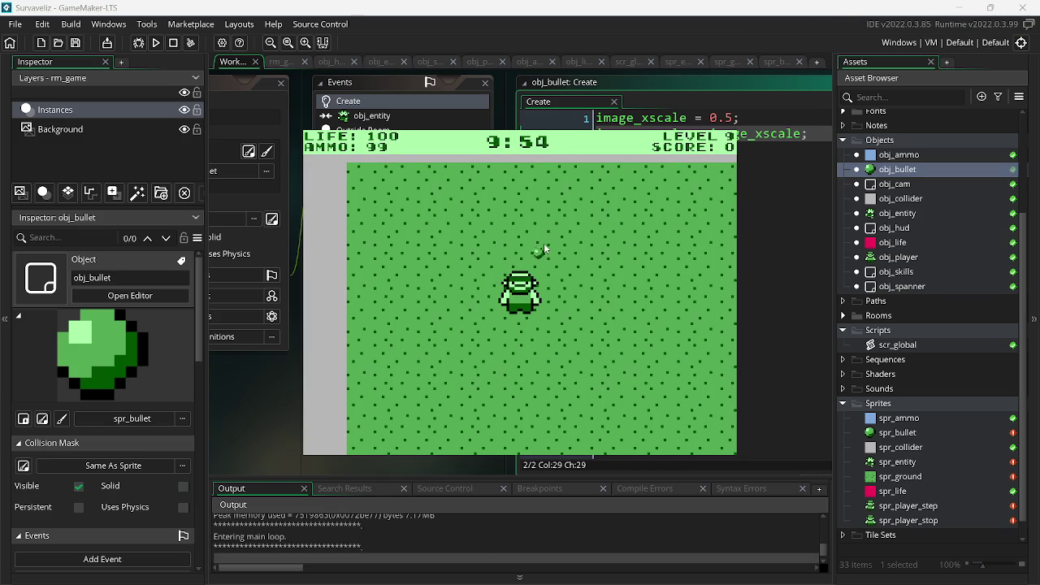
click(510, 230)
click(483, 253)
click(453, 281)
click(453, 281)
click(455, 310)
click(458, 310)
click(458, 310)
click(604, 244)
click(487, 309)
click(528, 329)
click(546, 338)
click(596, 434)
click(543, 348)
key(Escape)
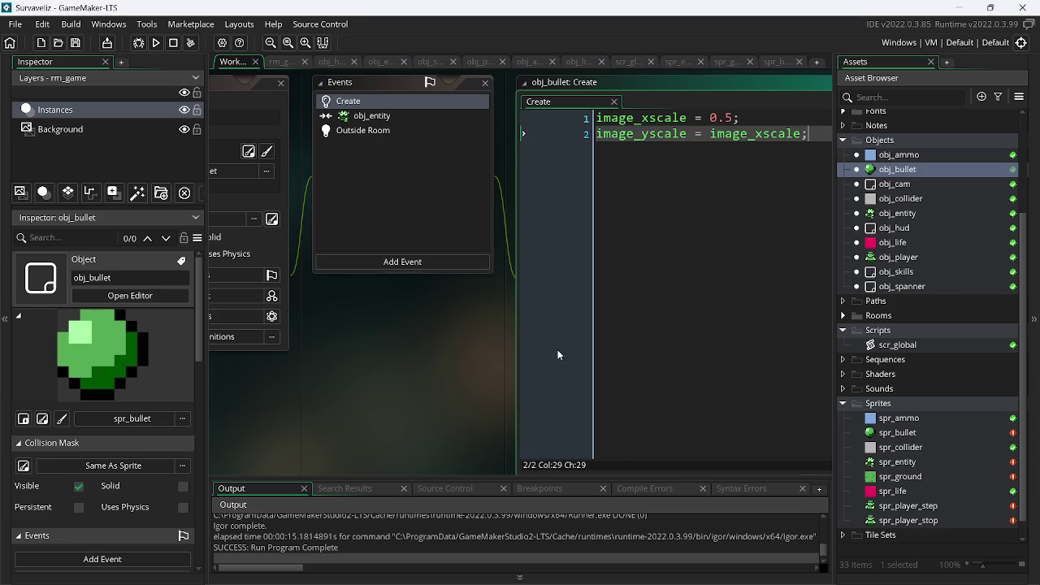
key(alt+Tab)
- Copy the empty purple tile 8 px to the left in assets.png
scroll(481, 473, up, 5)
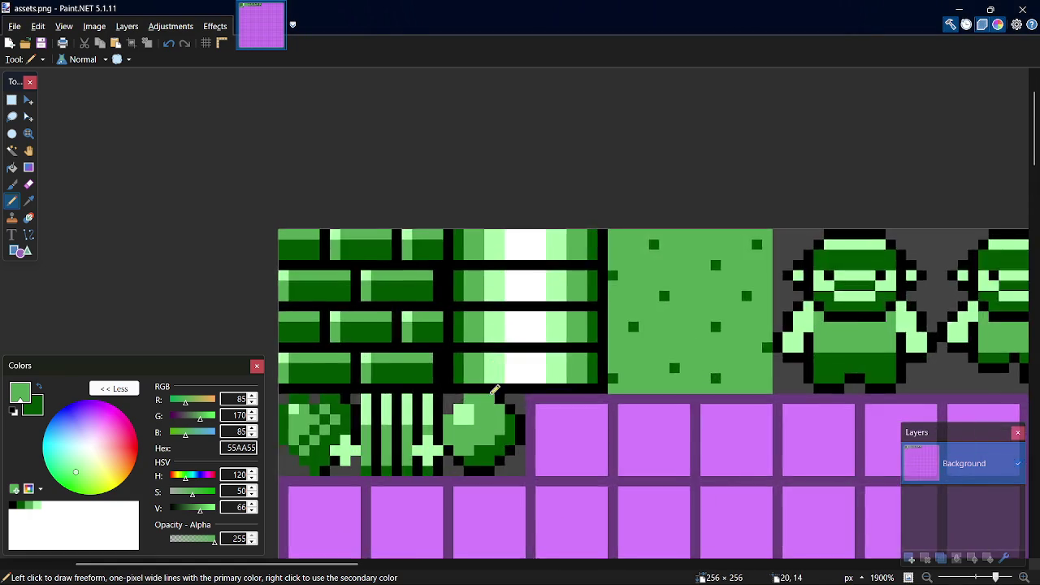
scroll(481, 473, up, 2)
key(s)
drag(611, 290, 777, 464)
key(m)
drag(744, 422, 541, 420)
key(s)
click(771, 371)
- Paint a line of pixels in the image's dark grey across the purple border
key(p)
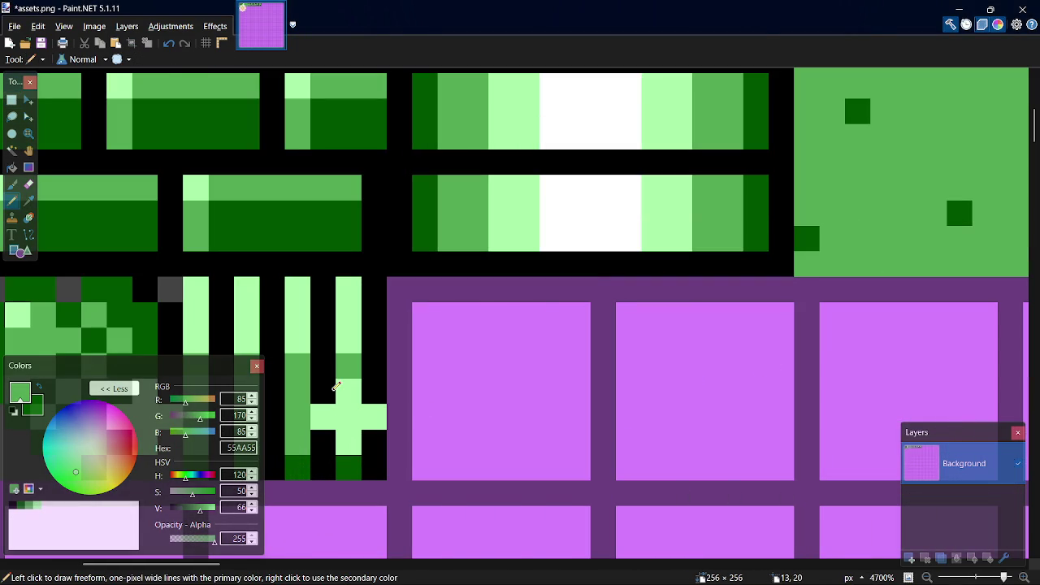
key(k)
click(169, 289)
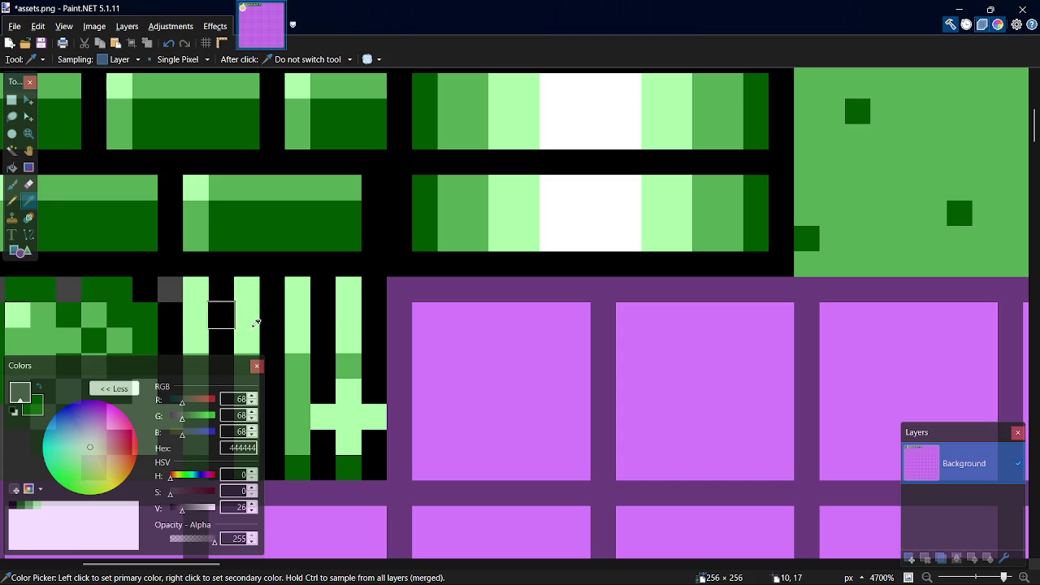
key(p)
click(399, 294)
click(442, 283)
mouse_move(434, 290)
mouse_down()
mouse_move(473, 297)
mouse_move(471, 353)
mouse_move(399, 360)
mouse_move(406, 313)
mouse_move(442, 320)
mouse_move(452, 336)
mouse_up()
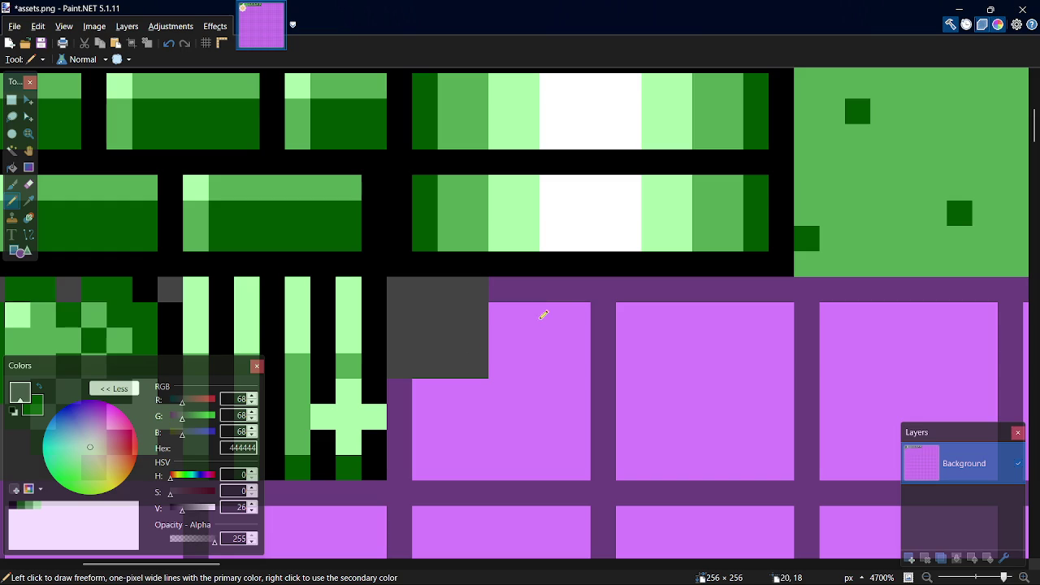
- Paint dark green 005500 pixels into the middle of the grey tile
key(k)
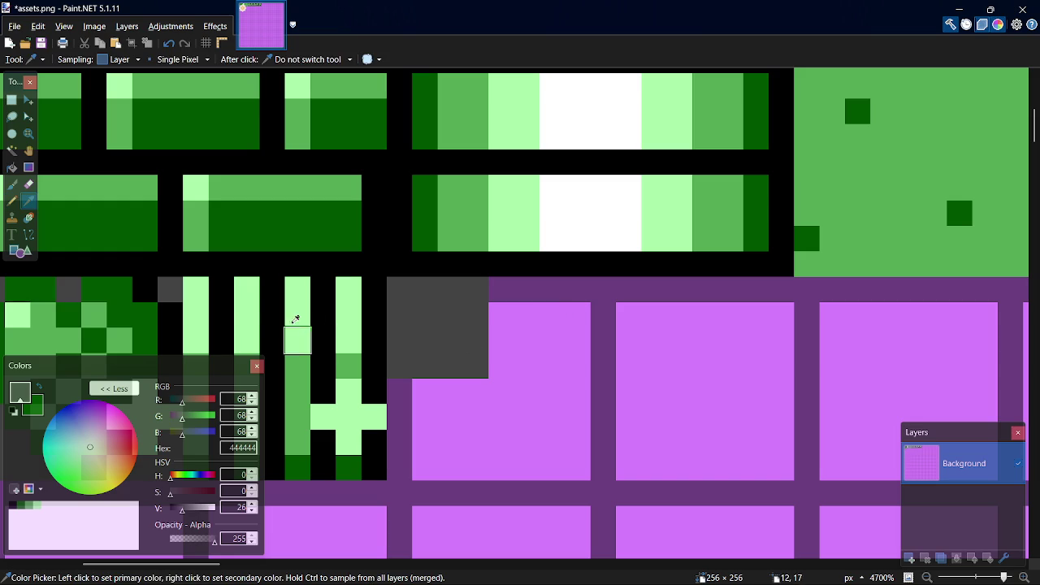
click(154, 319)
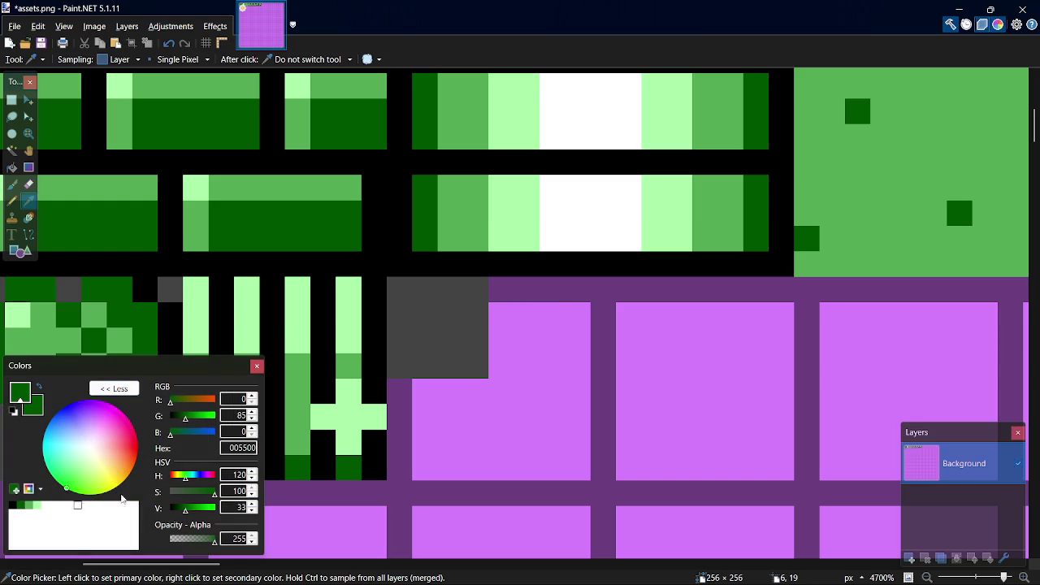
key(p)
click(424, 363)
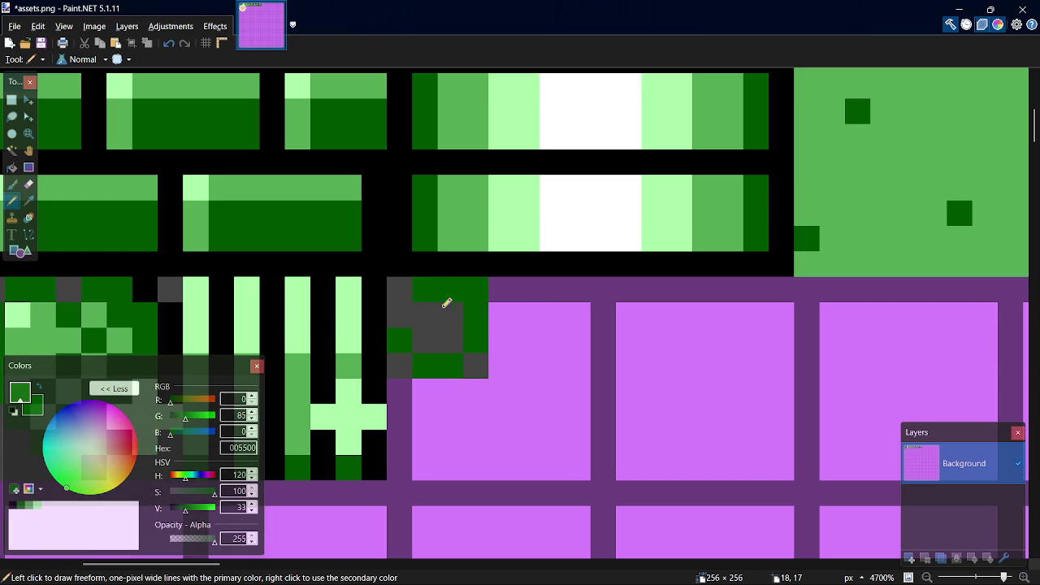
click(432, 287)
mouse_move(436, 319)
mouse_down()
mouse_move(441, 309)
mouse_move(448, 329)
mouse_up()
- Add medium green 55AA55 pixels and a light green AAFFAA highlight to the tile
click(29, 507)
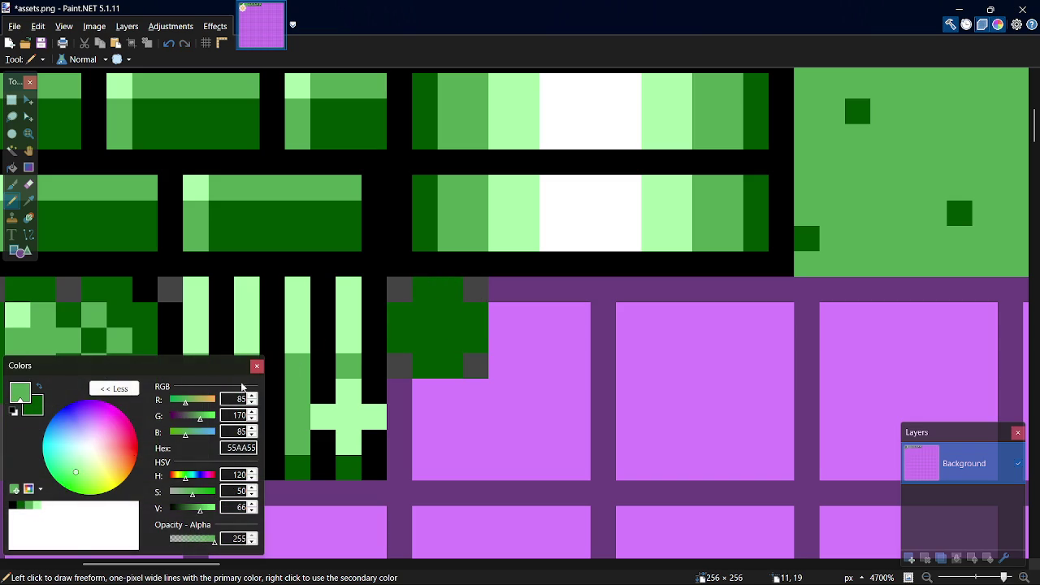
click(406, 341)
mouse_move(436, 323)
mouse_down()
mouse_move(445, 292)
mouse_move(430, 292)
mouse_move(433, 305)
mouse_move(399, 310)
mouse_up()
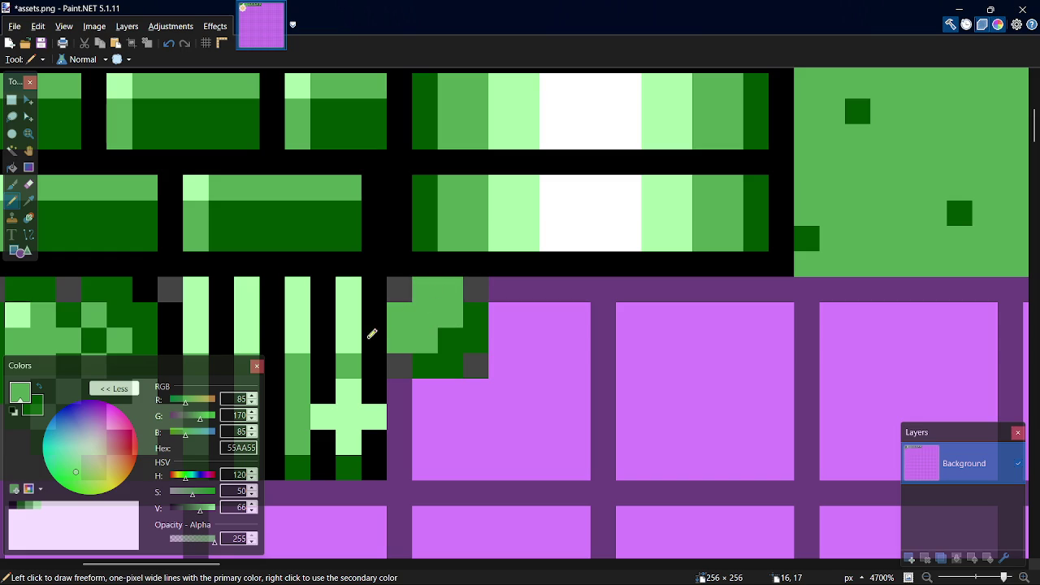
click(37, 506)
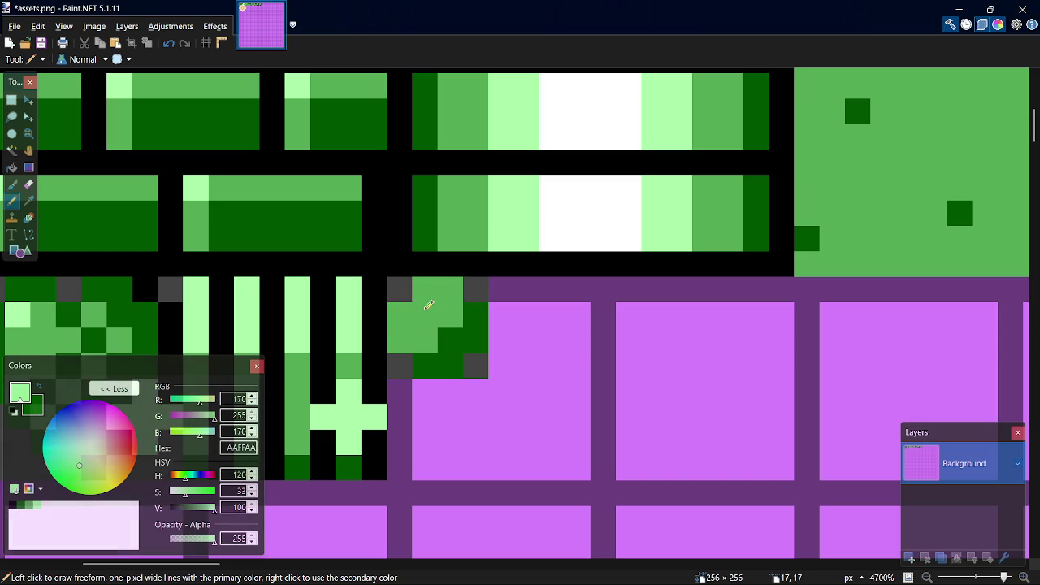
click(424, 315)
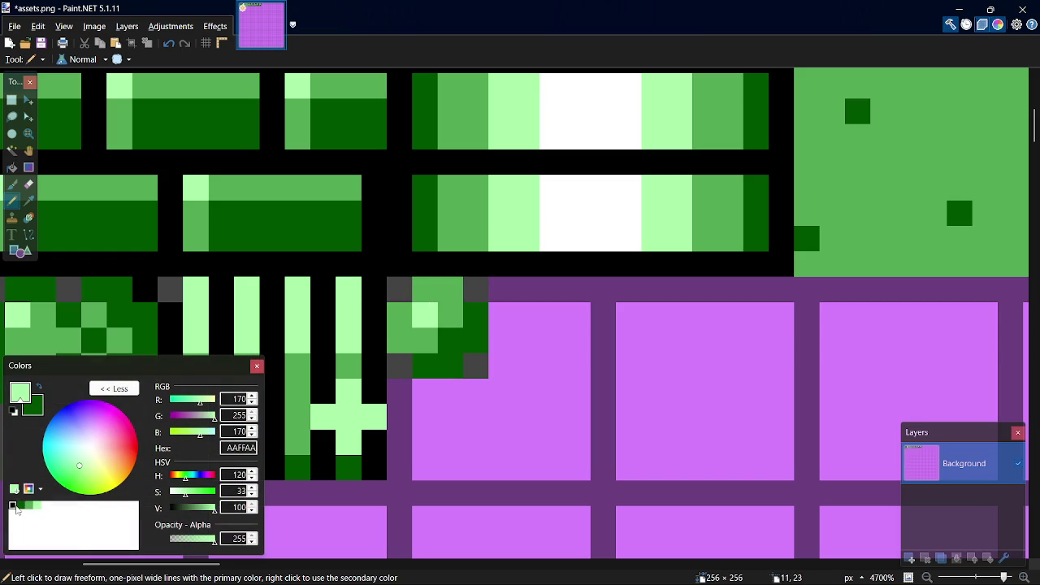
- Blacken three grey corner pixels, save assets.png, then undo the last two tile edits
click(13, 505)
click(402, 363)
click(477, 362)
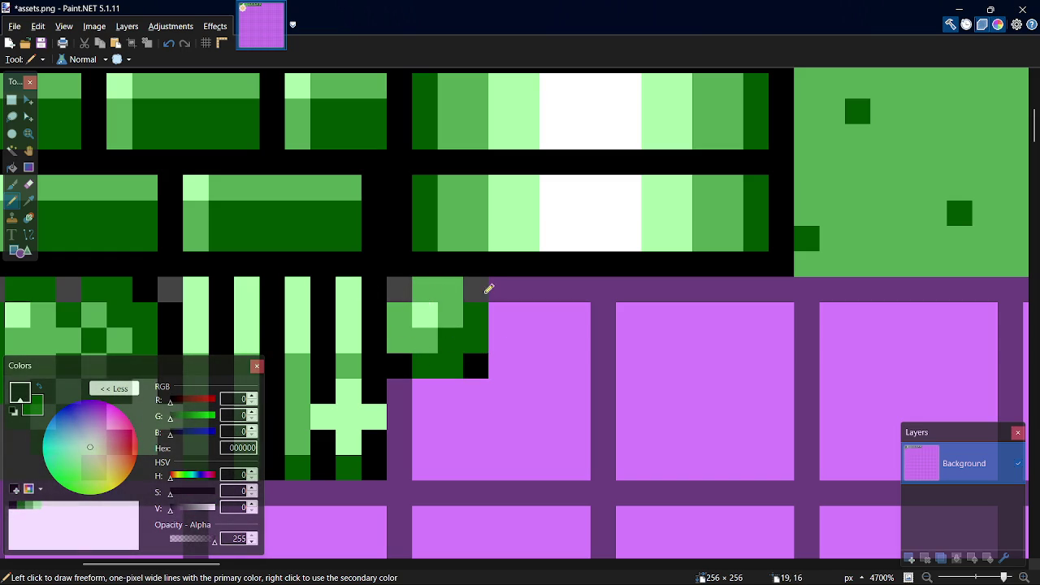
click(486, 291)
key(ctrl+s)
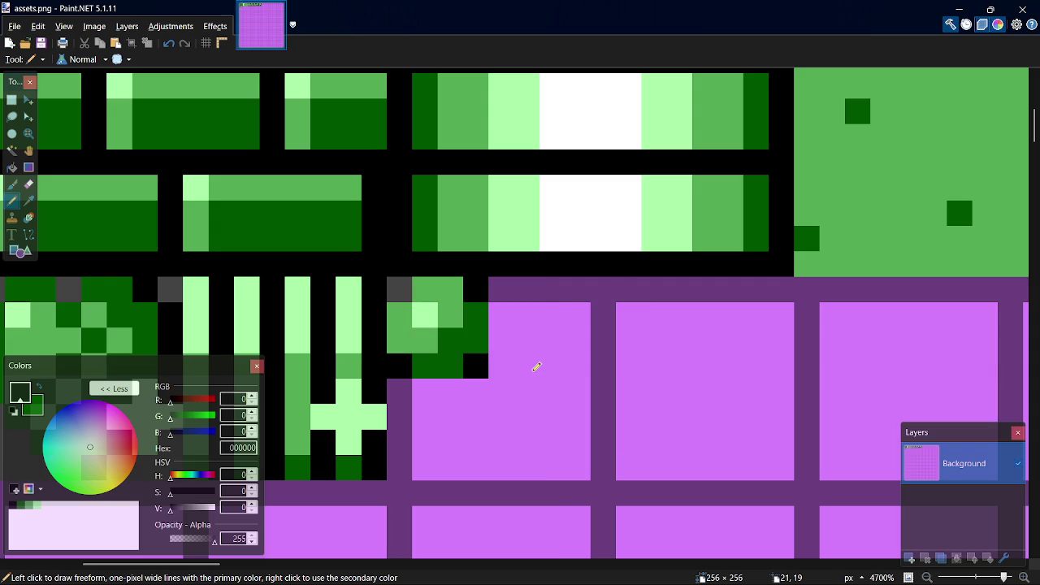
key(ctrl+z)
key(ctrl+z)
key(ctrl+z)
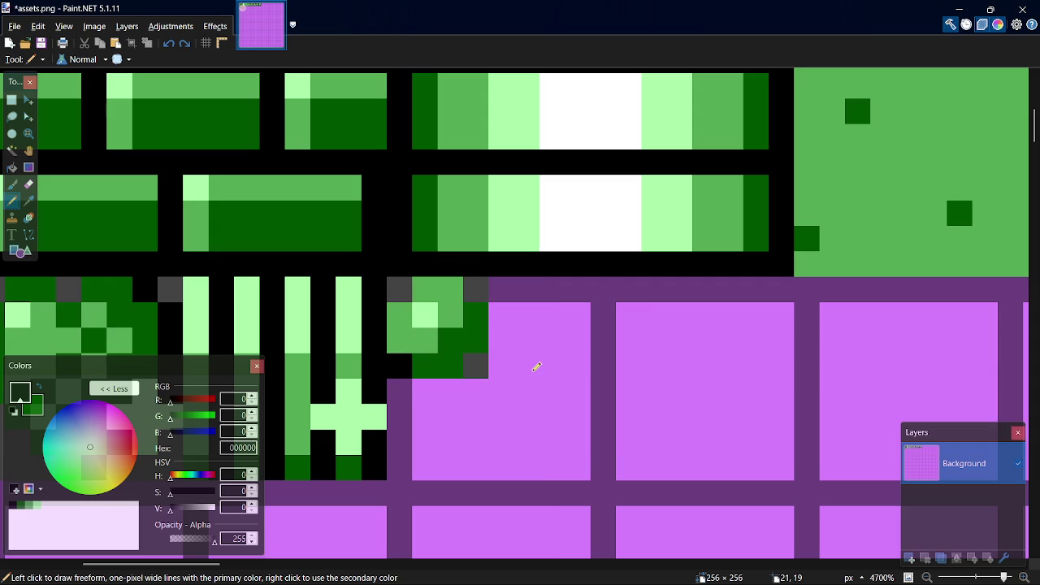
key(ctrl+z)
key(ctrl+z)
key(ctrl+z)
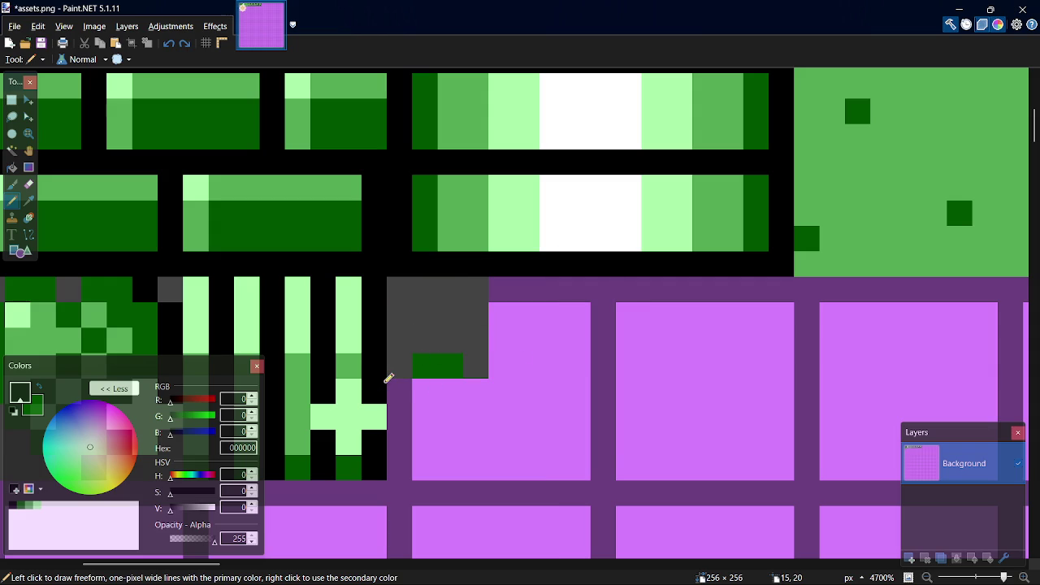
- Enlarge the dark grey 444444 block and outline it with dark green 005500 pixels
ctrl+click(423, 358)
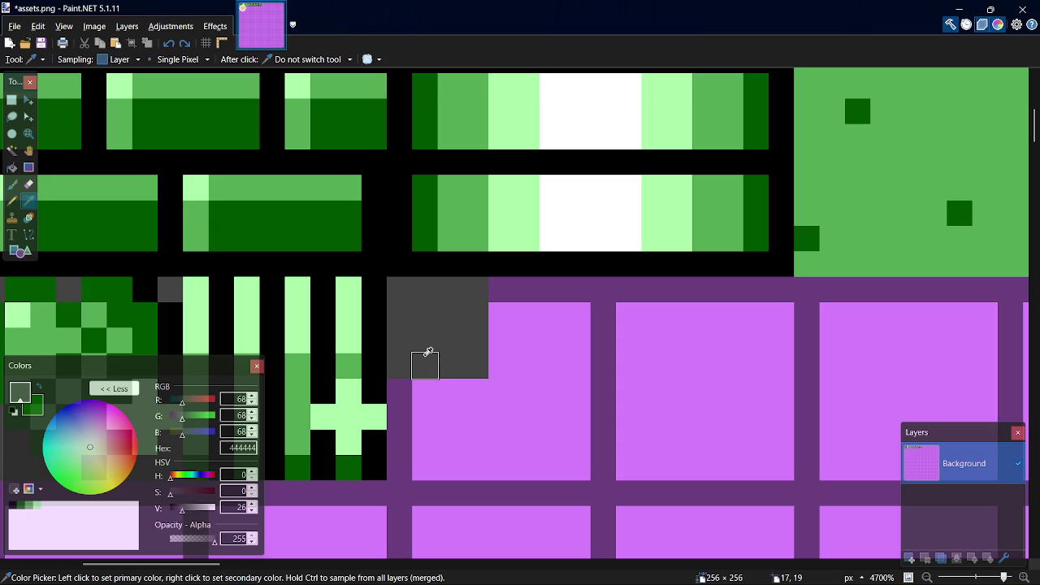
mouse_move(403, 384)
mouse_down()
mouse_move(499, 374)
mouse_move(499, 301)
mouse_move(493, 317)
mouse_up()
mouse_move(409, 404)
mouse_down()
mouse_move(531, 402)
mouse_move(523, 399)
mouse_move(528, 288)
mouse_up()
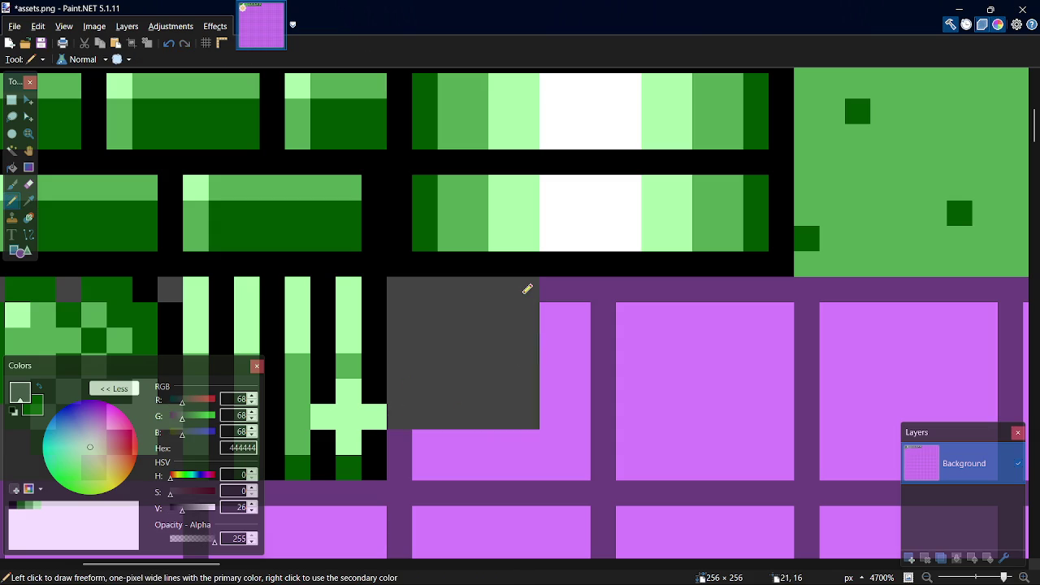
key(k)
click(298, 467)
key(p)
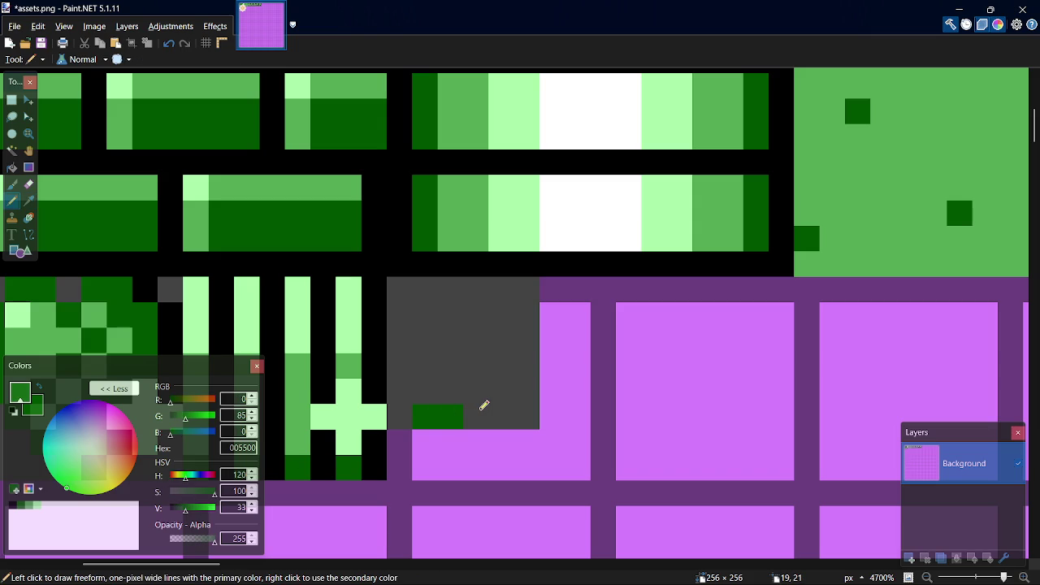
click(474, 415)
click(400, 366)
click(526, 315)
click(508, 315)
- Flood-fill the block dark green and add medium green 55AA55 shading along bottom and right
key(f)
click(455, 365)
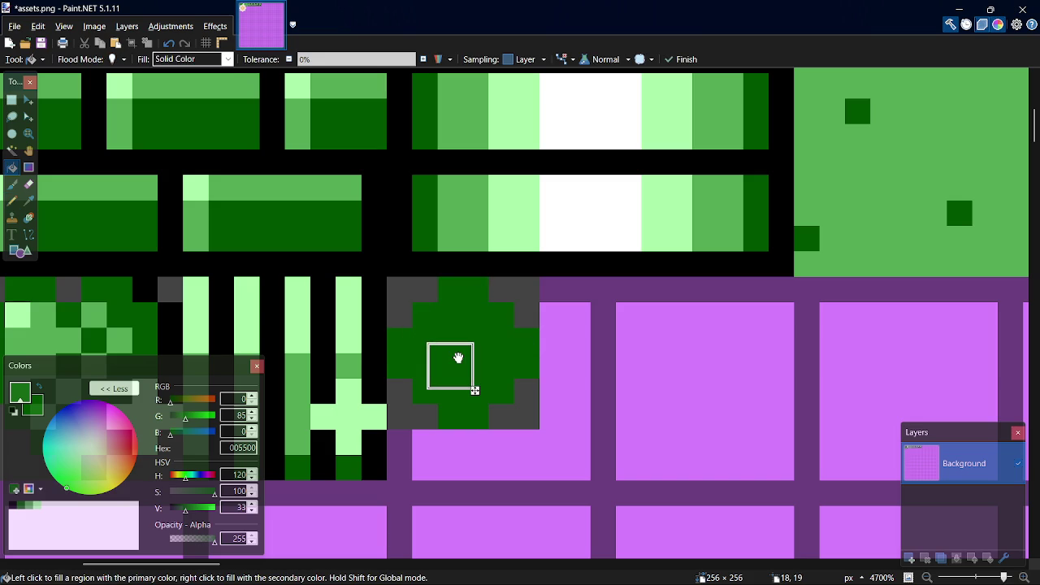
key(p)
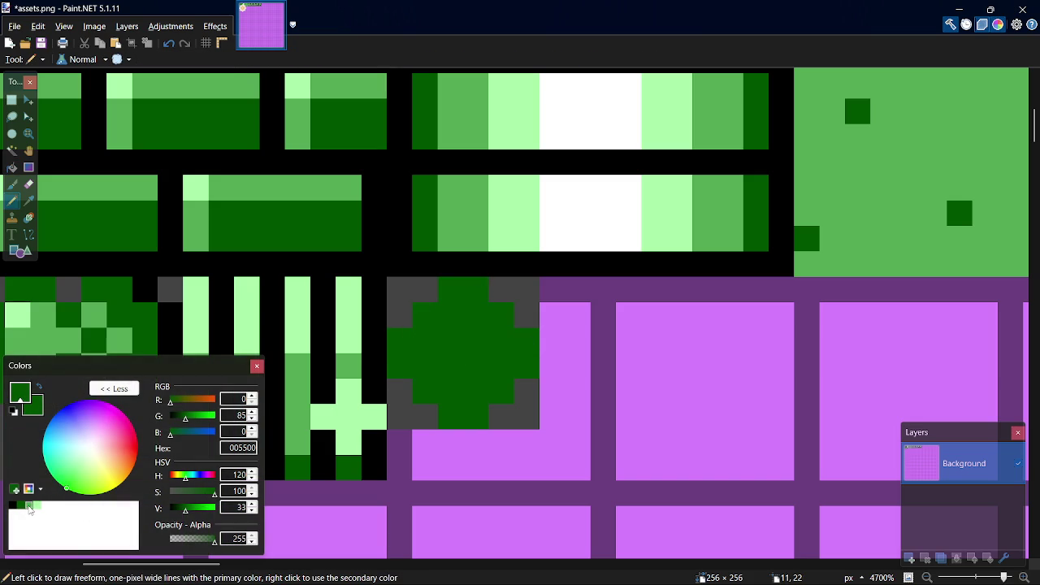
click(29, 506)
click(425, 388)
click(449, 389)
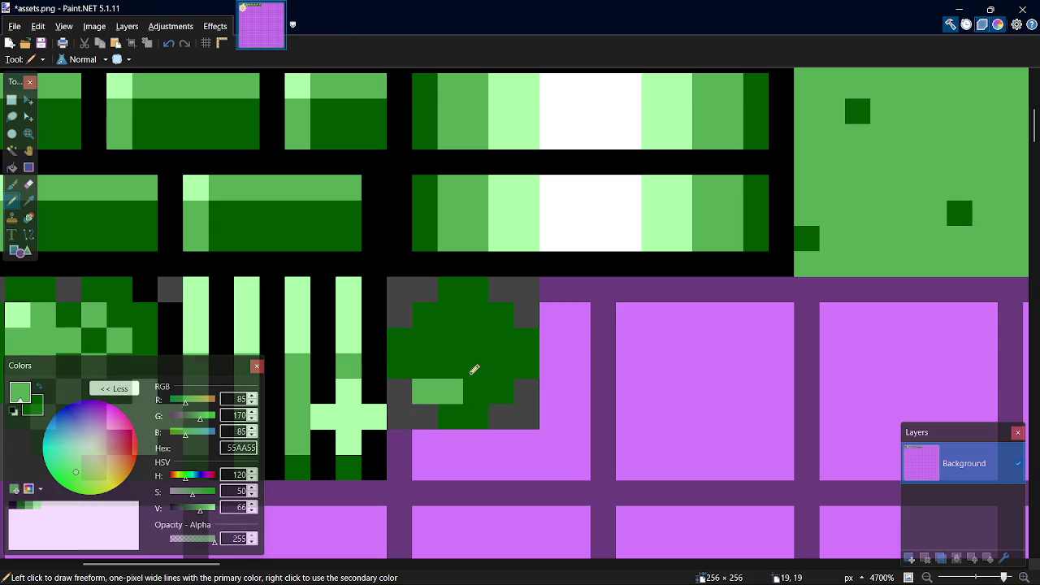
click(475, 370)
click(501, 338)
click(502, 314)
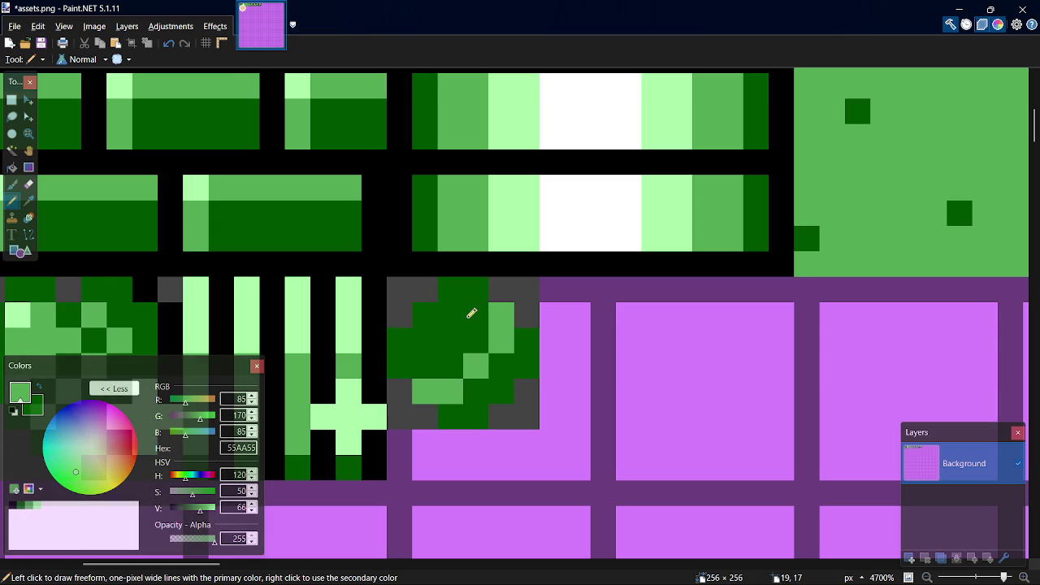
- Fill the interior medium green and add a 2x2 light green AAFFAA highlight
key(f)
click(471, 321)
key(p)
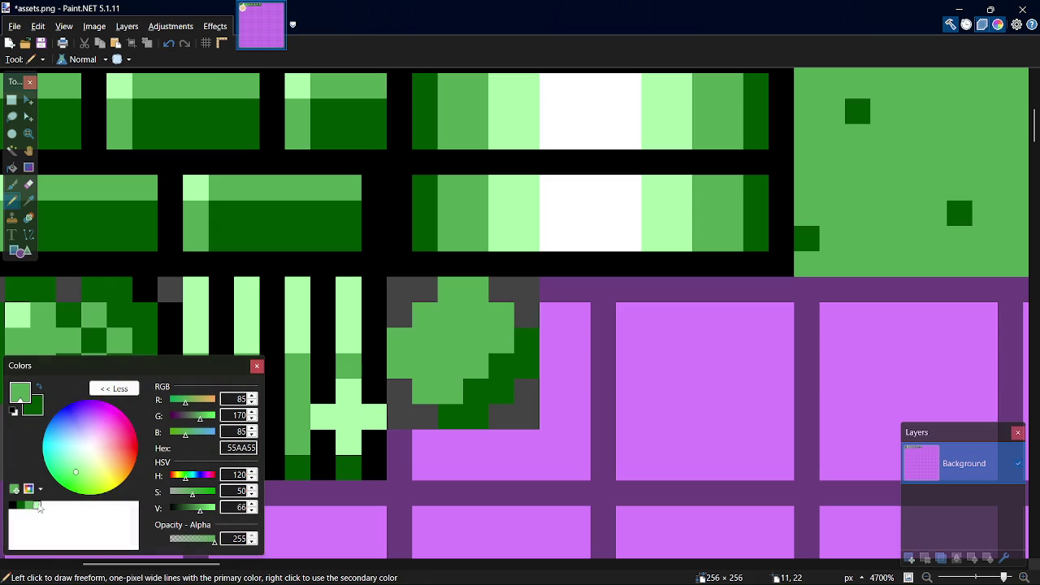
click(37, 505)
click(427, 317)
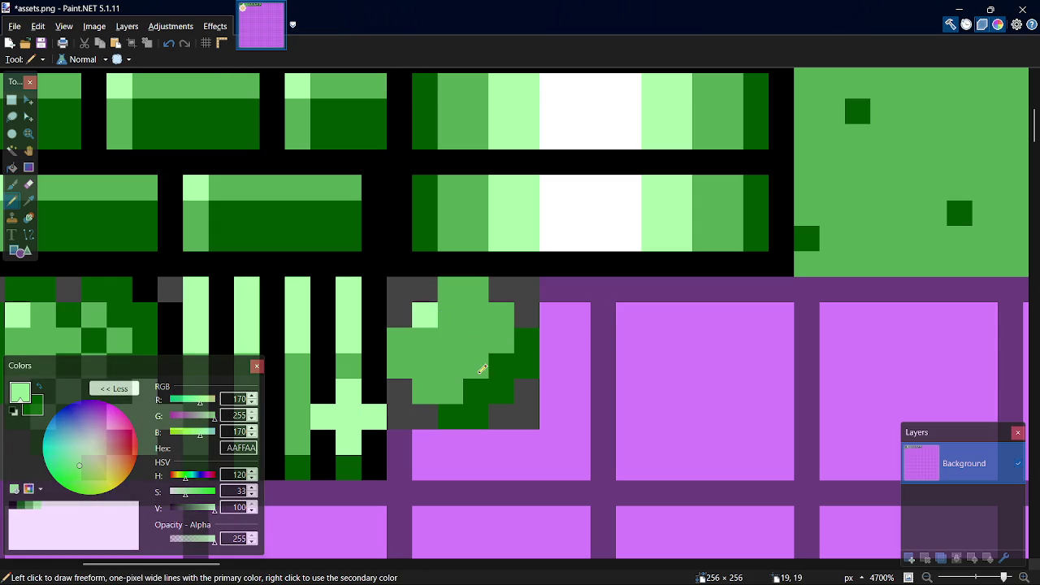
click(425, 341)
click(451, 341)
click(451, 316)
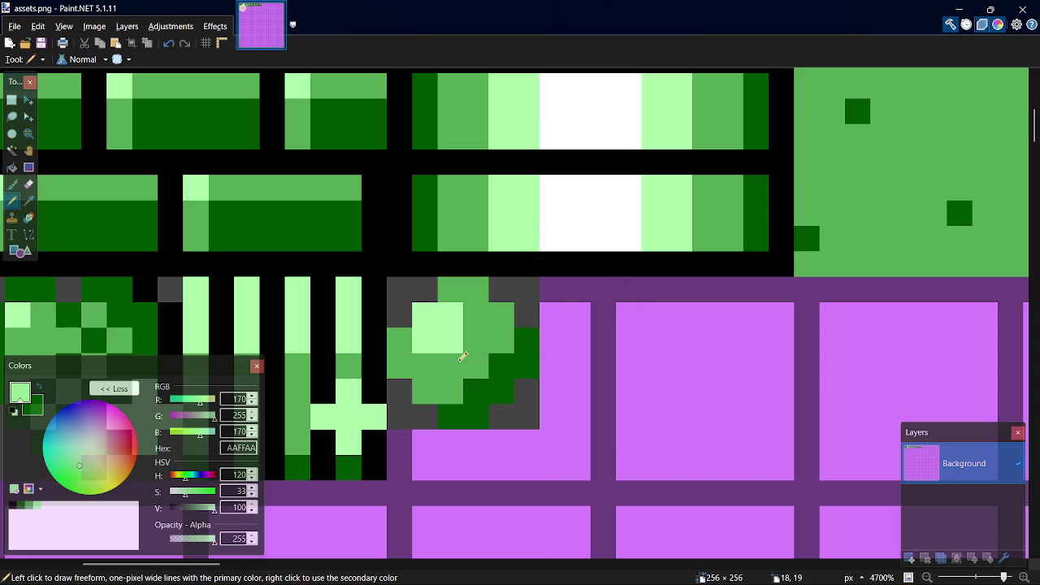
- Repaint five bullet pixels dark green 005500 sampled from the sprite
key(k)
click(476, 411)
key(p)
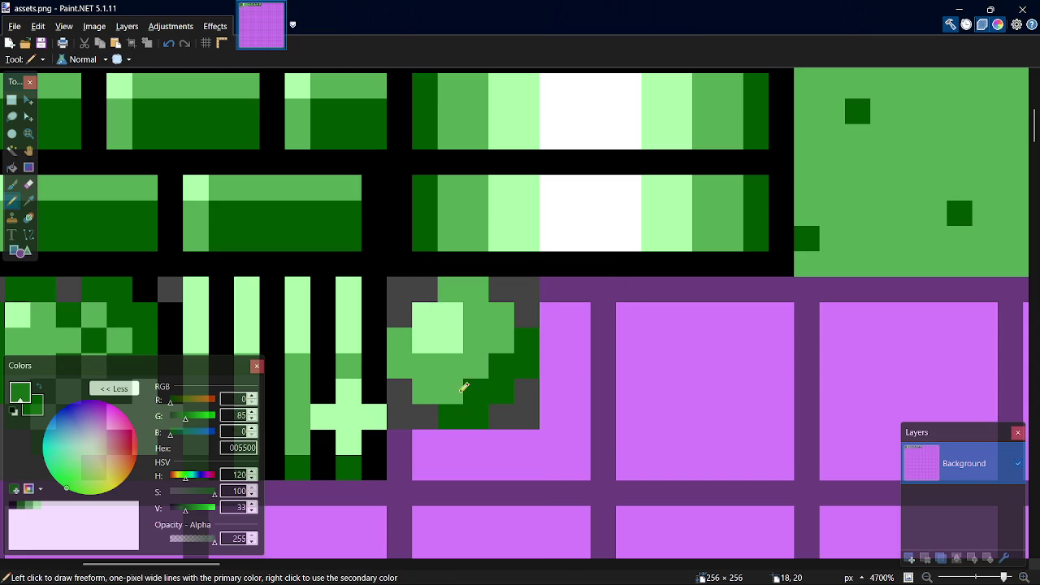
click(447, 386)
click(425, 391)
click(502, 339)
click(501, 315)
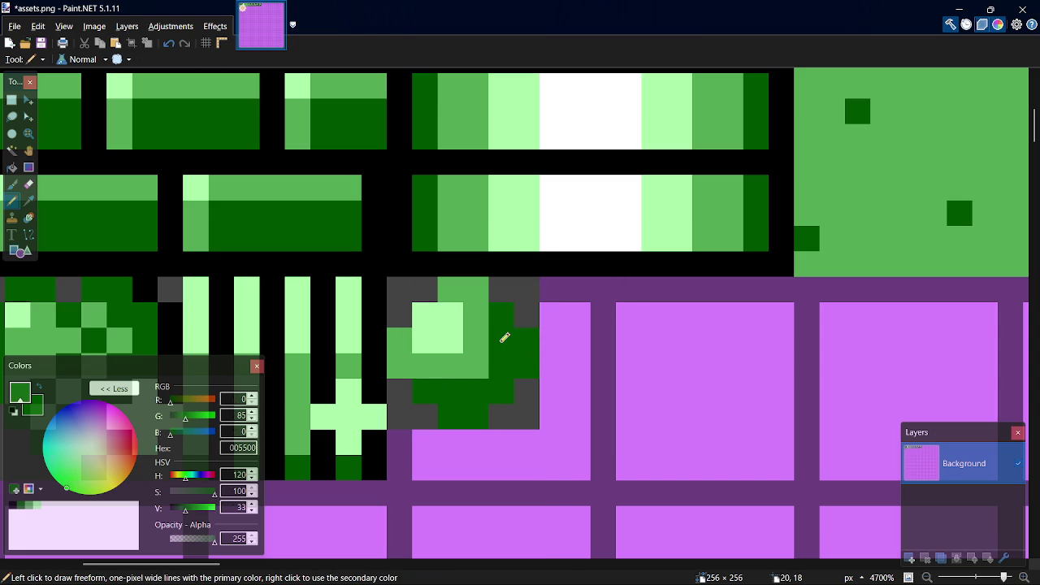
click(481, 371)
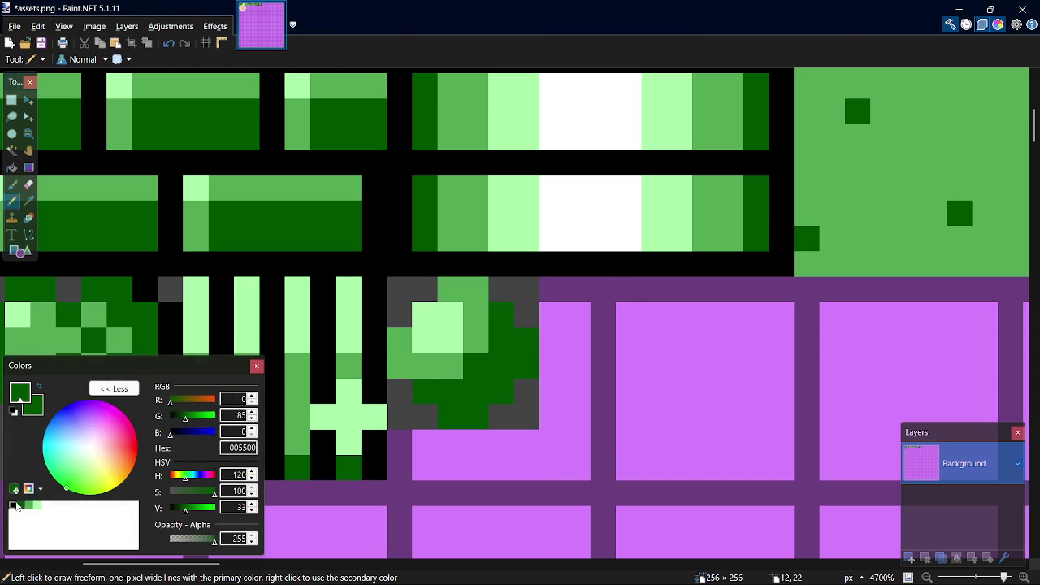
- Blacken the bullet's corner and bottom-edge pixels and save assets.png
click(11, 505)
click(430, 416)
click(507, 414)
click(525, 390)
click(527, 315)
click(501, 290)
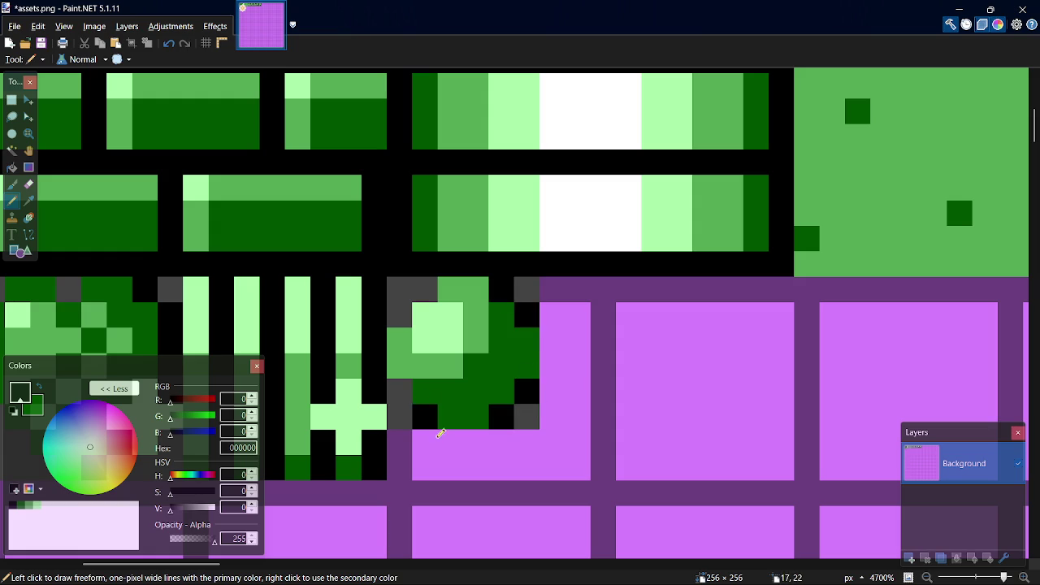
key(ctrl+s)
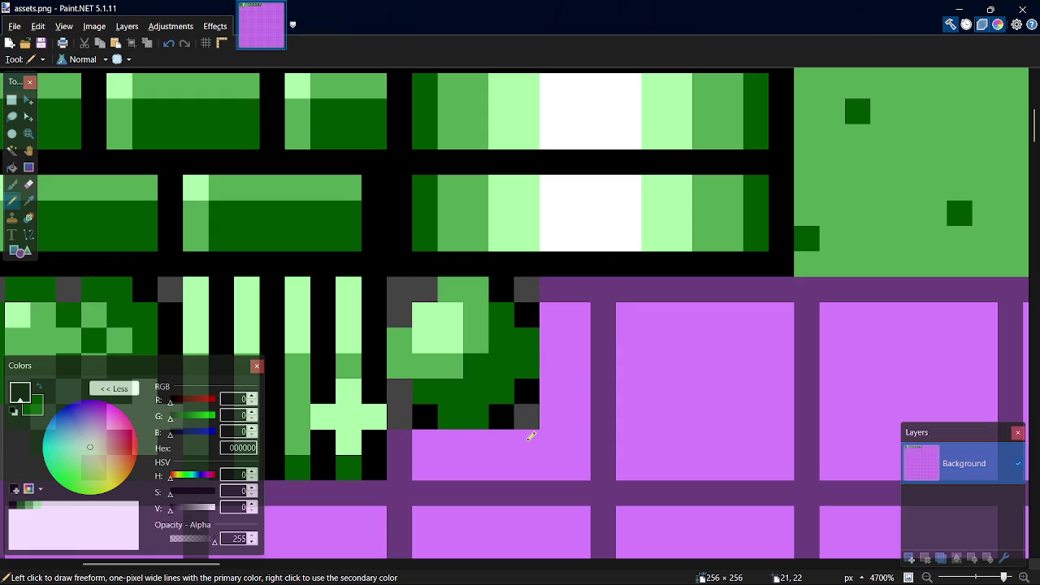
click(402, 388)
key(ctrl+s)
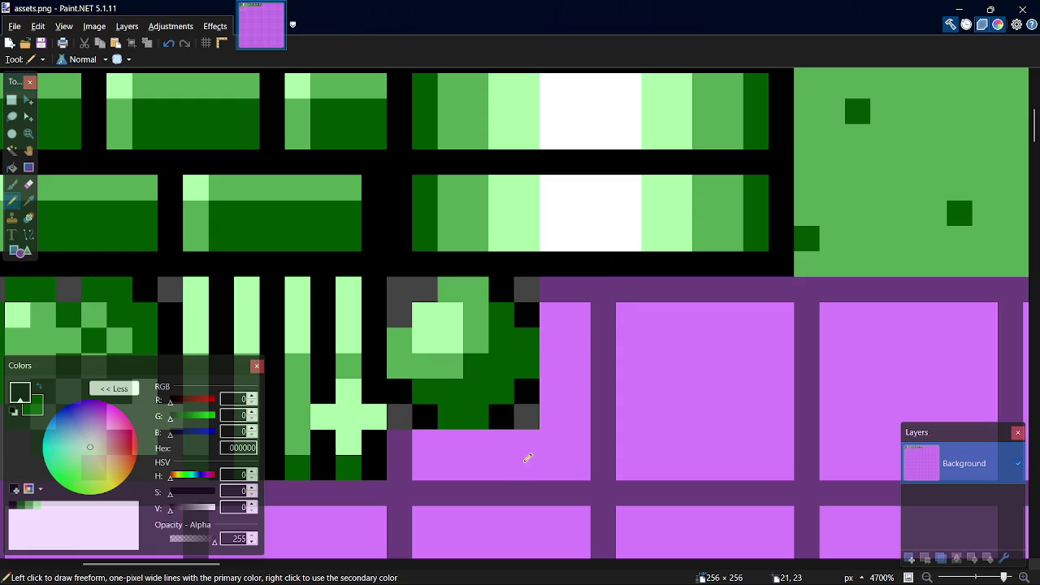
key(alt+Tab)
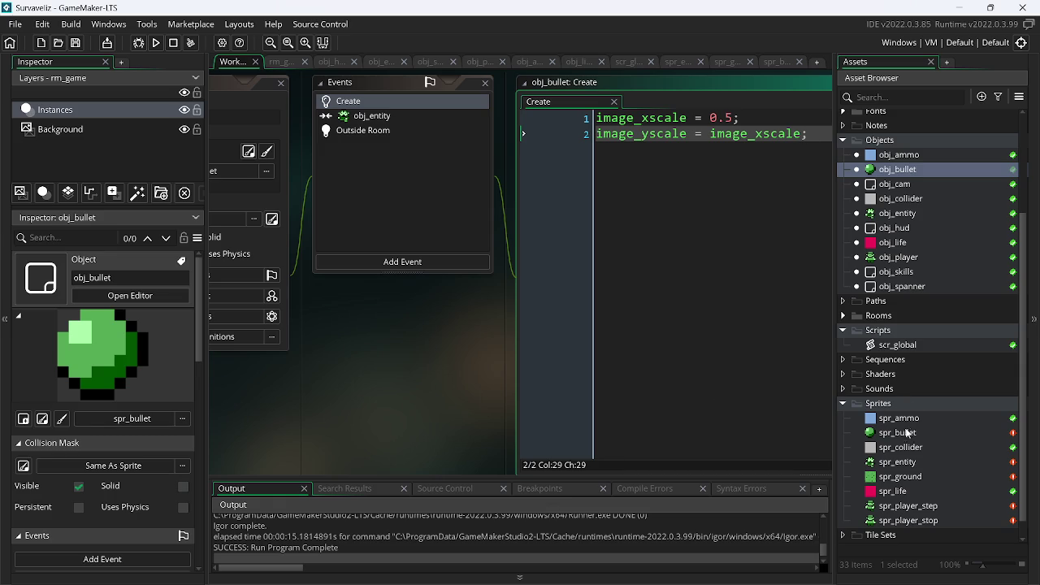
- Delete obj_bullet's Create event
double_click(905, 433)
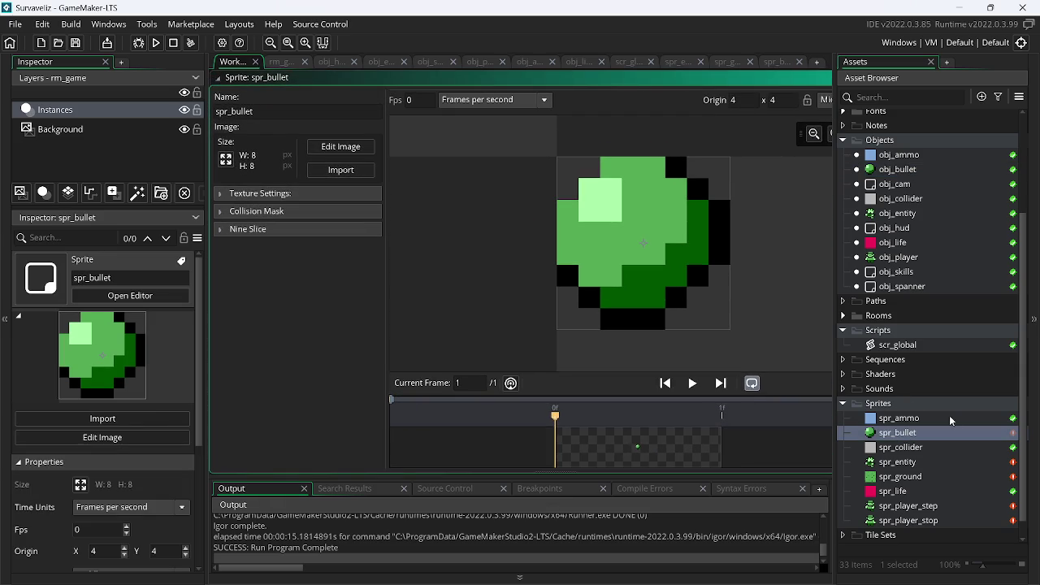
double_click(901, 169)
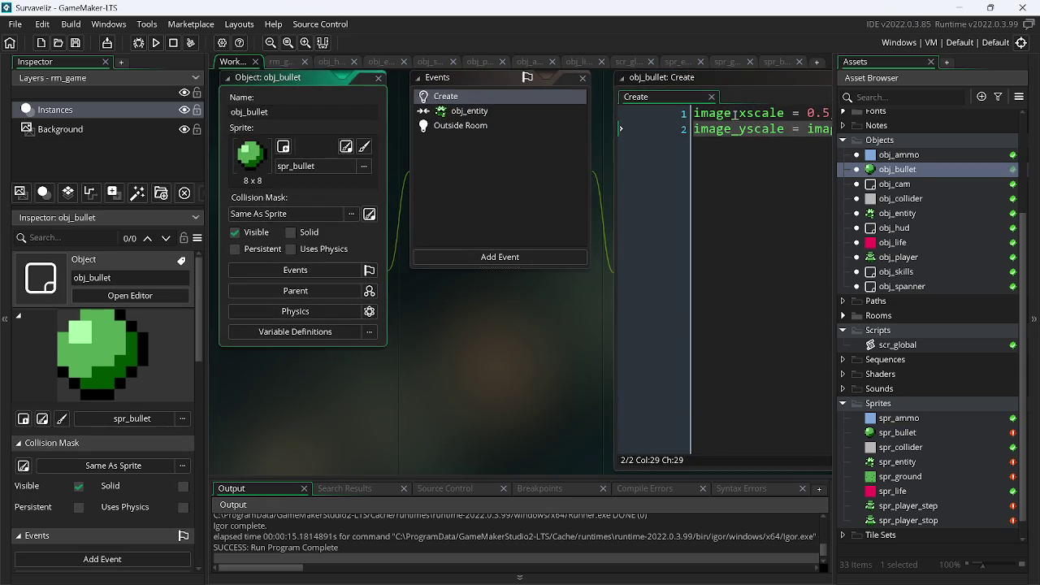
right_click(505, 96)
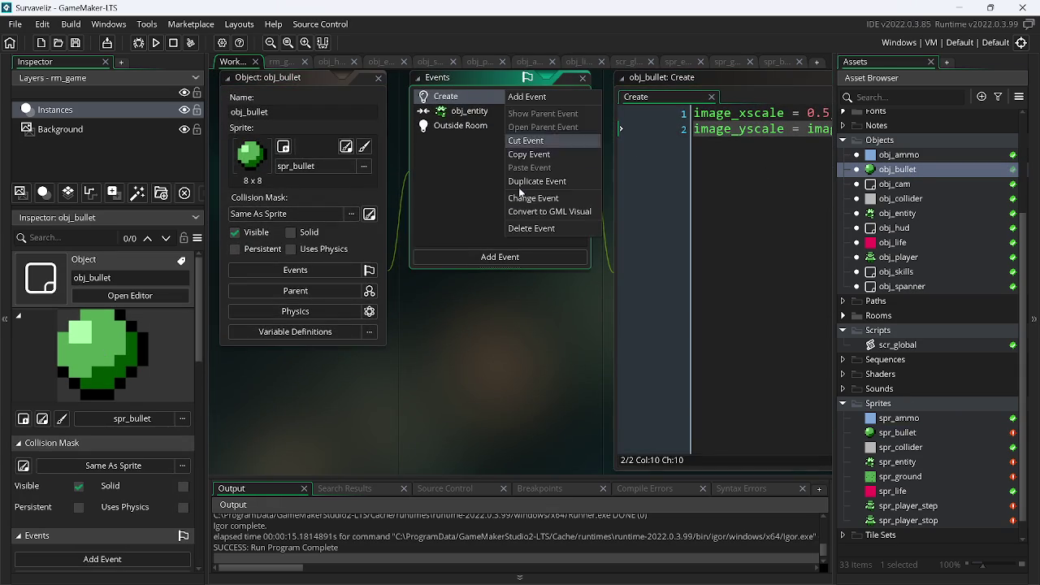
click(536, 227)
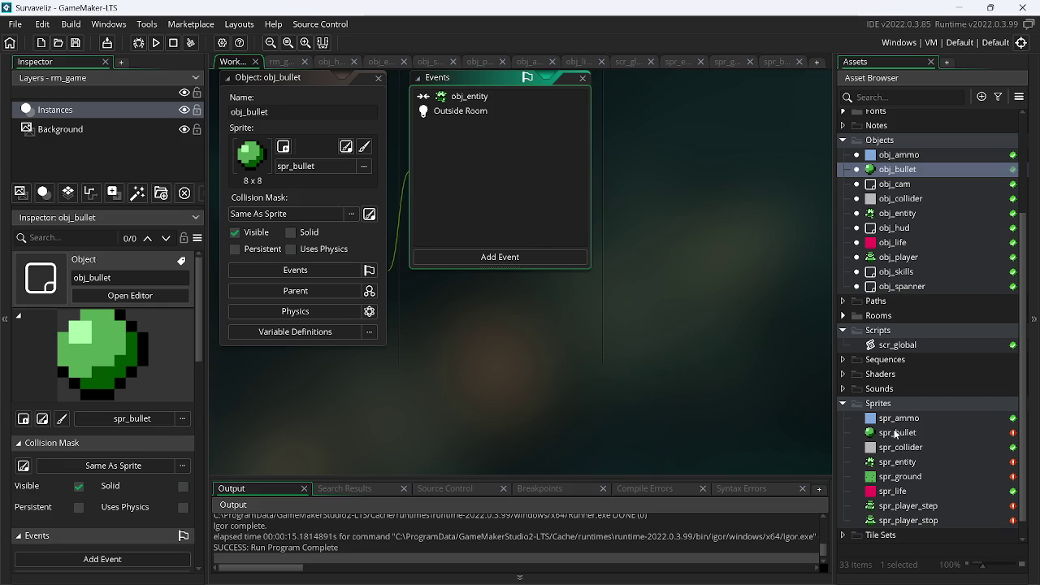
- Import assets.png into the spr_bullet sprite
double_click(896, 434)
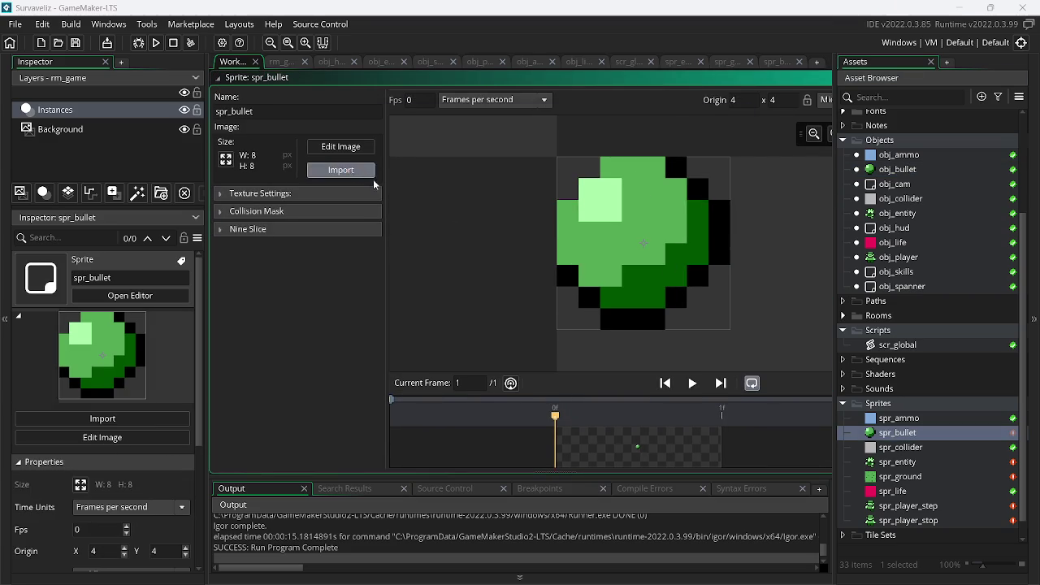
click(341, 170)
scroll(775, 272, down, 2)
scroll(775, 271, down, 2)
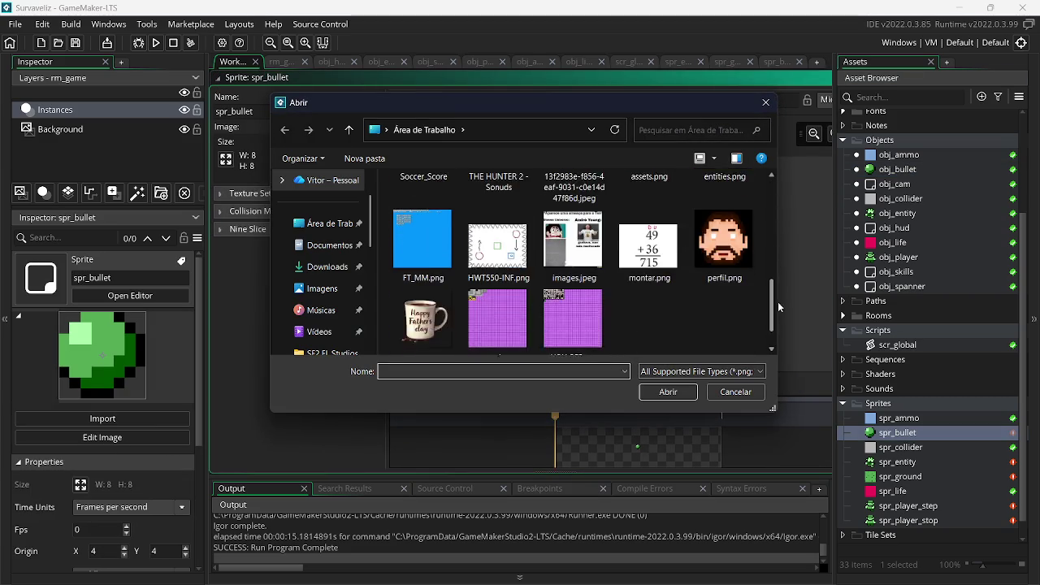
scroll(778, 301, up, 2)
double_click(635, 229)
- Cut the 6x6 bullet frame at pixel offsets 4, 4 and make its grey corners transparent
click(342, 148)
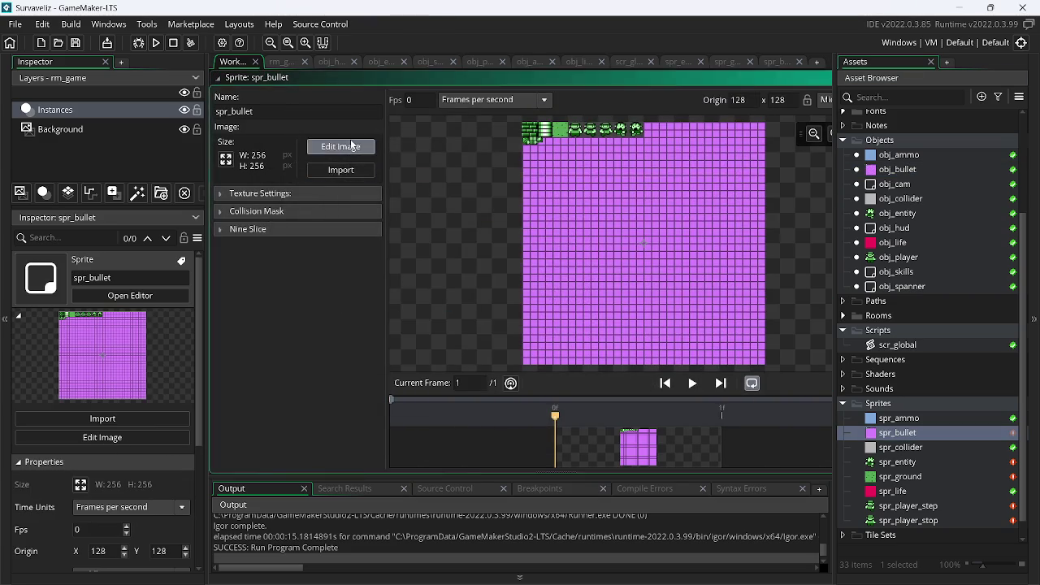
click(369, 24)
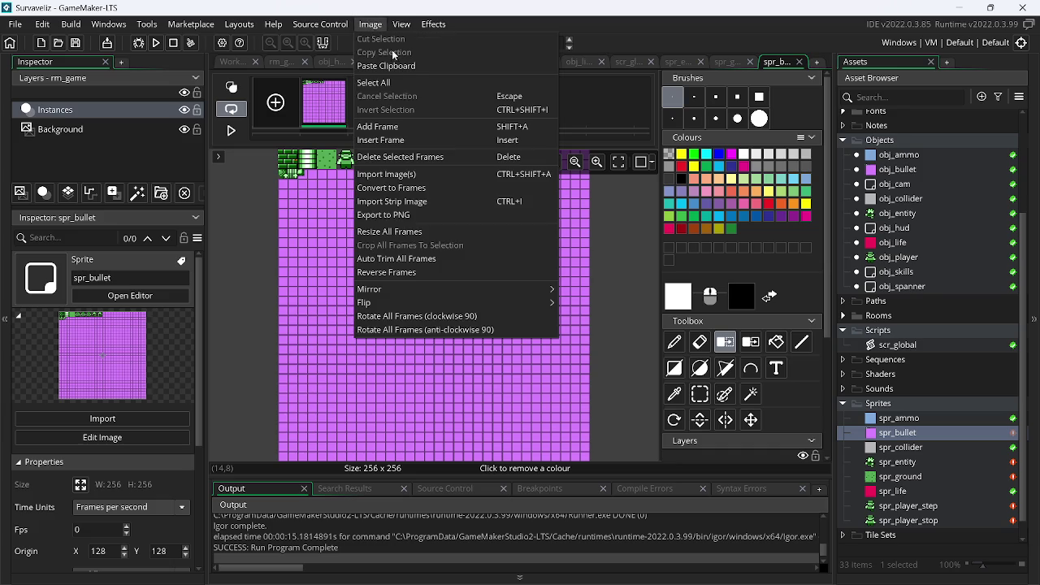
click(397, 188)
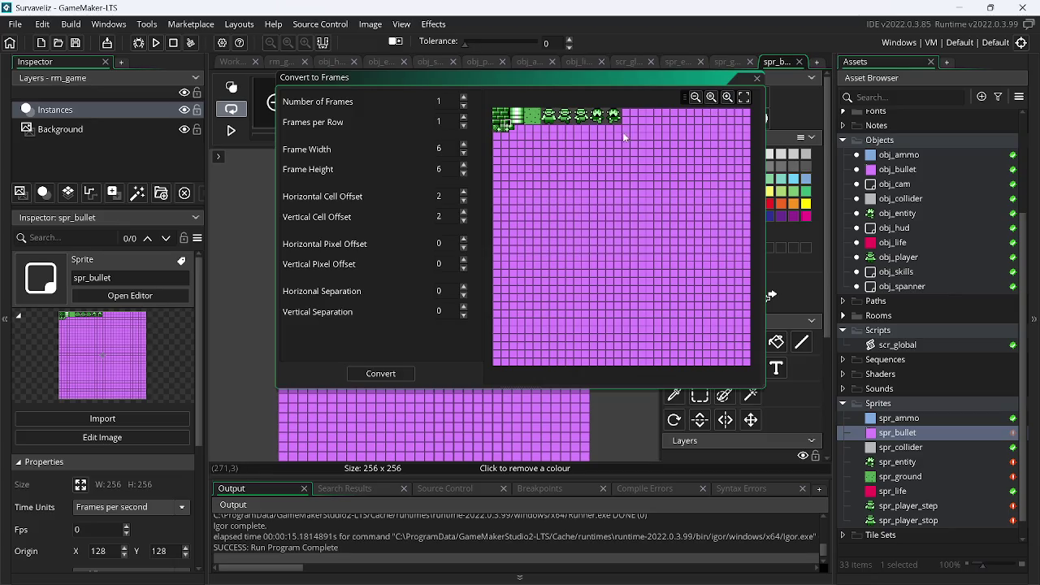
click(725, 97)
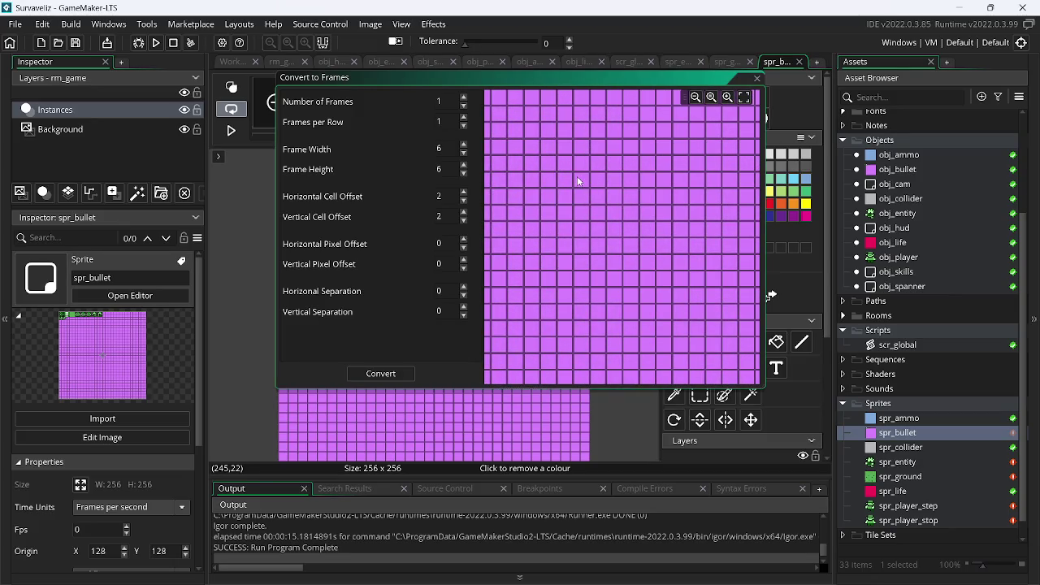
scroll(556, 151, up, 3)
scroll(576, 243, left, 3)
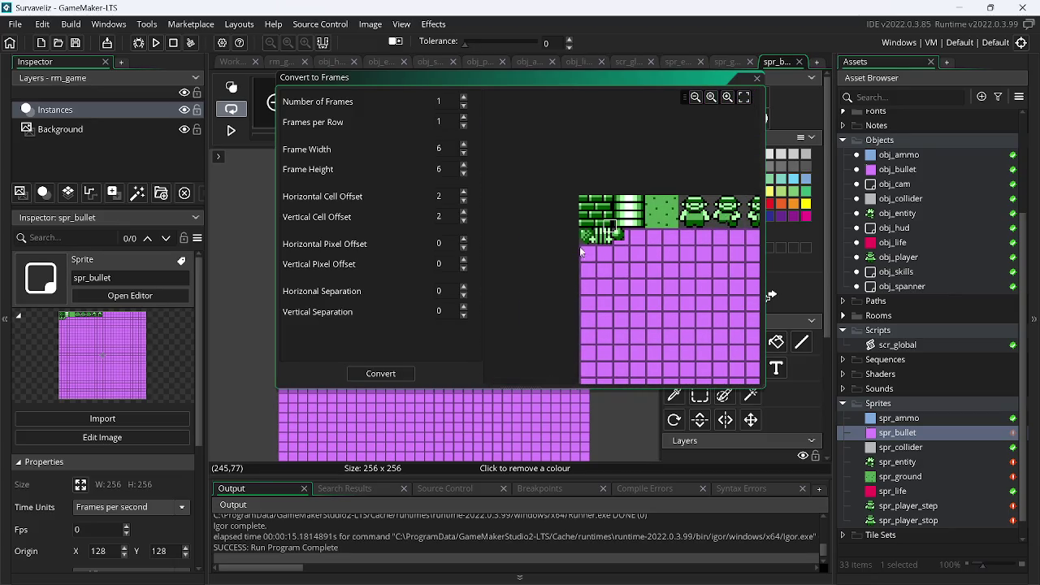
click(727, 98)
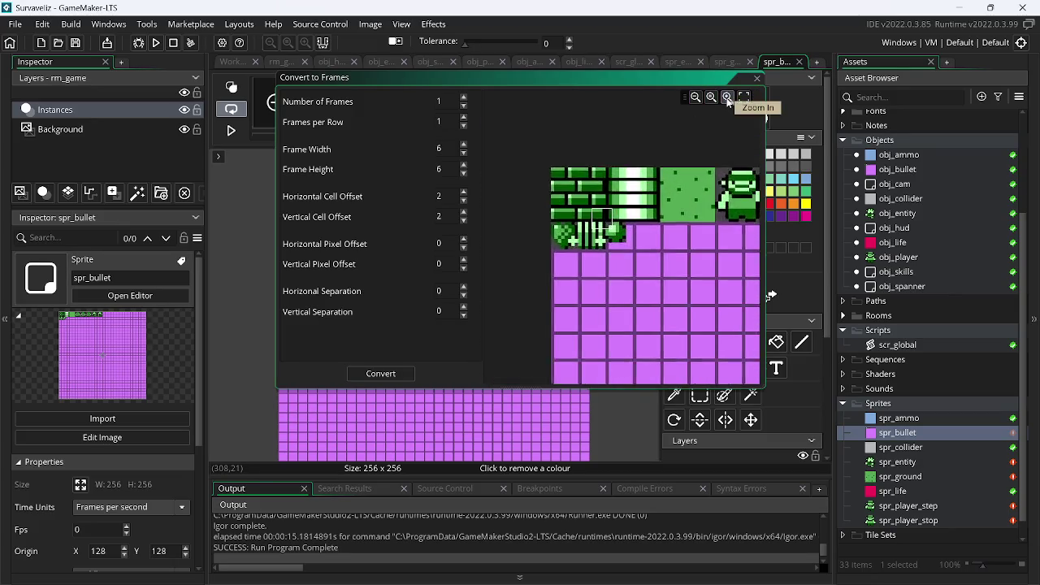
drag(464, 240, 468, 250)
click(464, 247)
click(464, 259)
click(464, 259)
click(464, 259)
click(464, 259)
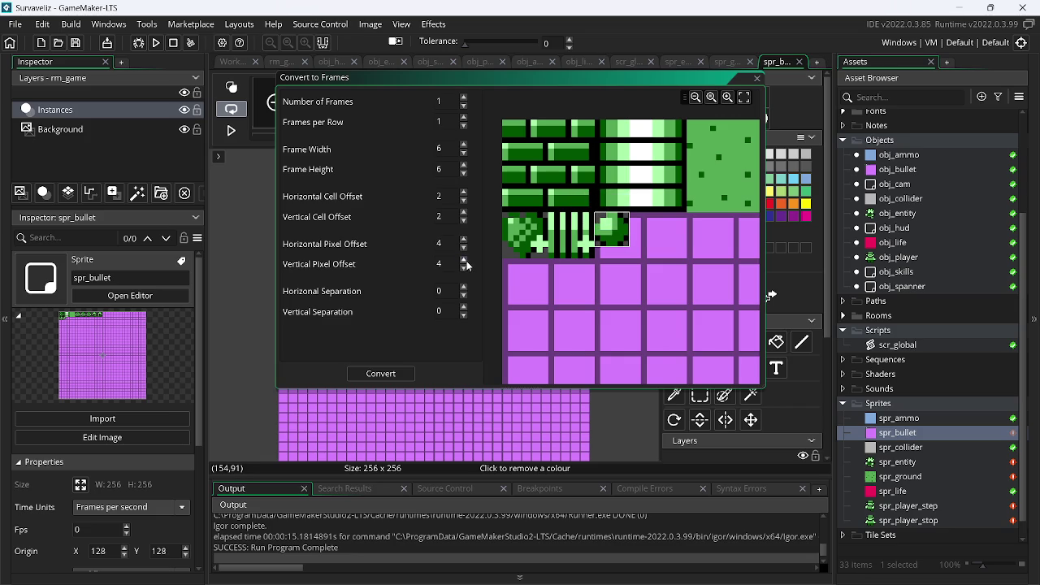
click(387, 375)
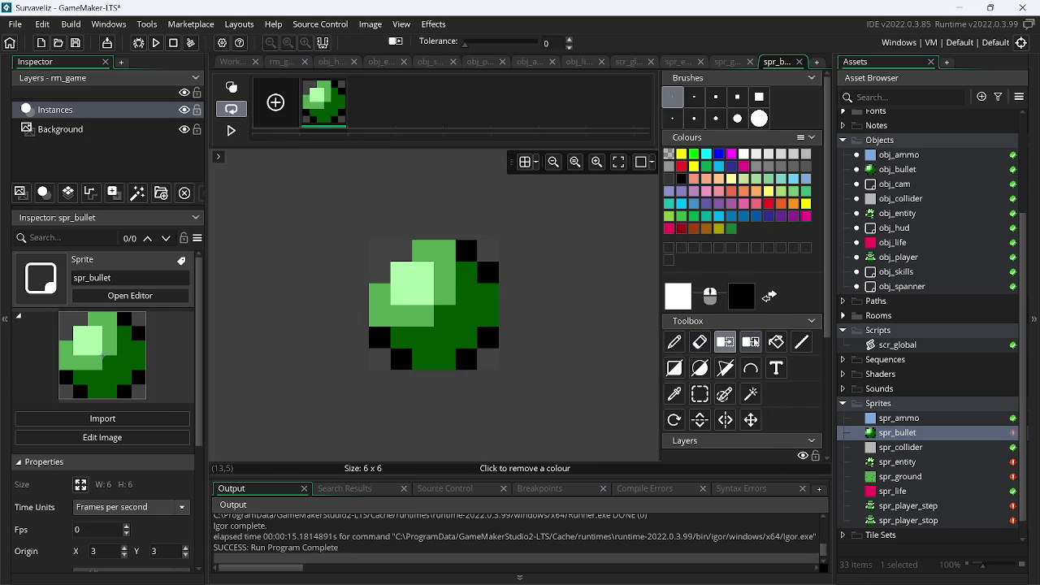
click(382, 246)
click(156, 43)
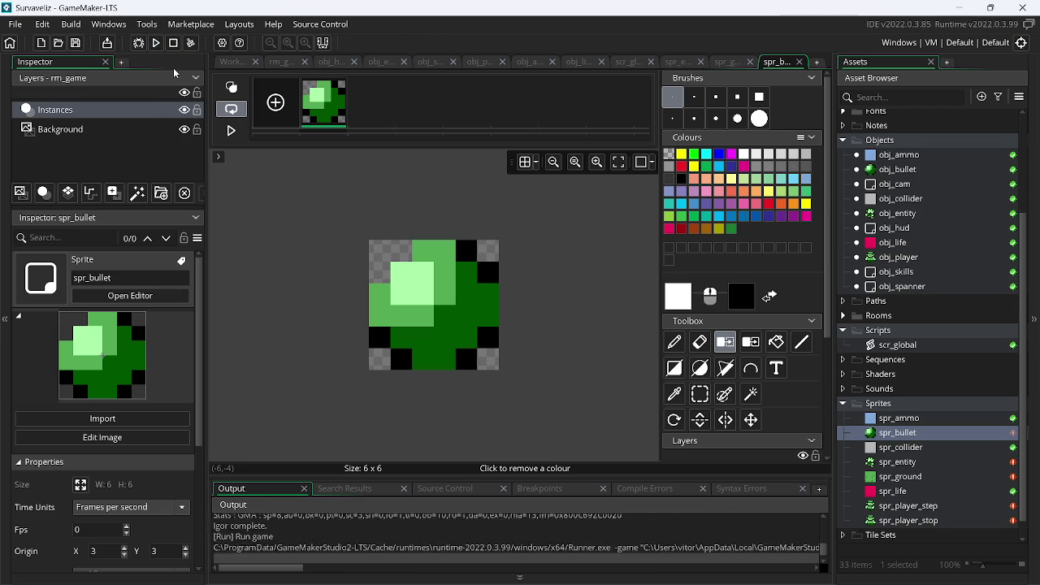
click(602, 243)
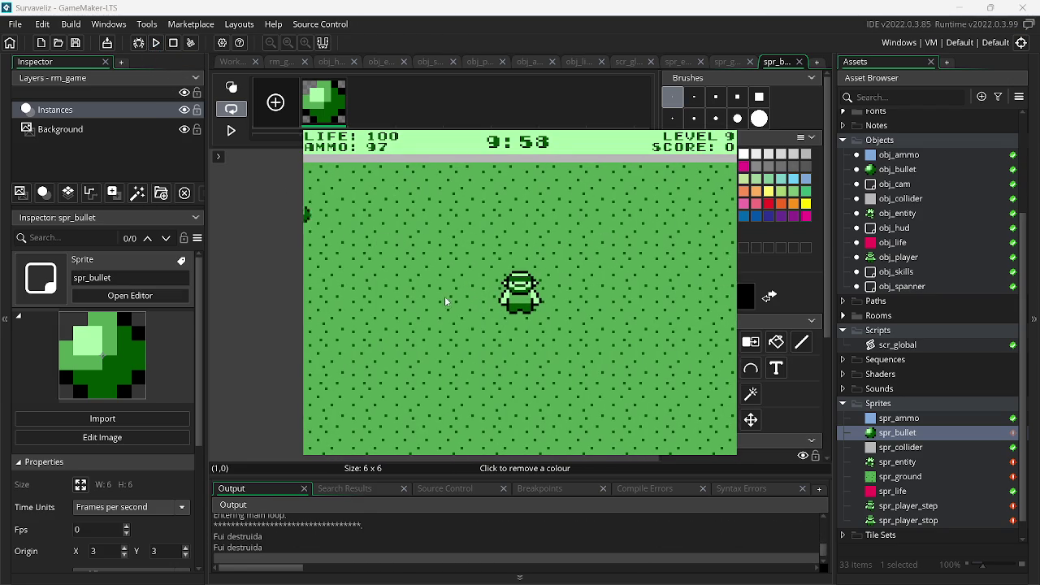
click(577, 273)
click(577, 273)
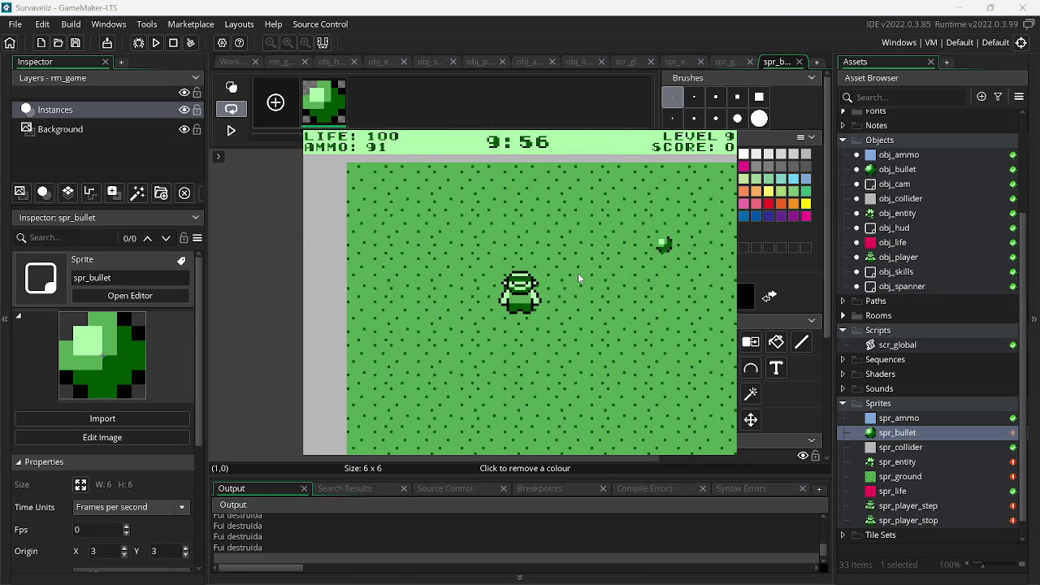
key(s)
click(464, 311)
click(501, 246)
key(w)
click(568, 280)
key(s)
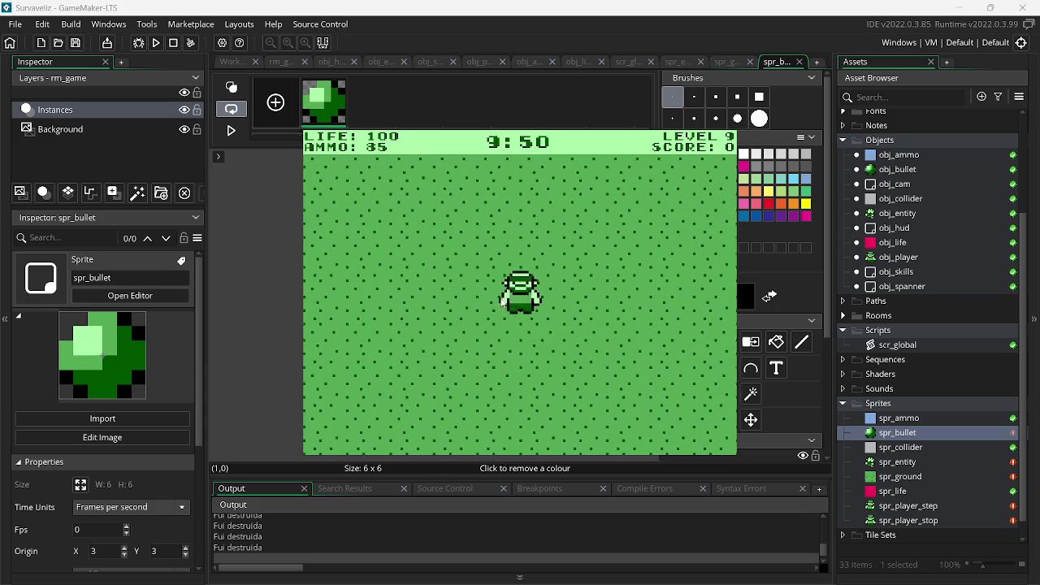
key(w)
key(s)
key(w)
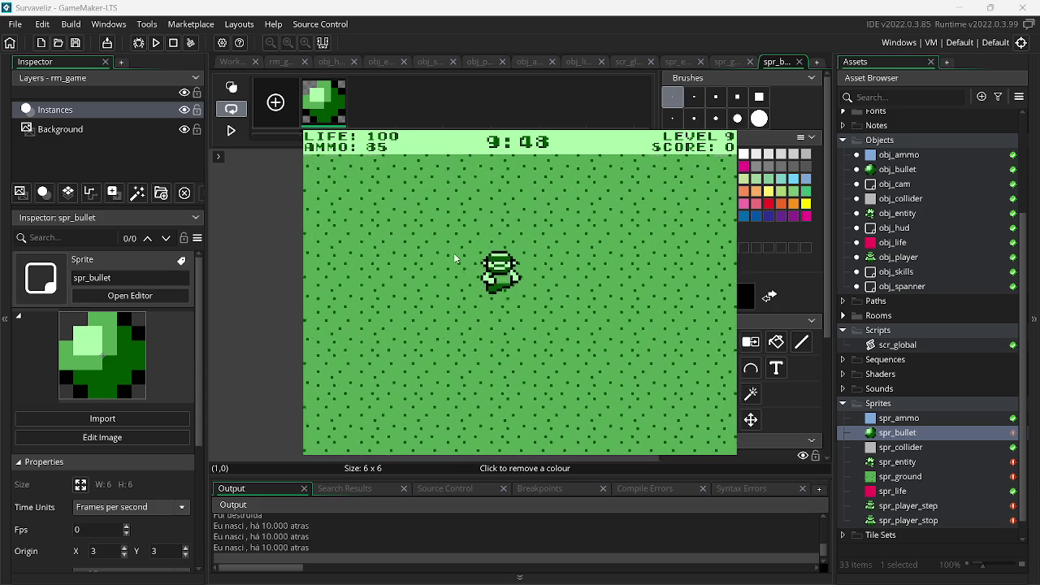
key(d)
key(w)
click(410, 258)
click(406, 261)
click(398, 267)
click(387, 271)
click(390, 278)
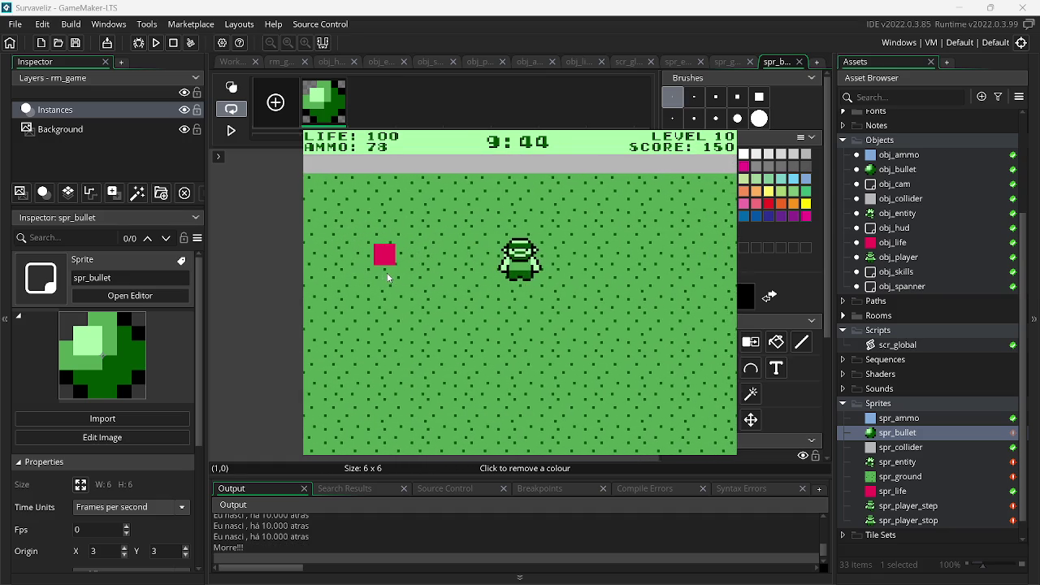
key(Escape)
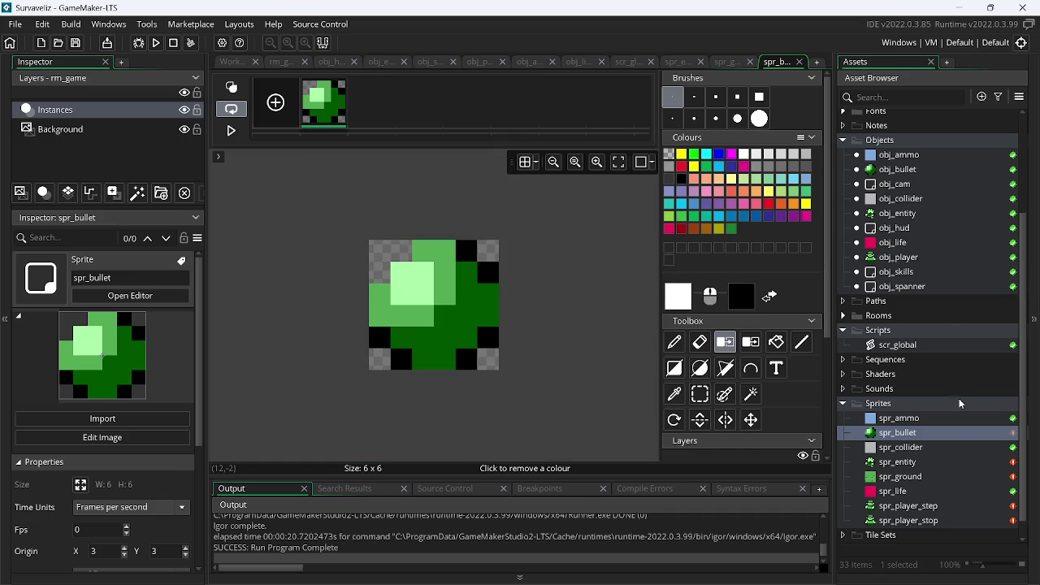
- Import assets.png into the spr_ammo sprite
double_click(916, 419)
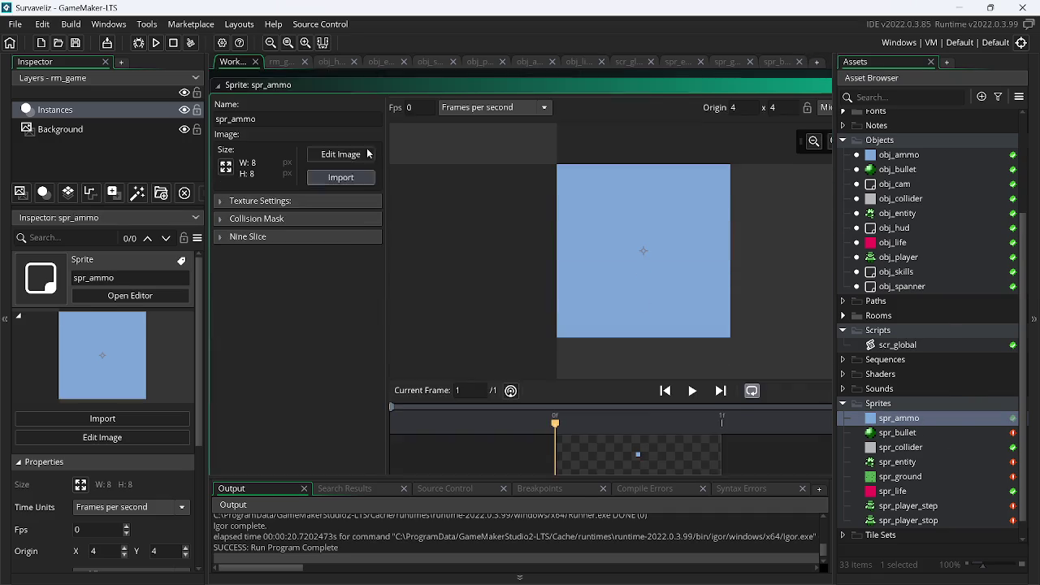
click(341, 169)
drag(772, 207, 772, 302)
scroll(771, 304, up, 2)
double_click(650, 235)
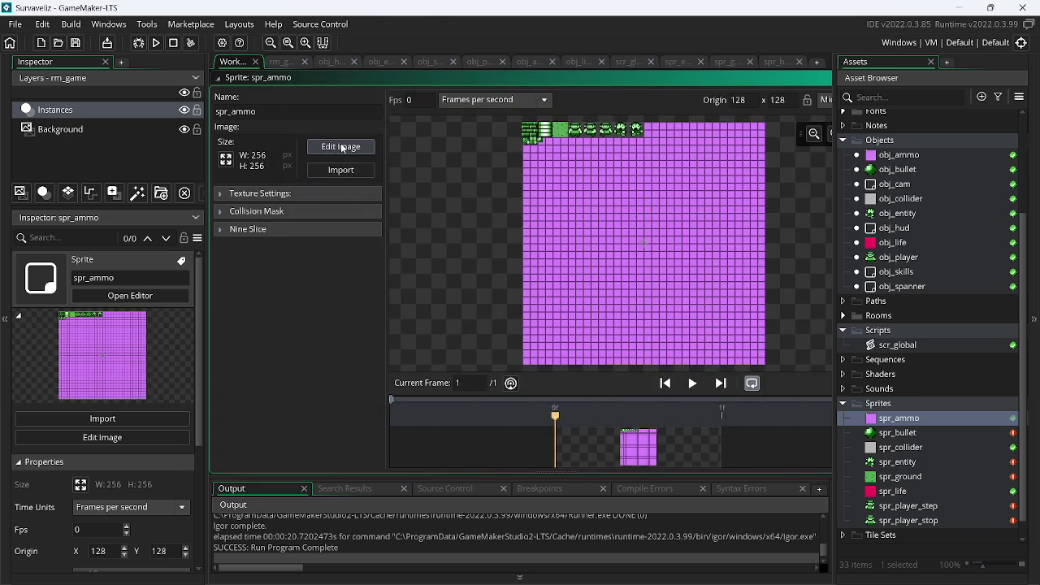
- Convert spr_ammo's image to frames with height 8, keeping the 8x8 ammo frame
click(341, 148)
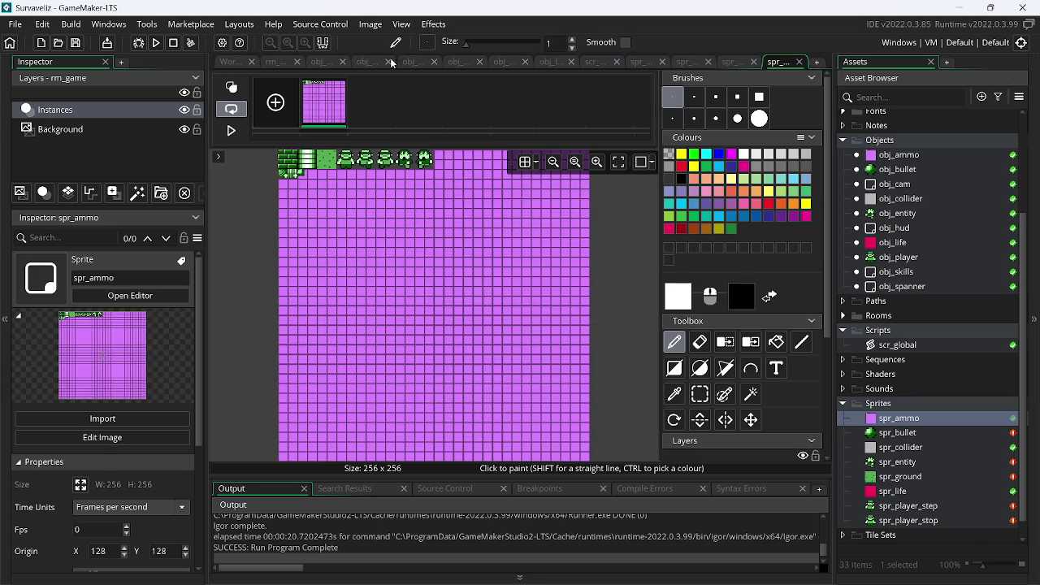
click(371, 24)
click(398, 186)
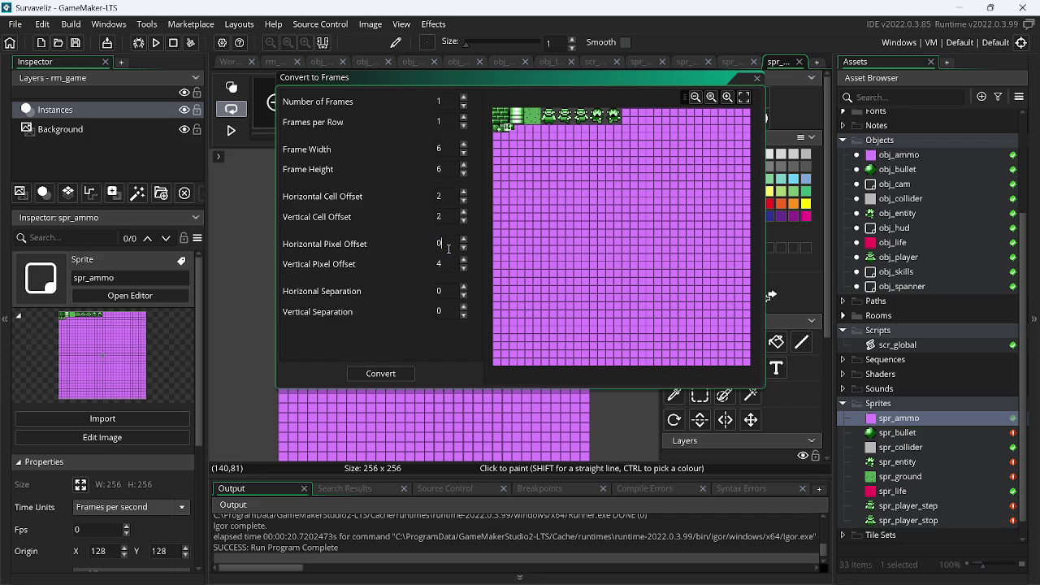
double_click(431, 169)
text(8)
click(379, 372)
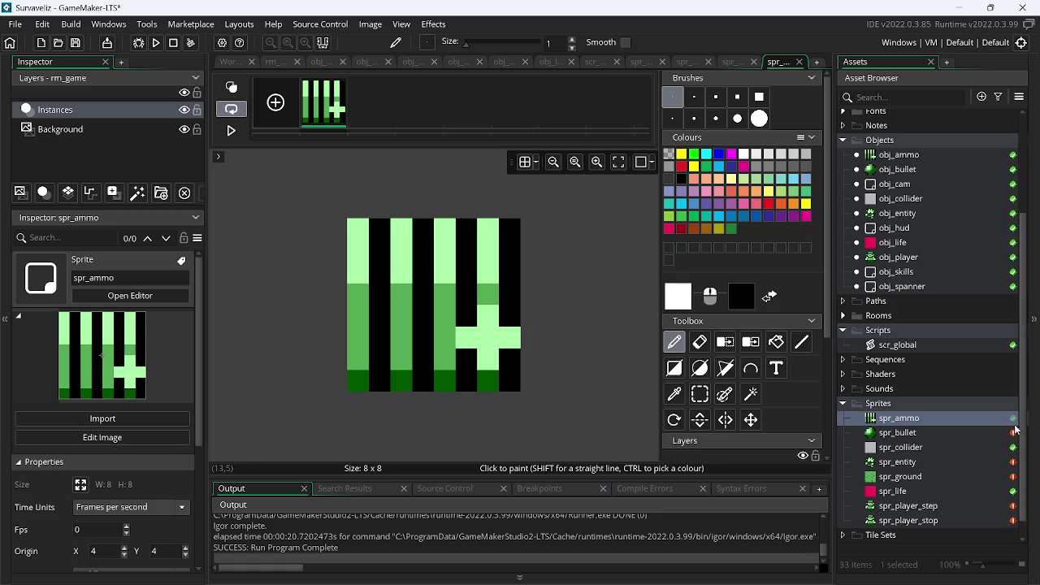
- Open spr_life's sprite editor and begin importing an image
scroll(1007, 451, down, 1)
click(916, 474)
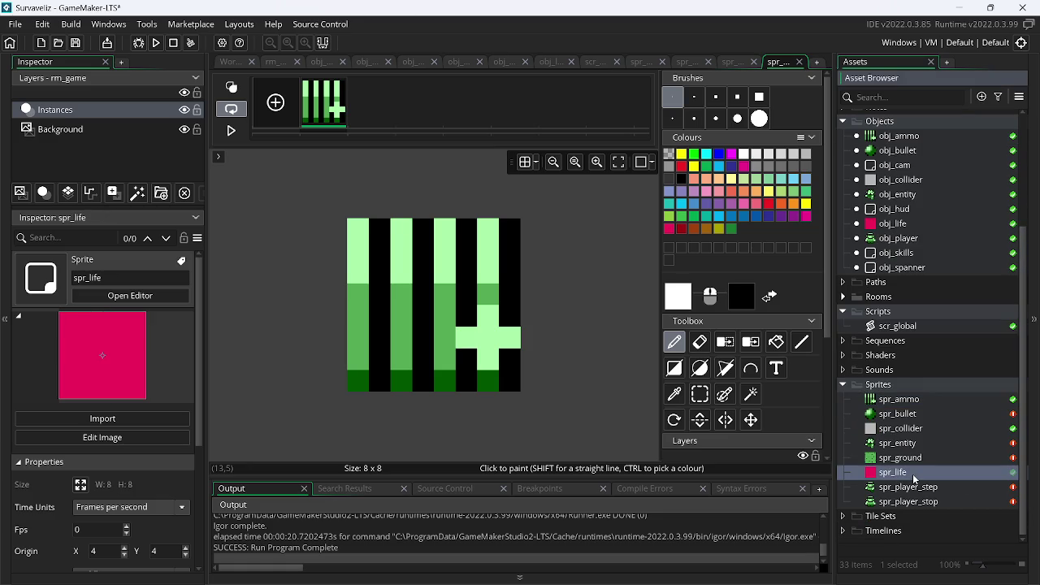
double_click(915, 479)
click(341, 172)
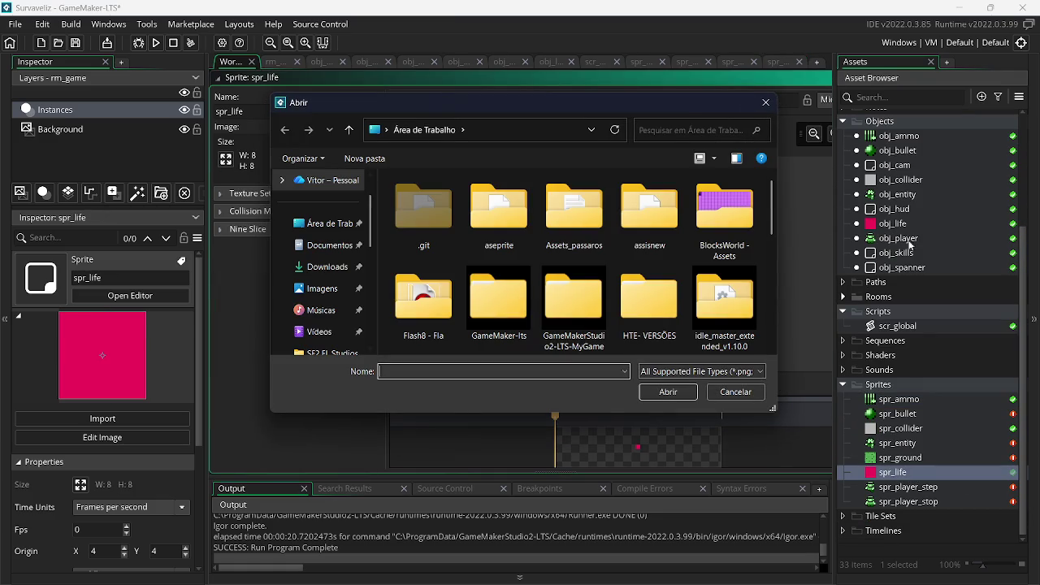
- Import assets.png into spr_life, cut the 8x8 heart frame, and remove the grey background
mouse_move(770, 217)
mouse_down()
mouse_move(770, 302)
mouse_move(770, 281)
mouse_up()
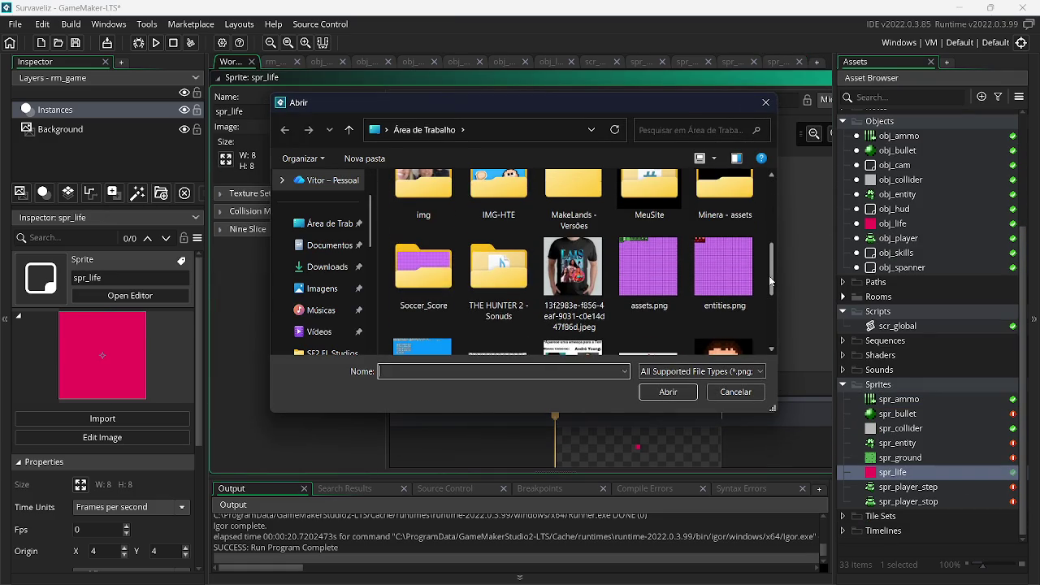
double_click(646, 251)
click(337, 147)
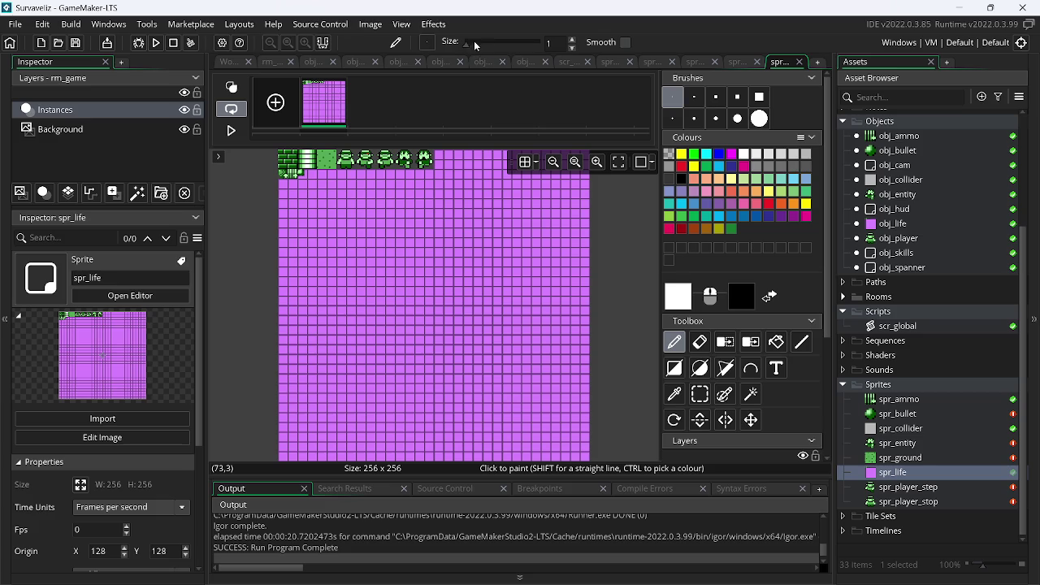
click(370, 24)
click(390, 189)
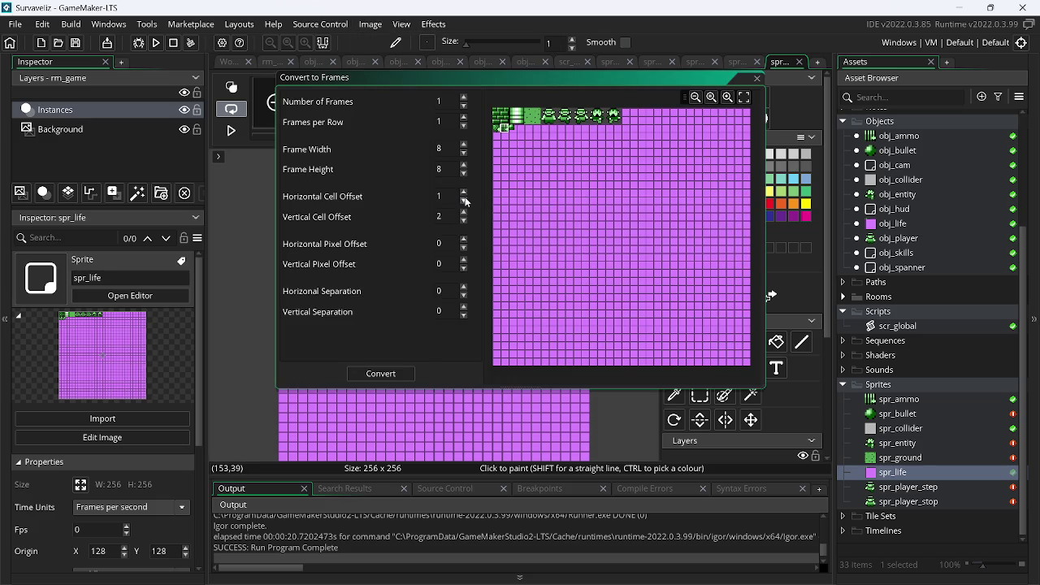
click(381, 373)
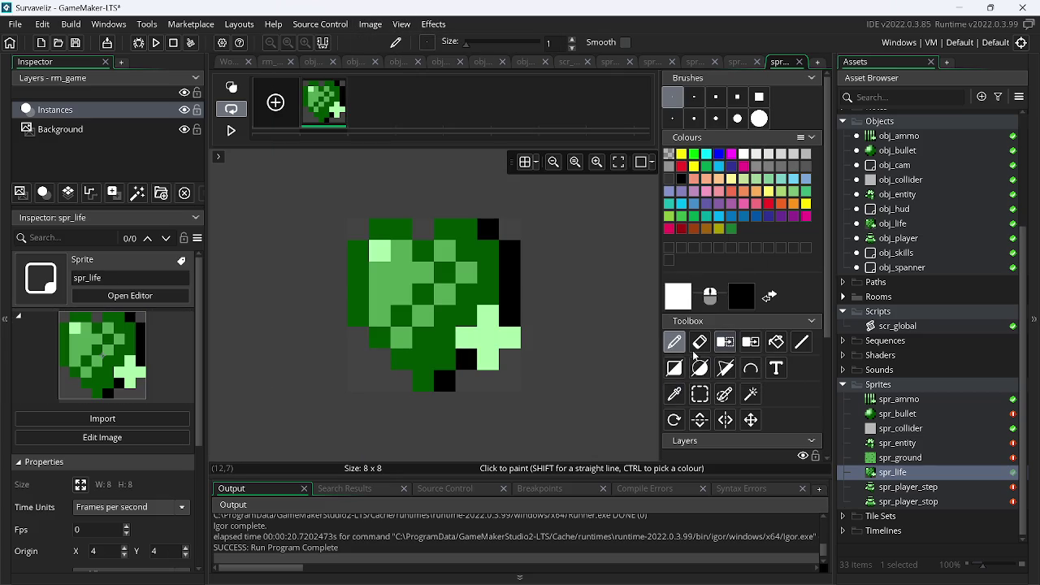
click(724, 342)
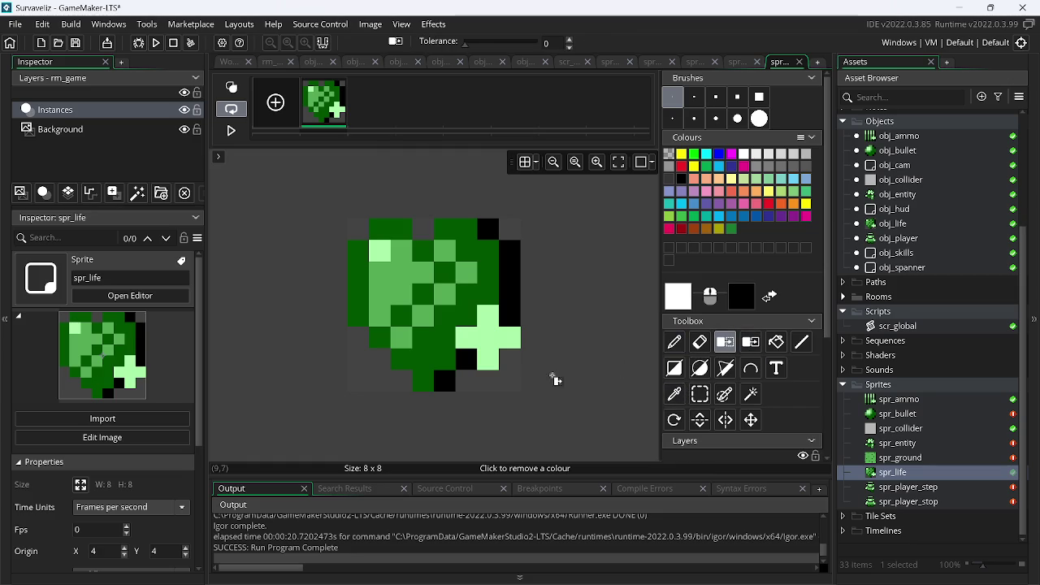
click(497, 383)
- Close all workspace editors and the leftover sprite editor tabs, including spr_entity
double_click(892, 471)
right_click(514, 160)
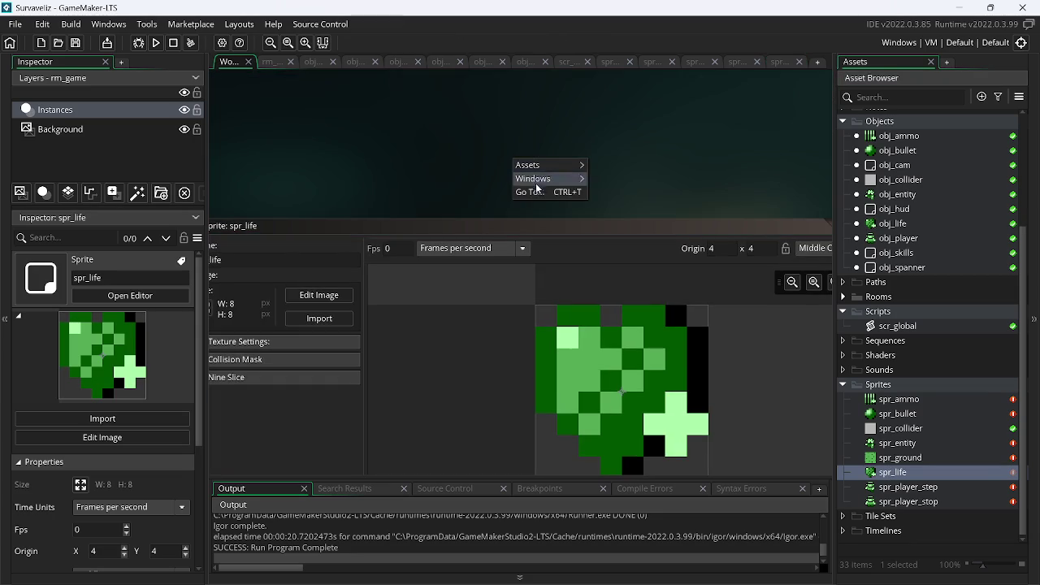
mouse_move(536, 182)
click(607, 264)
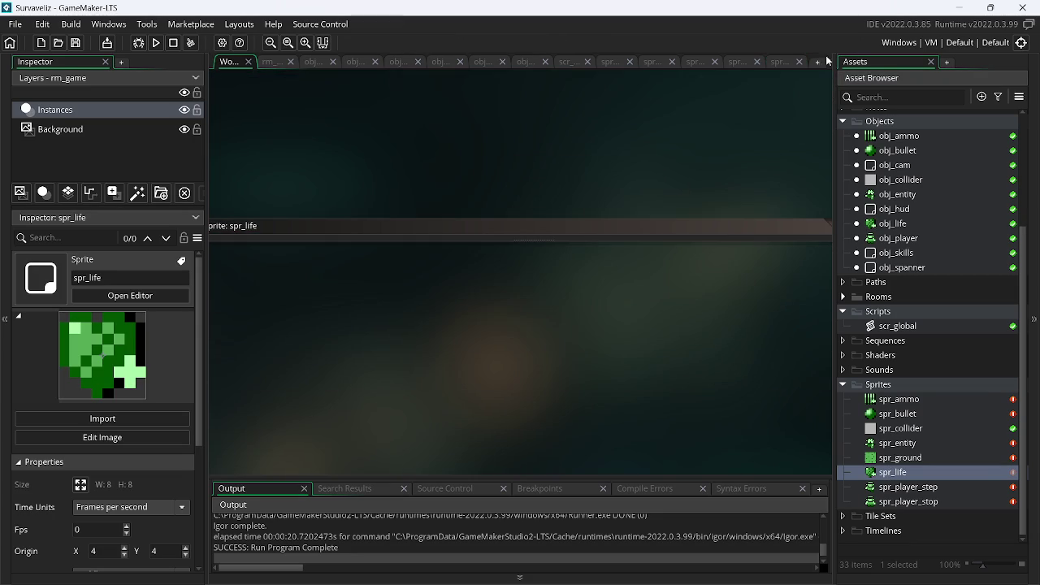
click(801, 59)
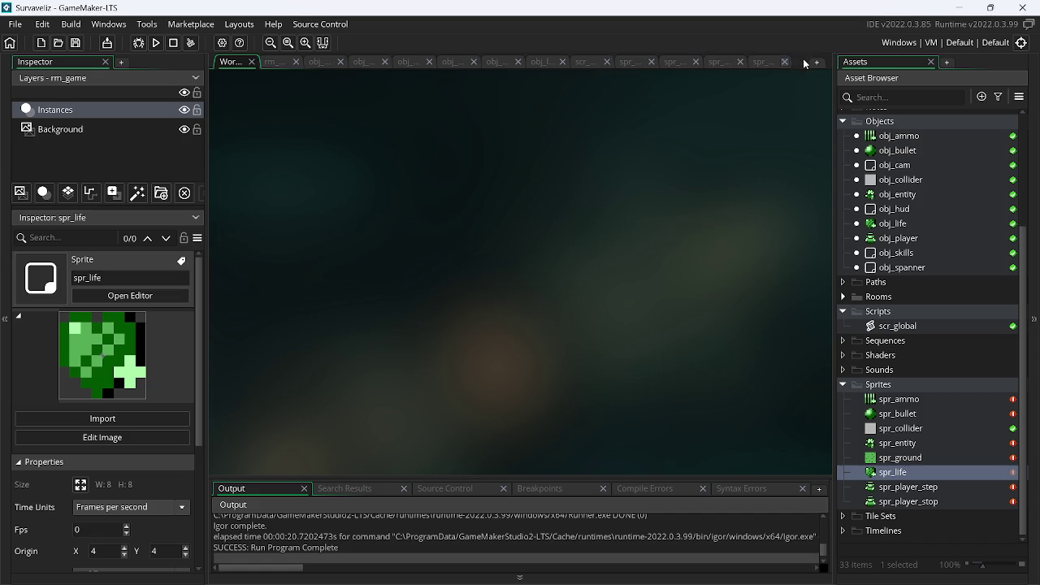
click(801, 59)
click(796, 60)
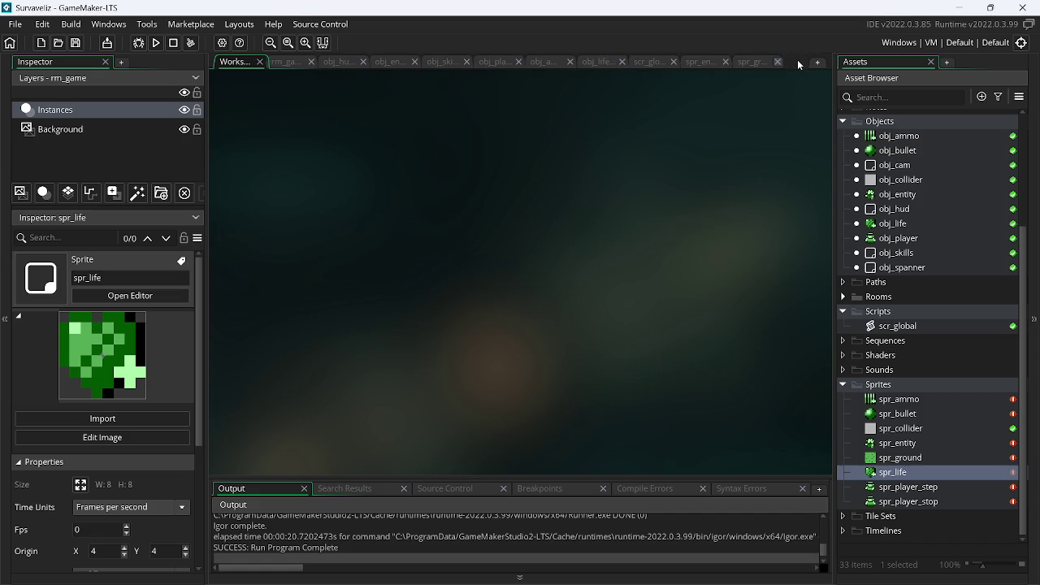
click(797, 60)
click(800, 62)
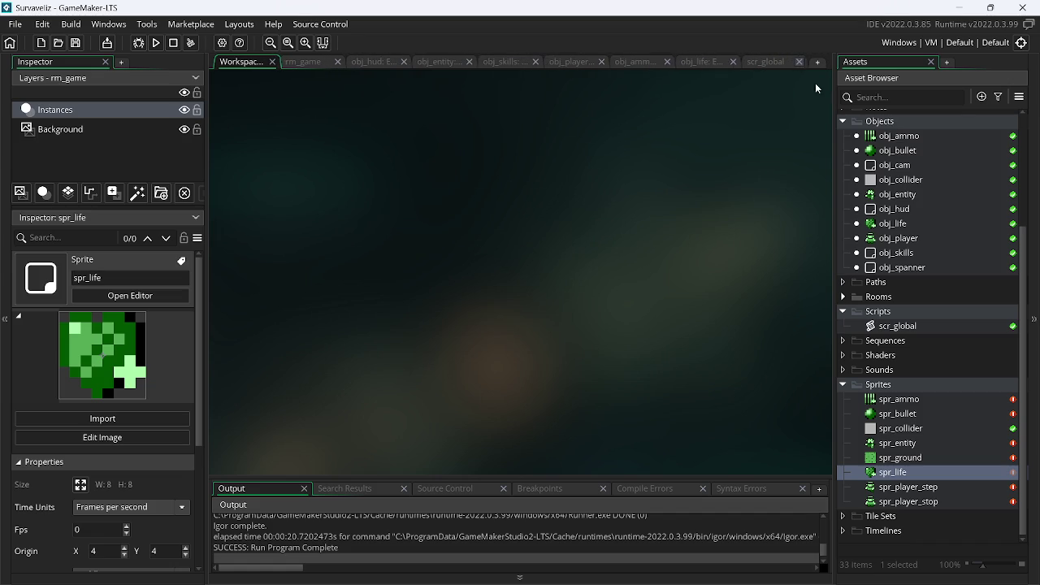
- Import assets.png into the spr_player_step sprite
double_click(907, 501)
double_click(908, 487)
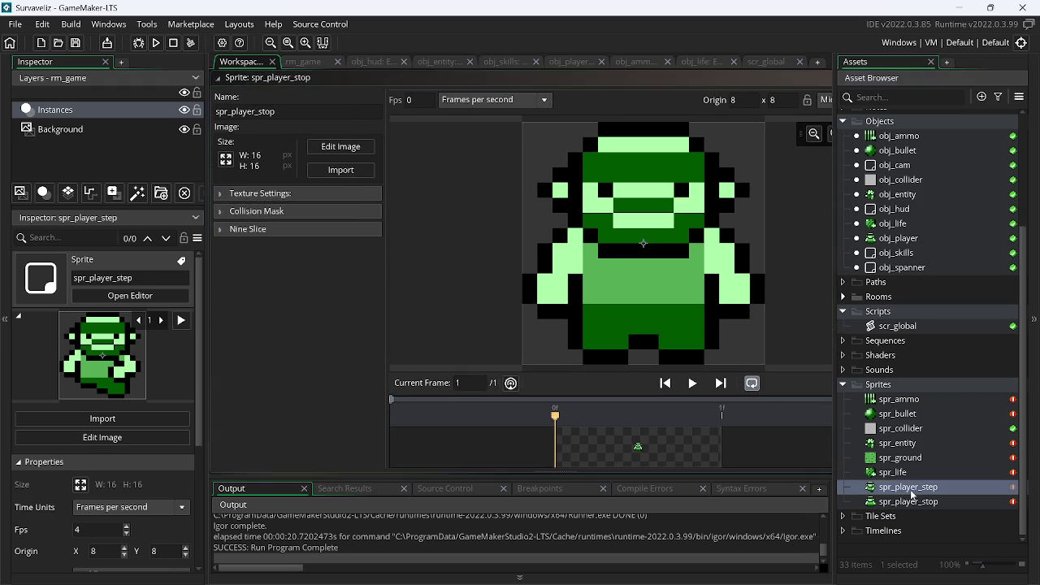
click(344, 170)
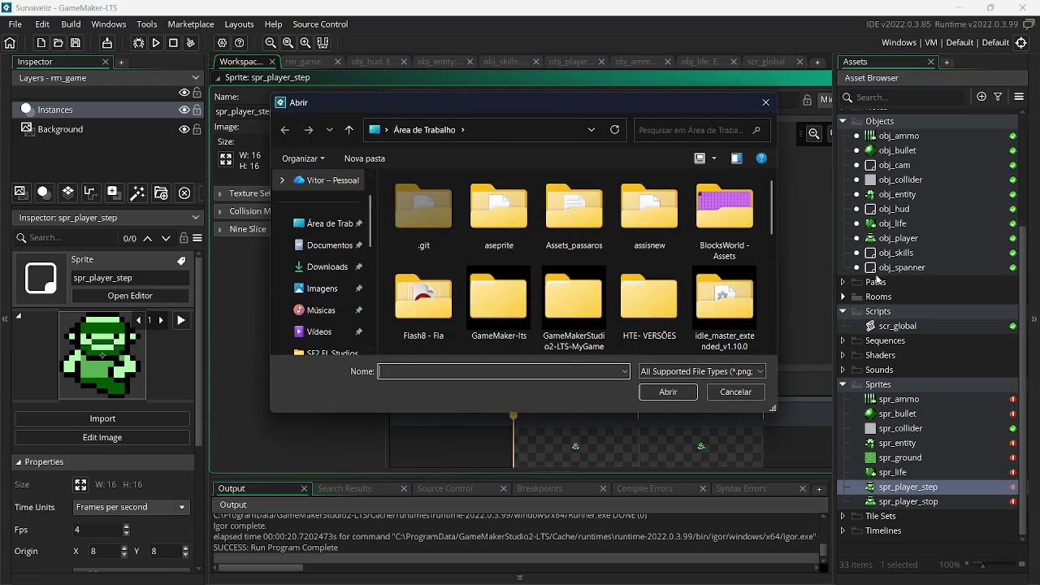
scroll(774, 237, down, 5)
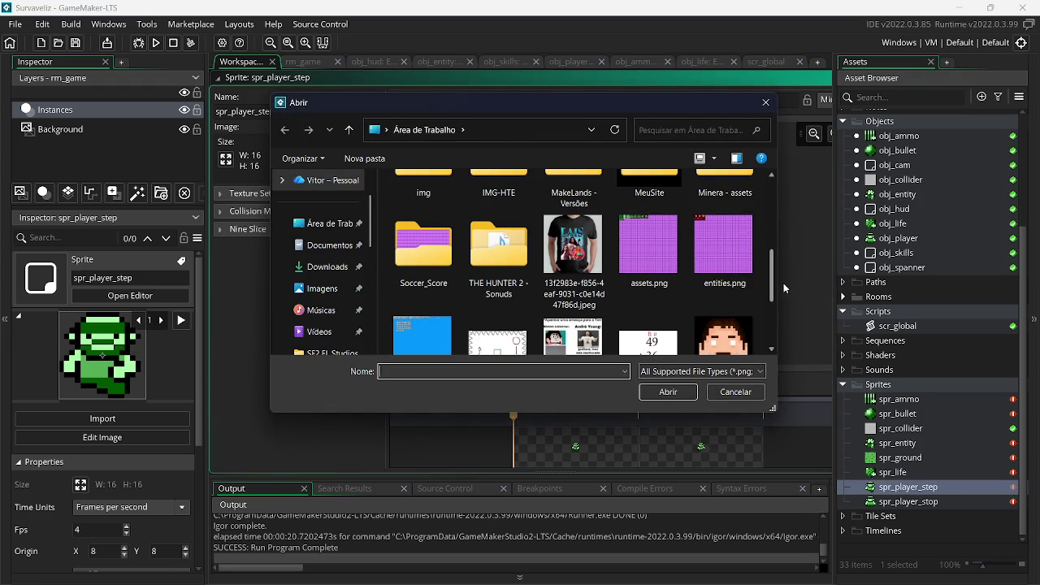
double_click(682, 231)
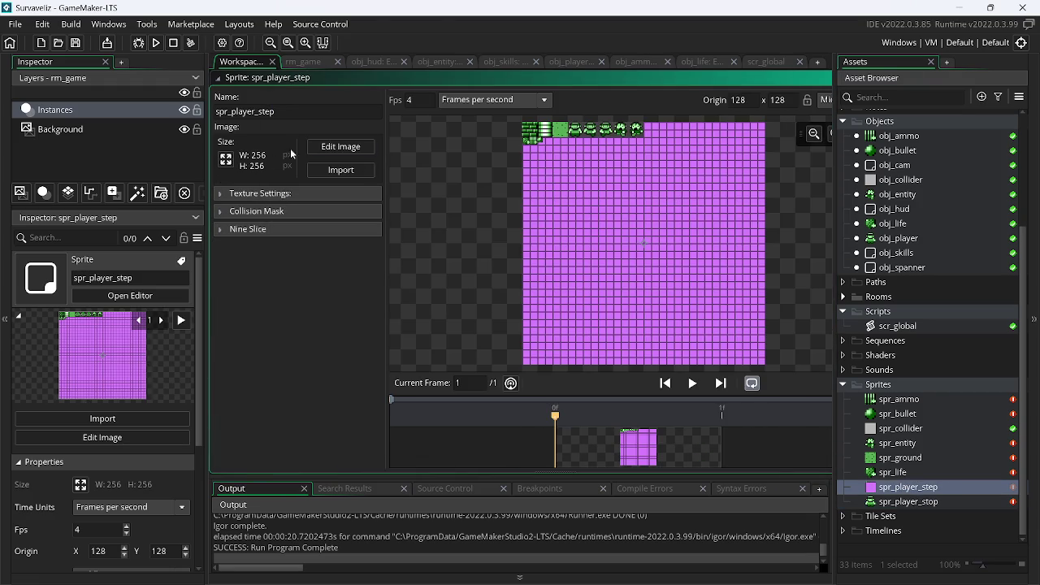
- Set up Convert to Frames with 16x16 frames starting at cell offset 4
click(339, 147)
click(371, 24)
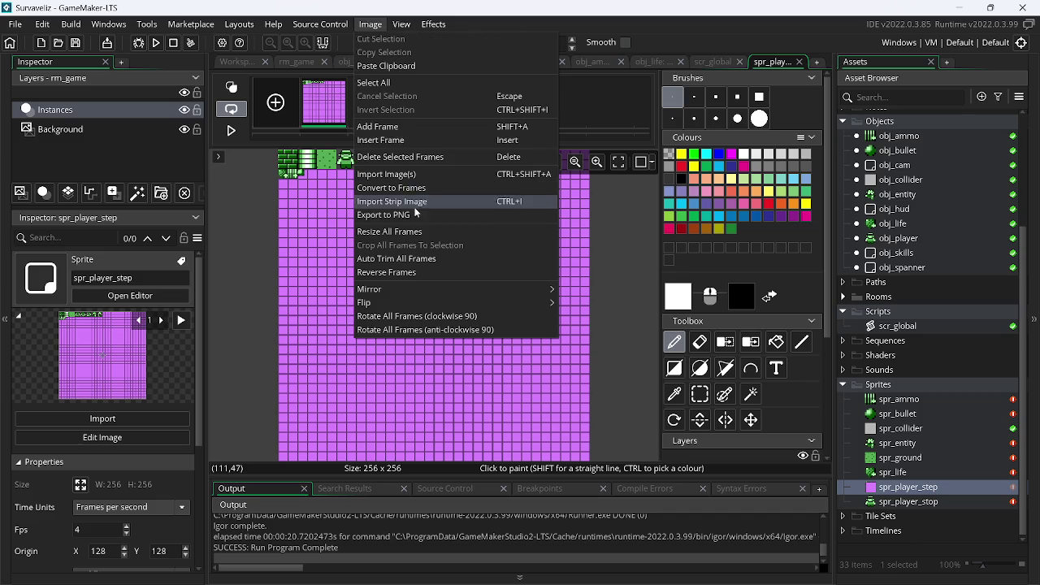
click(409, 187)
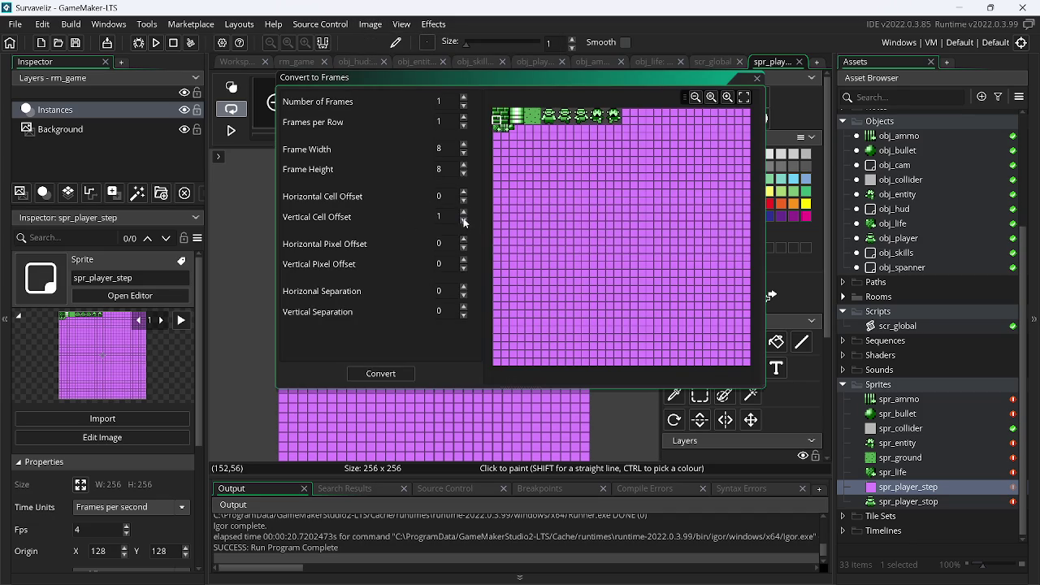
click(463, 221)
text(16)
double_click(445, 149)
text(16)
click(464, 193)
click(464, 192)
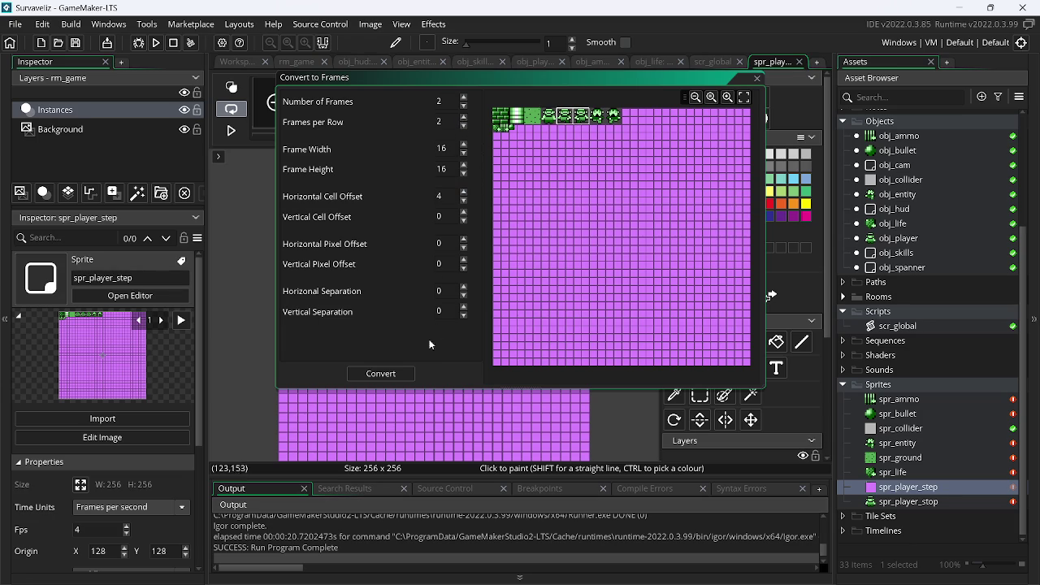
- Split the sheet into two 16x16 walking frames and make the grey background transparent
click(394, 374)
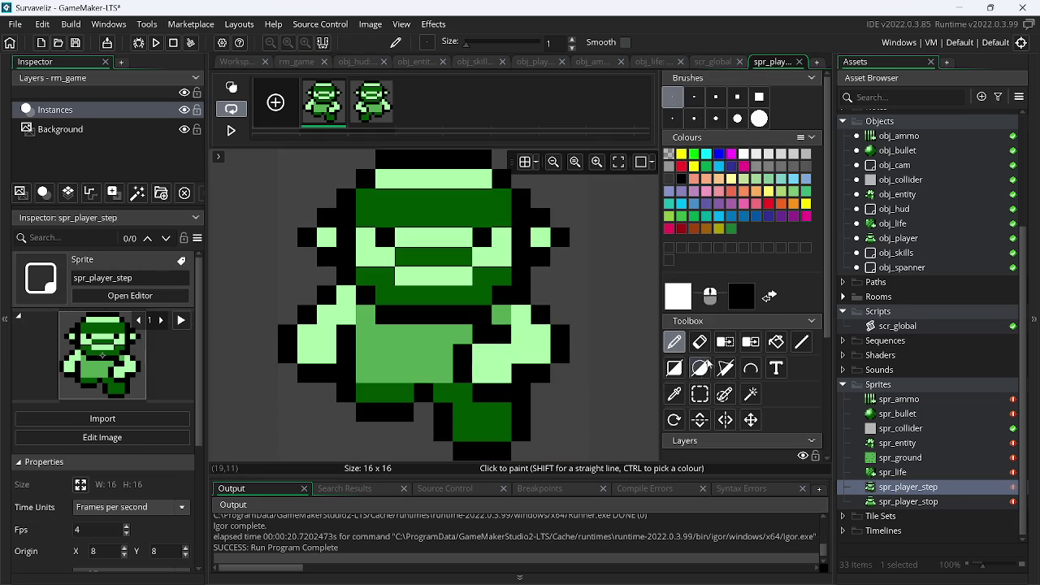
click(725, 341)
click(465, 193)
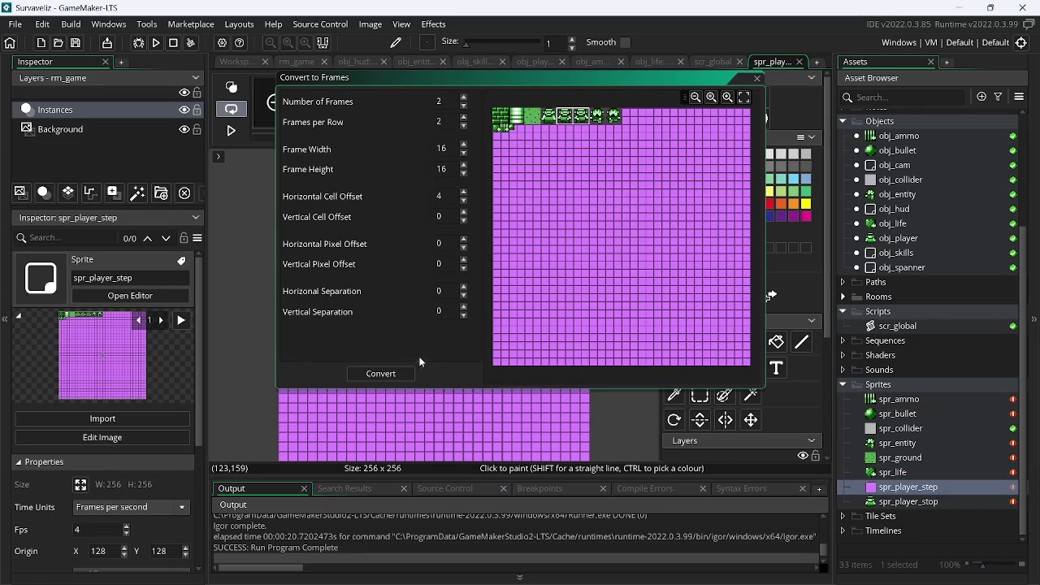
click(394, 374)
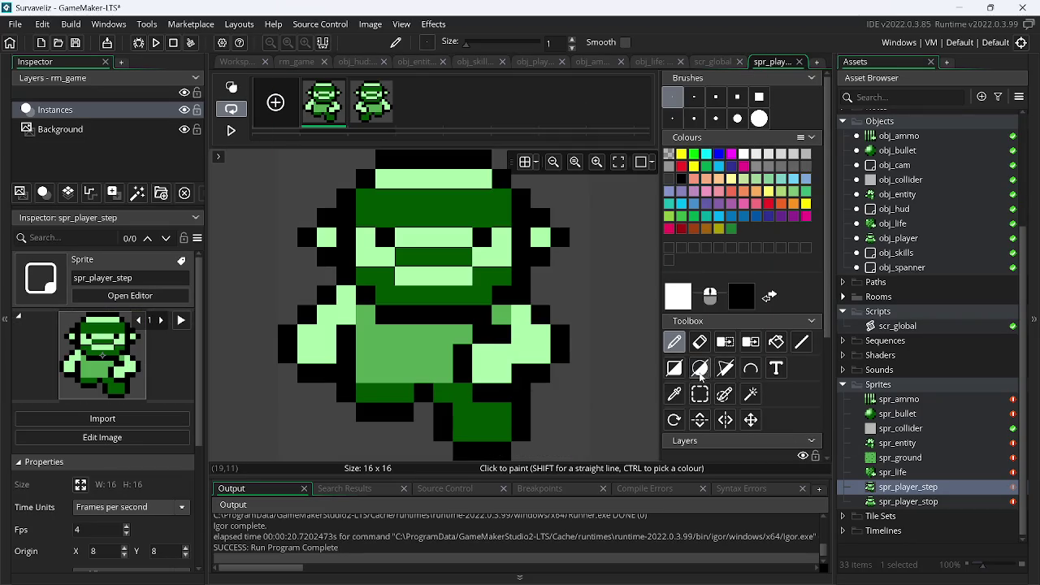
click(725, 341)
click(552, 280)
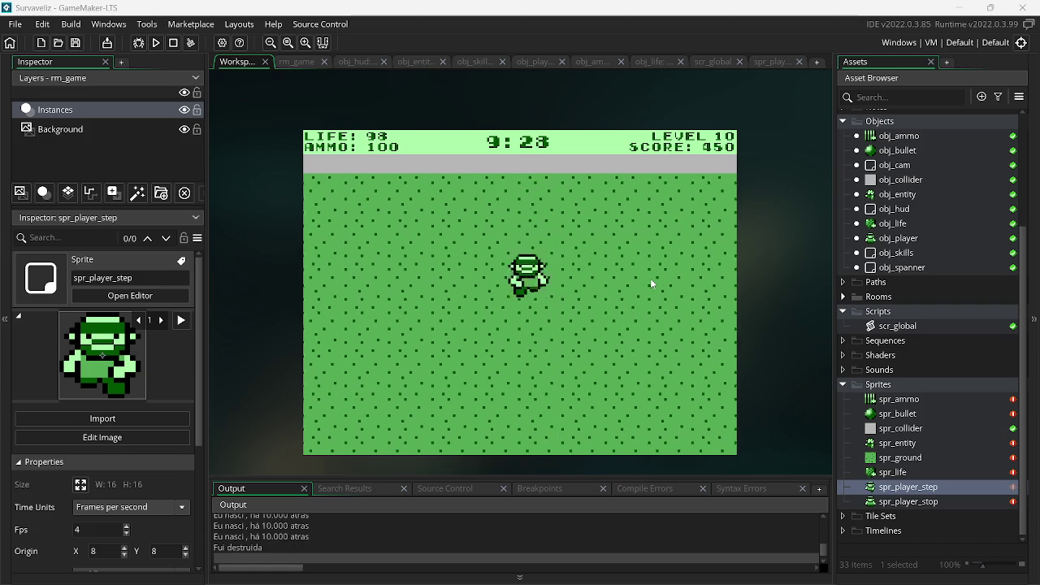
- Close the running test game after playing briefly
key(Escape)
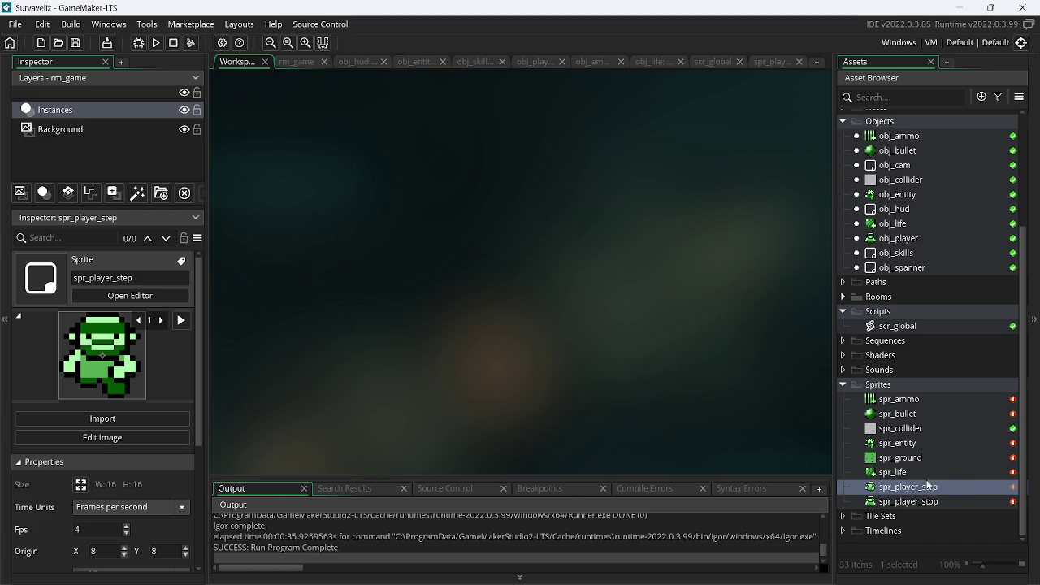
- Close the spr_player_step sprite editor window and its tab
double_click(916, 491)
drag(656, 80, 655, 300)
right_click(634, 197)
mouse_move(672, 217)
click(714, 249)
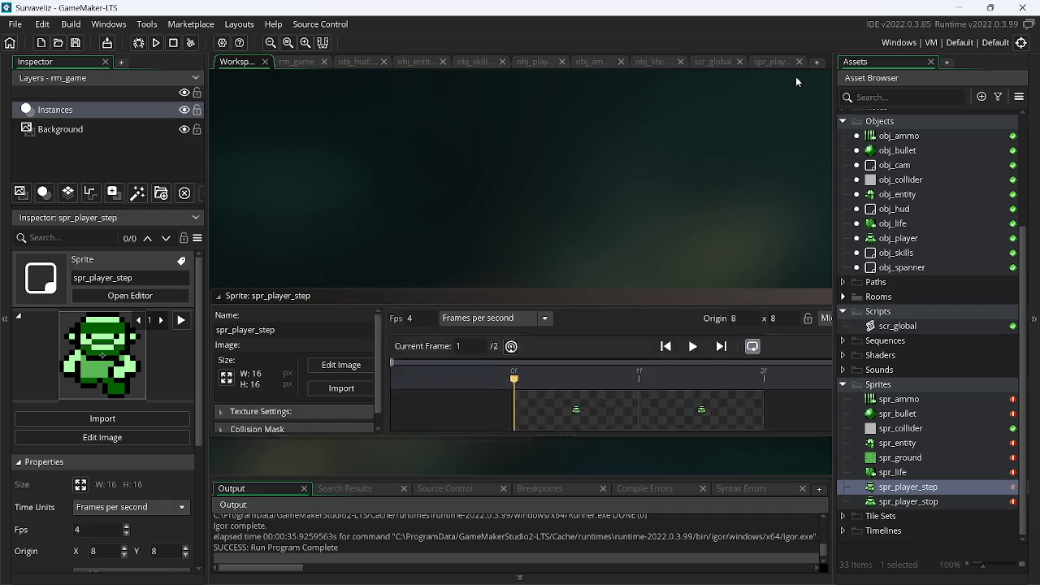
click(799, 61)
- Set global.level to 1, make kills add 2*global.xp_mul XP, then open rm_game
click(768, 62)
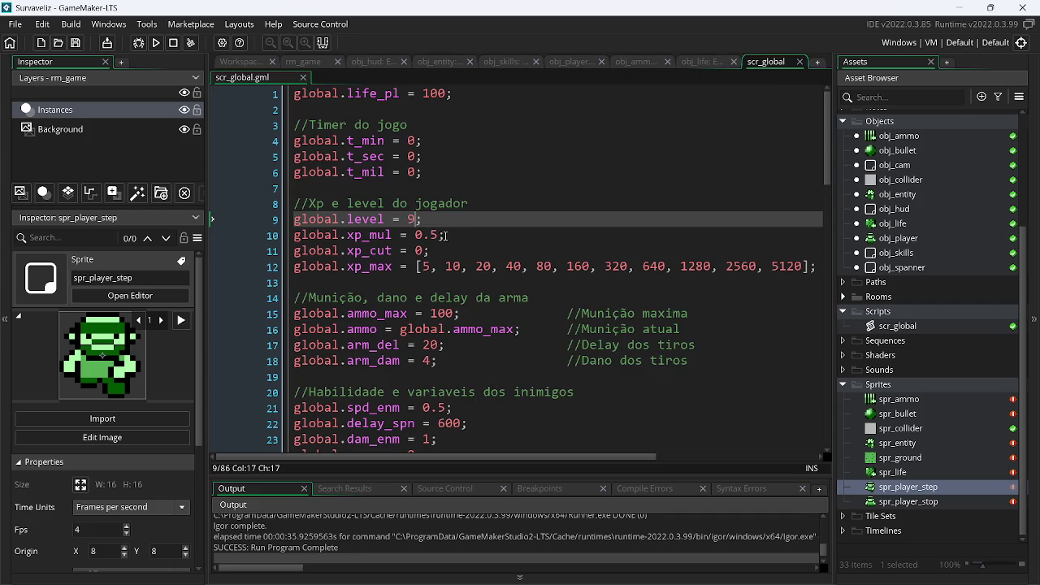
key(BackSpace)
text(1)
click(428, 61)
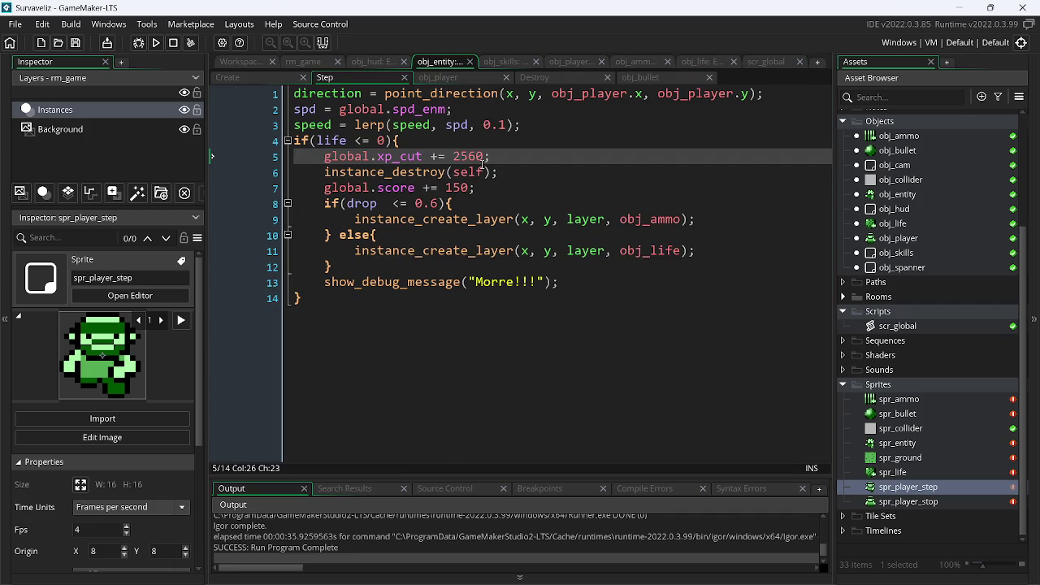
drag(452, 155, 571, 156)
click(691, 298)
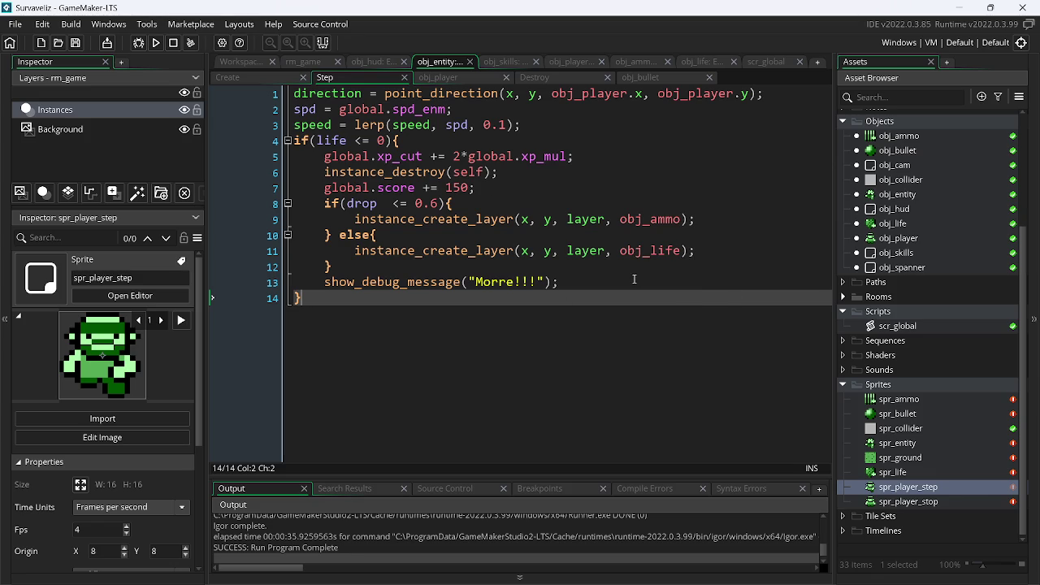
click(301, 63)
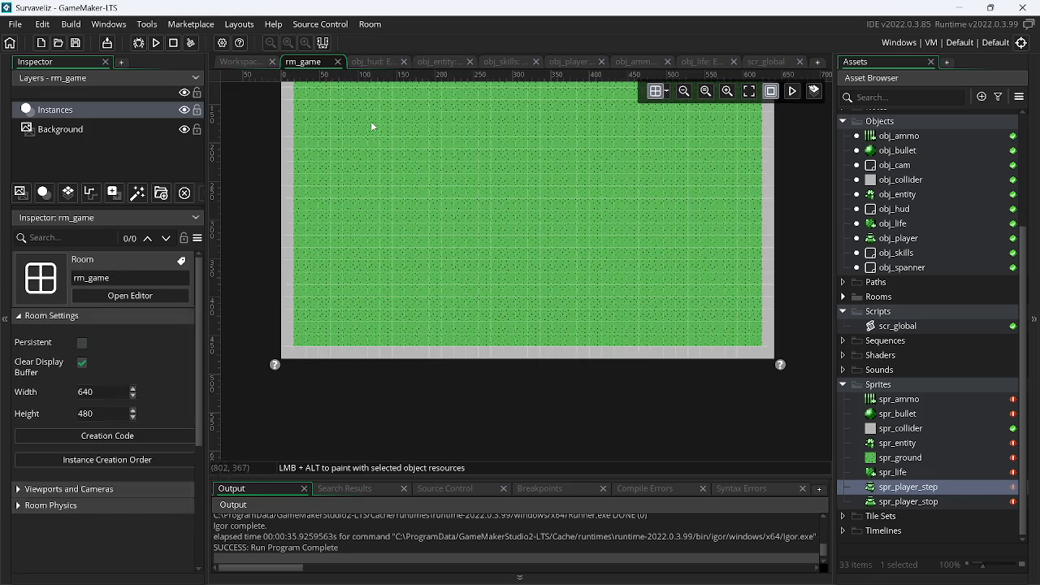
click(920, 429)
- Import assets.png into the spr_collider sprite
double_click(956, 428)
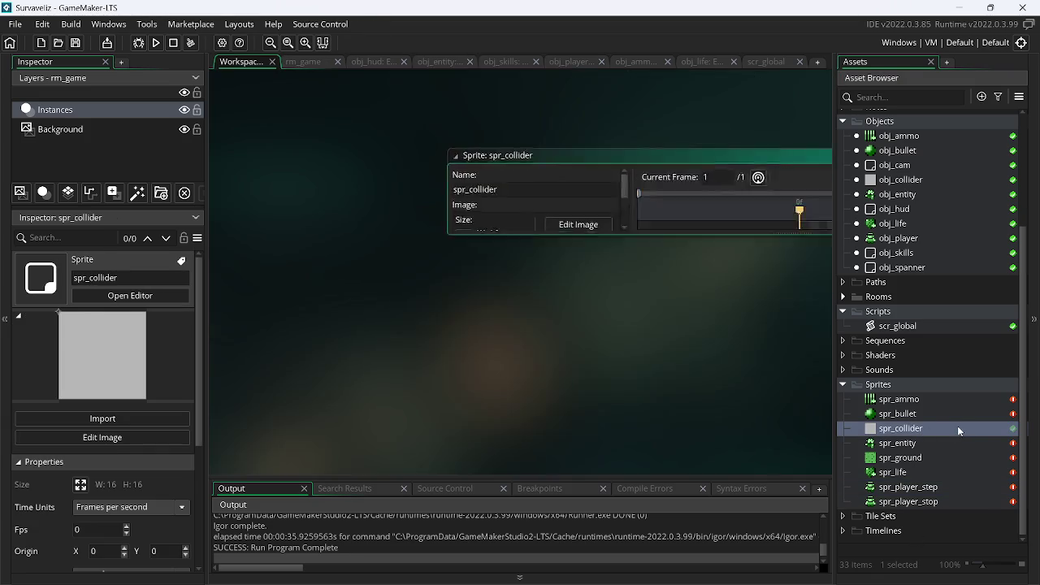
click(347, 178)
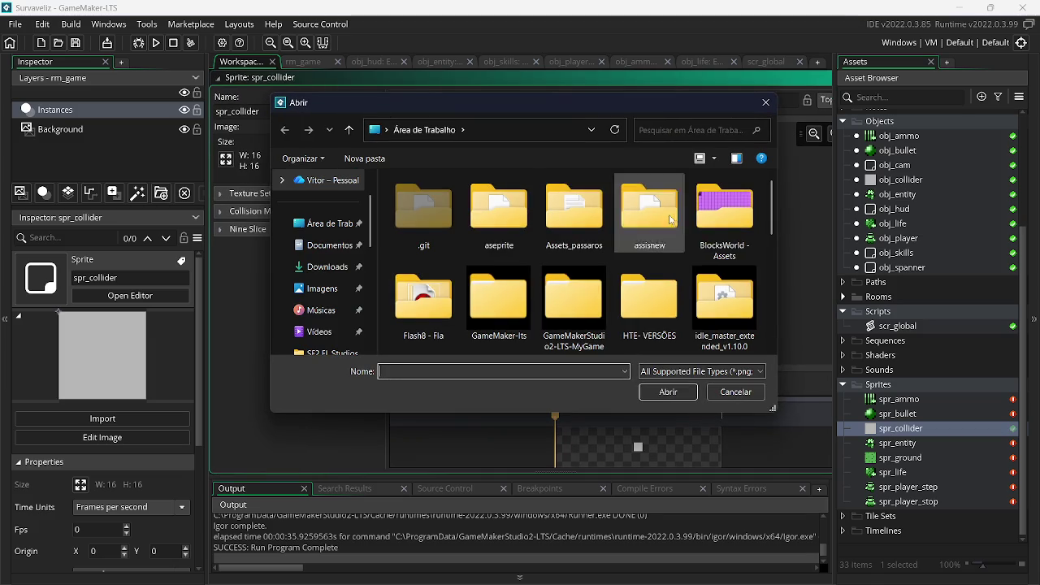
drag(769, 216, 763, 268)
scroll(747, 305, down, 3)
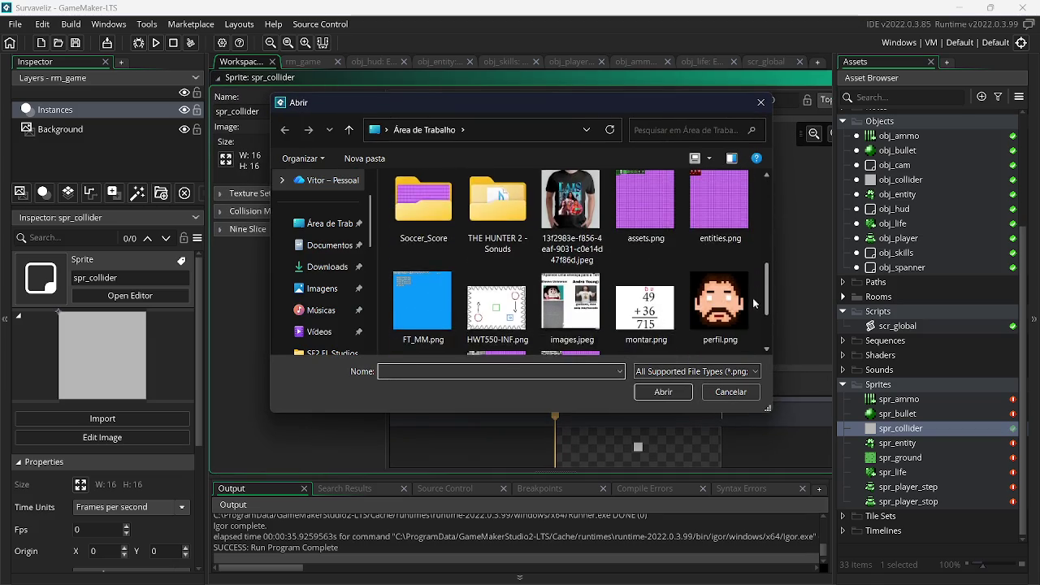
double_click(632, 203)
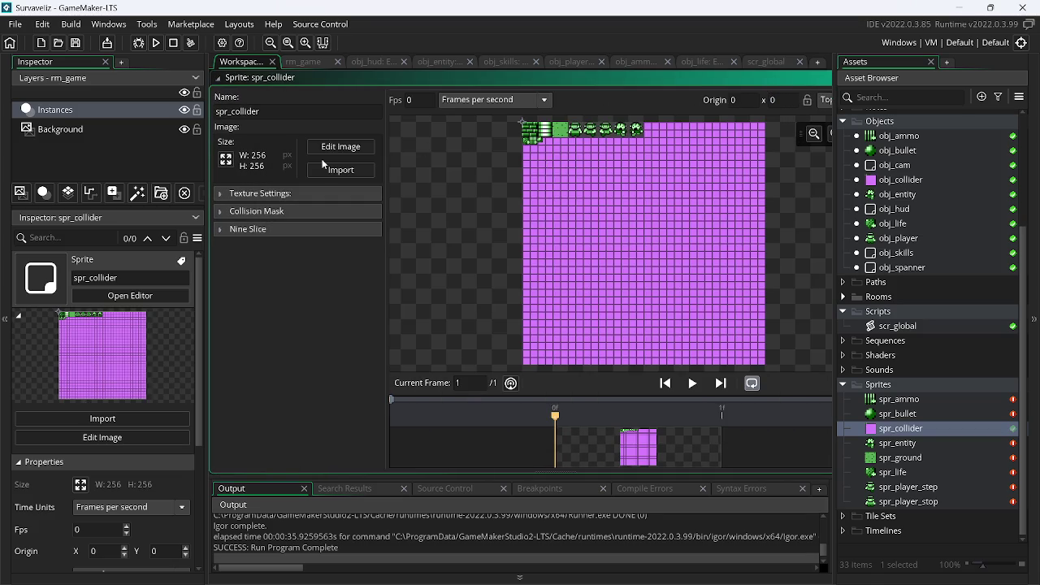
- Convert it to one 16x16 brick frame from the first cell, then run the game
click(347, 145)
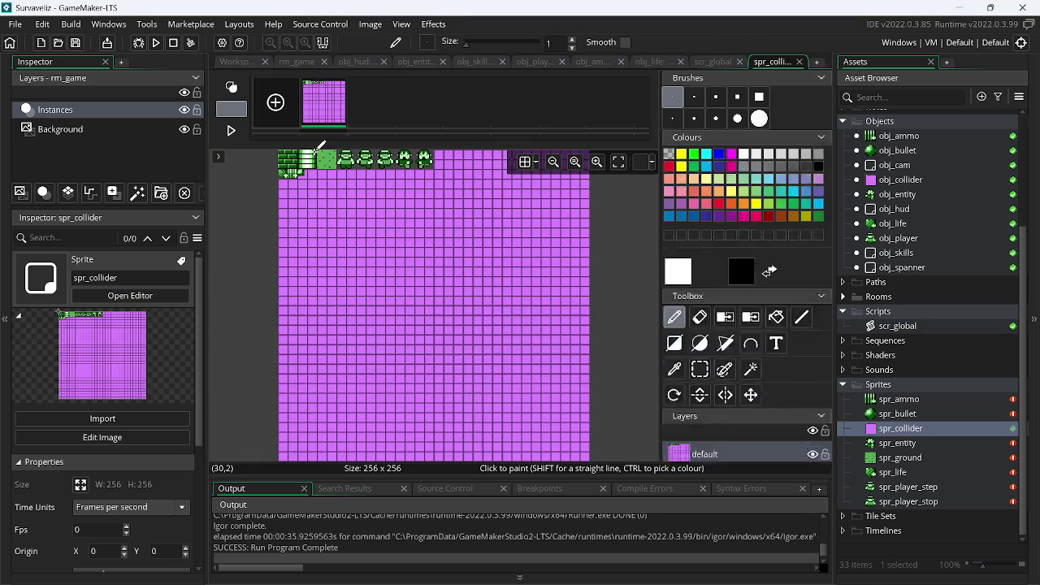
click(372, 26)
click(416, 186)
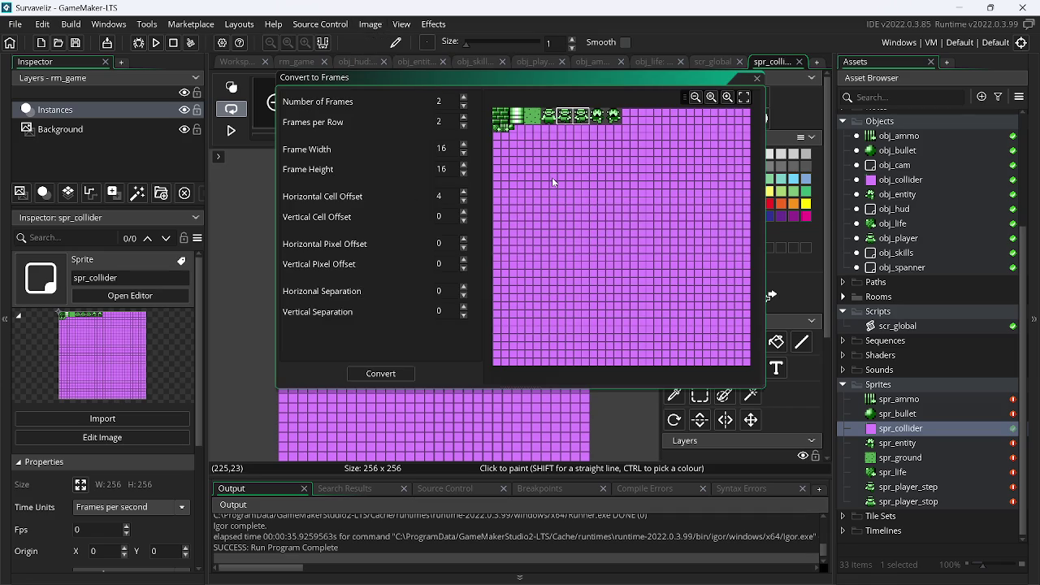
click(463, 126)
click(464, 201)
click(465, 201)
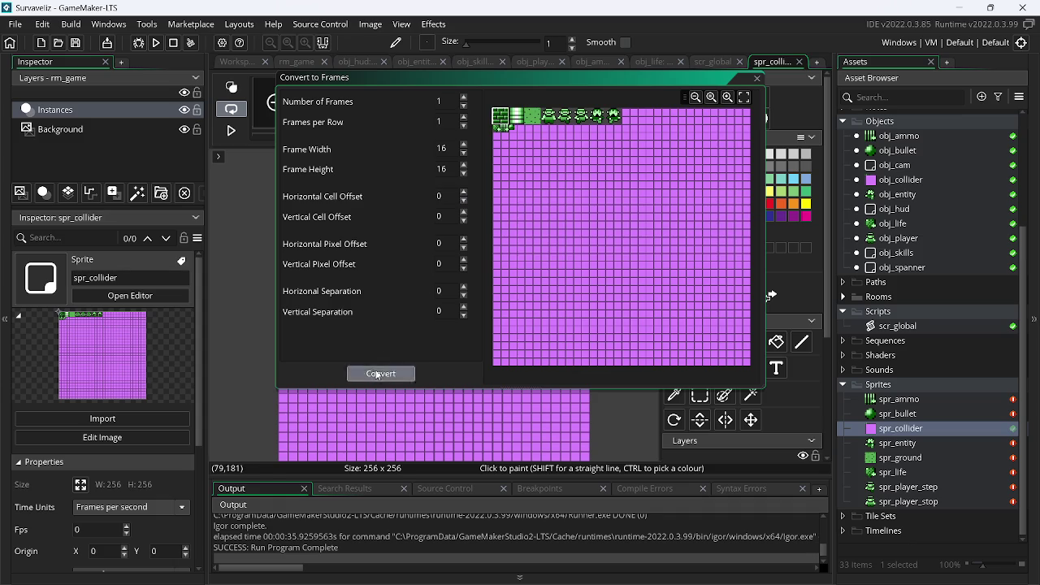
click(381, 374)
click(158, 43)
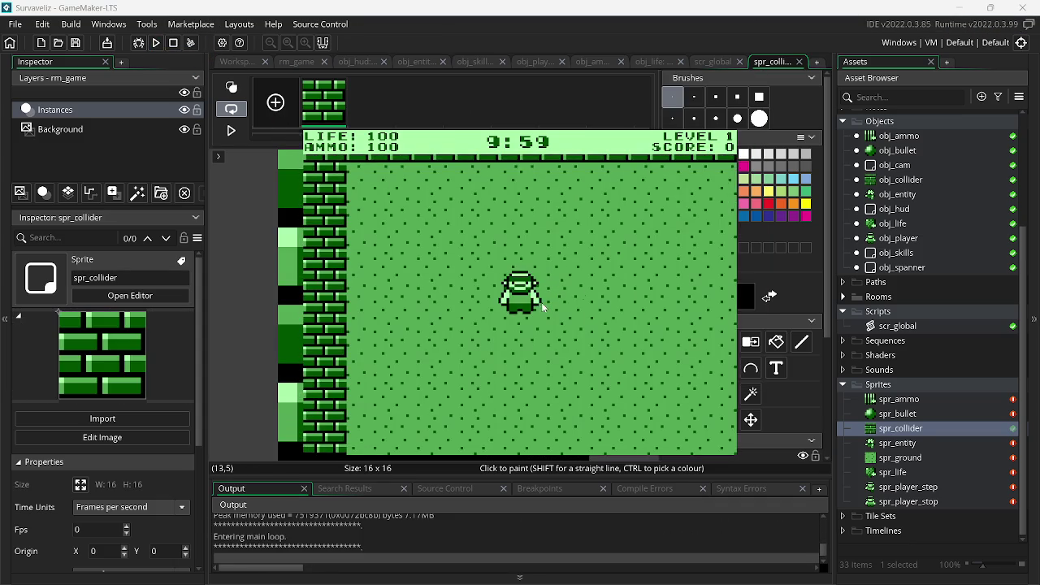
- Walk the player around the level across the dotted ground
key(Down)
key(Right)
key(Left)
key(Up)
key(Left)
key(Down)
key(Right)
key(Down)
key(Up)
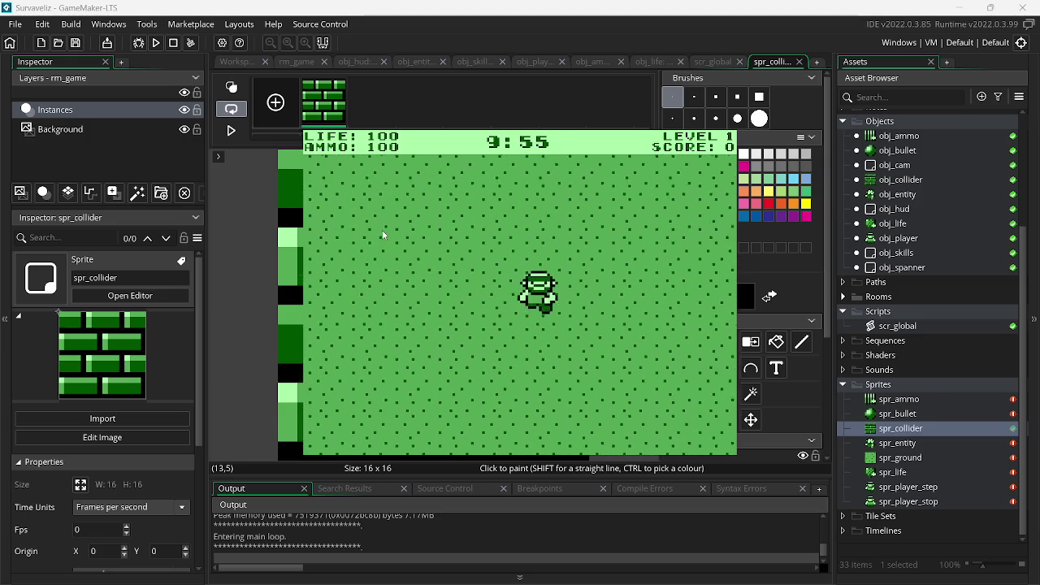
key(Up)
key(Left)
key(Down)
key(Up)
key(Down)
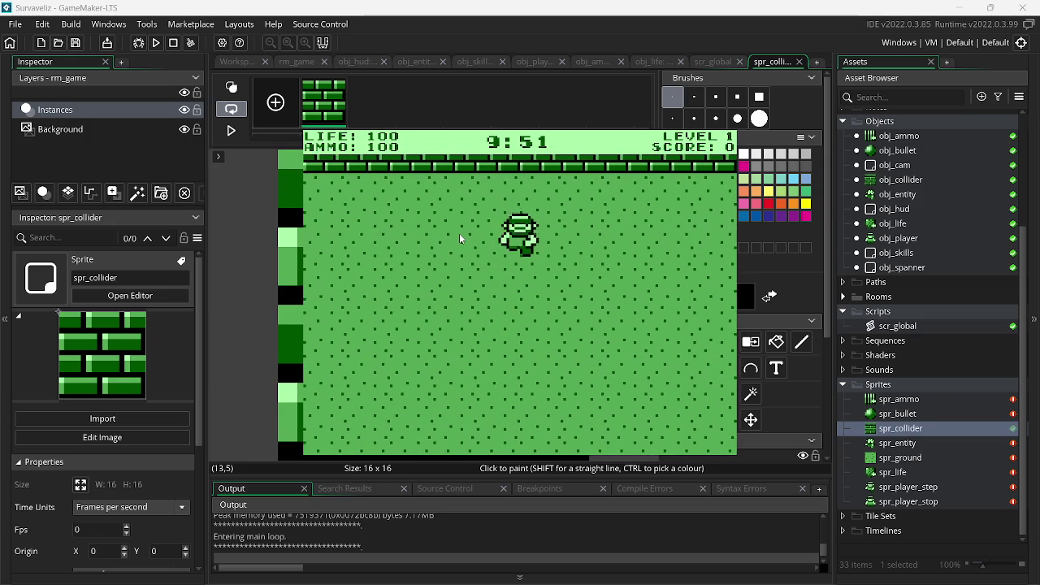
key(Right)
key(Down)
key(Up)
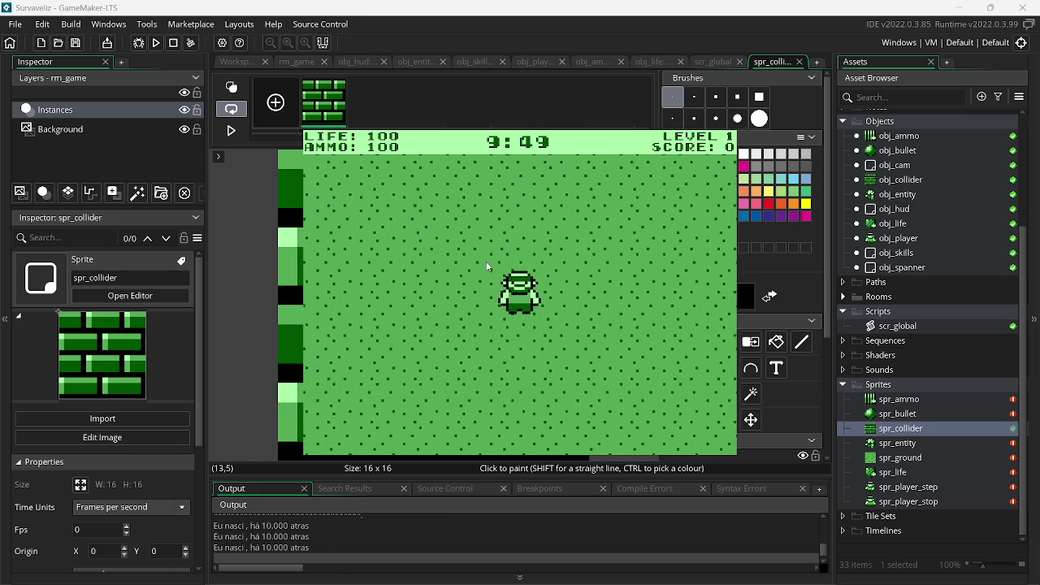
key(Right)
key(Left)
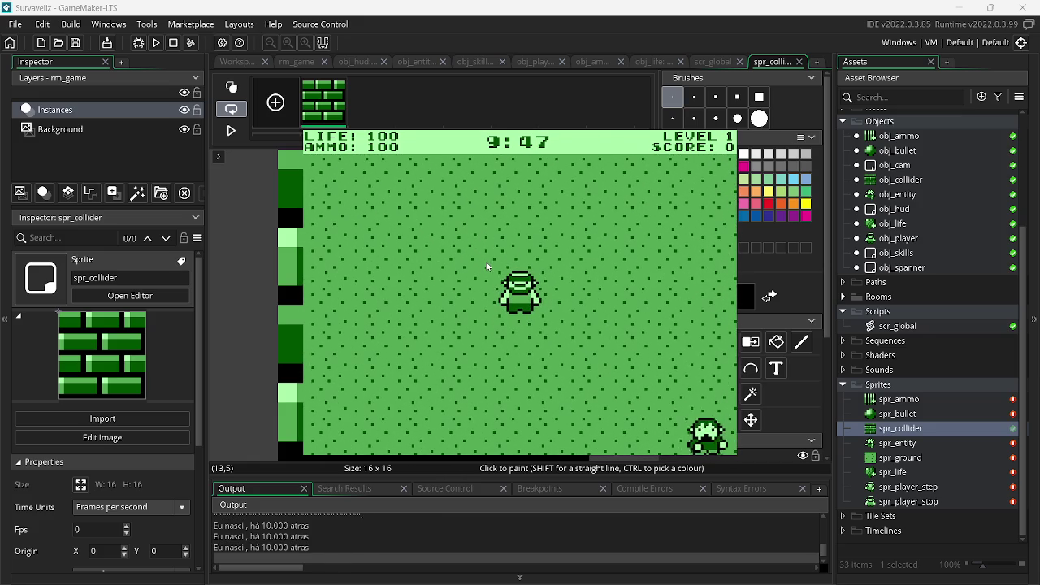
- Shoot enemies while checking the brick walls along the arena edges, then close the game
click(658, 390)
click(658, 386)
key(Right)
click(662, 365)
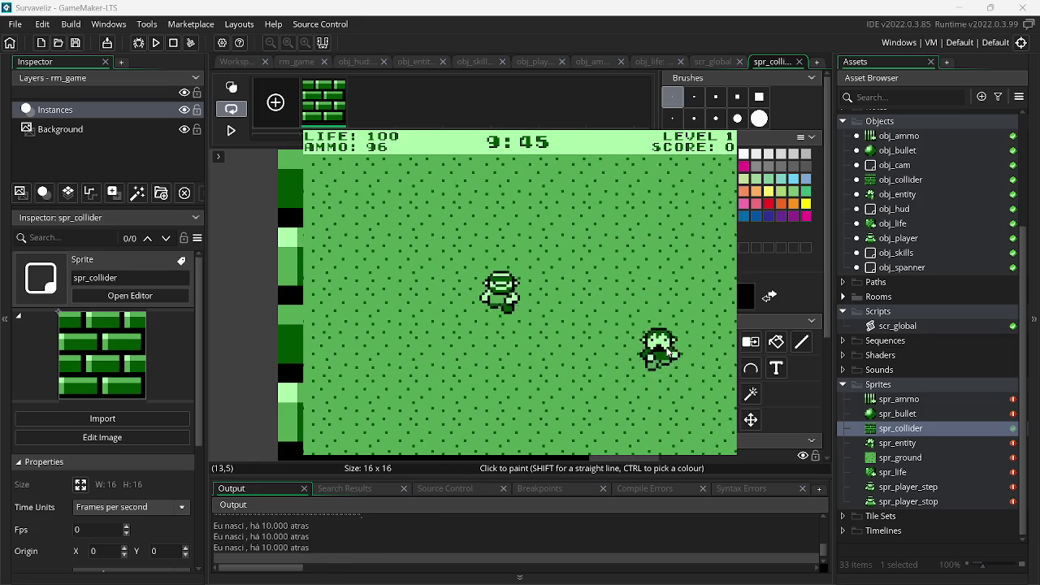
click(667, 351)
click(675, 338)
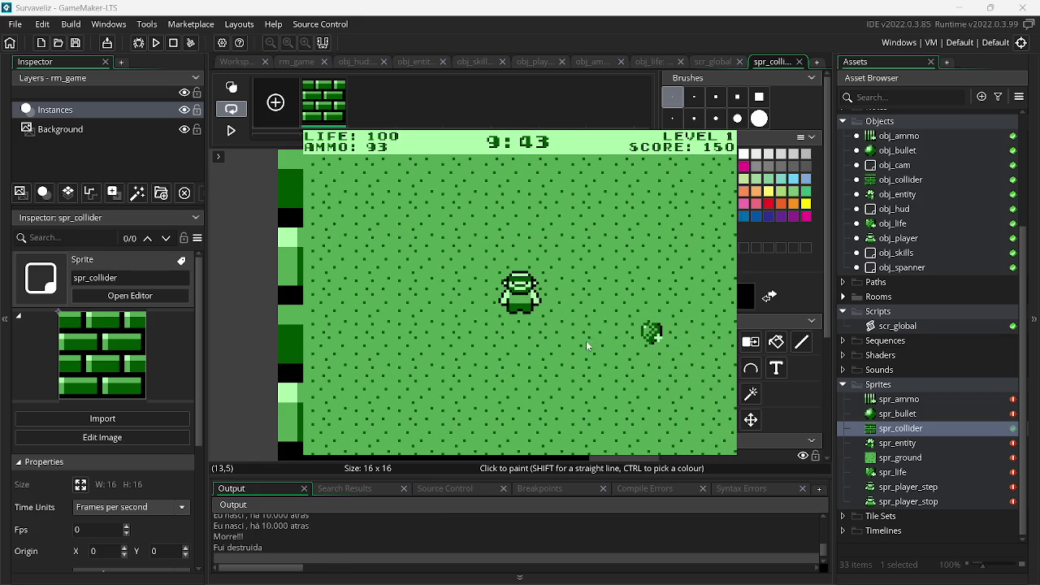
key(Down)
key(Up)
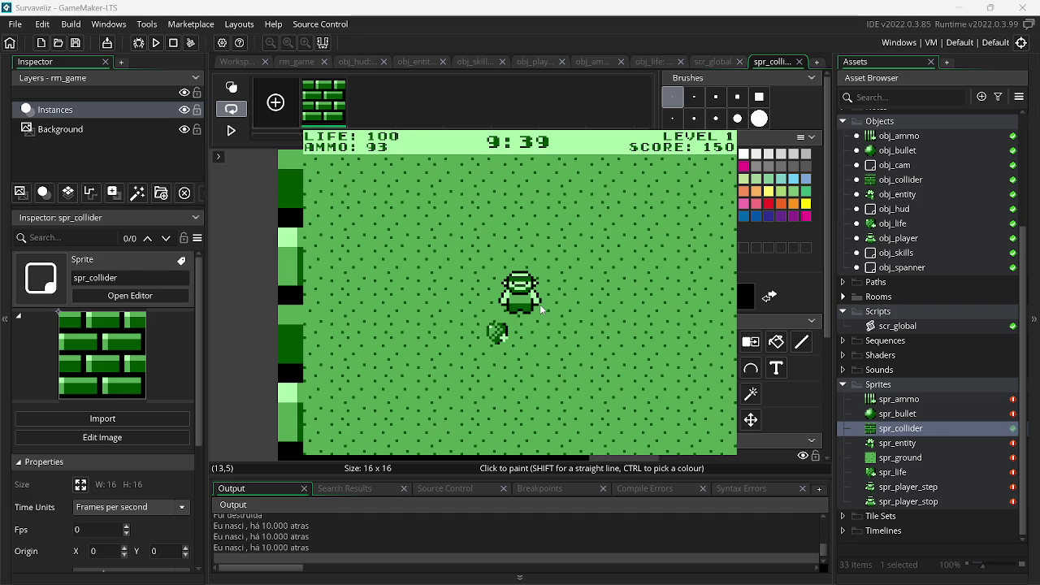
click(568, 333)
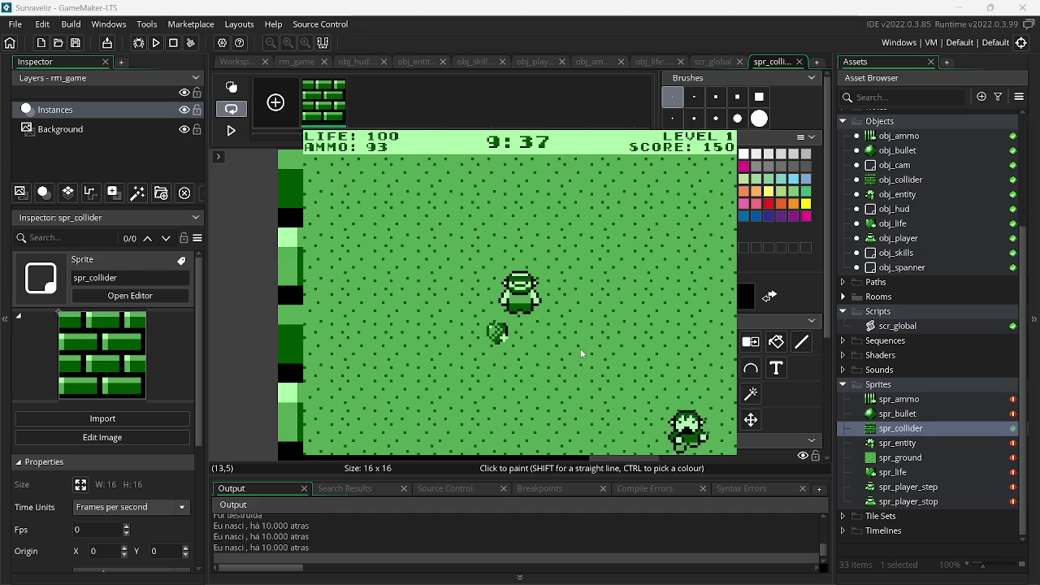
click(618, 366)
click(637, 382)
click(645, 389)
click(642, 383)
key(s)
click(615, 287)
click(642, 287)
key(d)
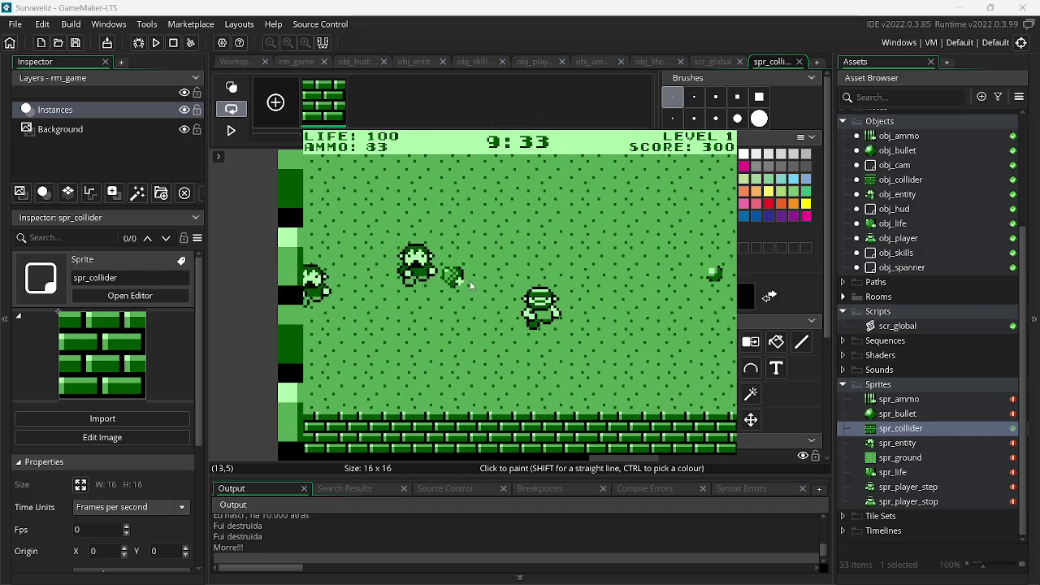
click(415, 300)
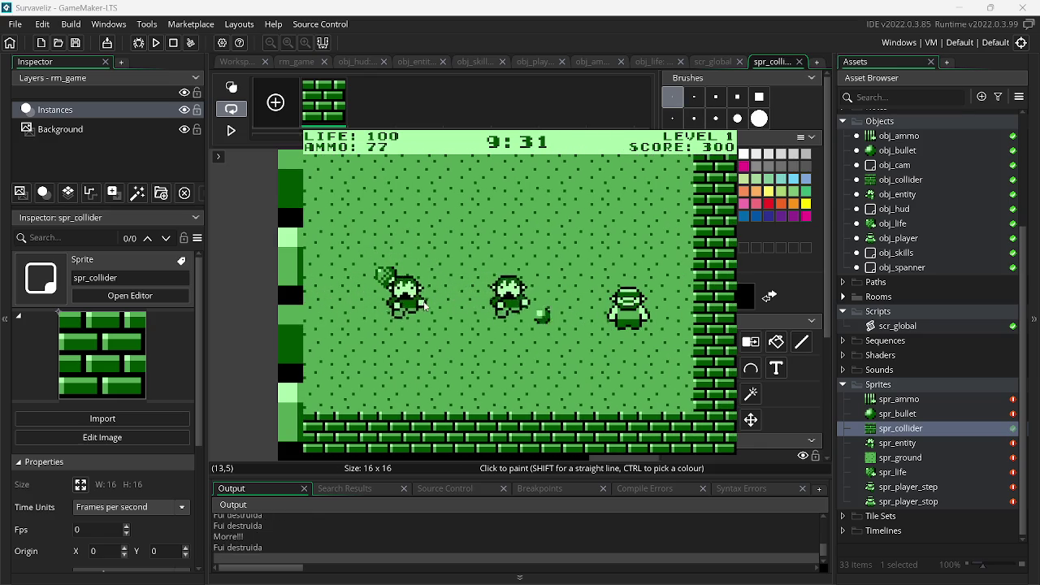
key(w)
click(512, 393)
click(512, 393)
key(d)
click(675, 340)
click(674, 340)
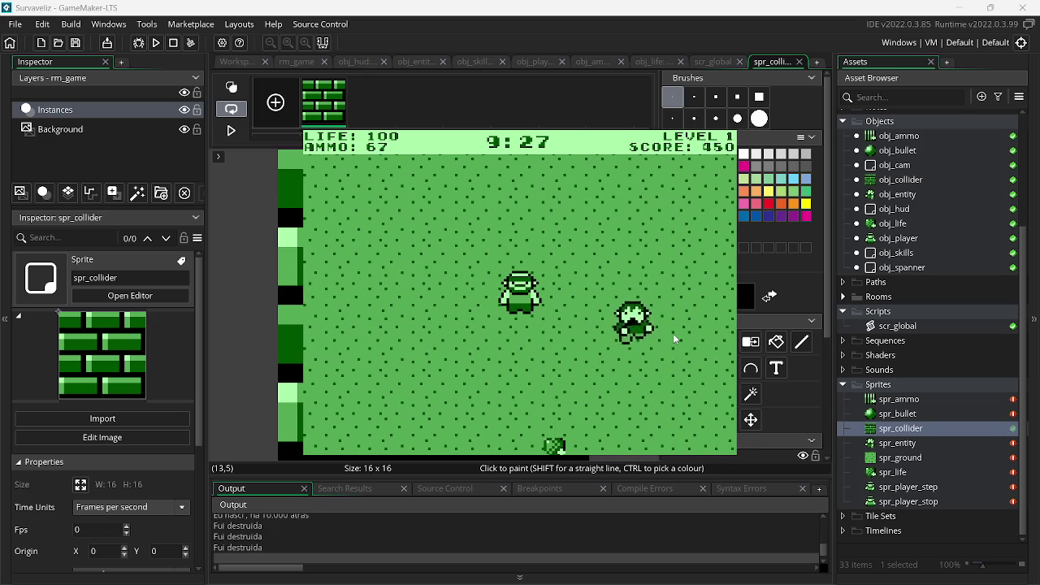
key(d)
key(s)
key(a)
key(w)
click(638, 321)
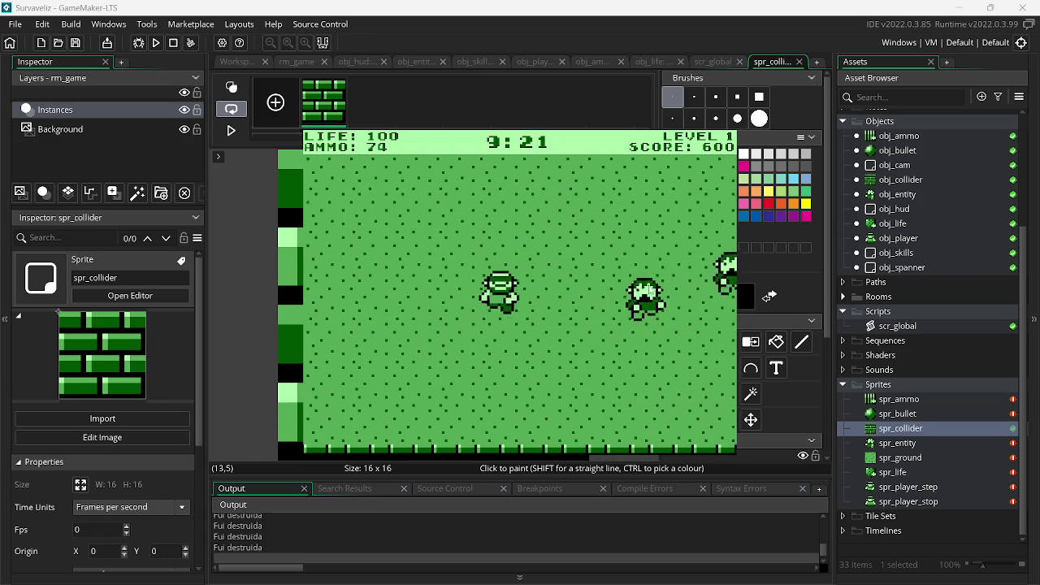
click(661, 278)
click(660, 277)
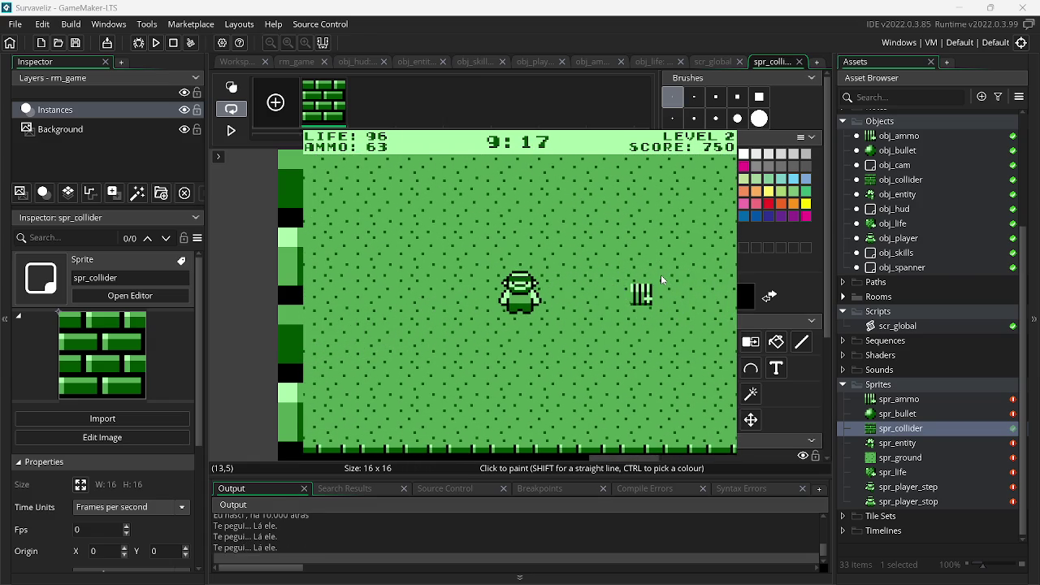
key(w)
key(s)
key(s)
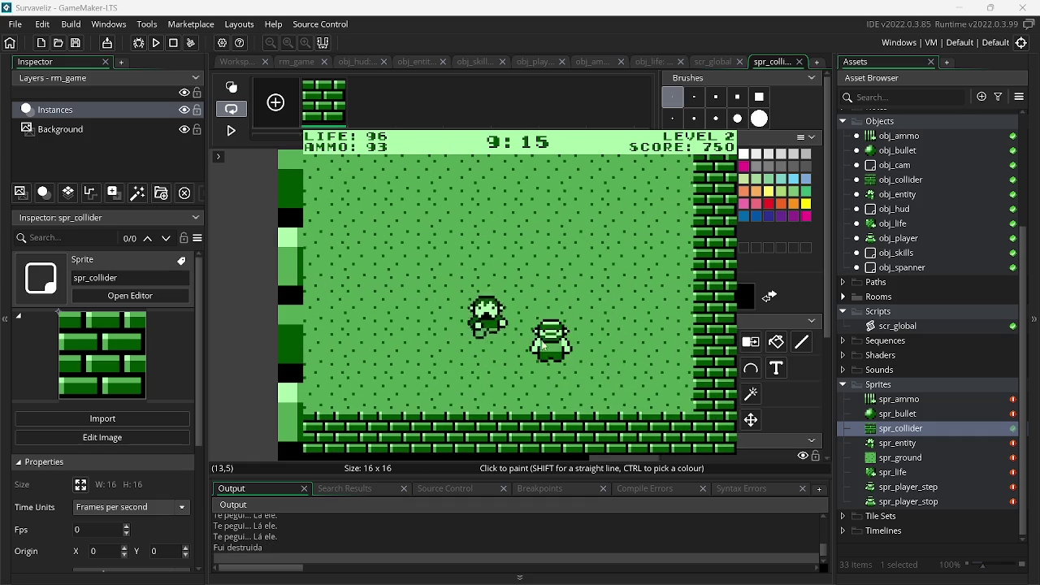
key(w)
click(492, 333)
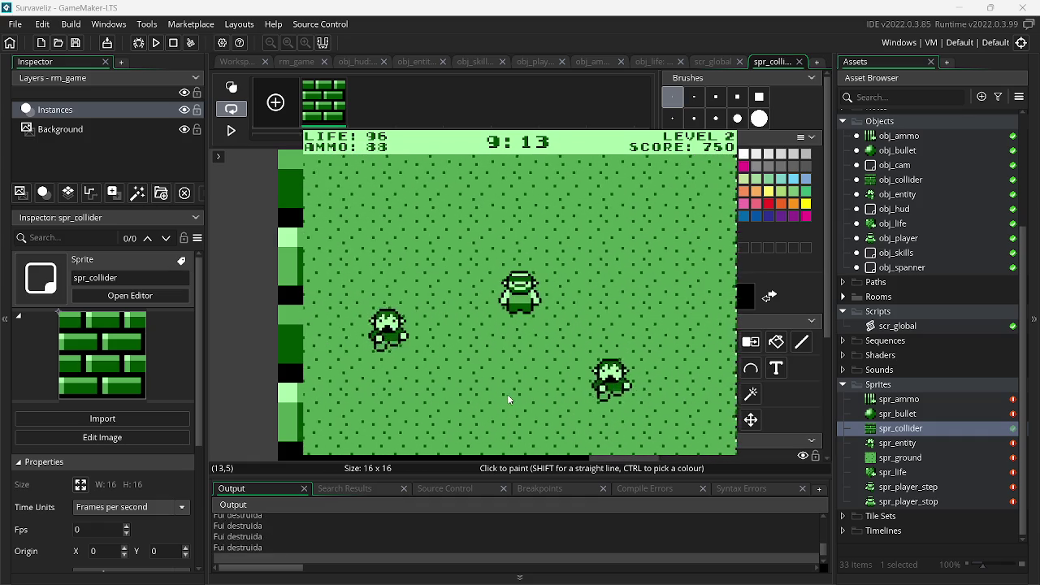
click(535, 387)
click(671, 332)
key(w)
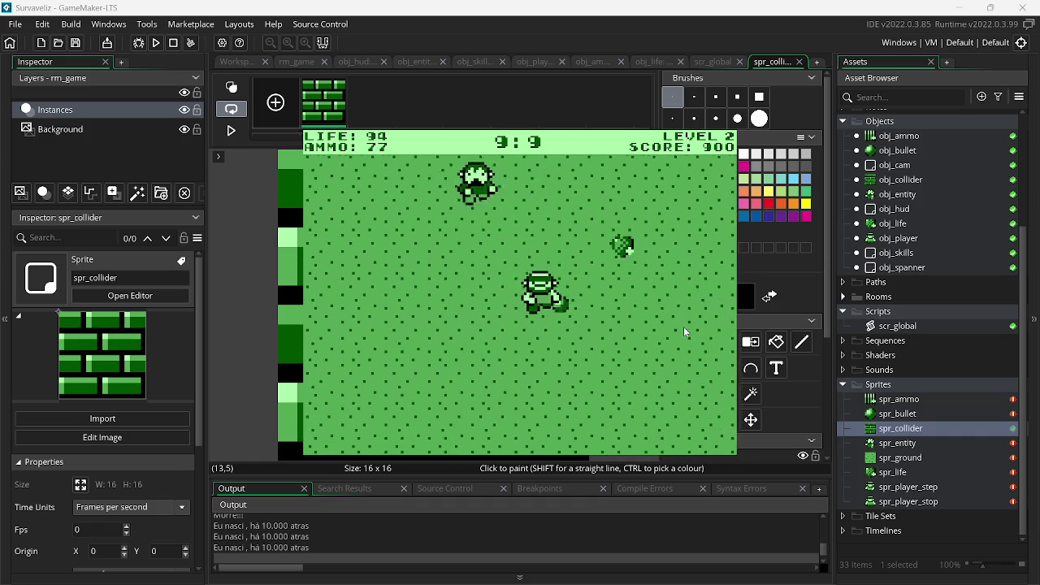
key(s)
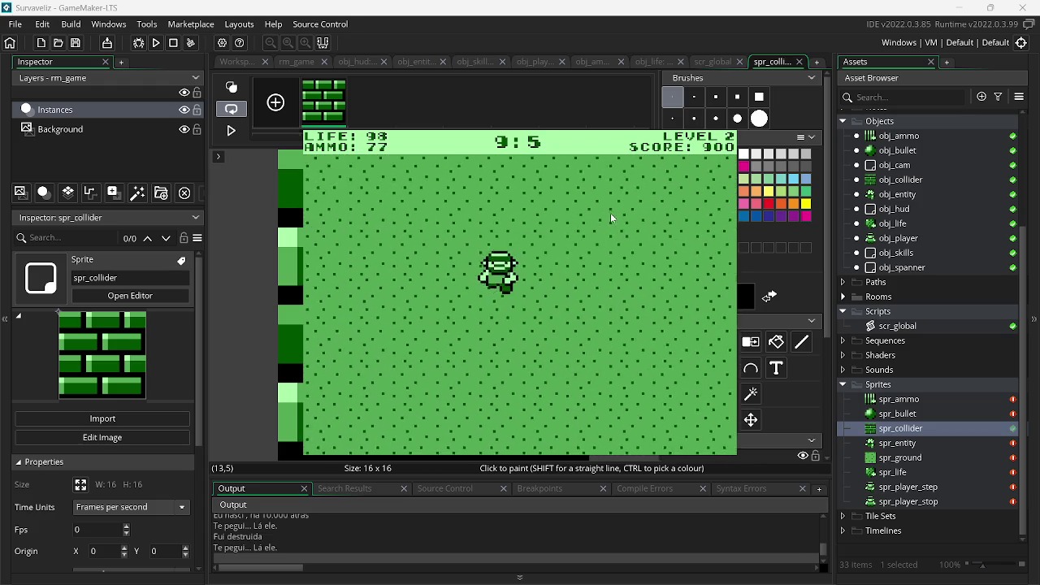
key(a)
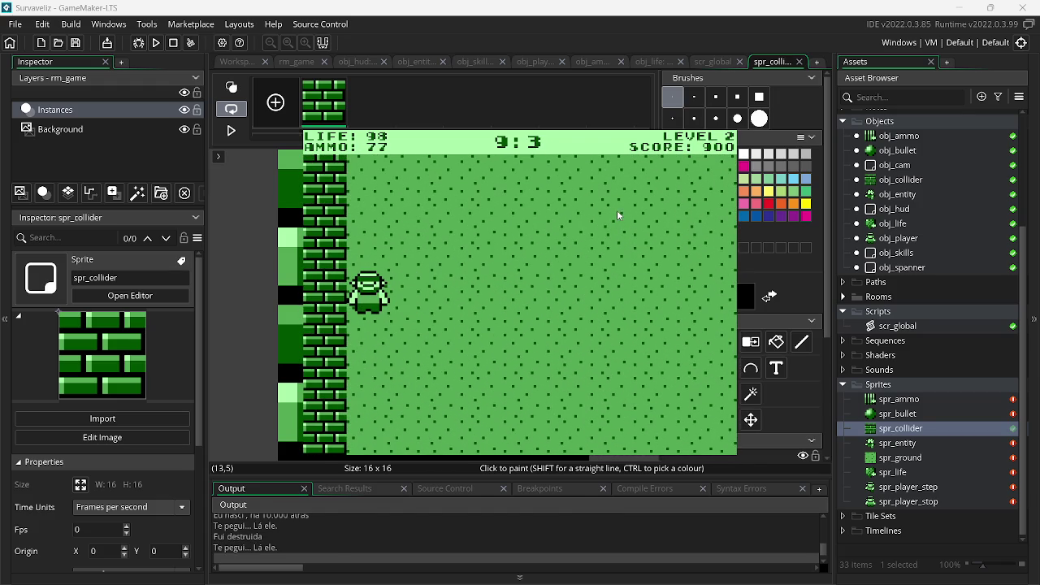
key(Escape)
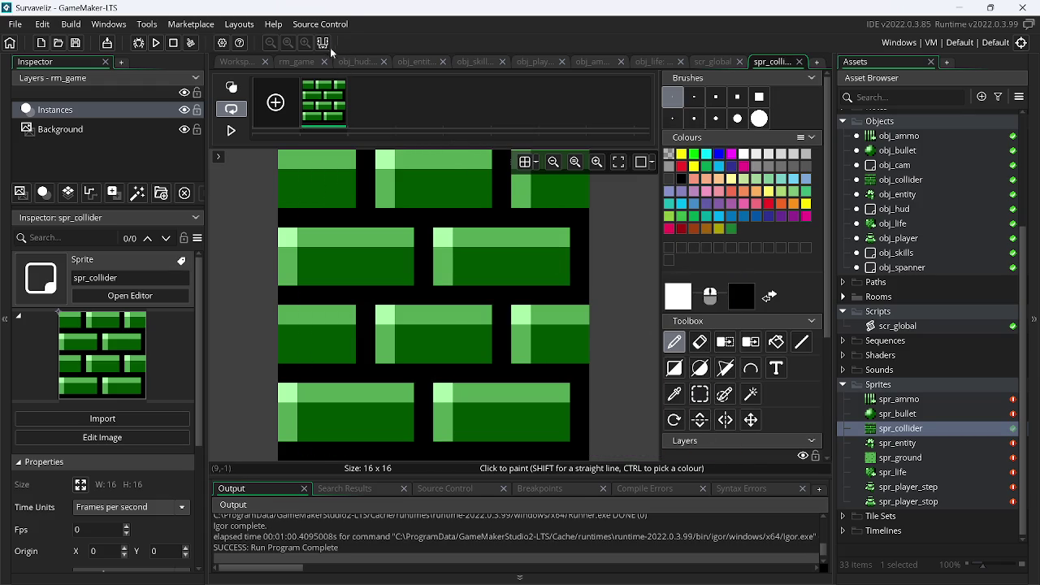
- Import a new tile sheet image into the spr_collider sprite
click(334, 24)
mouse_move(281, 28)
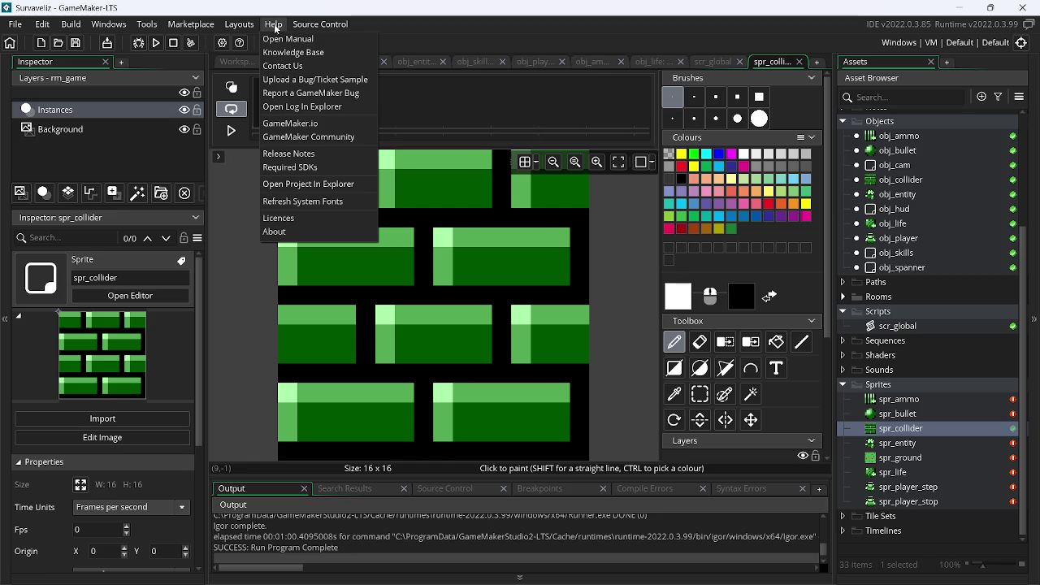
mouse_move(240, 25)
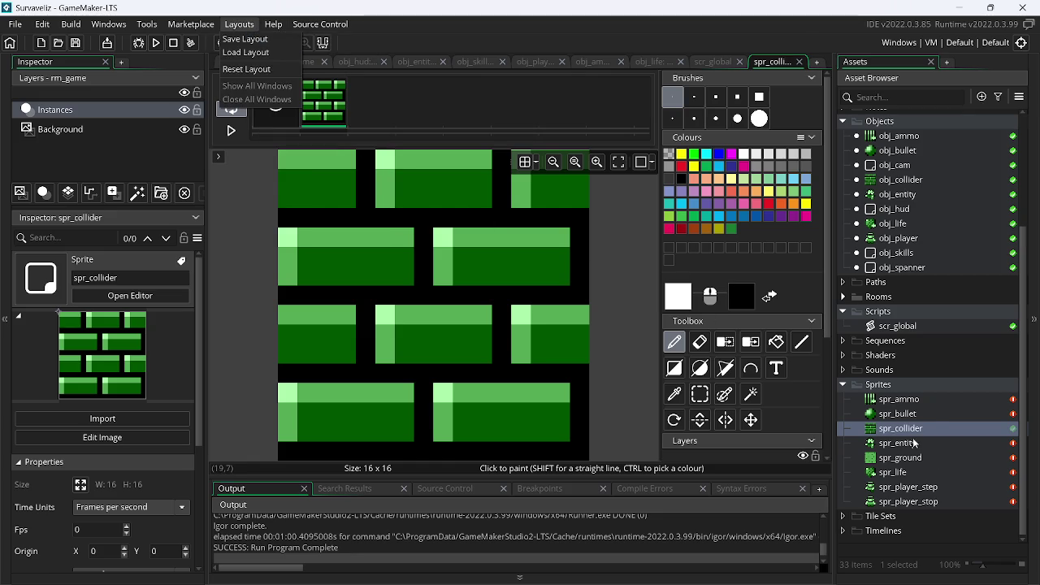
double_click(901, 428)
click(341, 171)
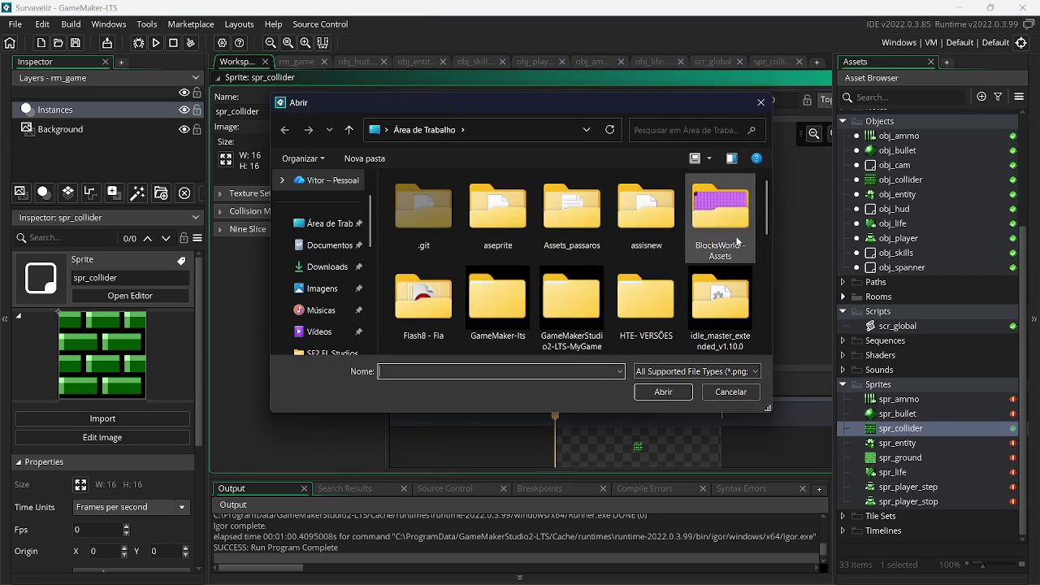
drag(767, 223, 775, 334)
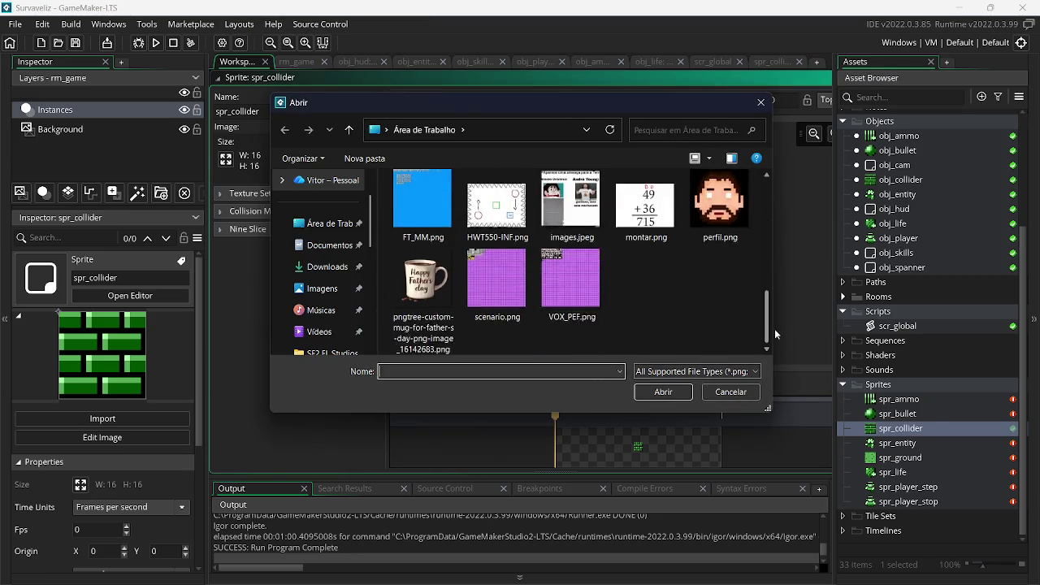
scroll(650, 268, up, 2)
double_click(650, 228)
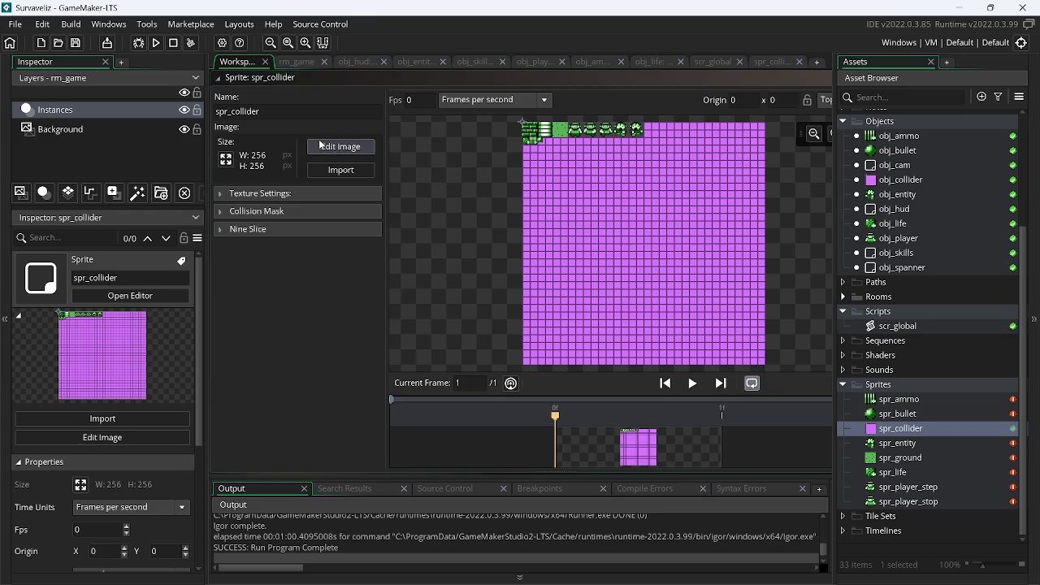
- Convert it to a single 16×16 frame with 1 frame per row, then run the game
click(321, 146)
click(370, 24)
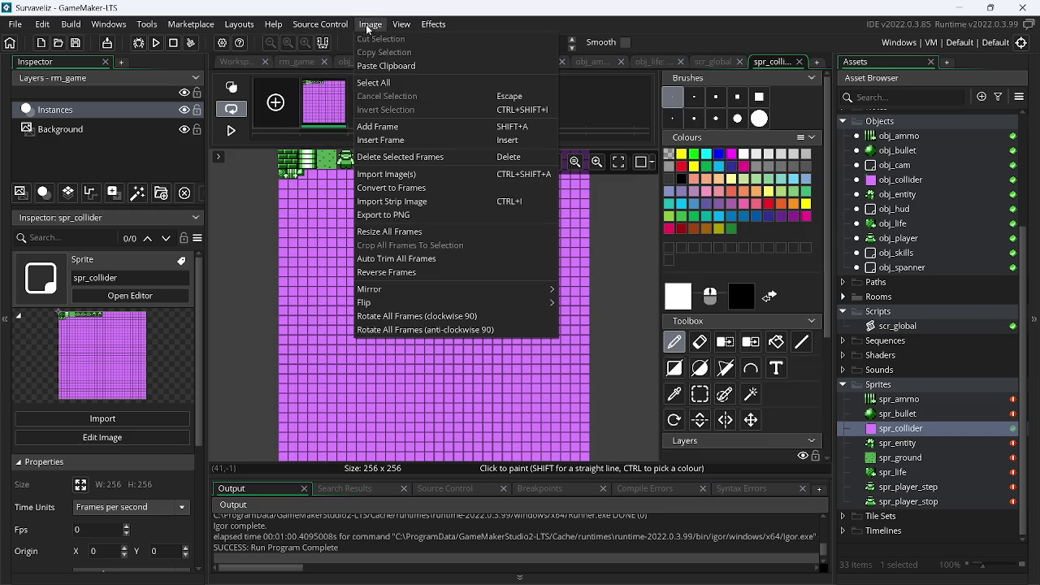
click(401, 189)
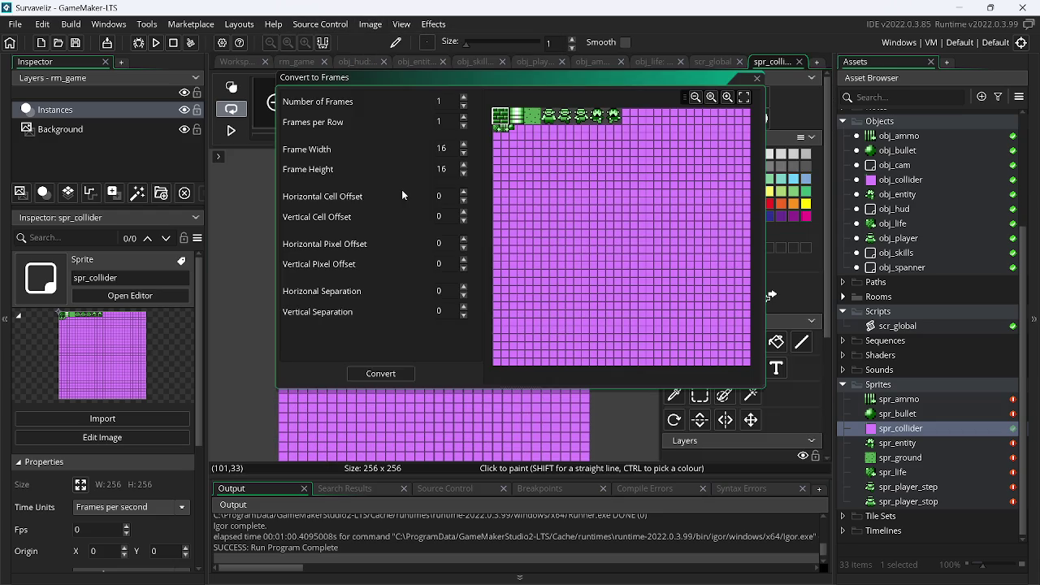
click(465, 126)
click(379, 375)
click(156, 43)
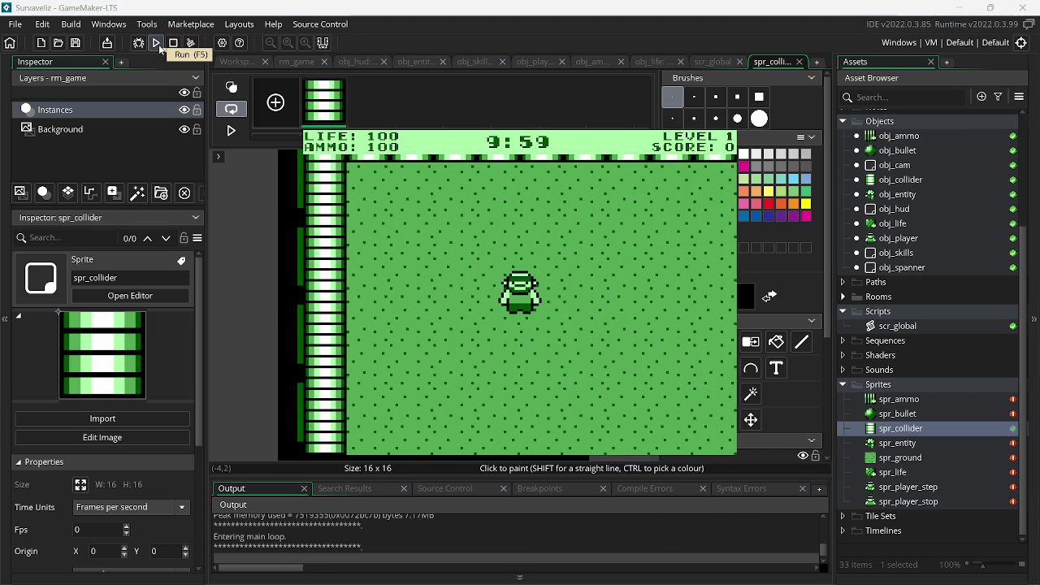
- Walk the player around the striped-tile room with the arrow keys to test movement
key(Left)
key(Up)
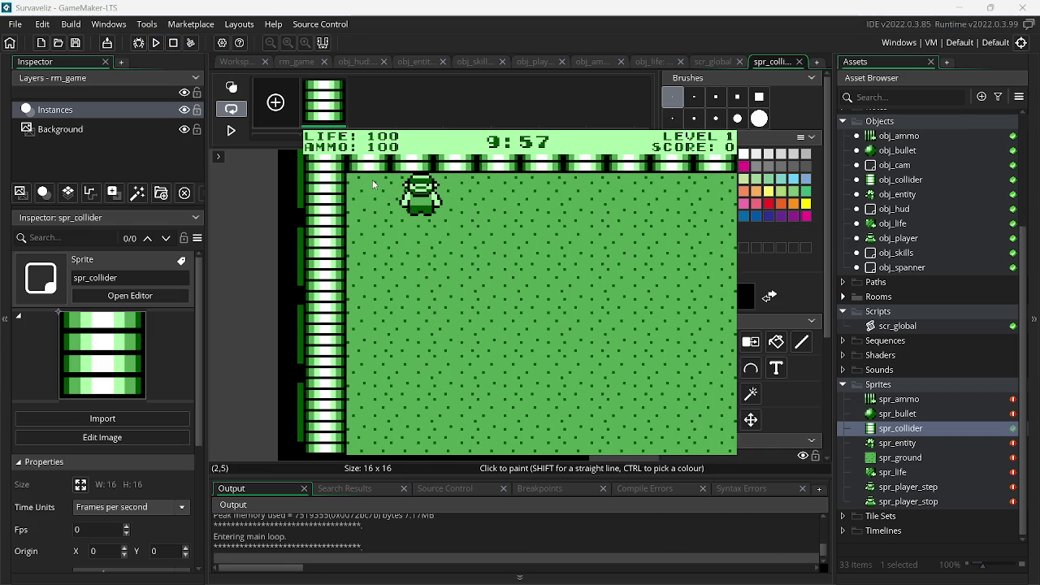
key(Down)
key(Left)
key(Up)
key(Right)
key(Down)
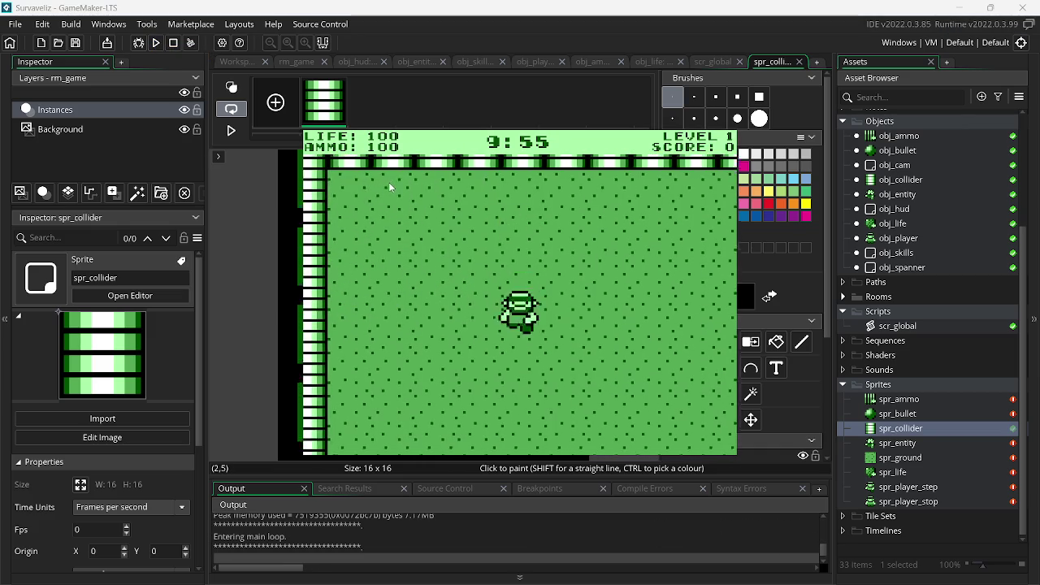
key(Left)
key(Right)
key(Down)
key(Up)
key(Down)
key(Down)
- Walk the player along the bottom and right walls, then close the running game
key(Left)
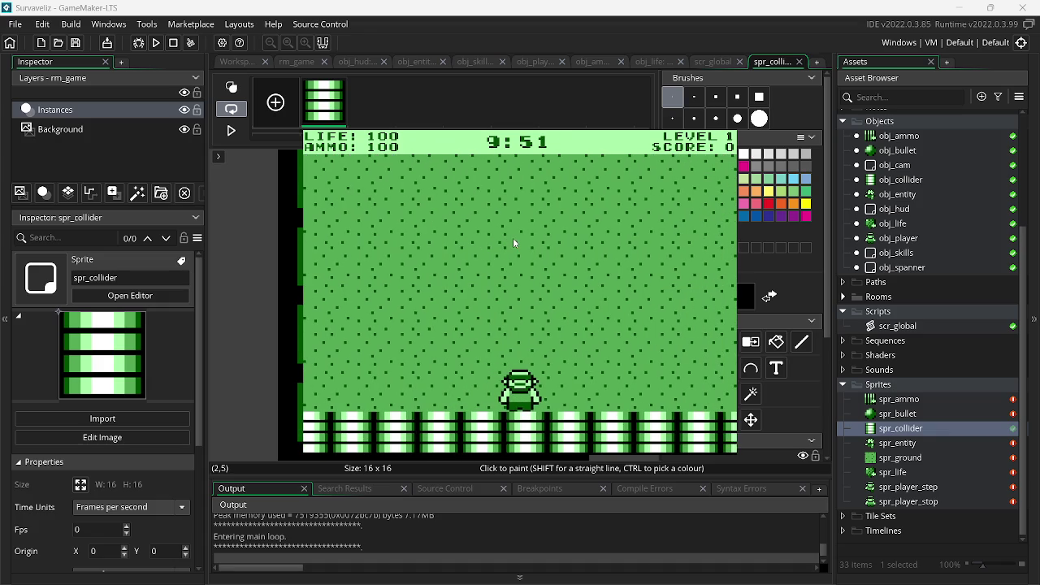
key(Right)
key(Up)
key(Down)
key(Down)
key(Right)
key(Escape)
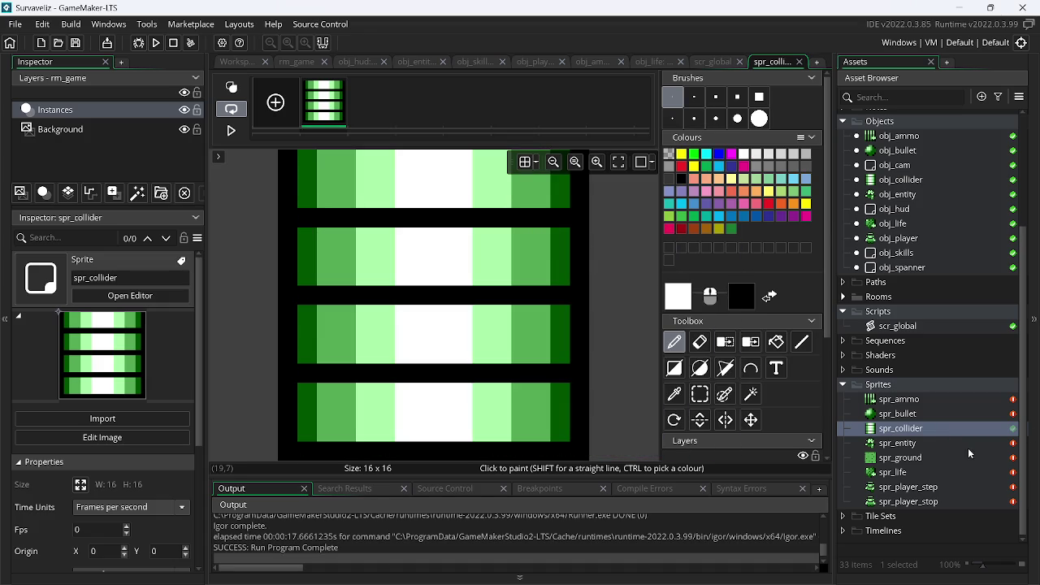
double_click(931, 430)
- Import assets.png into spr_collider and convert it to frames with horizontal cell offset 0
click(359, 171)
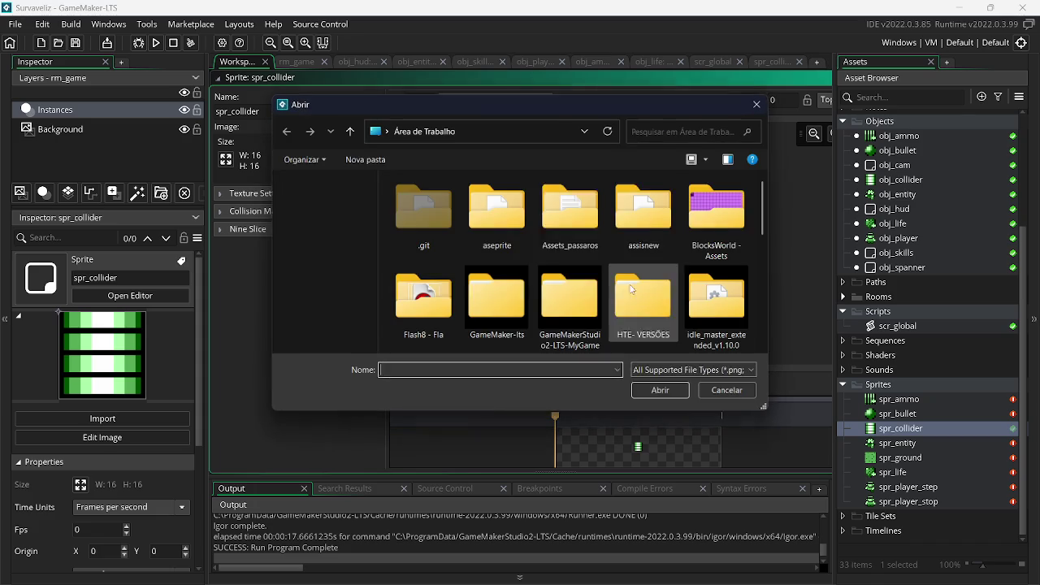
drag(769, 215, 777, 277)
double_click(646, 247)
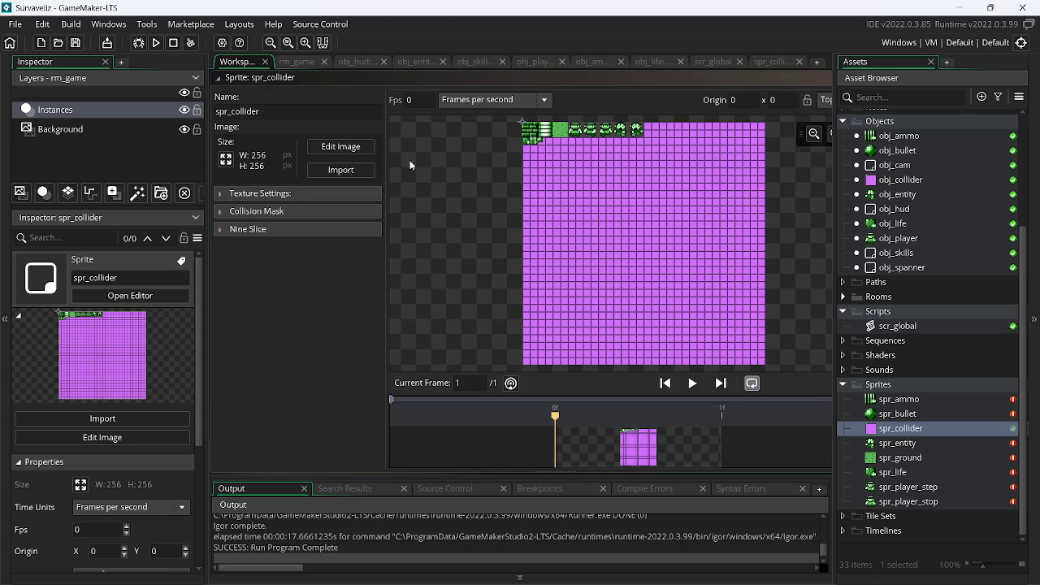
click(327, 156)
click(370, 24)
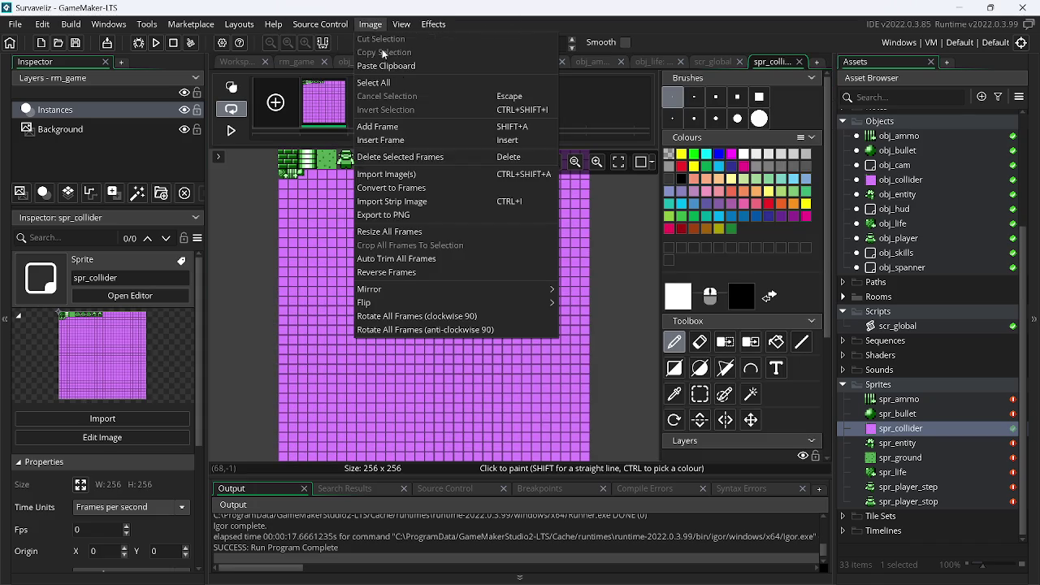
click(428, 192)
click(467, 205)
click(381, 373)
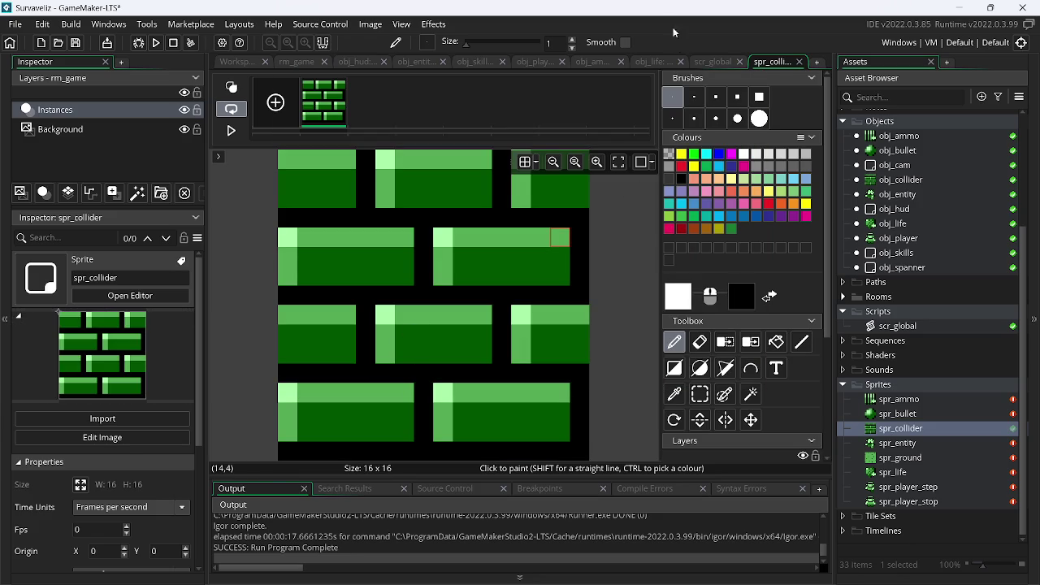
- Close the spr_collider editor and switch over to Paint.NET
key(ctrl+Tab)
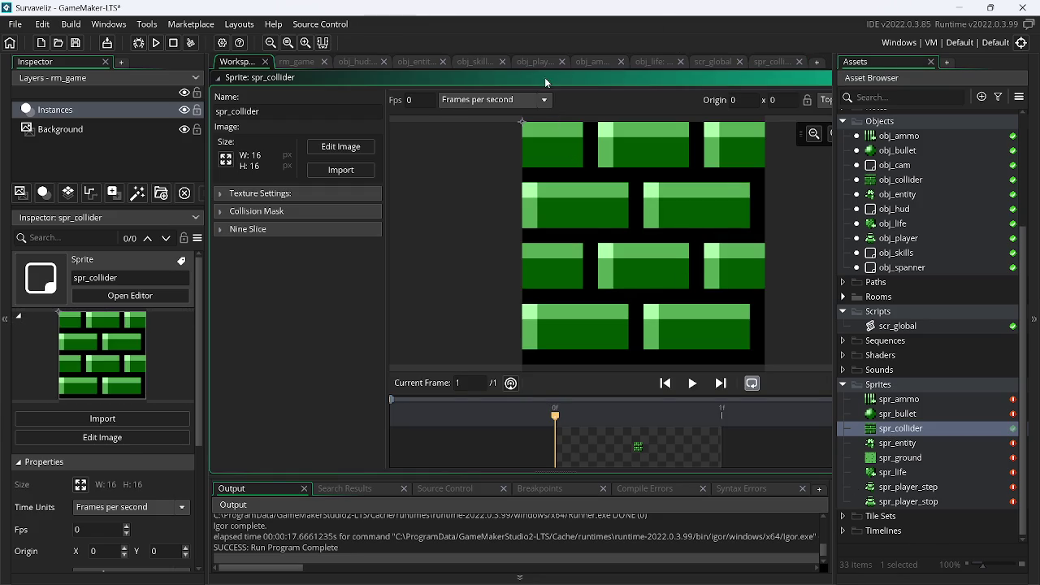
double_click(544, 77)
right_click(519, 148)
mouse_move(560, 172)
click(616, 199)
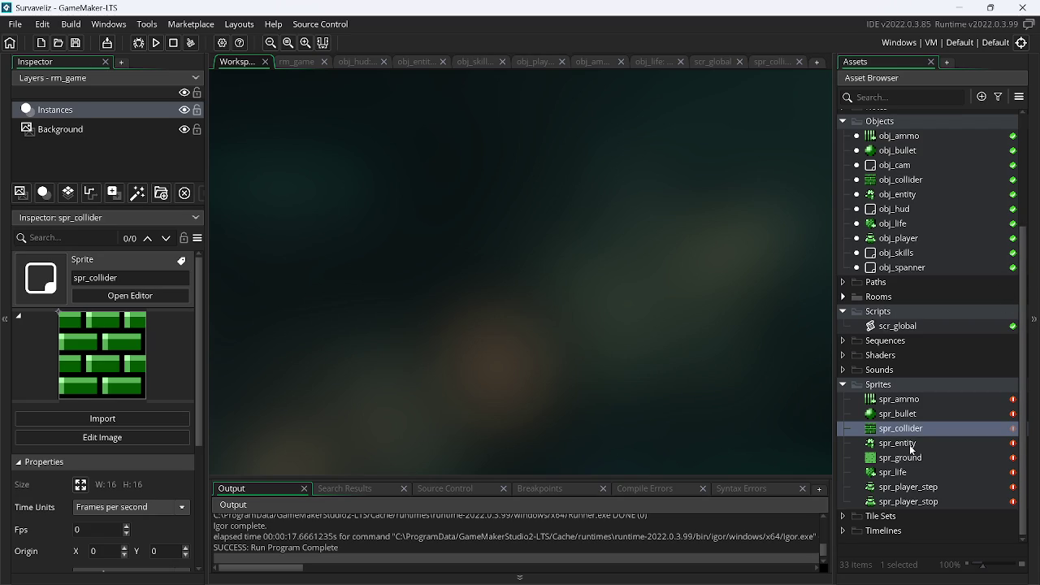
key(alt+Tab)
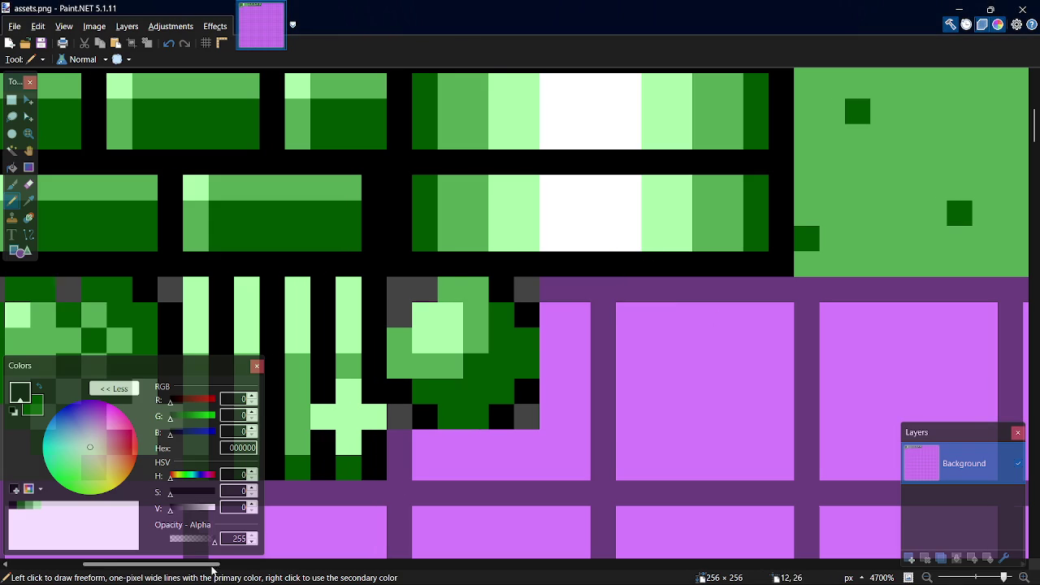
- Select the dotted ground tile and fill its background with mid green 55AA55
drag(212, 569, 285, 569)
click(31, 505)
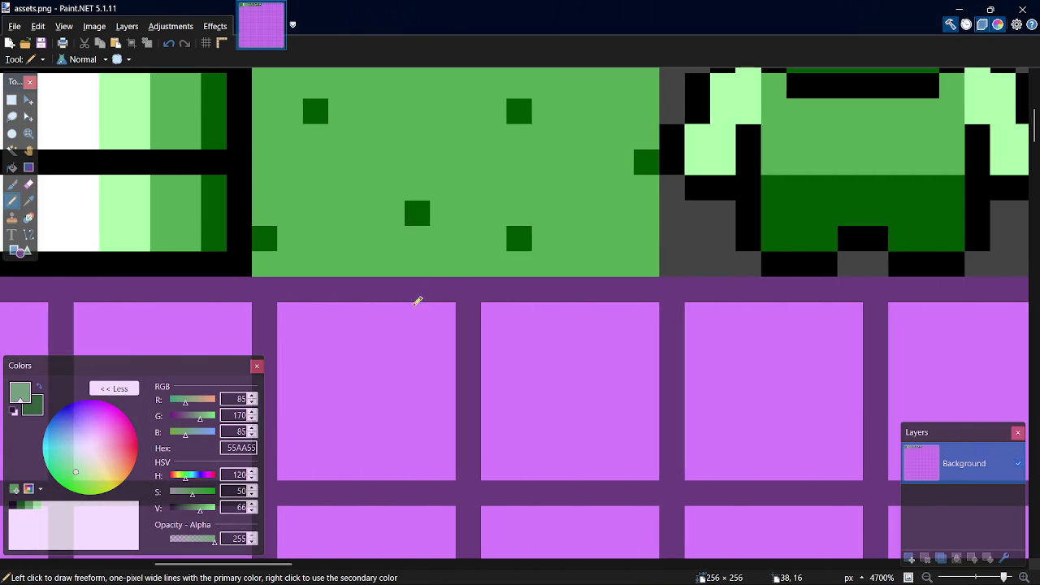
scroll(415, 306, down, 2)
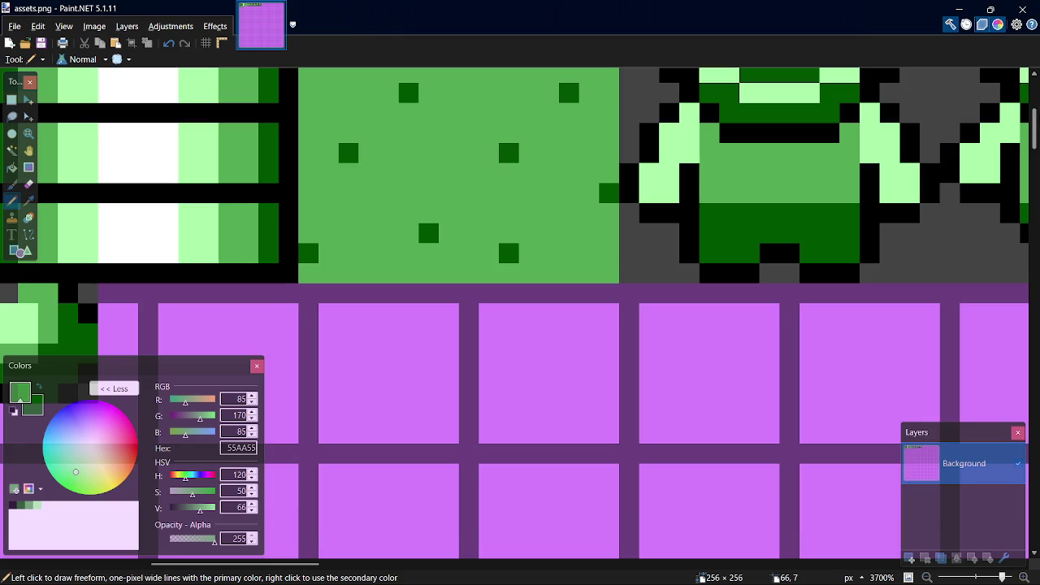
scroll(432, 169, up, 3)
key(s)
drag(305, 201, 611, 504)
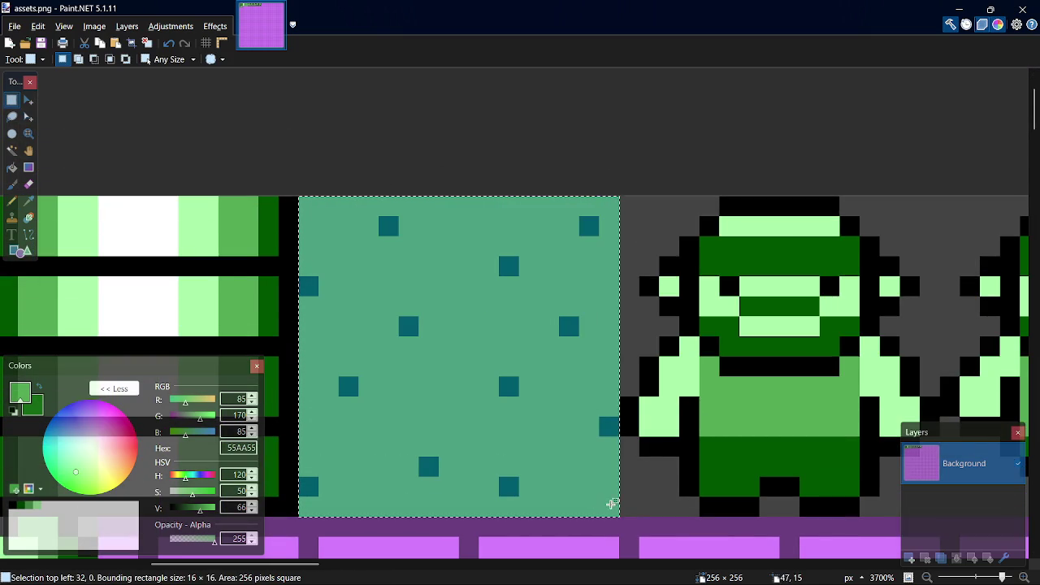
key(p)
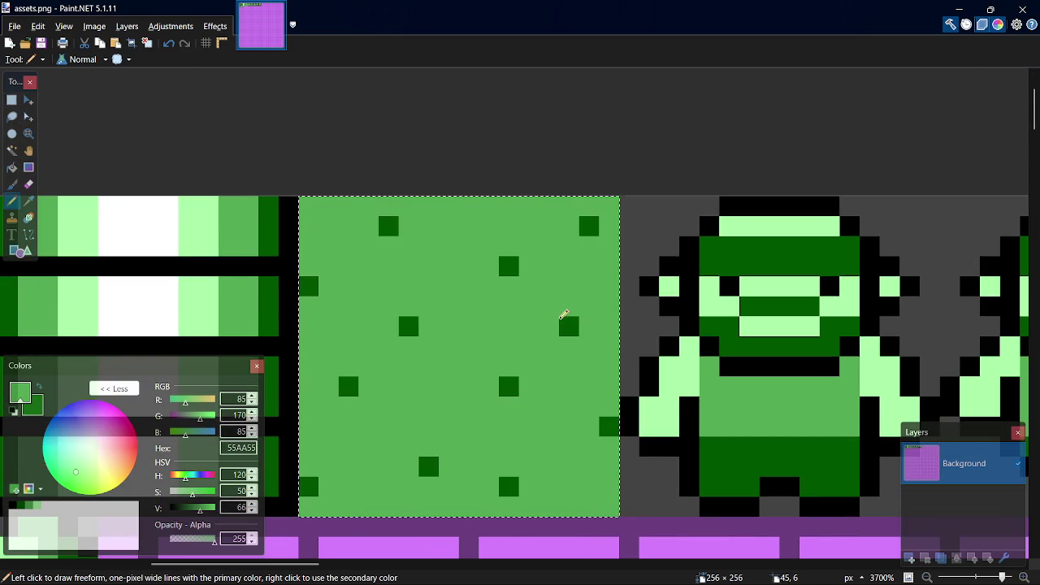
key(f)
click(563, 317)
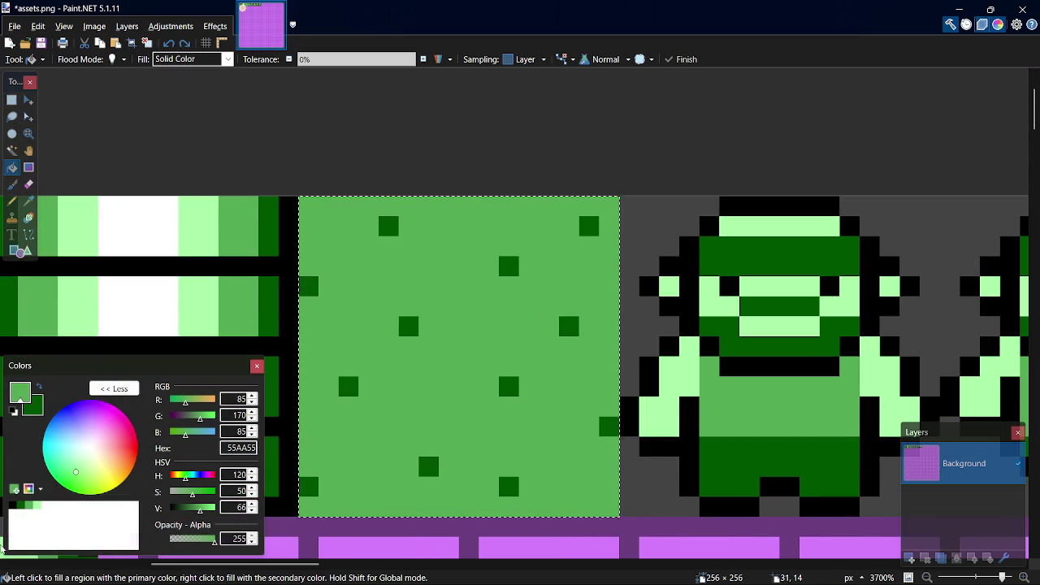
- Turn the tile's dark dots light green and save assets.png
shift+click(409, 326)
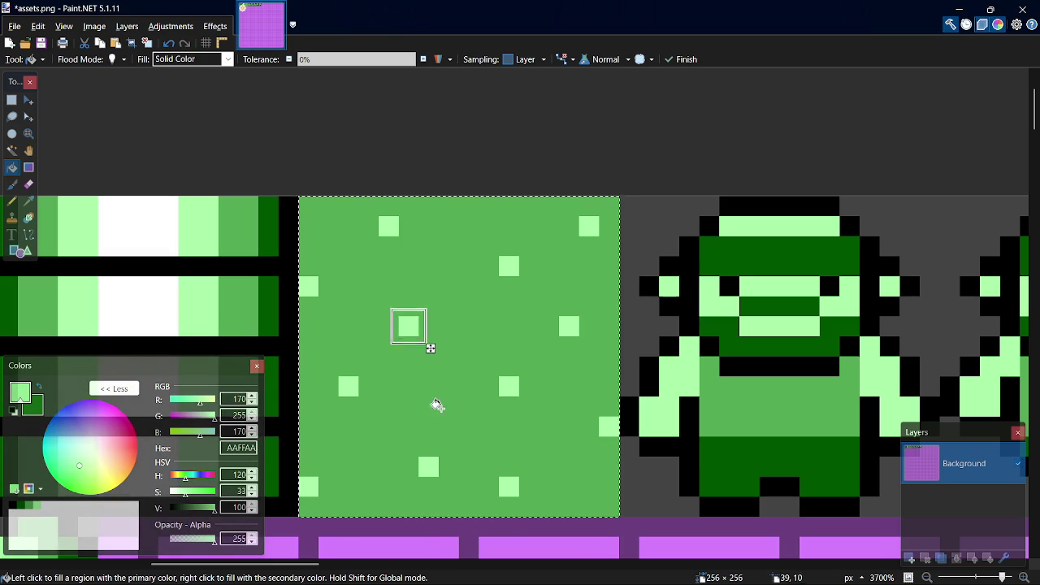
key(ctrl+s)
key(alt+Tab)
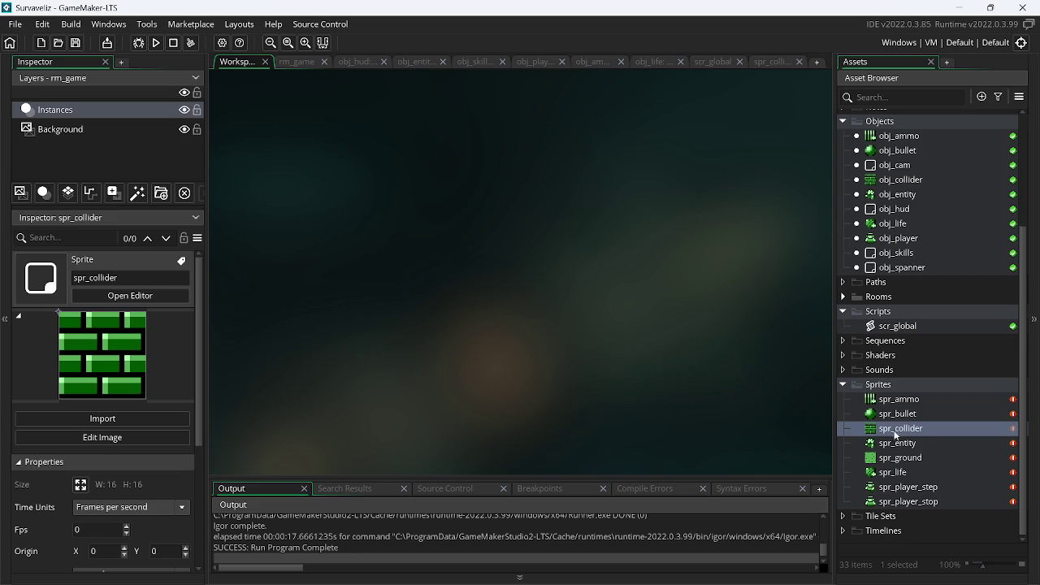
double_click(908, 458)
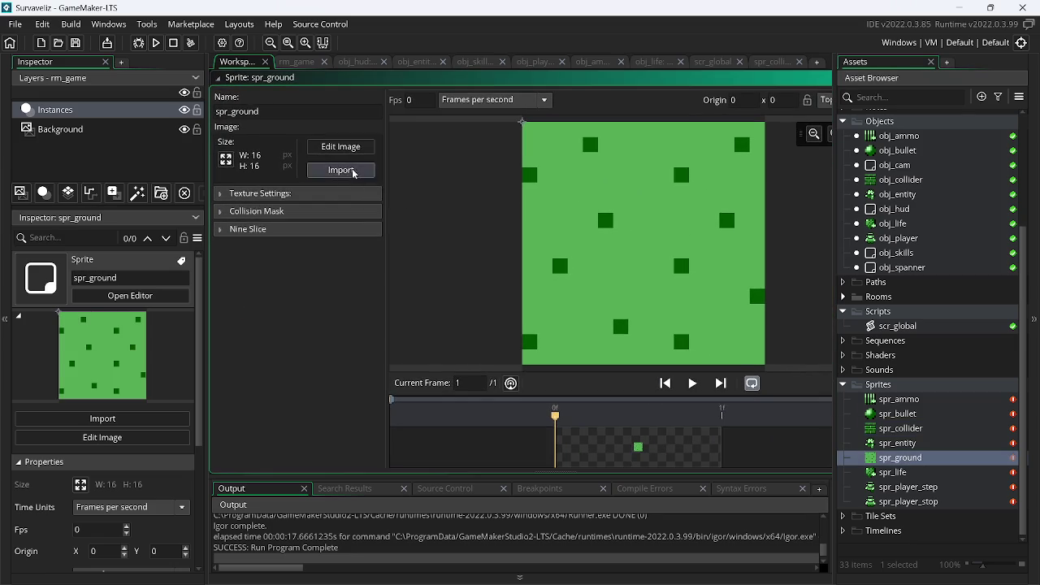
- Import the updated assets.png into spr_ground and convert it to frames with horizontal cell offset 2
click(351, 170)
scroll(598, 232, down, 5)
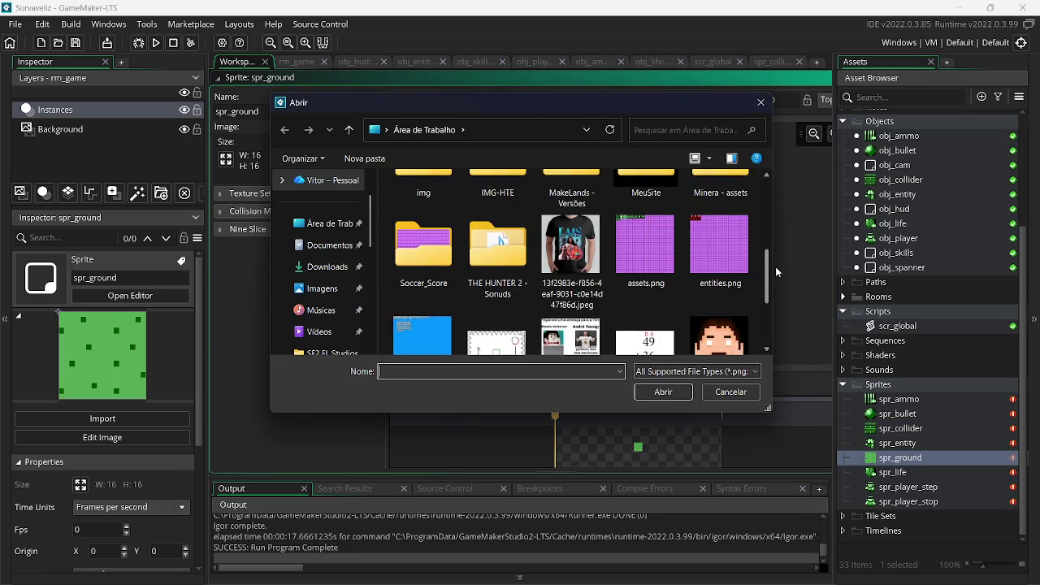
double_click(646, 239)
click(341, 149)
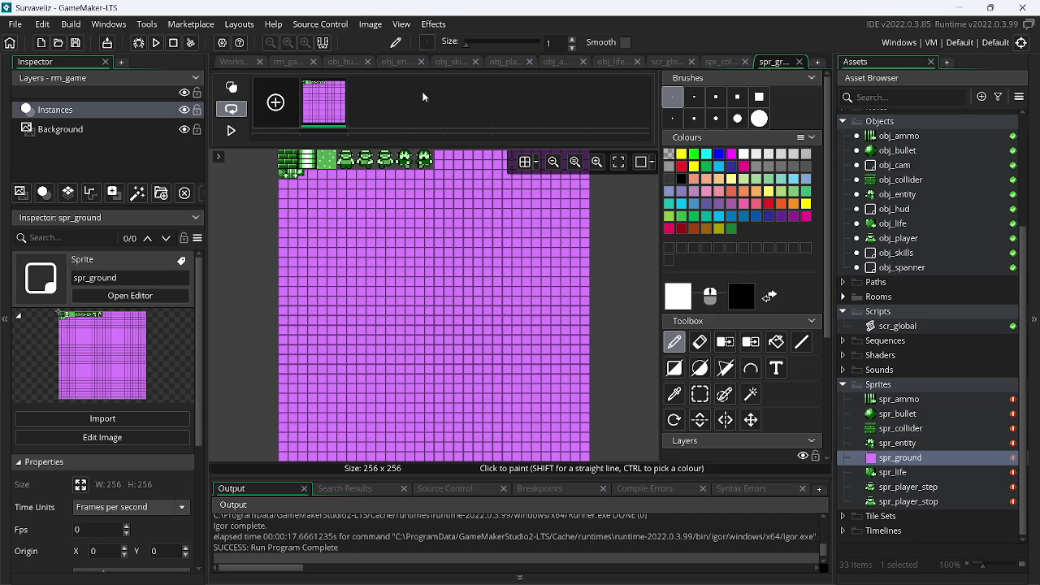
click(371, 25)
click(399, 186)
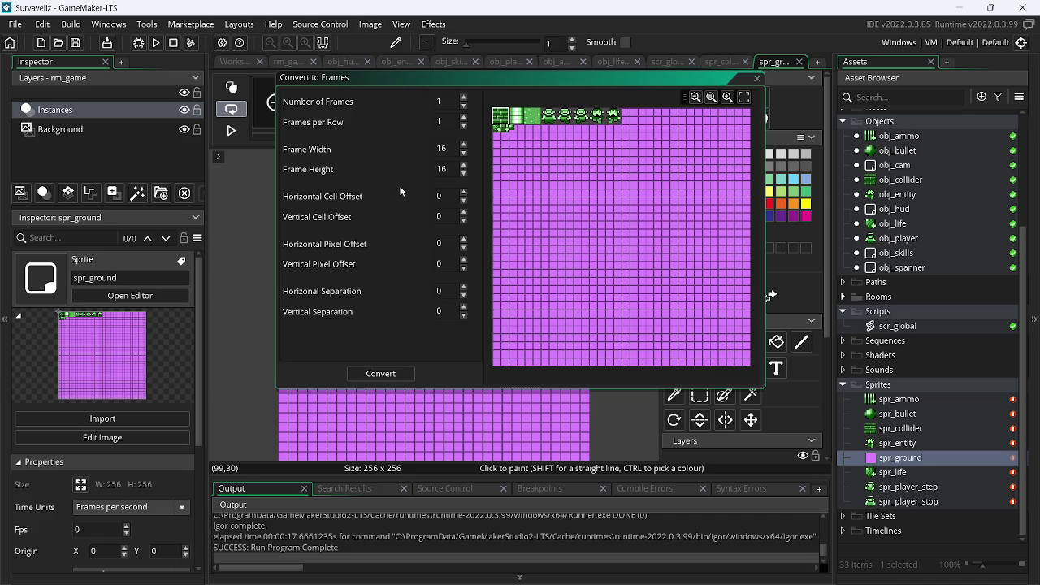
click(464, 195)
click(465, 195)
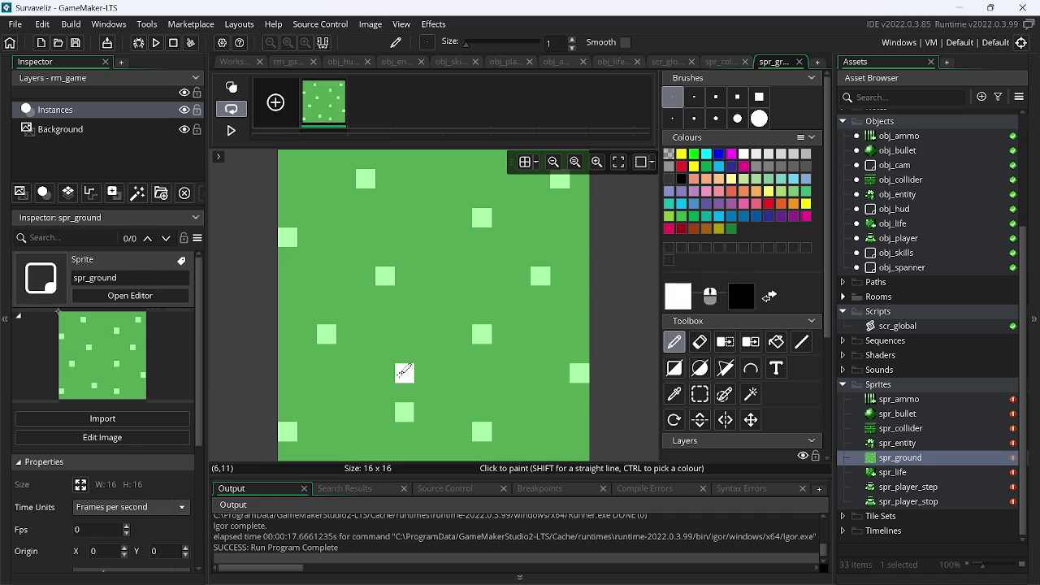
- Resume the paused music video in the browser, then minimize it
key(alt+Tab)
key(alt+Tab)
key(alt+Tab)
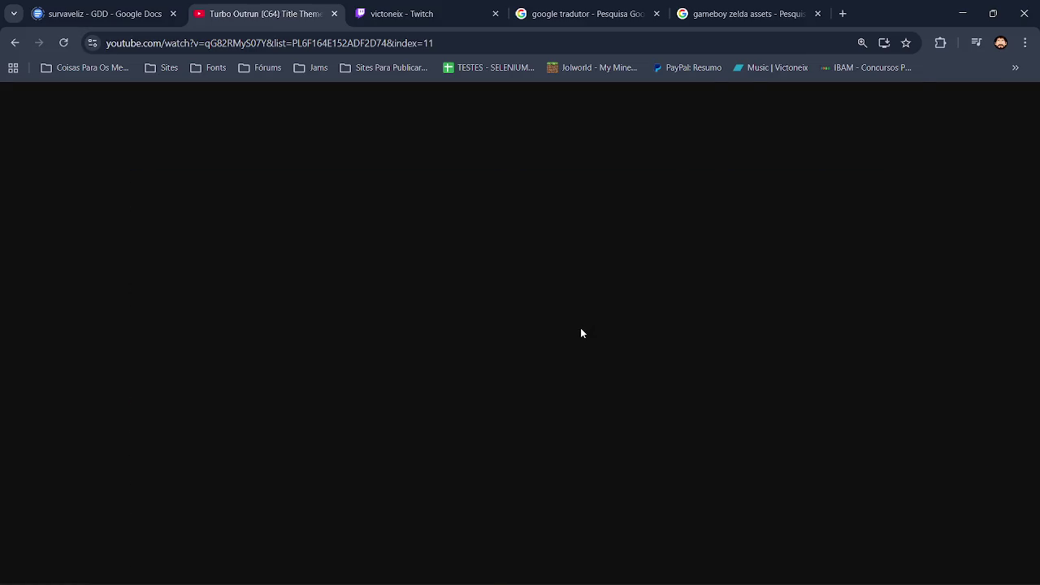
click(611, 360)
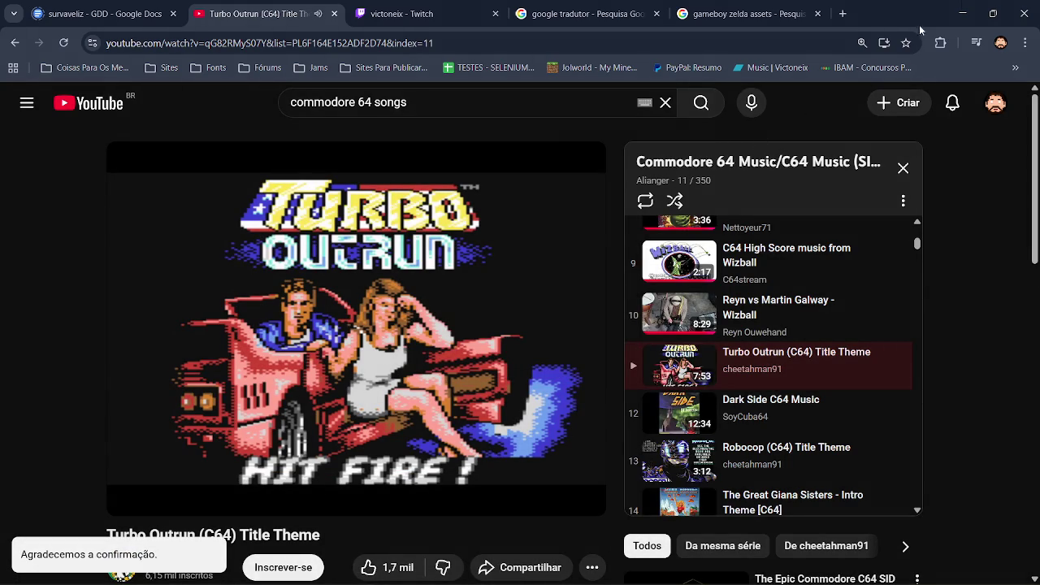
click(963, 6)
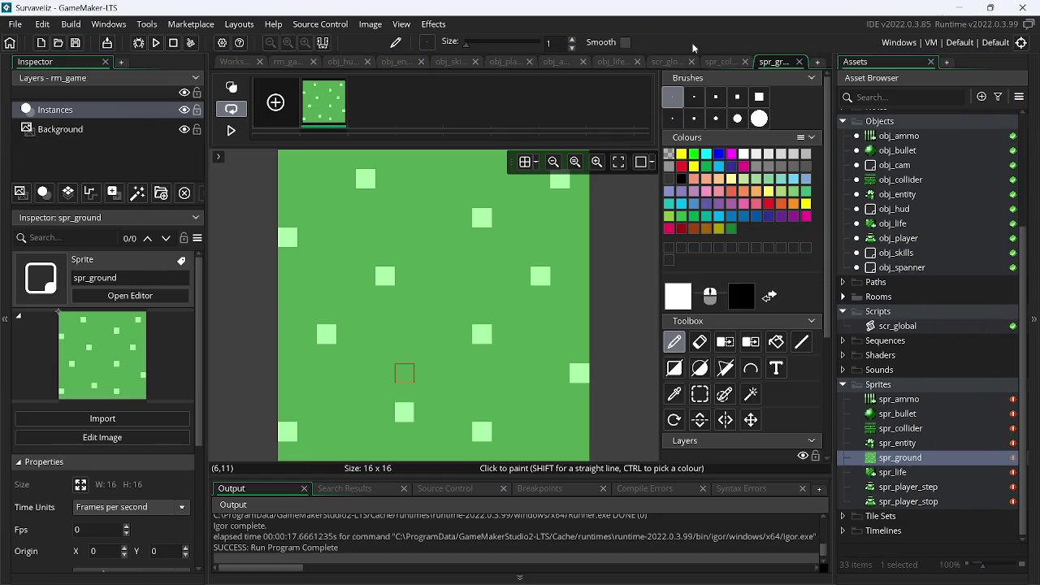
- Launch a new build and run of the game with the light-dotted spr_ground tile
click(152, 44)
click(153, 44)
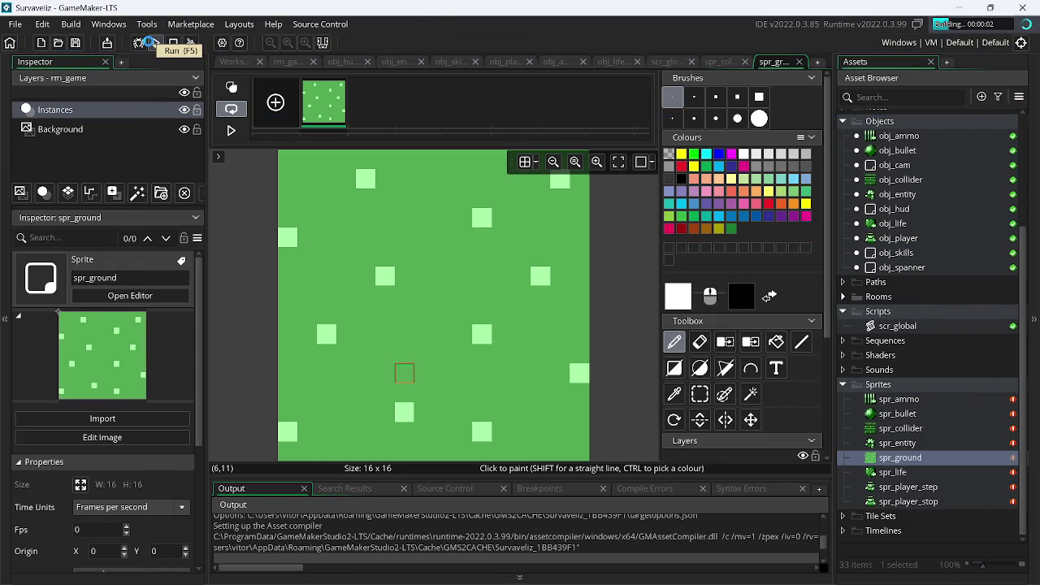
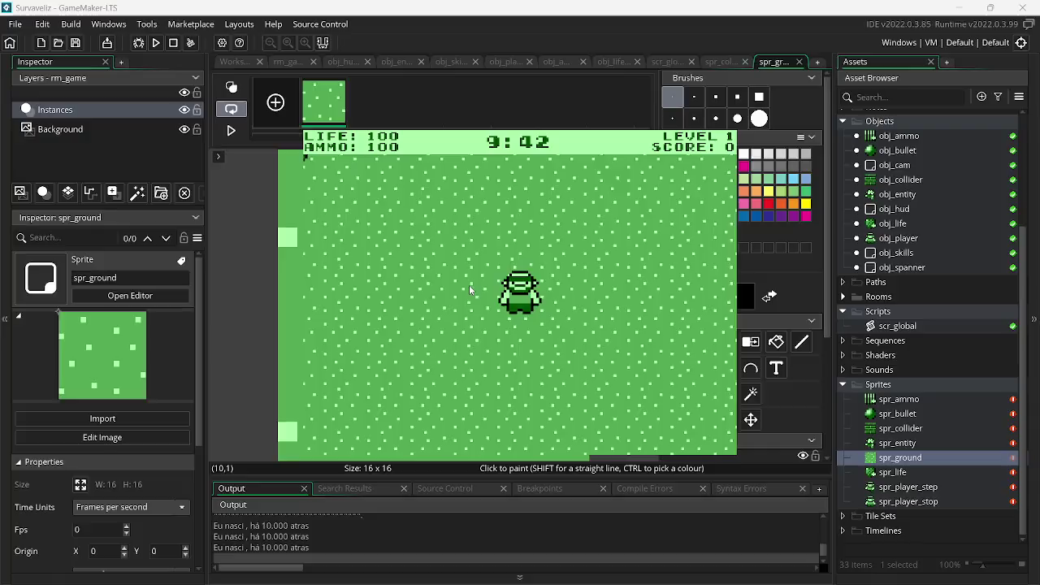
- Shoot the enemies to raise the score to 300, then stop the game and close the spr_ground image editor
click(381, 303)
click(381, 302)
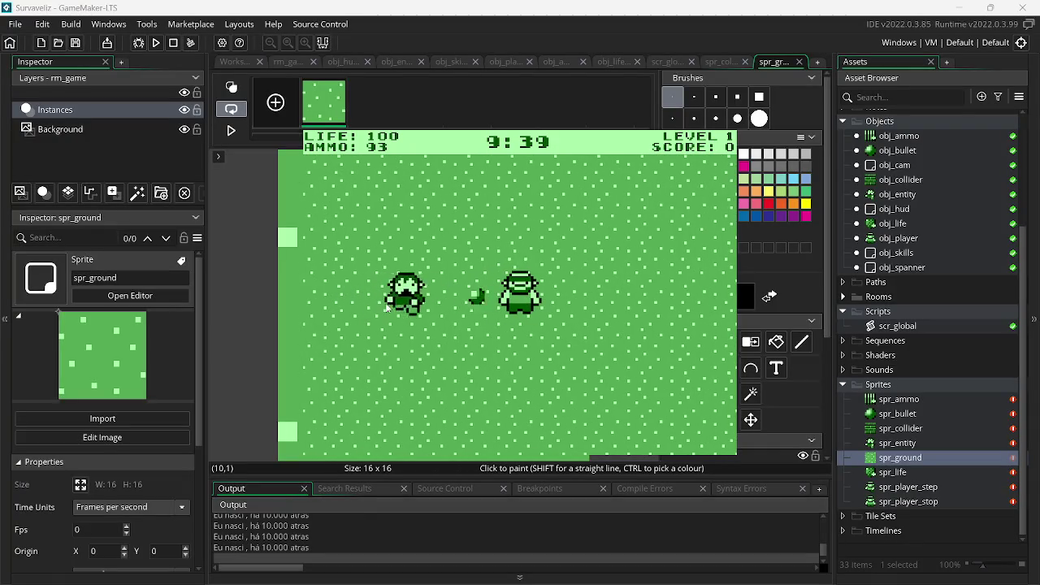
click(387, 306)
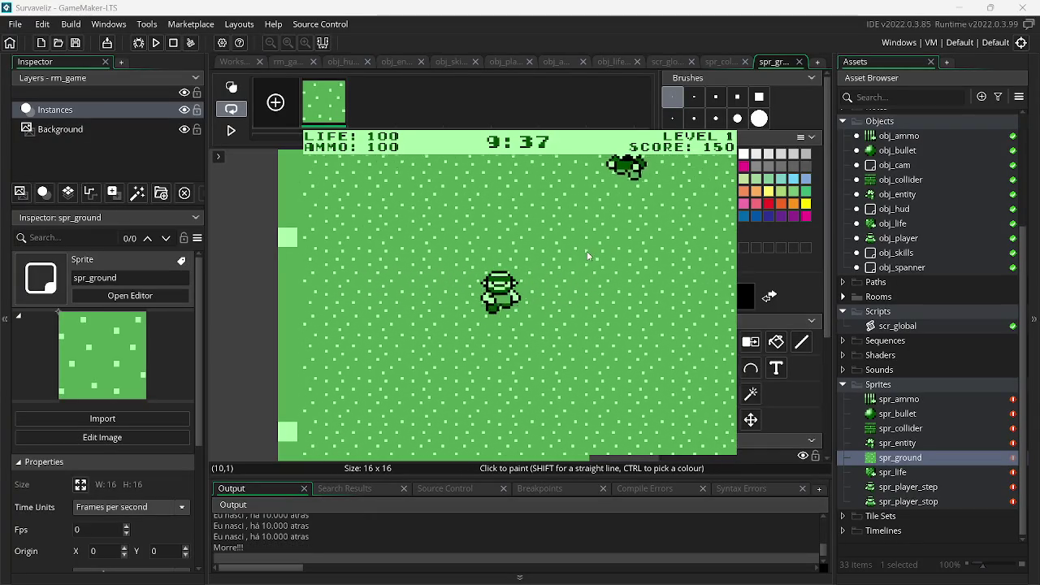
click(629, 204)
click(630, 203)
click(649, 250)
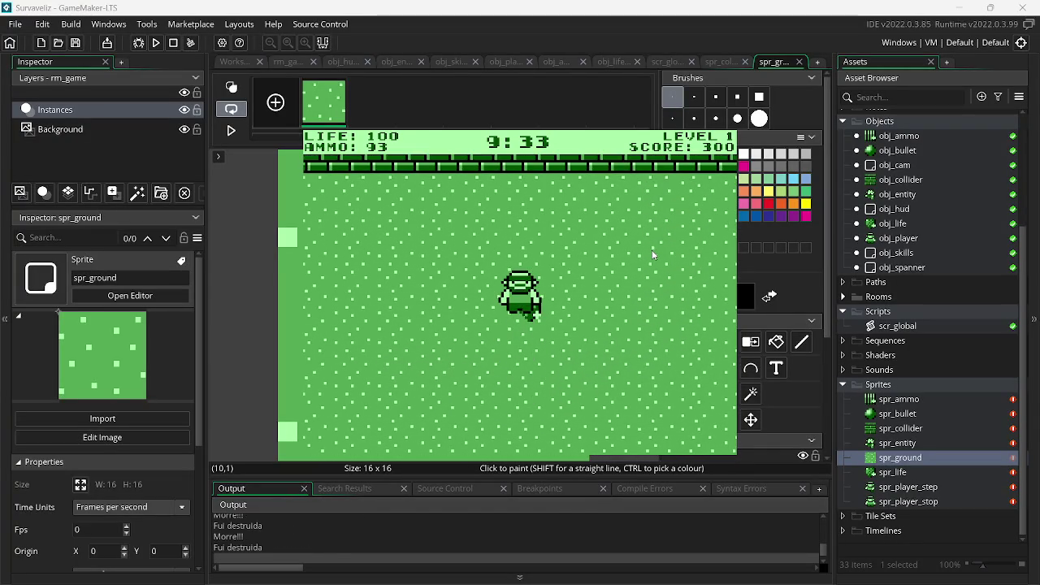
key(Escape)
click(806, 64)
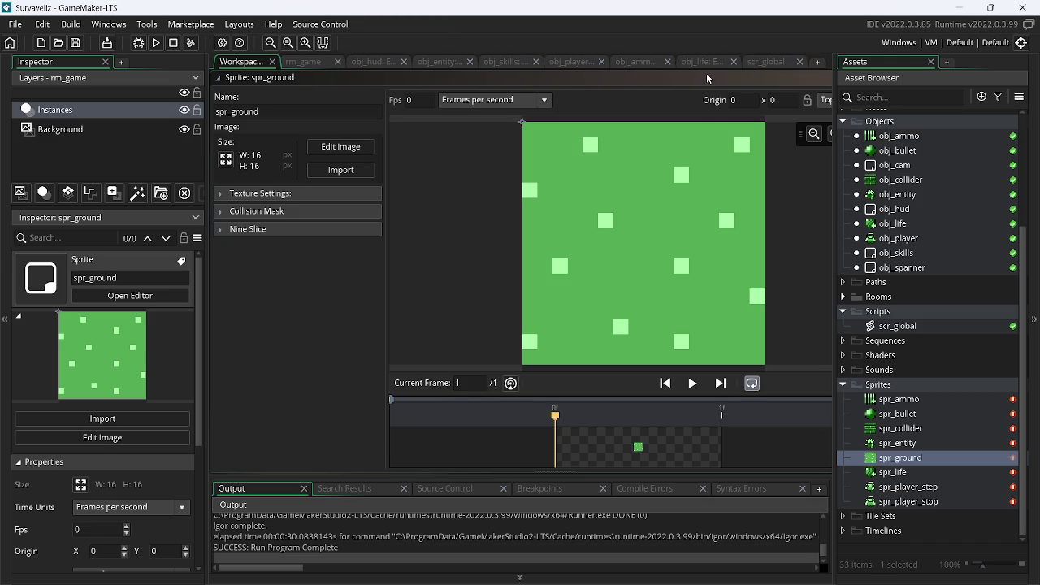
- Change line 8's drop threshold in obj_entity's Step event from 0.6 to 0.30 and run the game
click(687, 64)
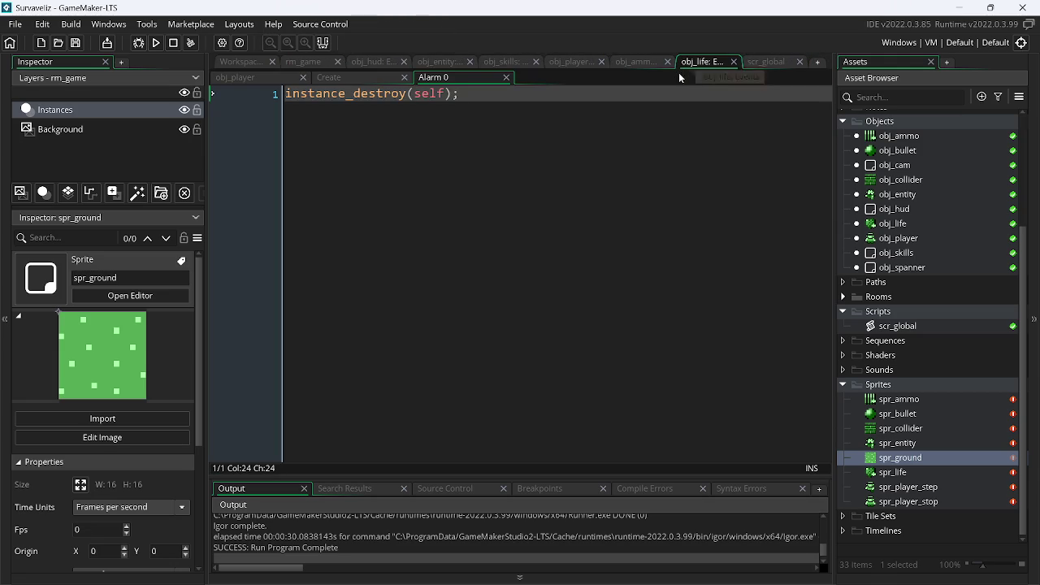
click(432, 63)
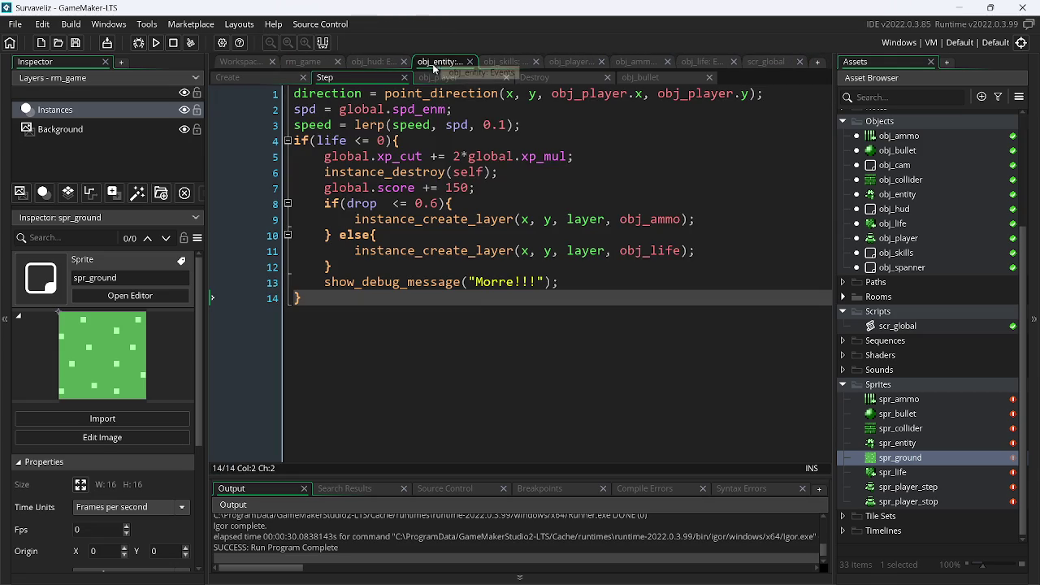
click(437, 203)
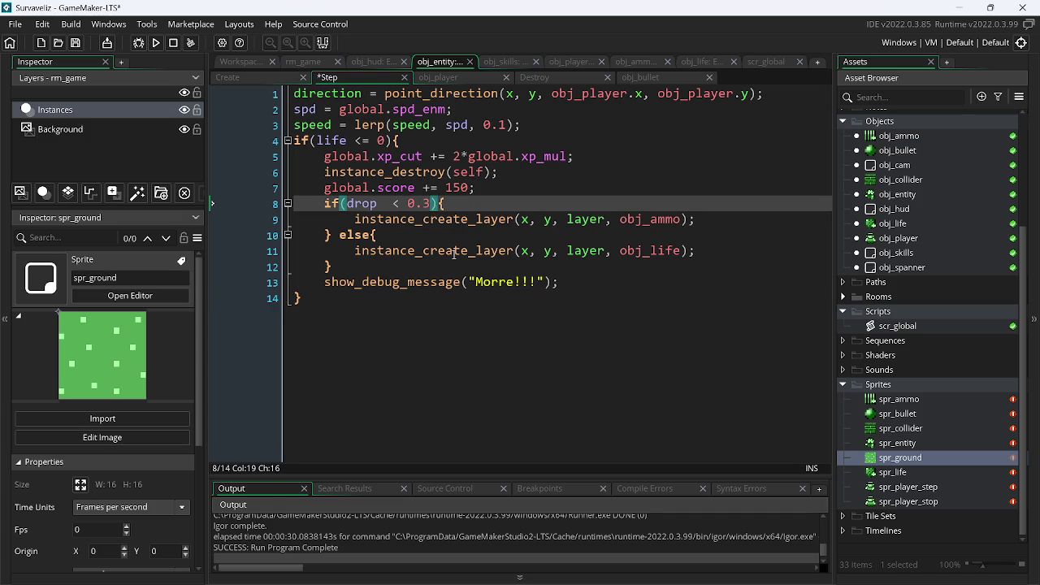
click(152, 48)
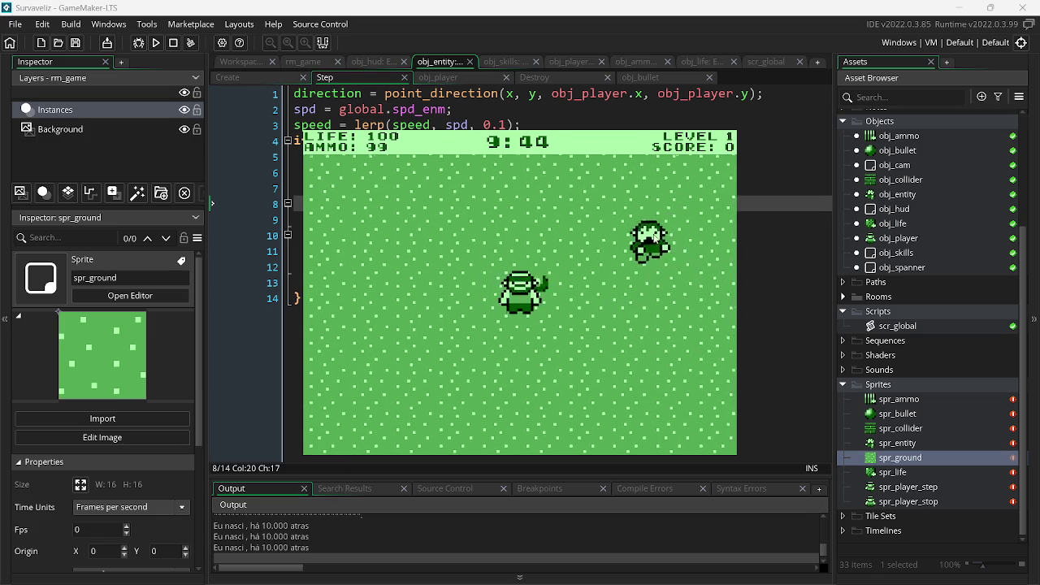
- Shoot the first approaching enemies and walk onto the dropped ammo pickup
click(693, 273)
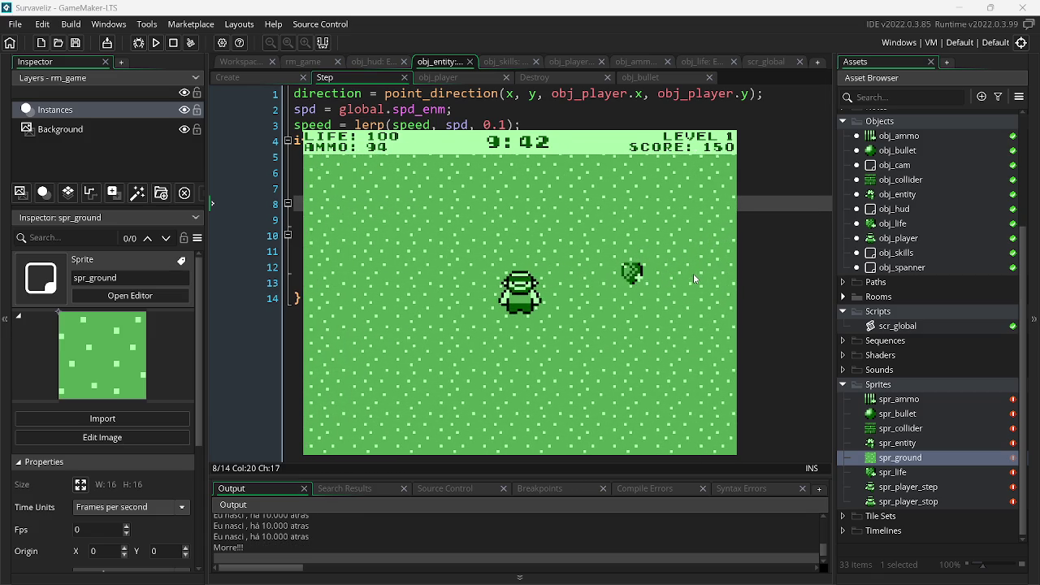
click(593, 296)
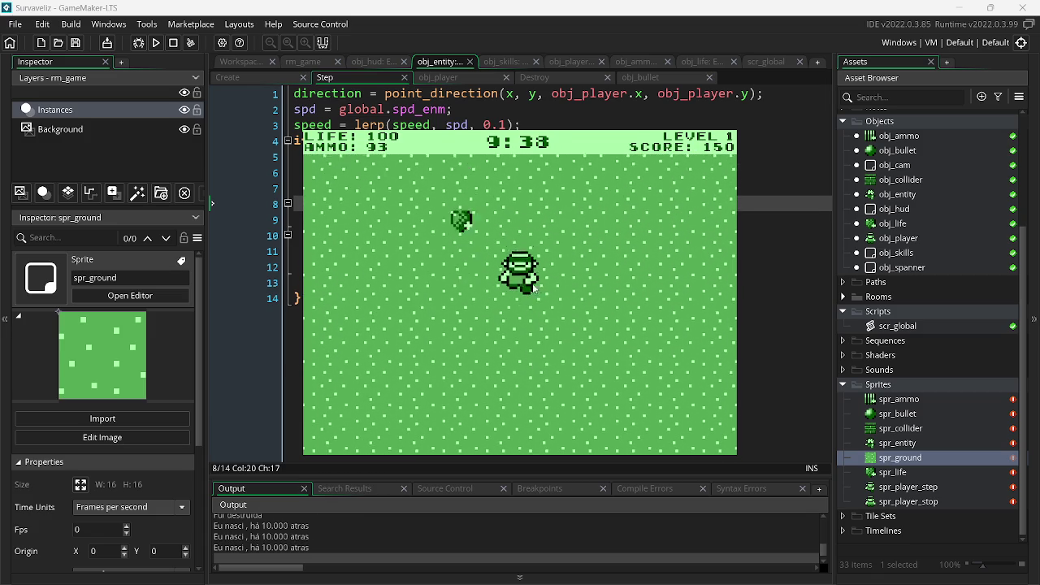
click(556, 260)
click(618, 272)
click(643, 286)
click(643, 286)
click(647, 287)
click(651, 289)
key(d)
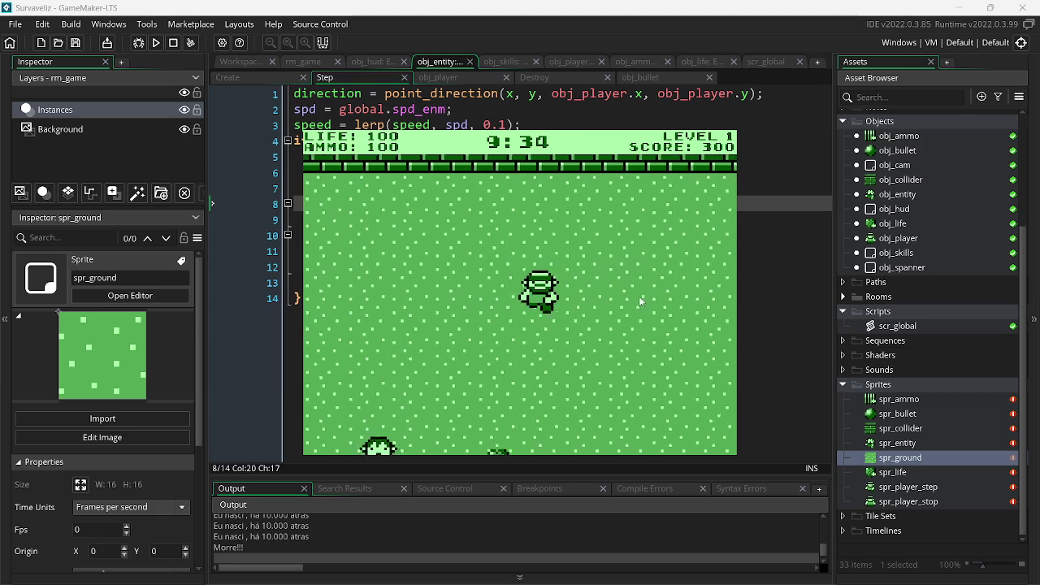
- Keep shooting the enemies coming from both sides of the arena
click(381, 316)
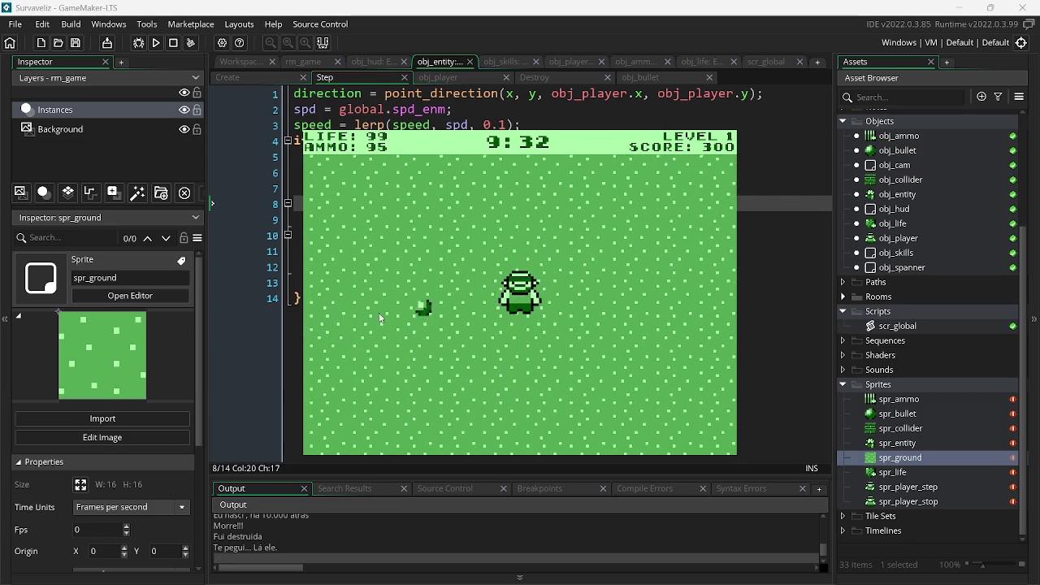
click(381, 314)
click(381, 310)
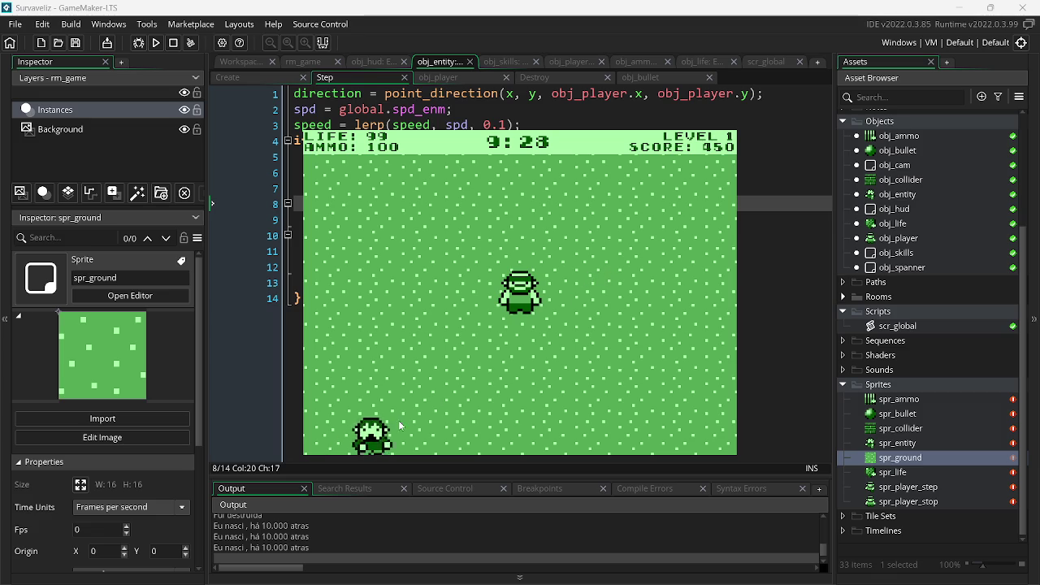
click(396, 382)
click(396, 380)
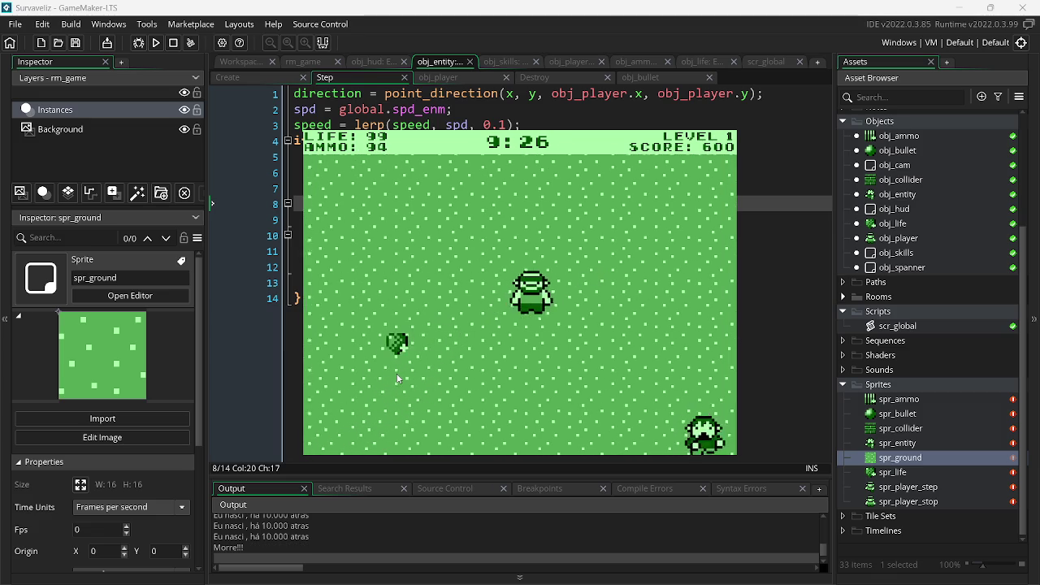
click(670, 287)
click(679, 294)
click(677, 288)
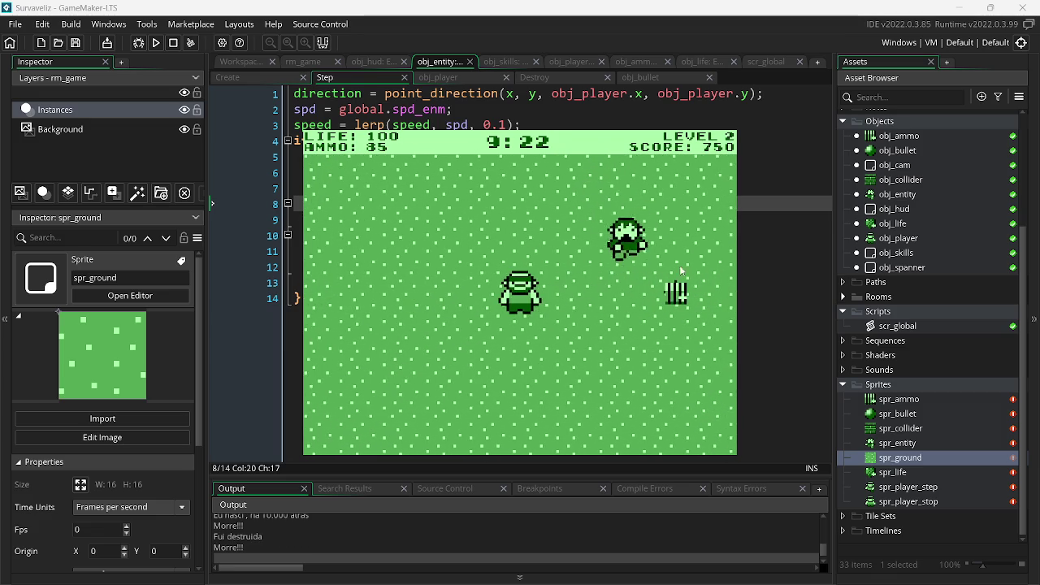
click(692, 252)
click(687, 256)
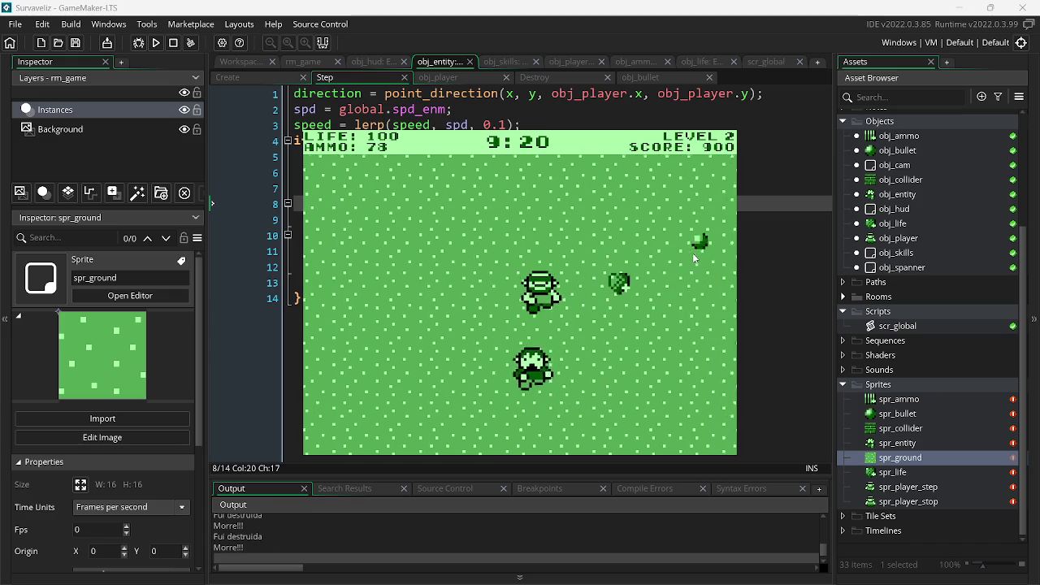
click(405, 315)
click(407, 320)
click(406, 320)
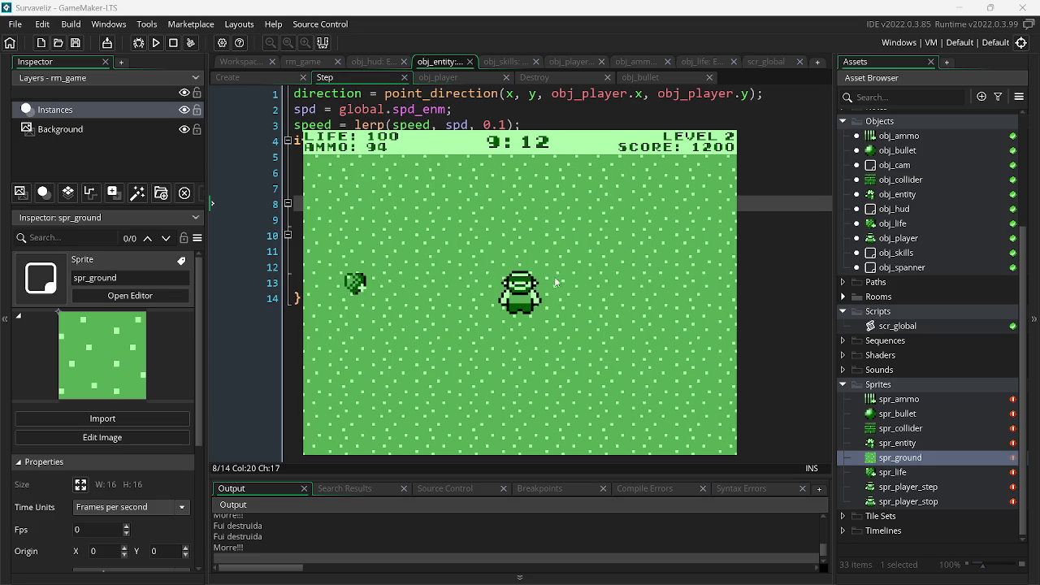
click(600, 322)
- Shoot the last enemy of level 2 and fight on while moving around
key(a)
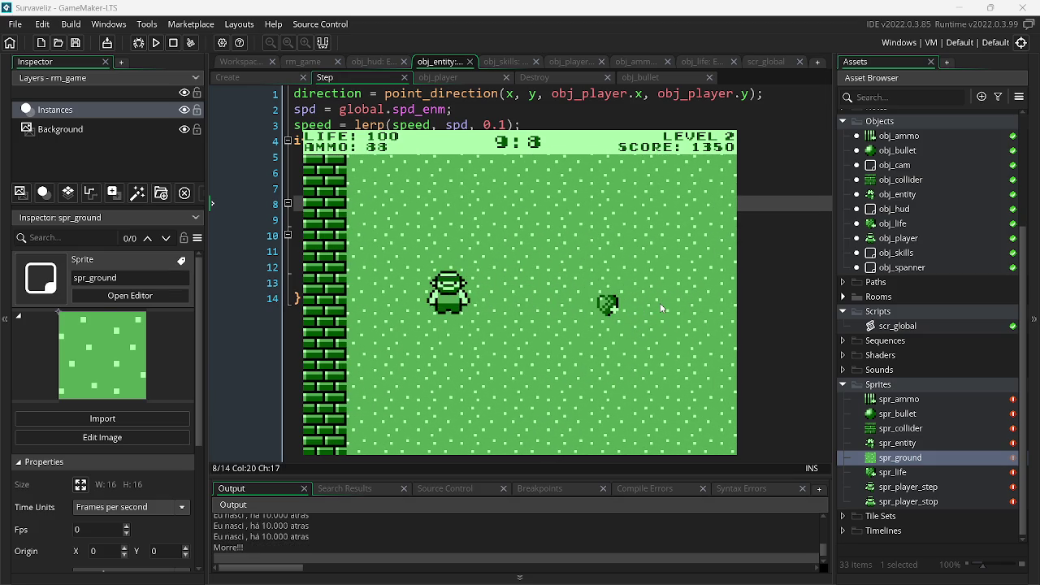
key(d)
key(a)
click(671, 271)
key(a)
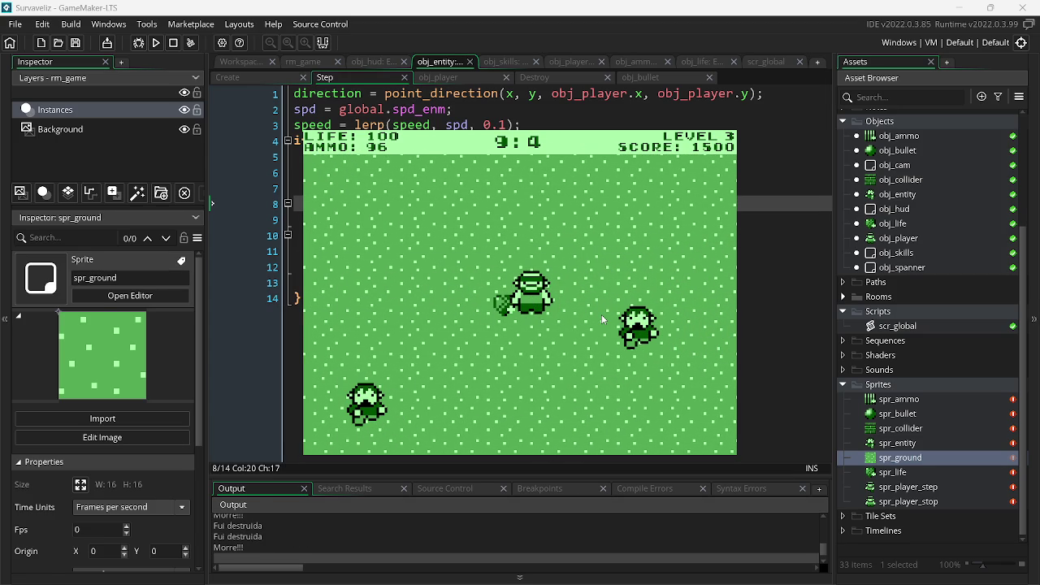
click(601, 320)
click(362, 336)
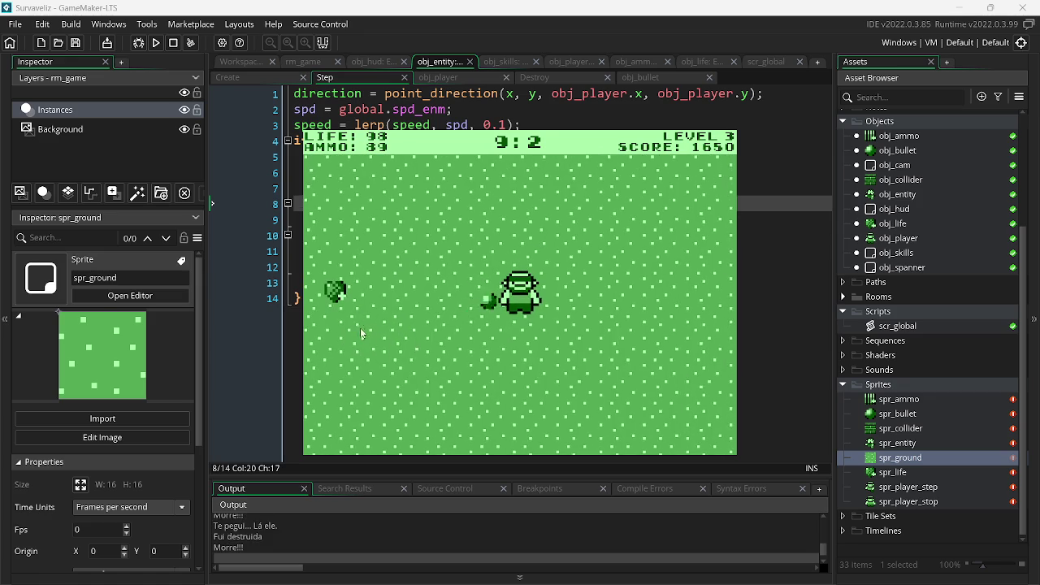
key(w)
key(a)
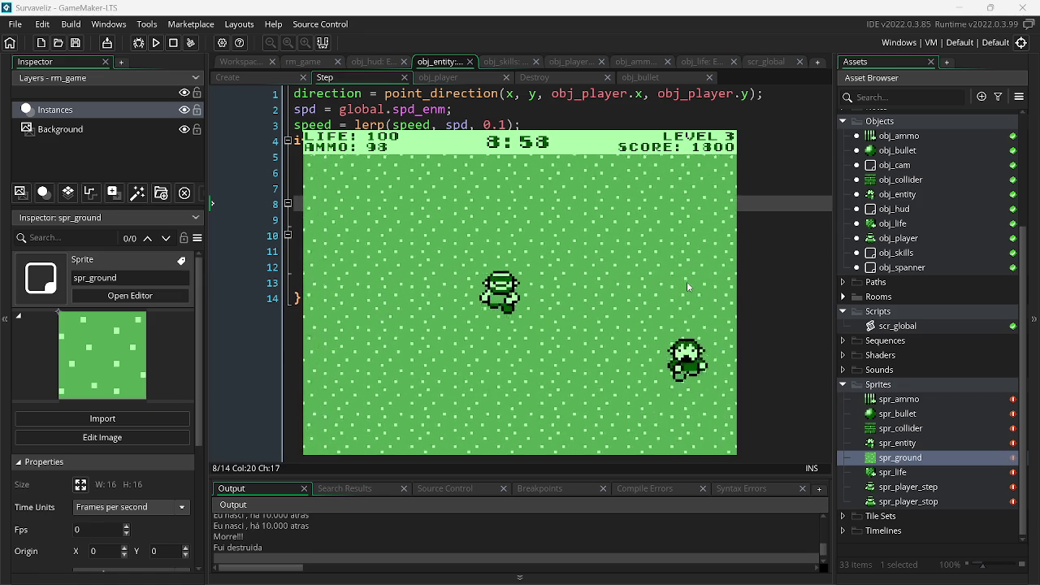
key(a)
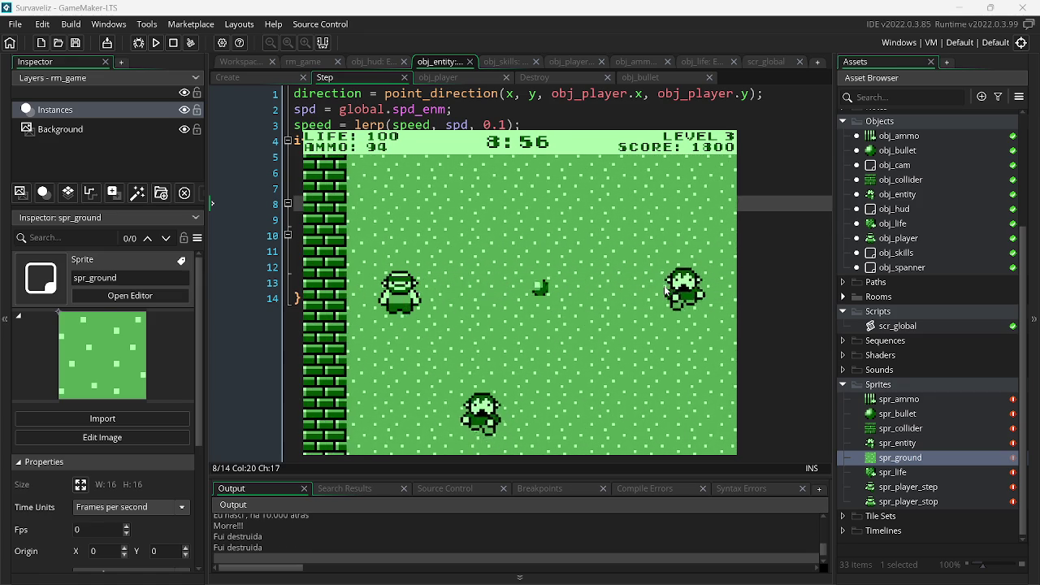
key(d)
mouse_move(664, 297)
mouse_down()
mouse_move(492, 335)
mouse_move(381, 273)
mouse_move(714, 295)
mouse_up()
- Dodge enemies through level 4, then stop the game and bring up assets.png in Paint.NET
key(a)
key(d)
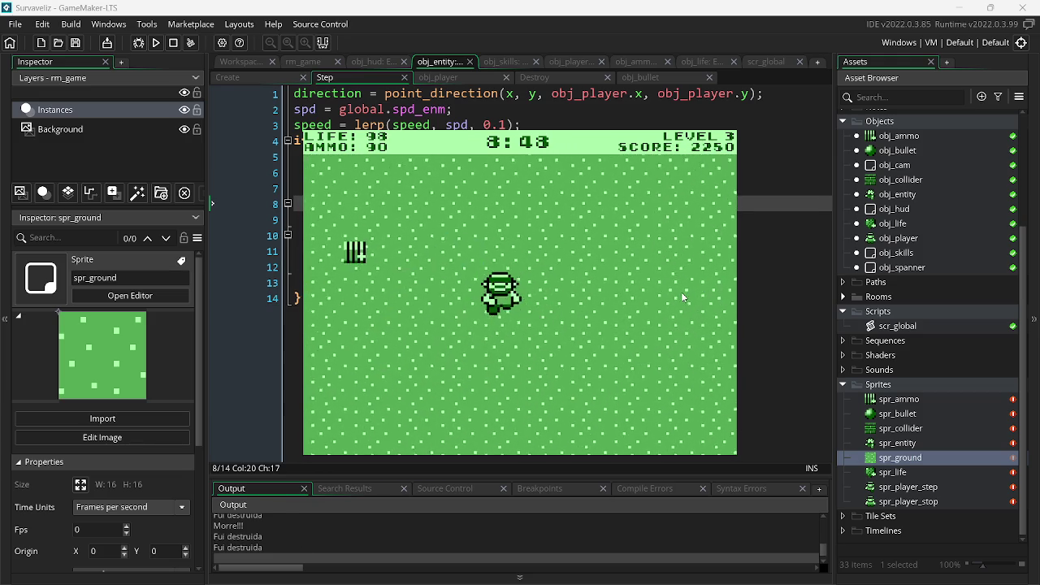
key(a)
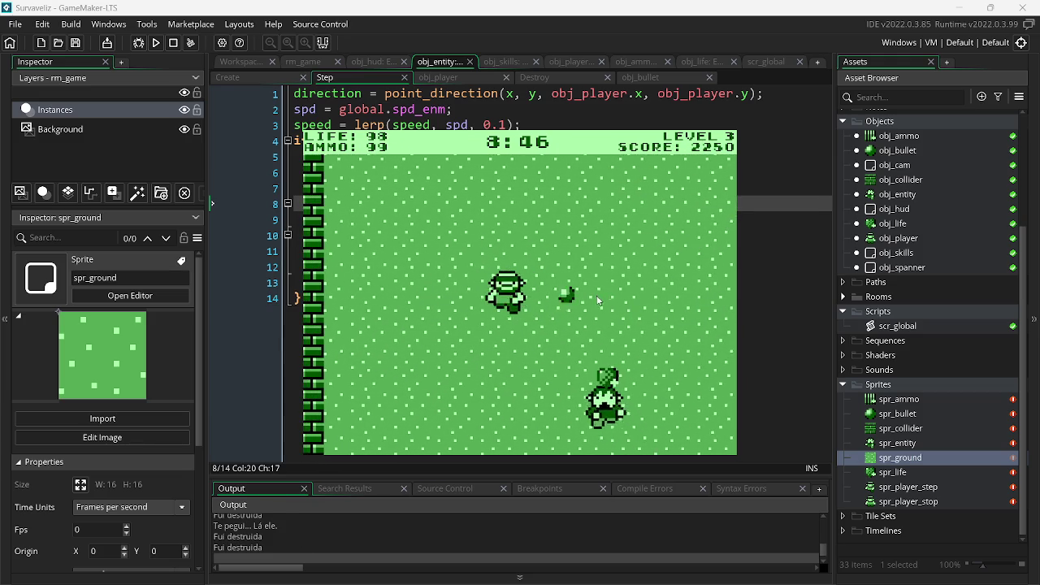
key(a)
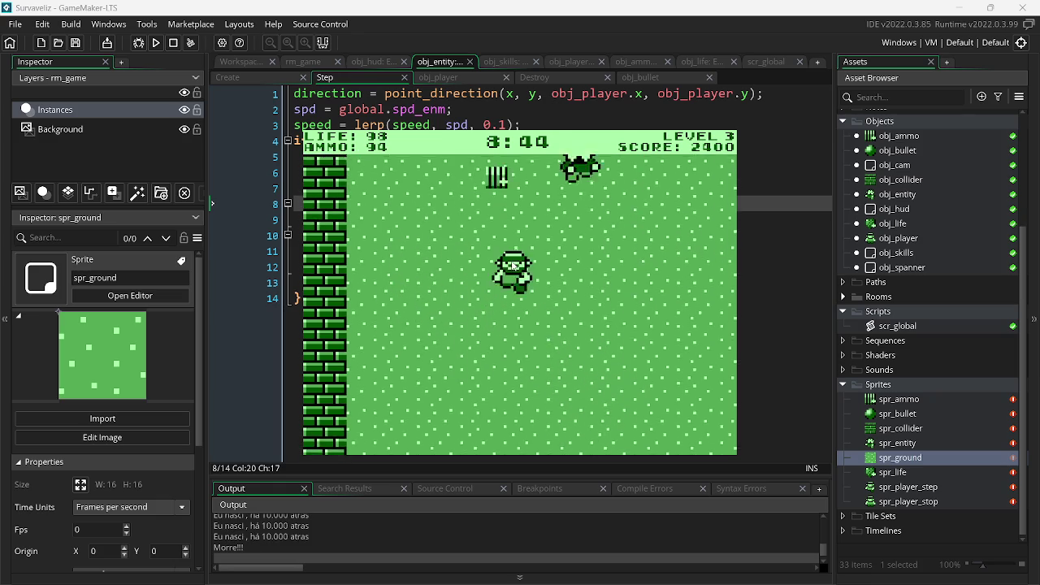
key(d)
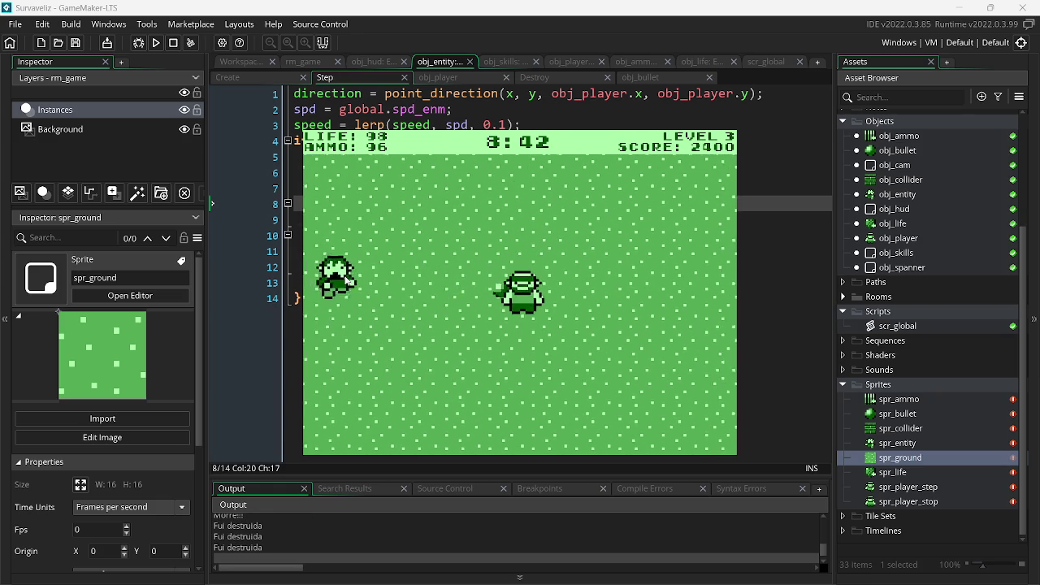
key(a)
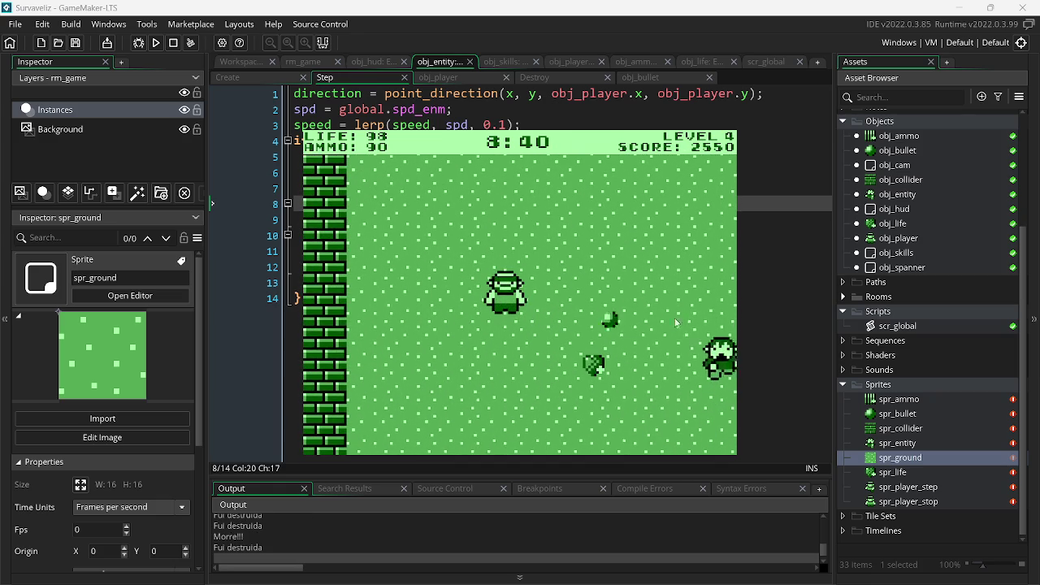
key(d)
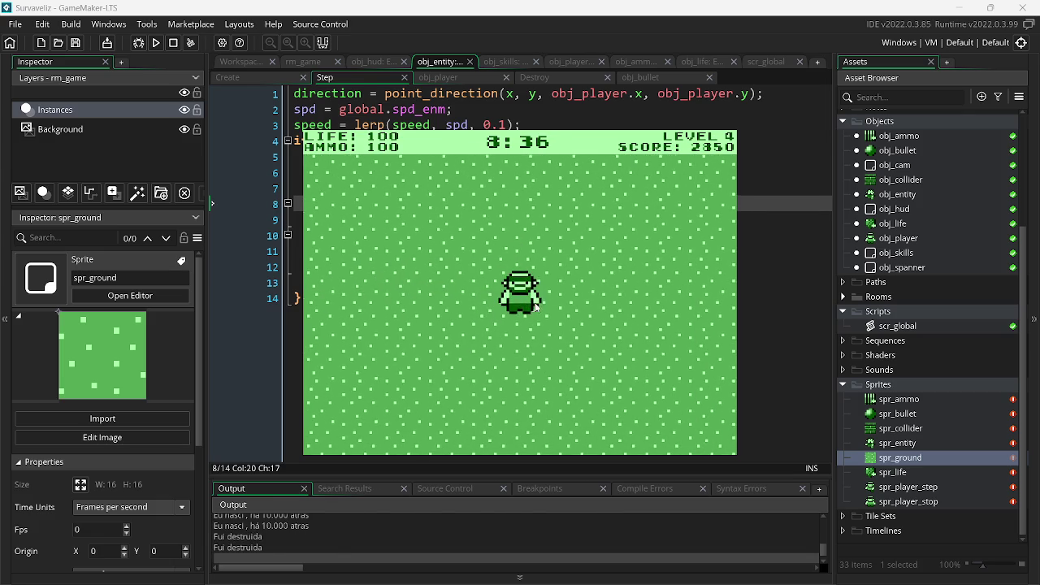
key(Escape)
click(959, 7)
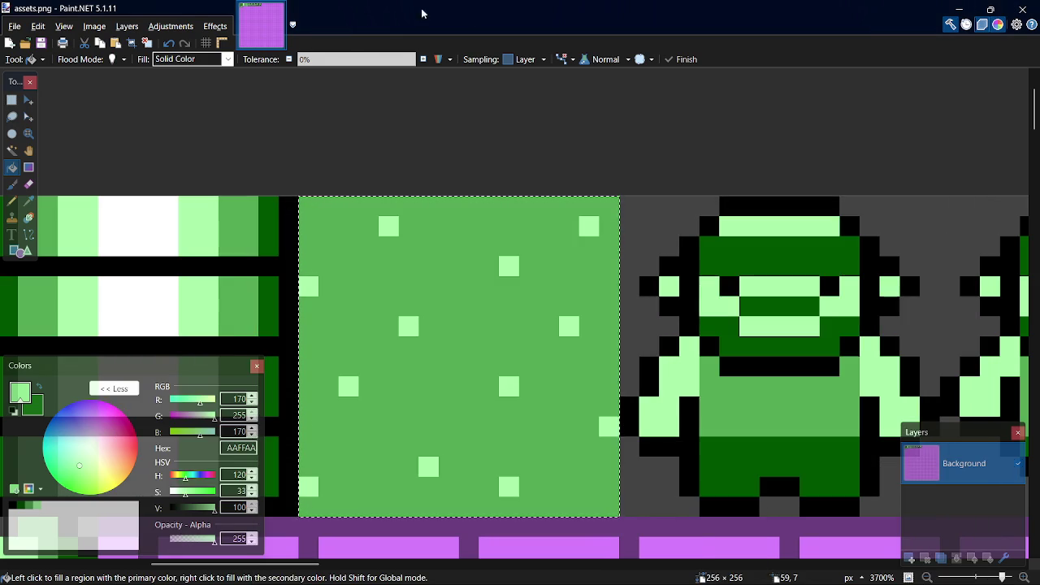
- Minimize Paint.NET and open the Minera project from the Start Page's recent projects
click(961, 7)
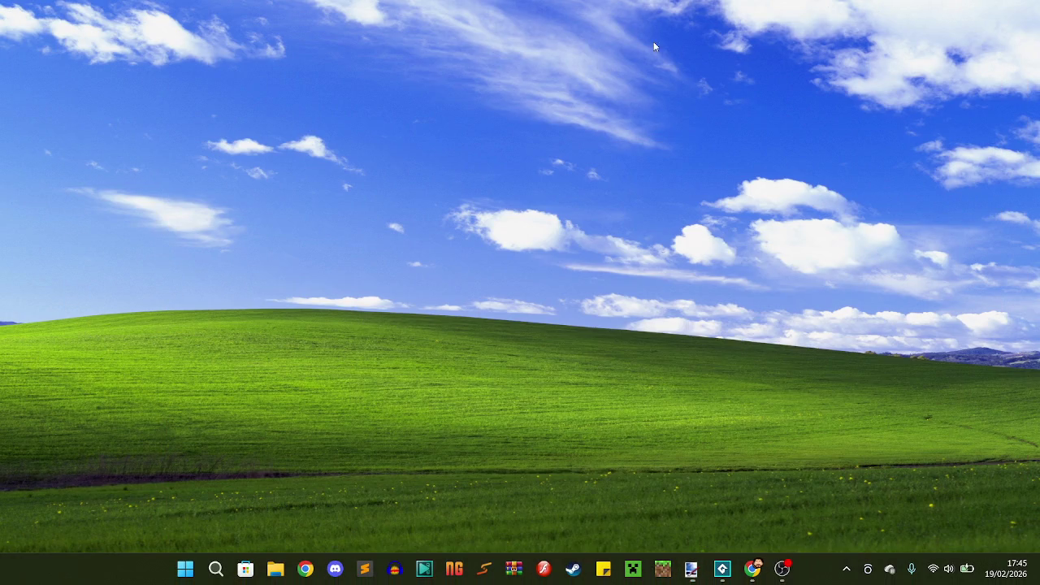
click(216, 568)
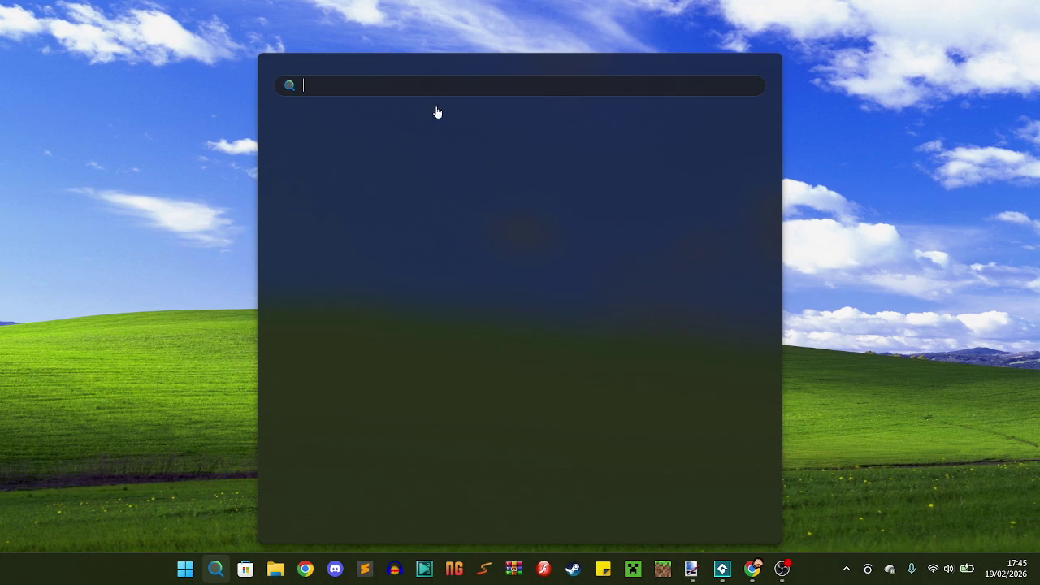
click(353, 214)
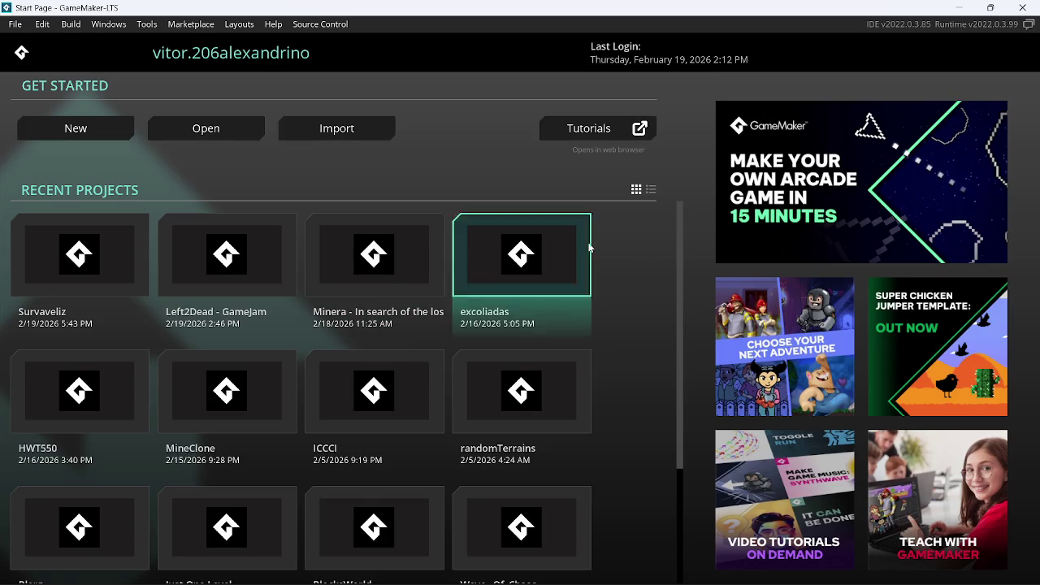
click(399, 266)
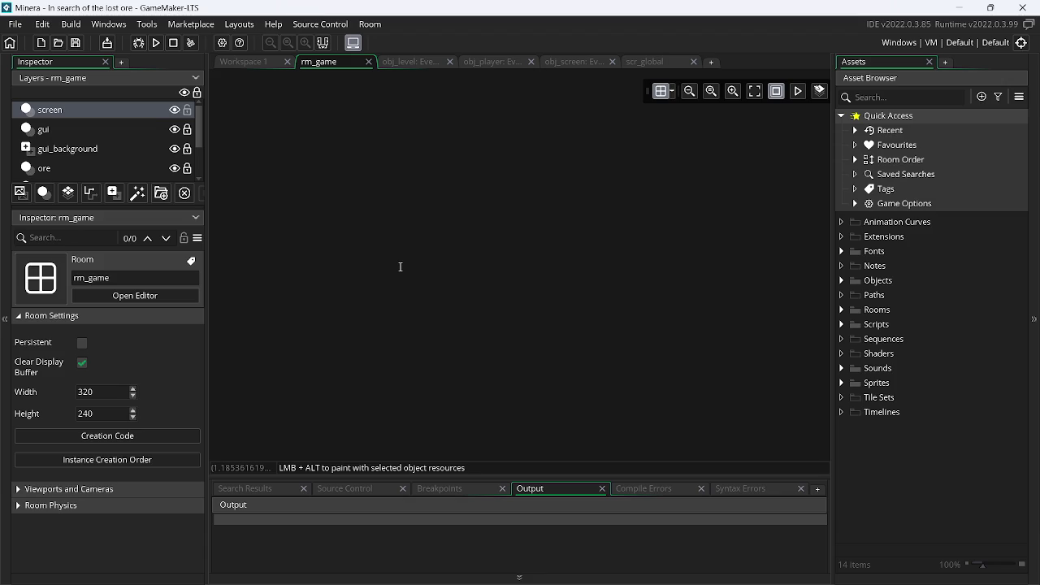
- View obj_level's Key Press - R code, then open all of obj_block's event scripts
click(406, 63)
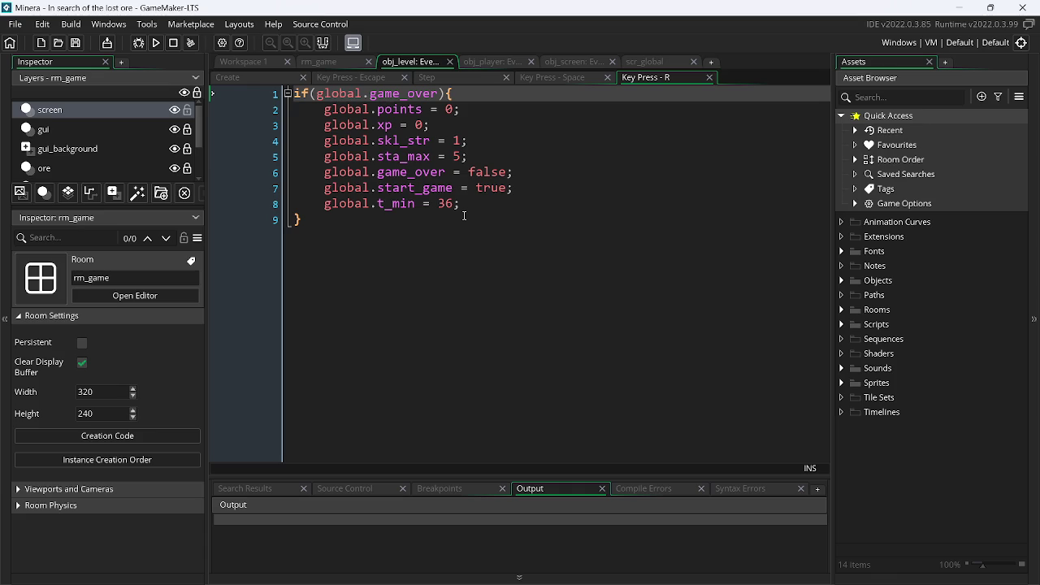
click(842, 281)
click(935, 315)
double_click(935, 315)
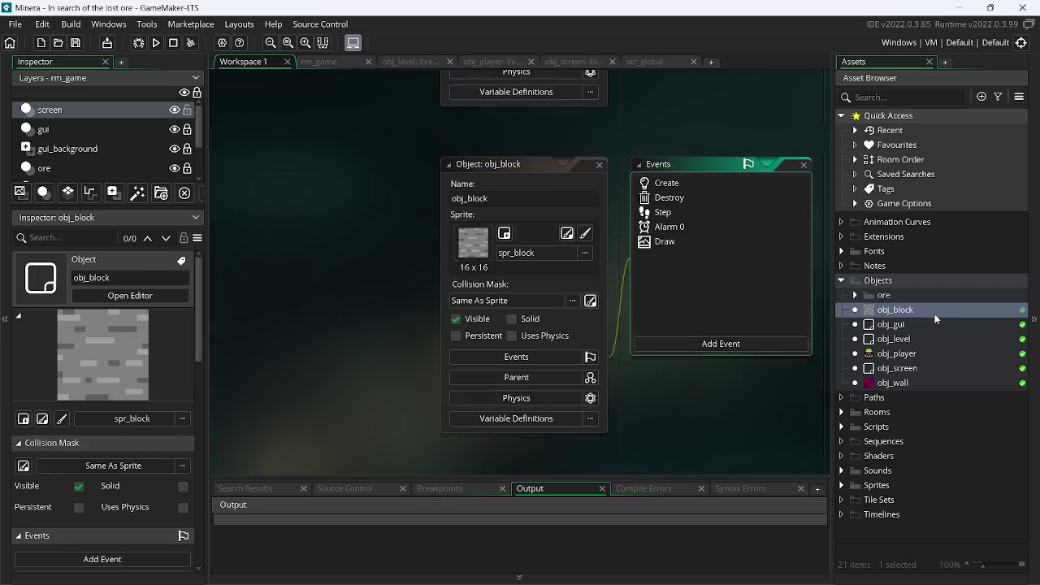
right_click(929, 310)
click(795, 351)
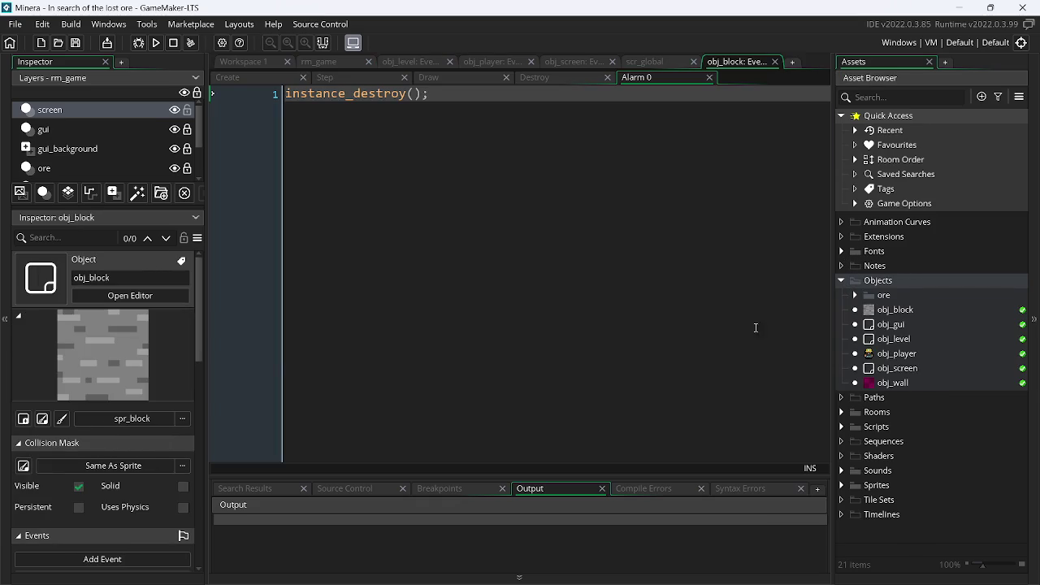
- Review obj_block's Step and Create events, with ore thresholds 0.60, 0.75, 0.87 and 0.95
click(349, 76)
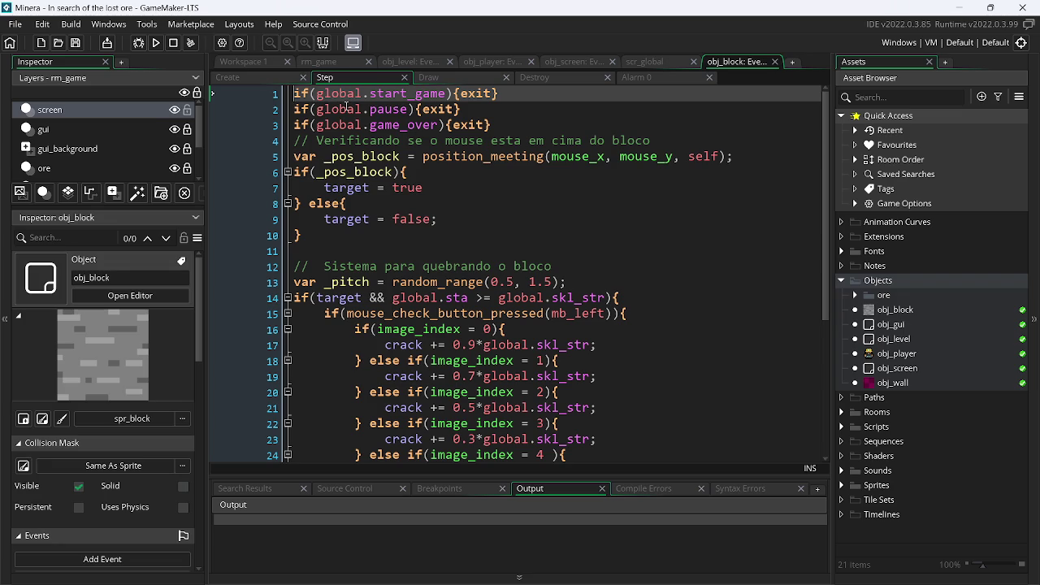
click(253, 77)
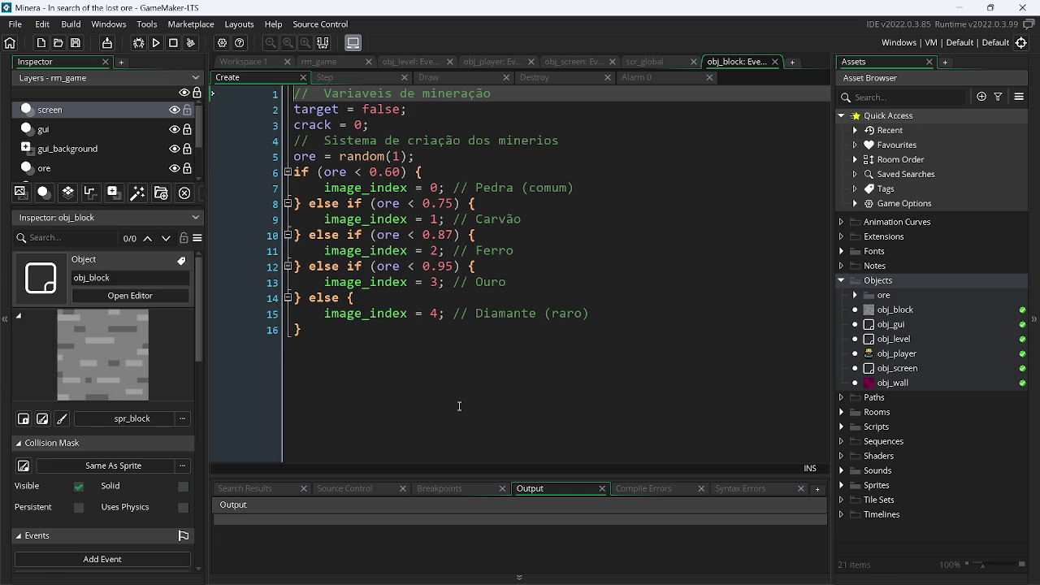
key(alt+Tab)
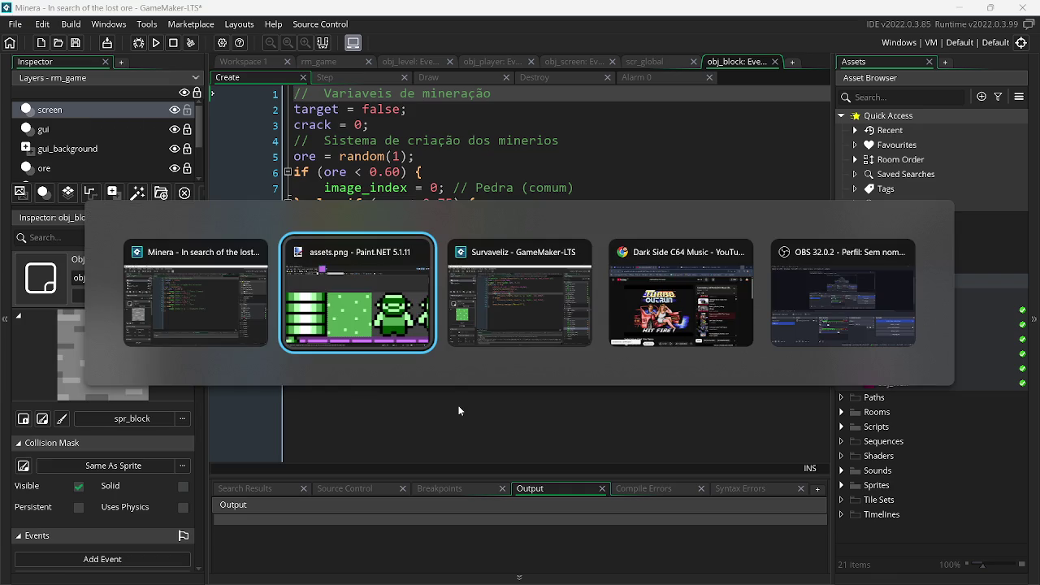
- Switch back to the Survaveliz project window and run its game
key(alt+Tab)
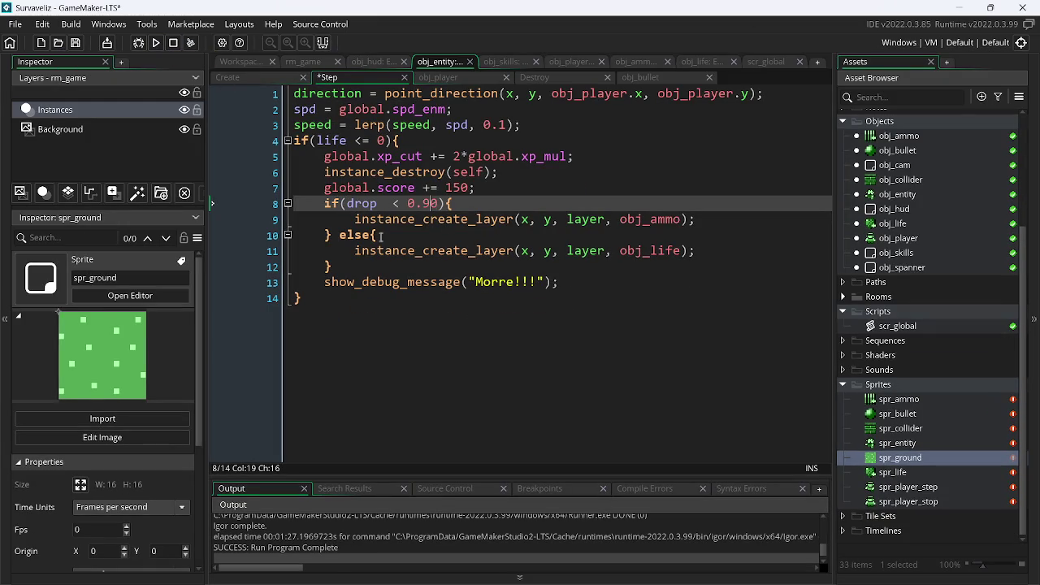
click(155, 43)
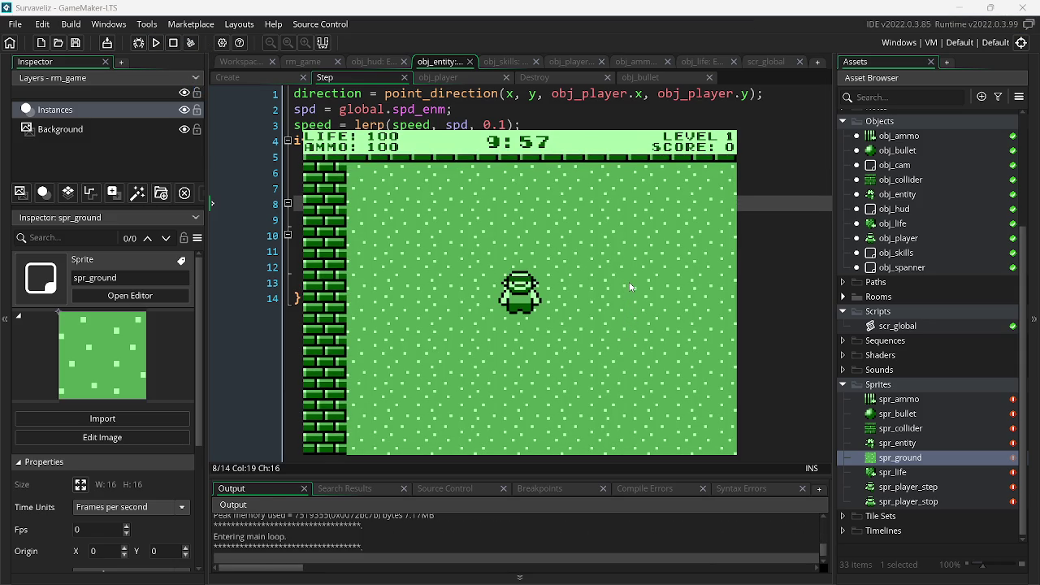
- Walk the player around the arena in every direction with WASD
key(a)
key(s)
key(d)
key(w)
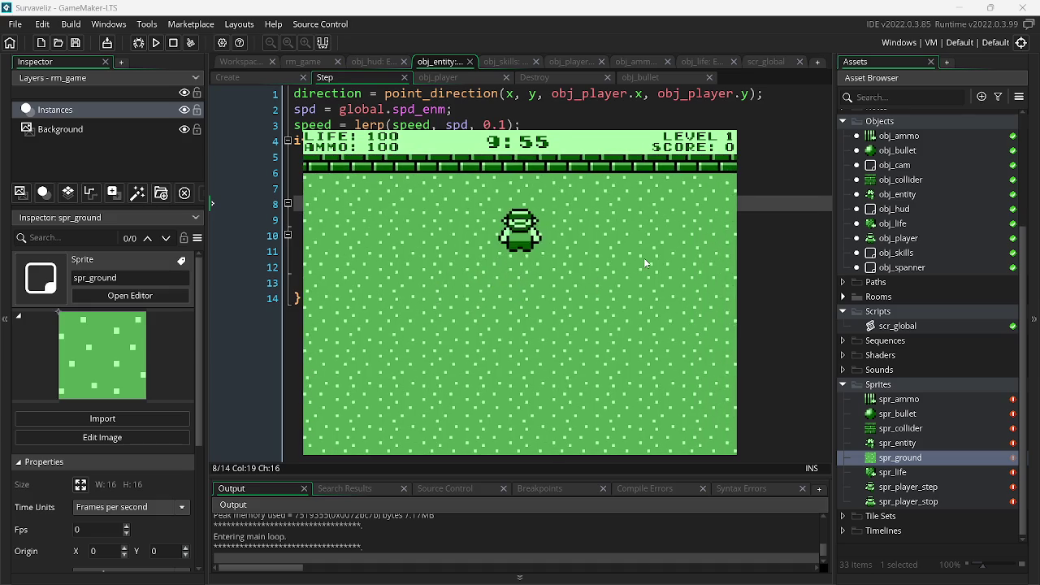
key(s)
key(d)
key(w)
key(a)
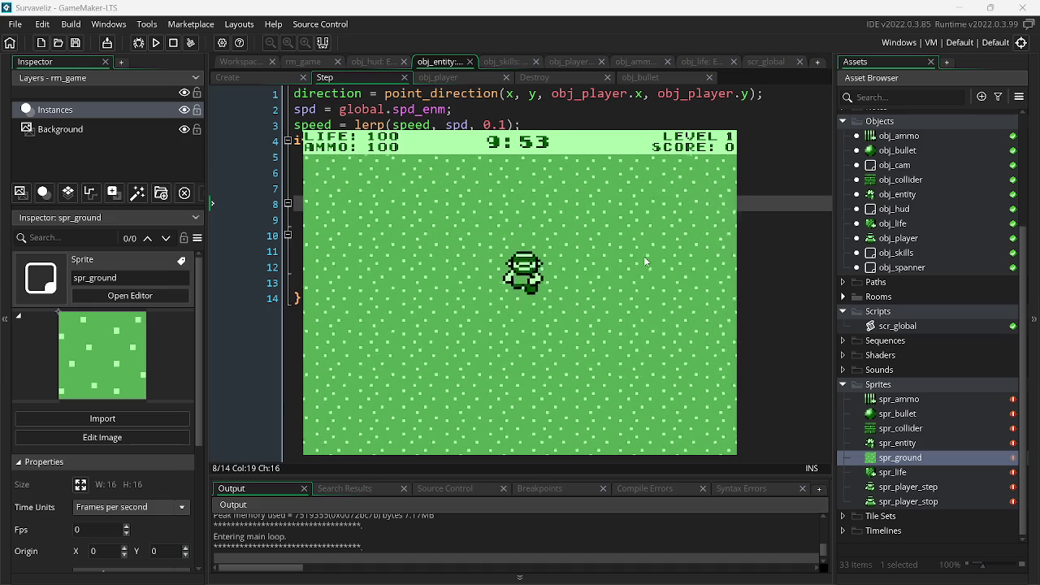
key(d)
key(w)
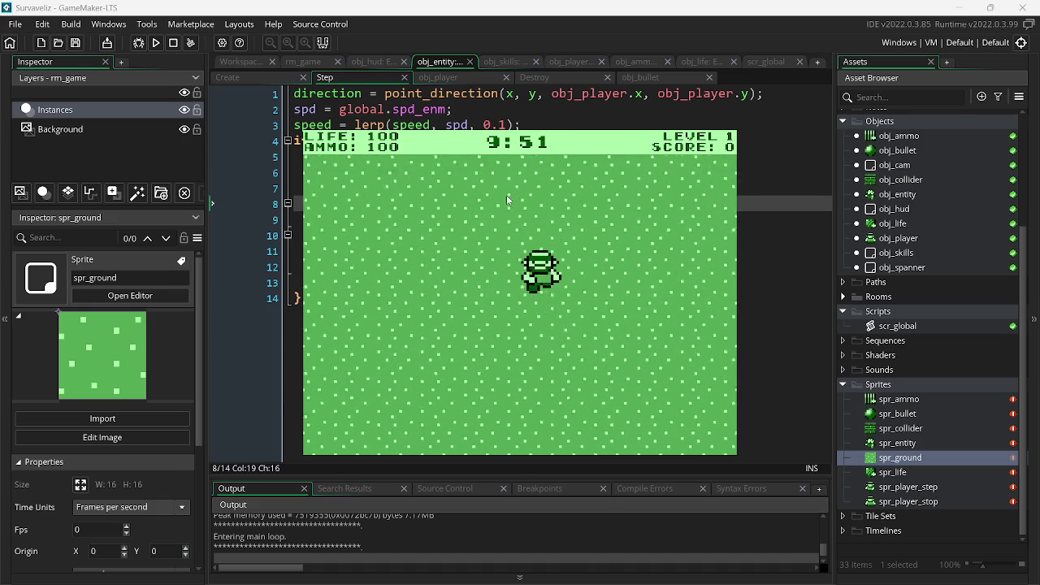
key(w)
key(s)
key(a)
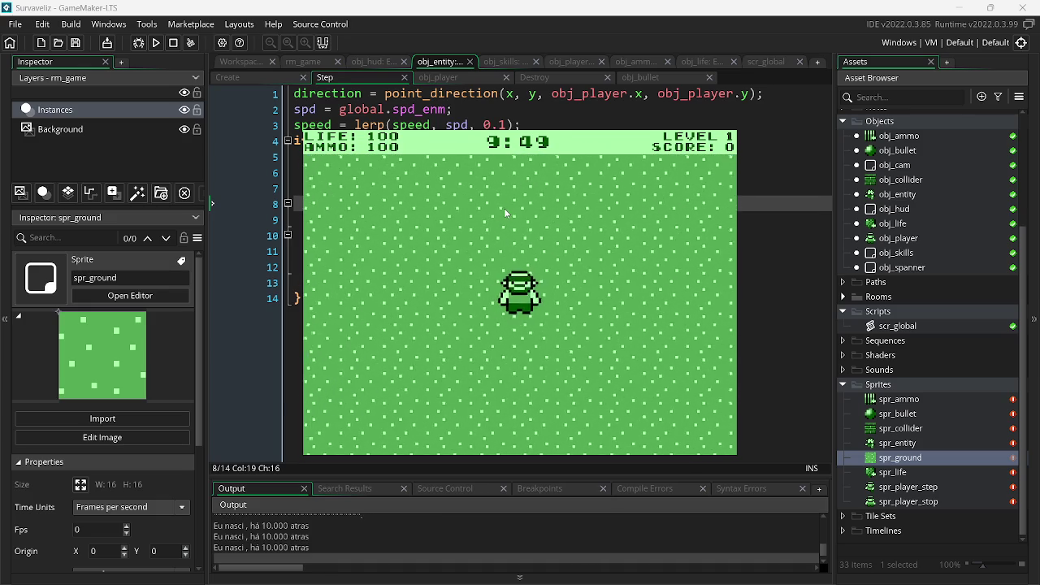
key(s)
key(w)
key(d)
key(a)
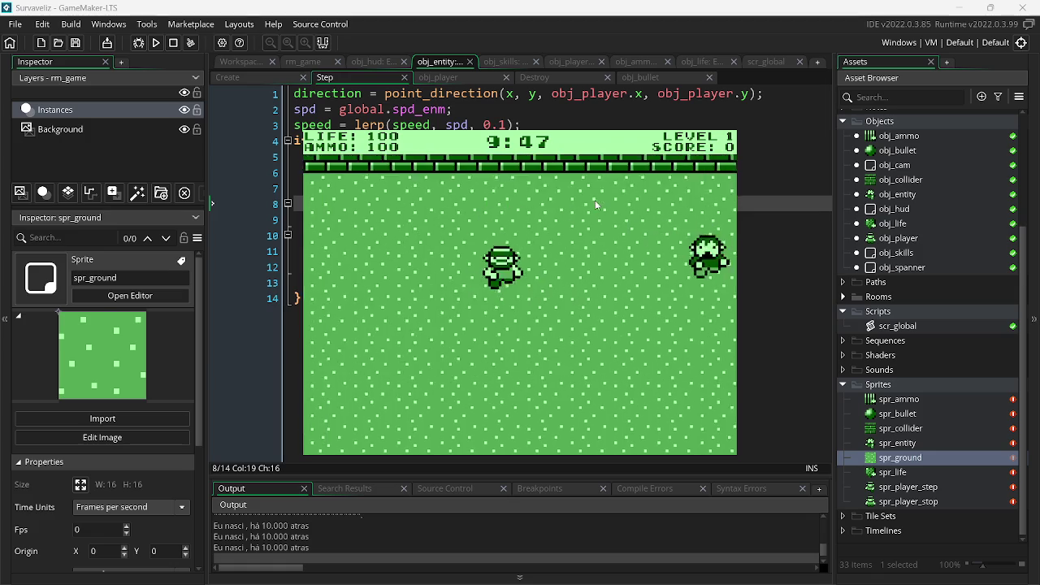
key(s)
key(a)
- Shoot the approaching enemy, then reposition toward the new enemies
click(383, 284)
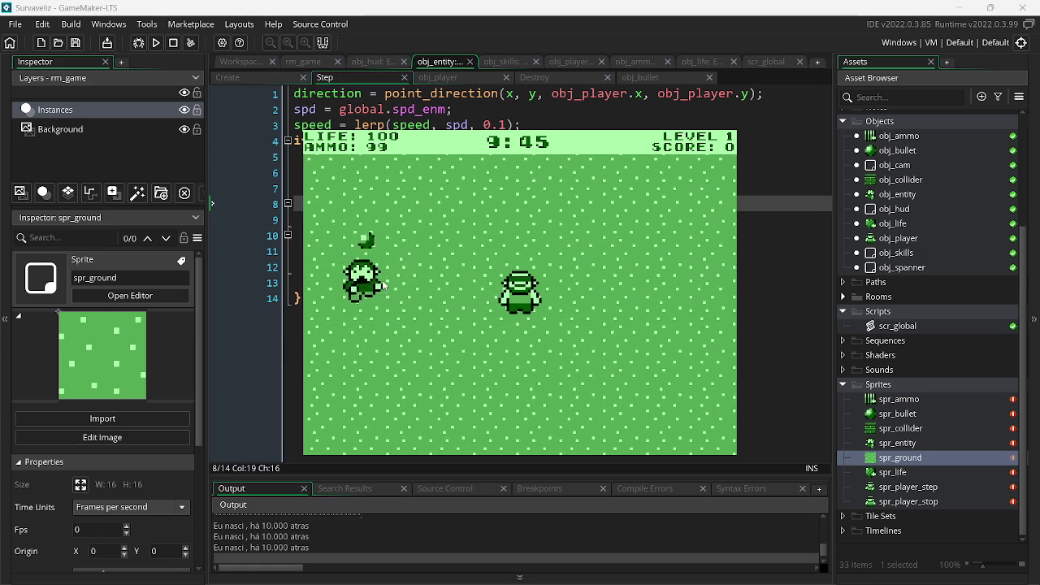
click(383, 286)
click(382, 290)
click(378, 294)
click(373, 300)
click(371, 305)
click(368, 307)
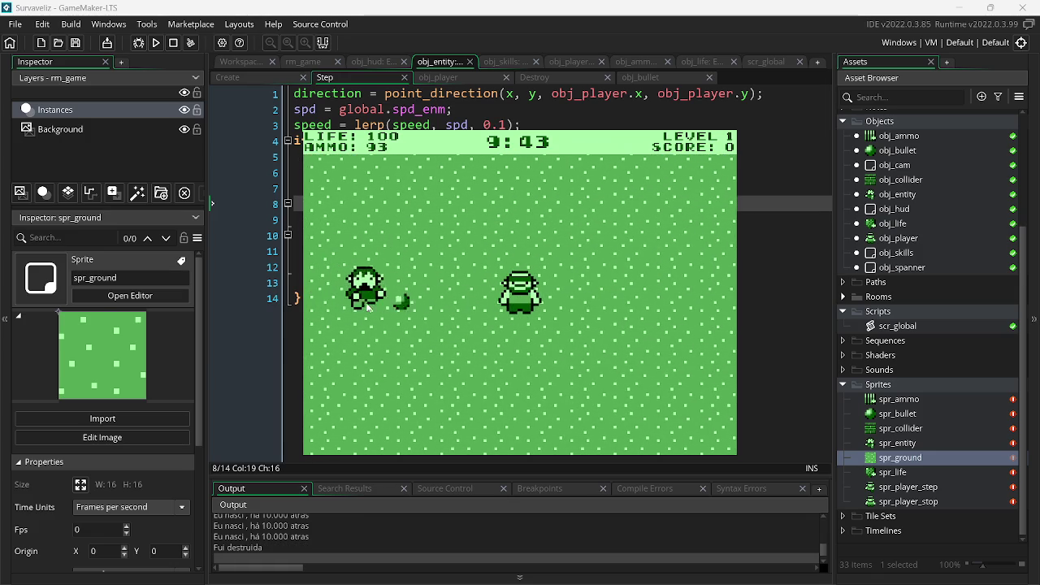
key(d)
key(w)
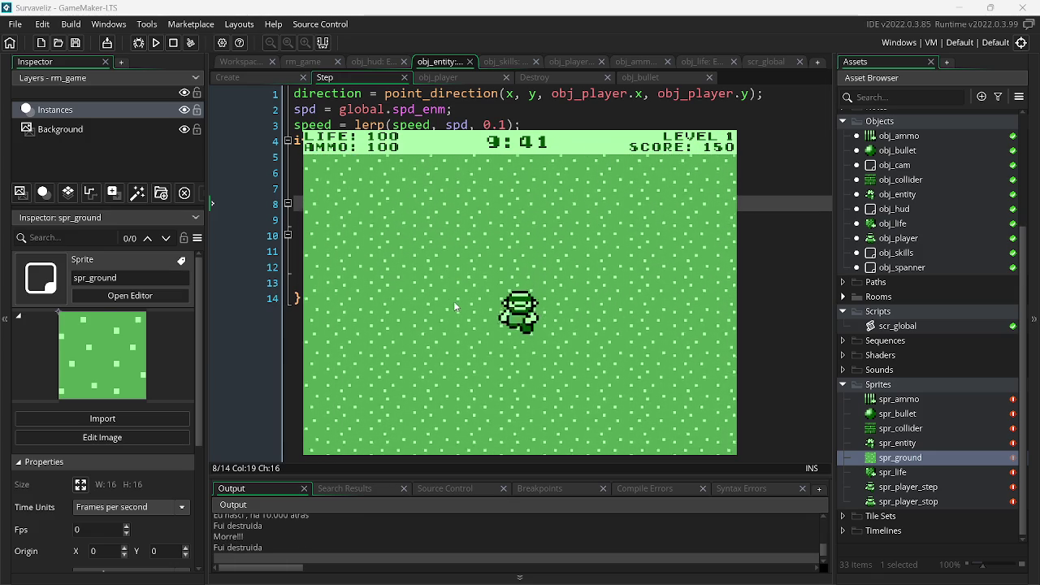
key(w)
- Gun down the nearby enemies, ending with a sustained spray of shots
click(406, 357)
click(402, 361)
click(398, 363)
click(403, 361)
click(431, 353)
key(w)
click(462, 348)
click(636, 296)
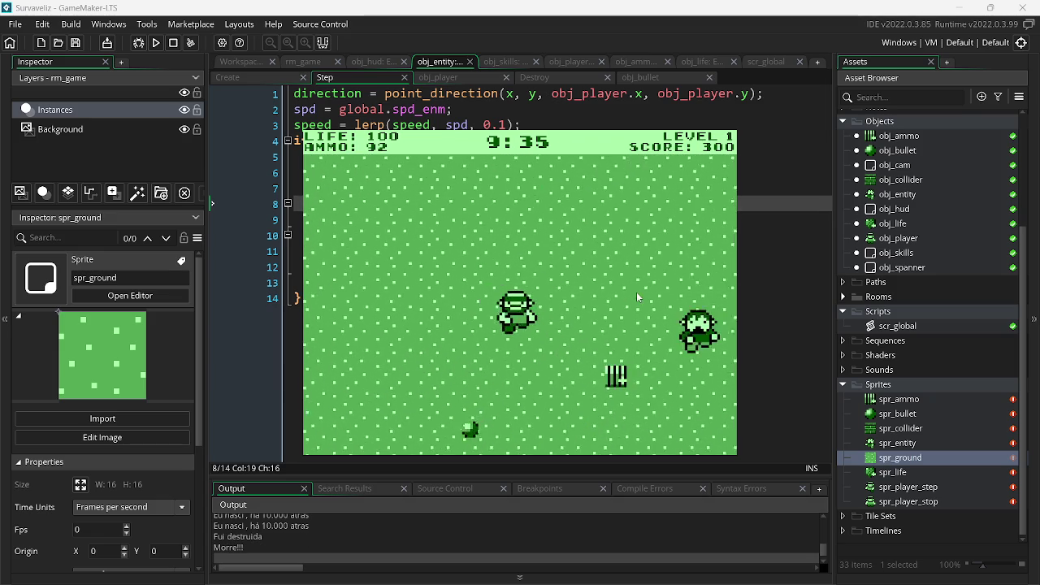
mouse_move(636, 297)
mouse_down()
mouse_move(671, 265)
mouse_move(675, 238)
mouse_up()
- Grab the ammo pickup and keep shooting enemies closing in on the player
key(s)
key(w)
key(d)
drag(662, 268, 666, 286)
key(a)
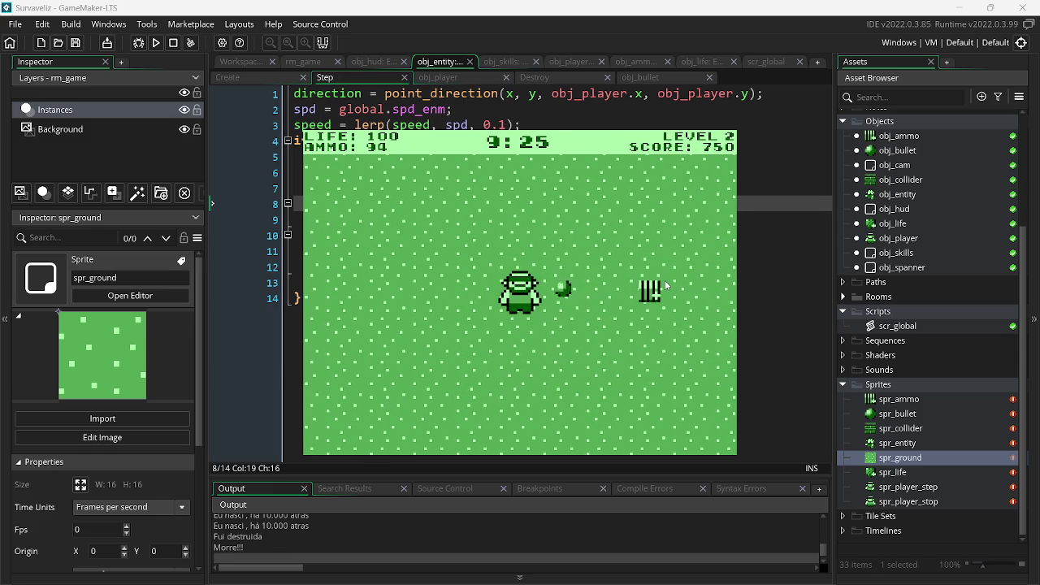
key(w)
click(409, 342)
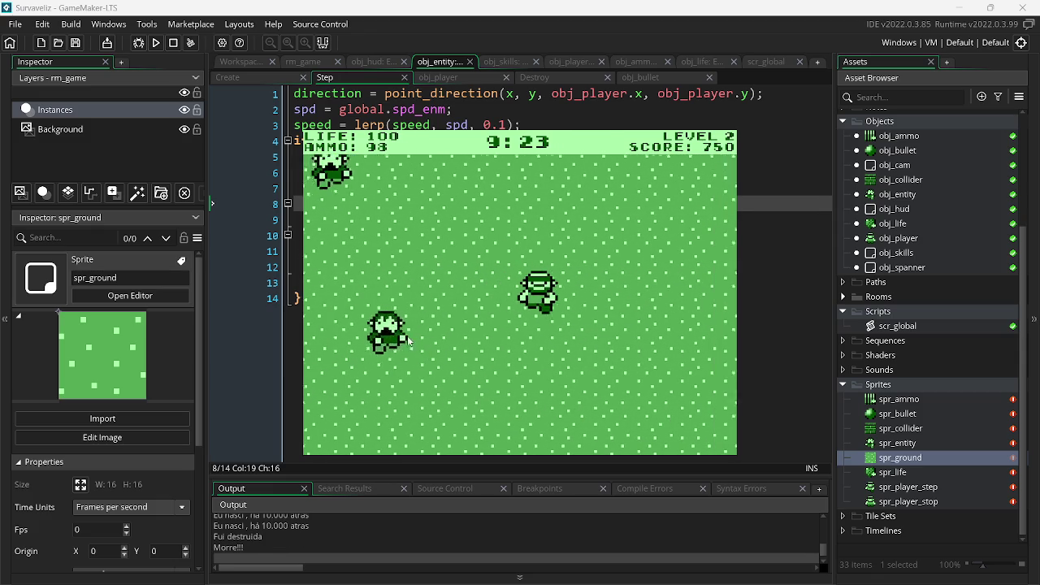
click(409, 342)
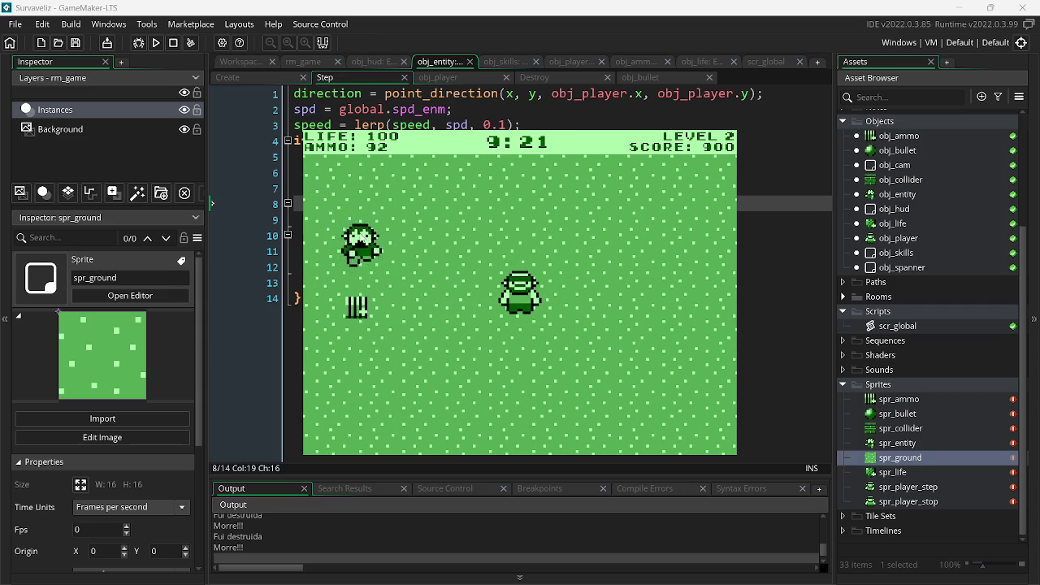
click(419, 331)
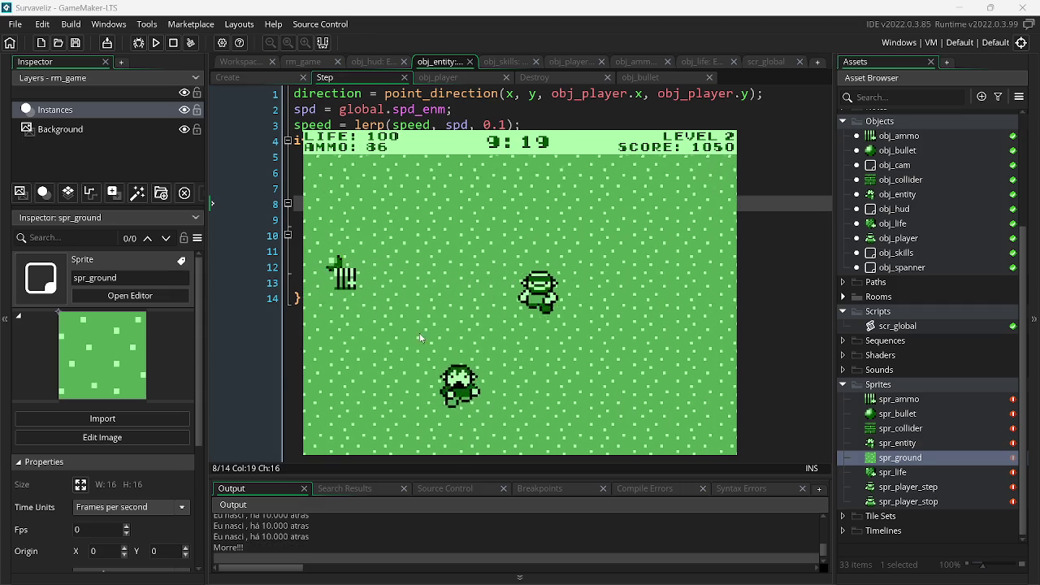
click(415, 323)
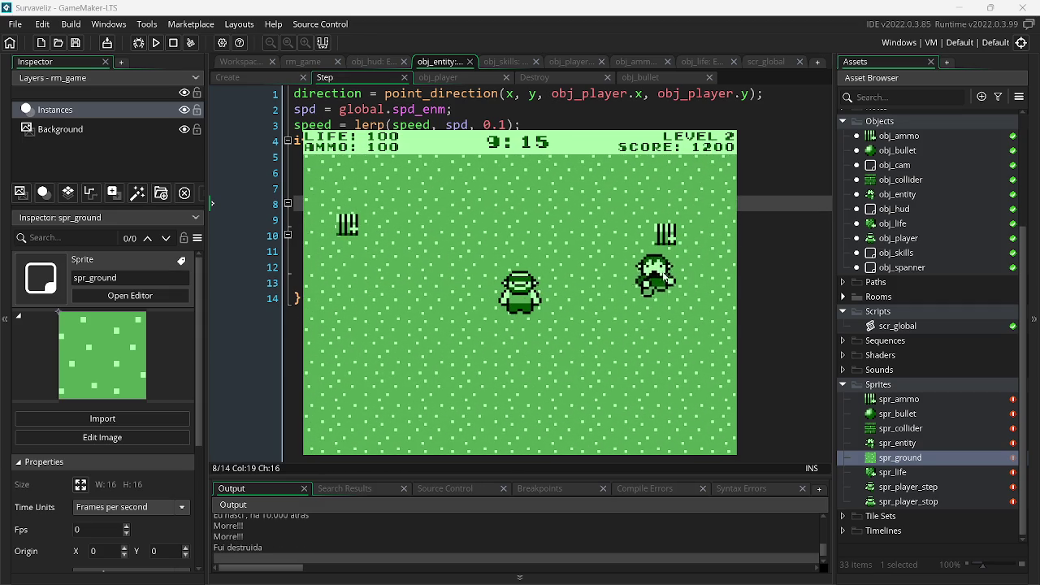
click(663, 277)
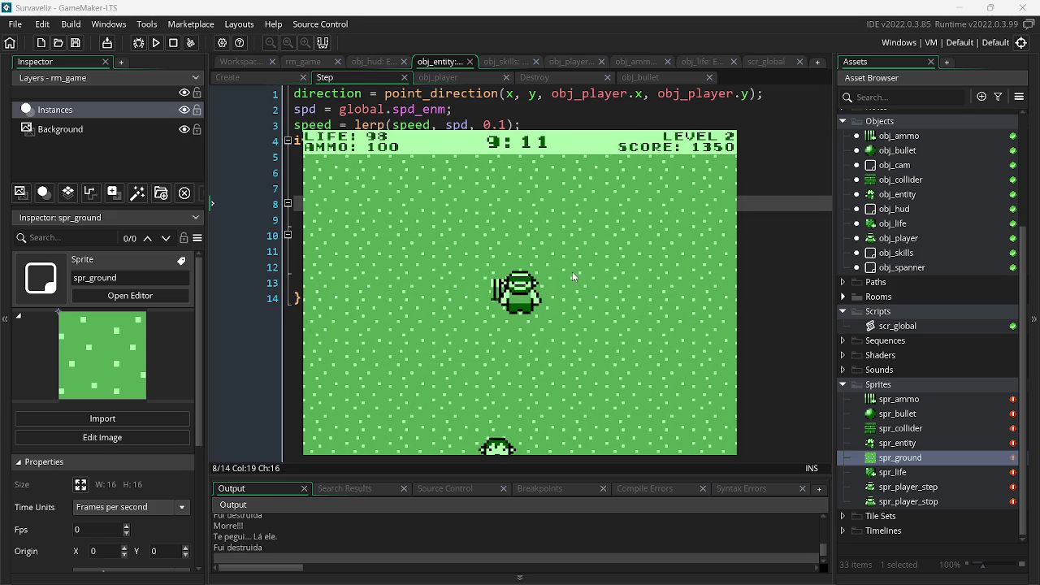
click(406, 333)
key(d)
key(a)
- Sidestep while shooting the passing enemies and those on the right
click(697, 297)
key(a)
key(d)
click(474, 255)
click(406, 273)
click(387, 273)
click(402, 354)
click(402, 352)
click(402, 352)
click(618, 296)
click(669, 325)
click(677, 316)
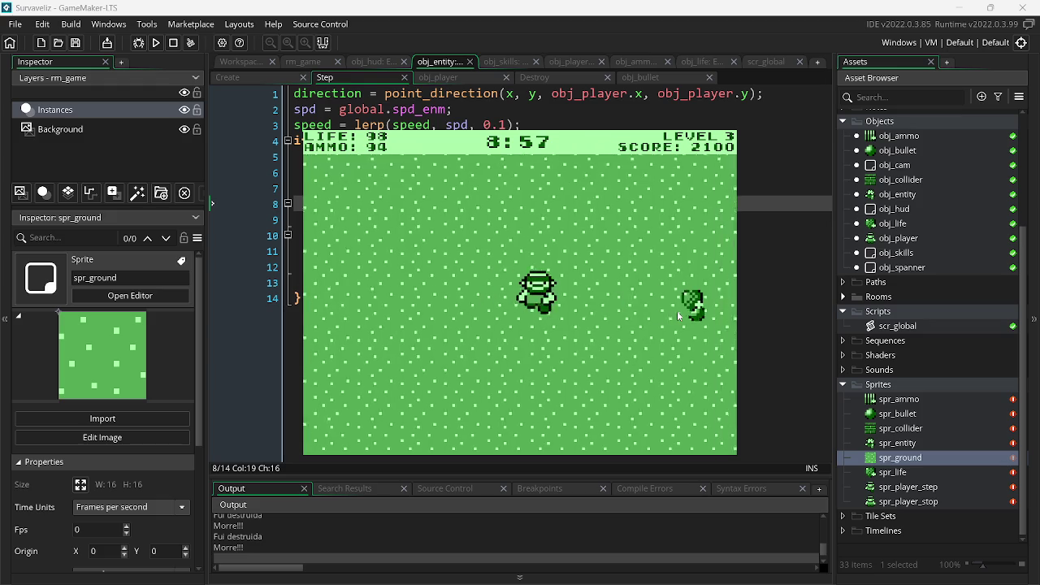
- Clear the remaining closing enemies to reach level 4 with 2700 points
click(676, 309)
click(654, 257)
click(655, 257)
click(627, 287)
click(595, 315)
click(552, 329)
click(481, 350)
click(582, 344)
click(674, 301)
click(688, 313)
click(718, 292)
click(718, 292)
click(685, 231)
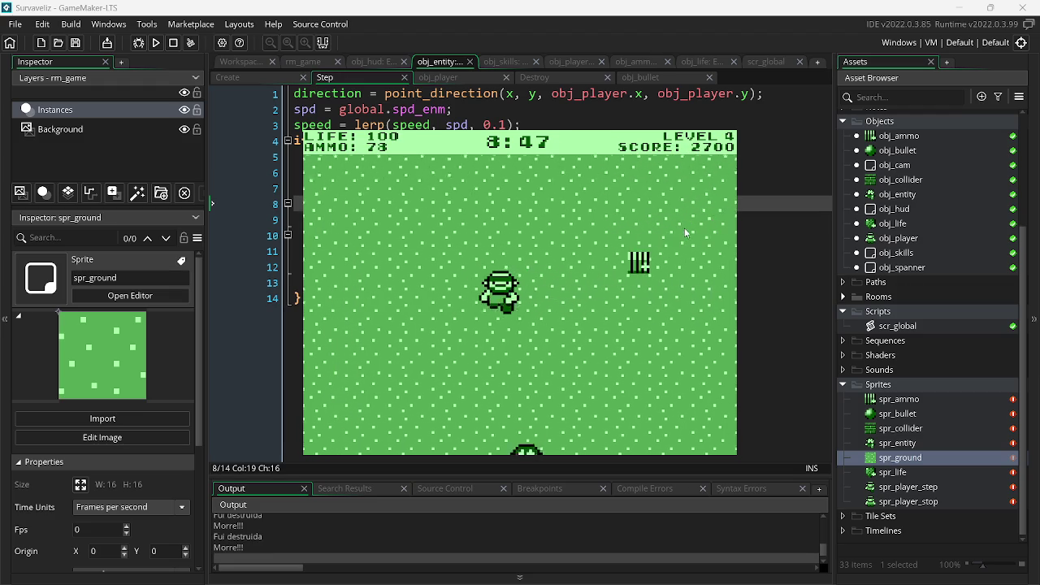
- Shoot the approaching enemies, then walk over to refill ammo
click(438, 331)
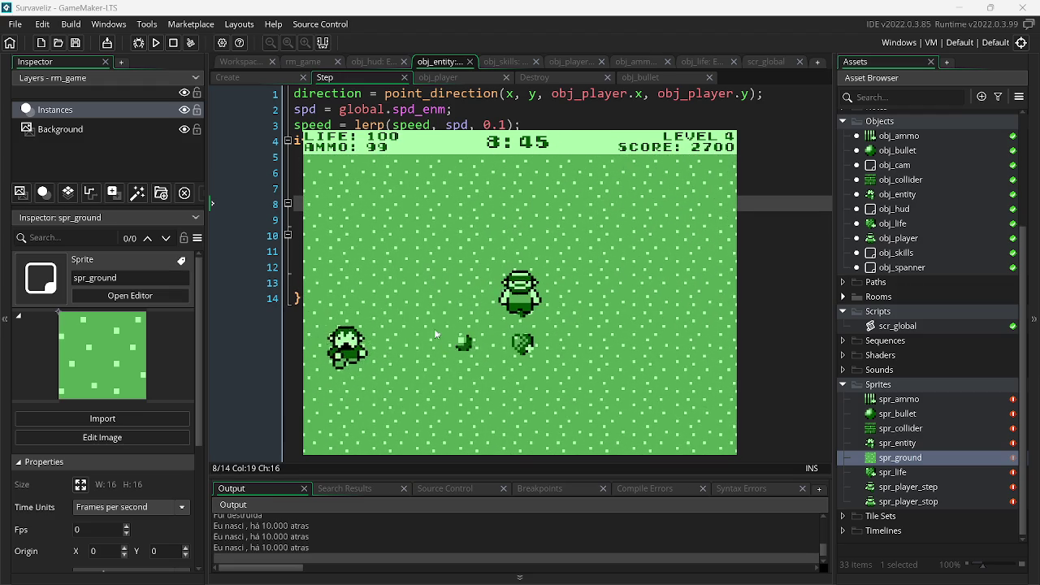
click(435, 326)
click(593, 295)
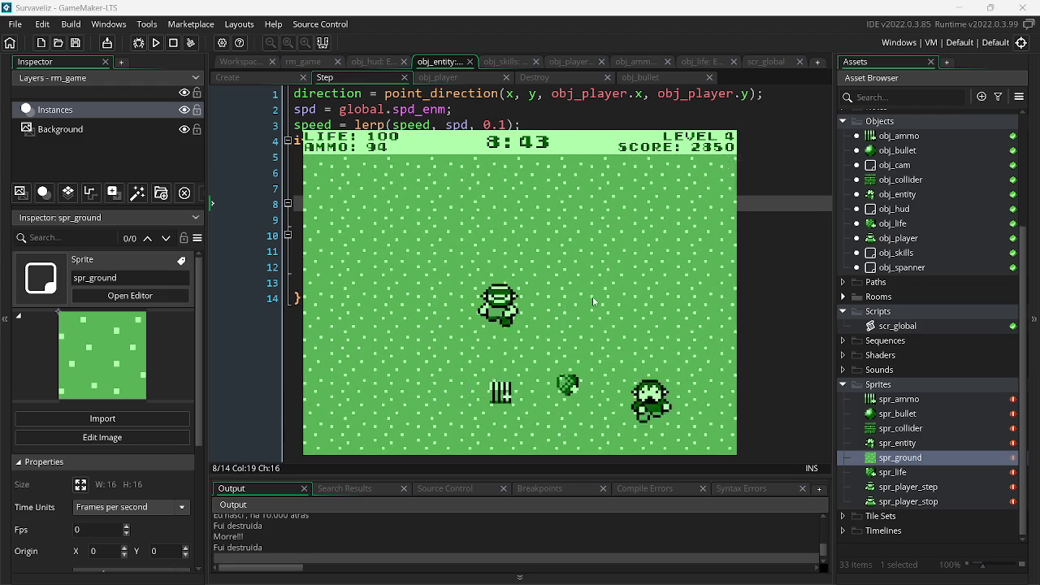
click(667, 281)
click(670, 283)
key(w)
key(d)
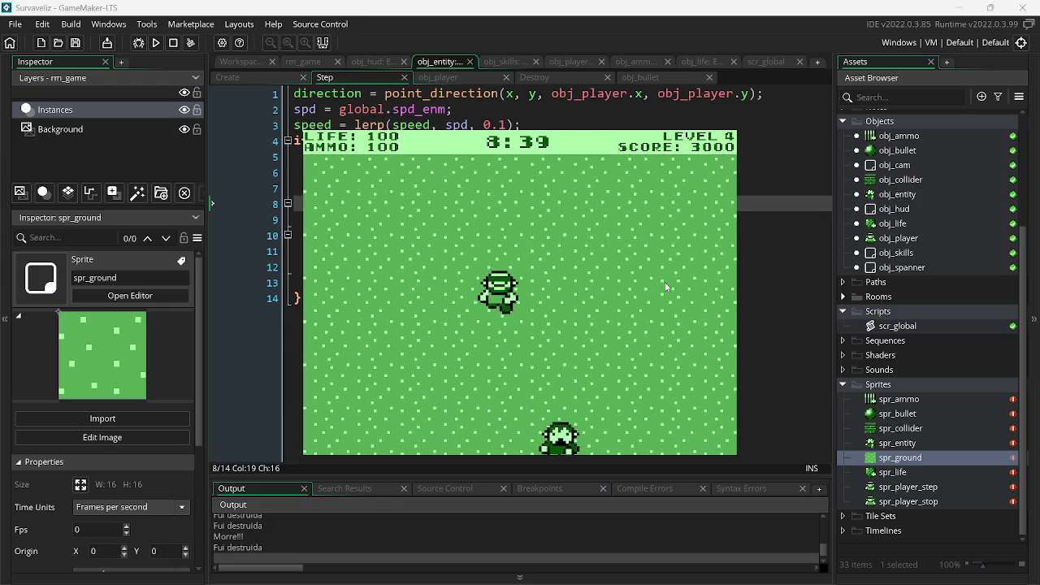
key(a)
key(d)
- Fire a continuous stream at the enemies and collect ammo down-right
click(581, 268)
click(437, 235)
mouse_move(437, 236)
mouse_down()
mouse_move(363, 347)
mouse_move(360, 316)
mouse_up()
key(d)
key(s)
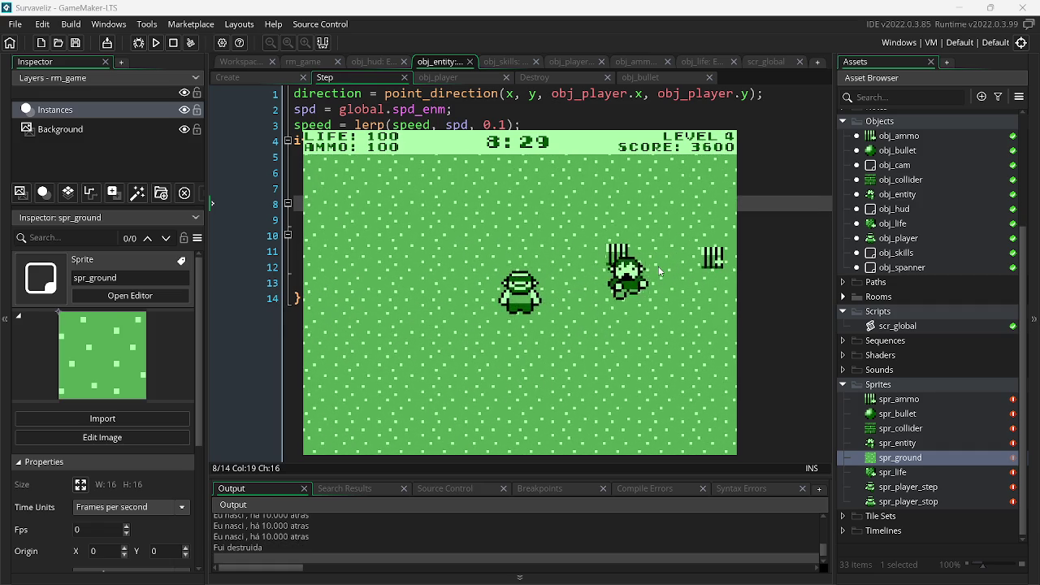
key(a)
click(659, 272)
key(d)
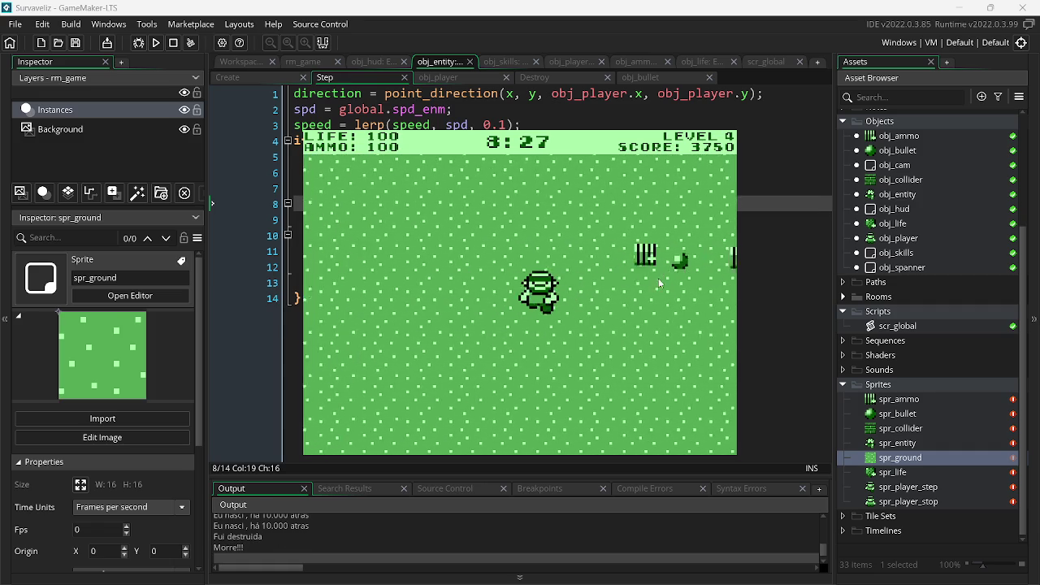
- Shoot the enemies on the left, back away, and head for the ammo crate
click(388, 282)
click(390, 276)
click(393, 279)
click(398, 281)
click(405, 284)
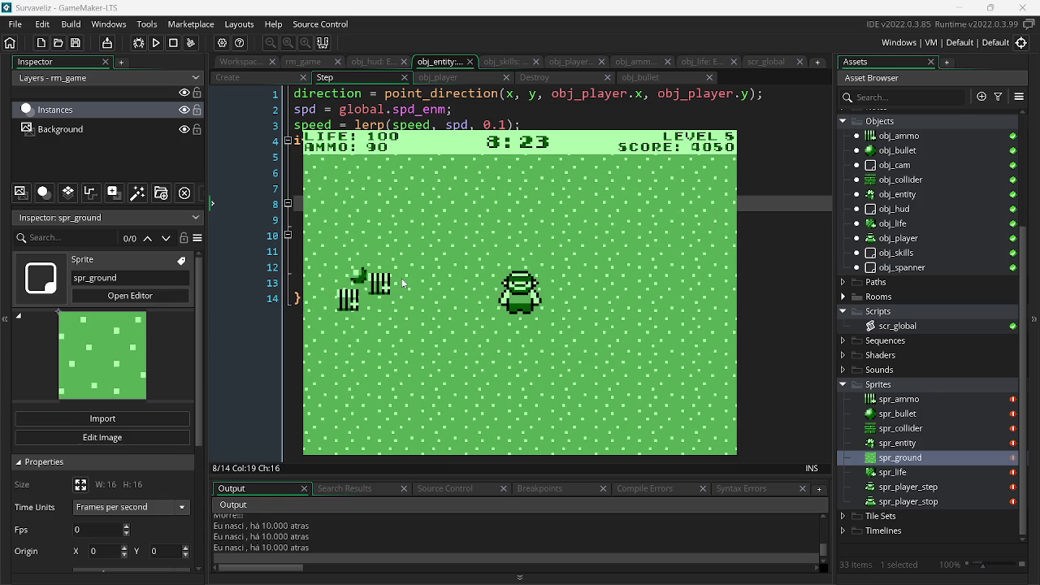
key(s)
click(642, 307)
click(690, 320)
click(690, 320)
click(666, 206)
key(d)
key(s)
- Shoot down the moving enemies while moving left to collect pickups
click(608, 251)
click(552, 293)
click(501, 330)
click(501, 330)
key(a)
click(449, 282)
click(451, 284)
click(452, 285)
click(454, 284)
key(a)
click(578, 288)
key(a)
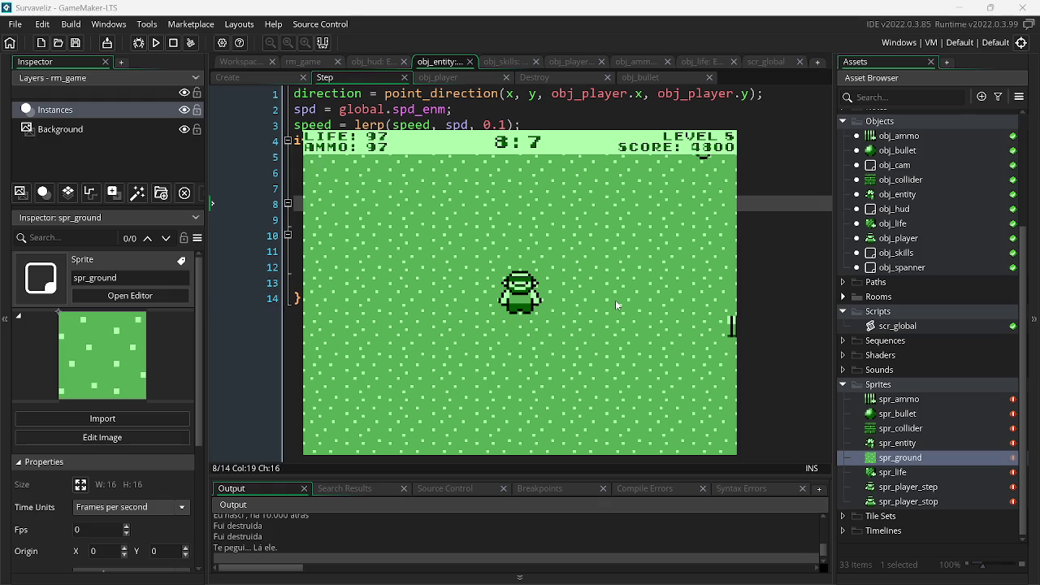
- Shoot approaching enemies on both sides of the player
click(618, 276)
click(649, 282)
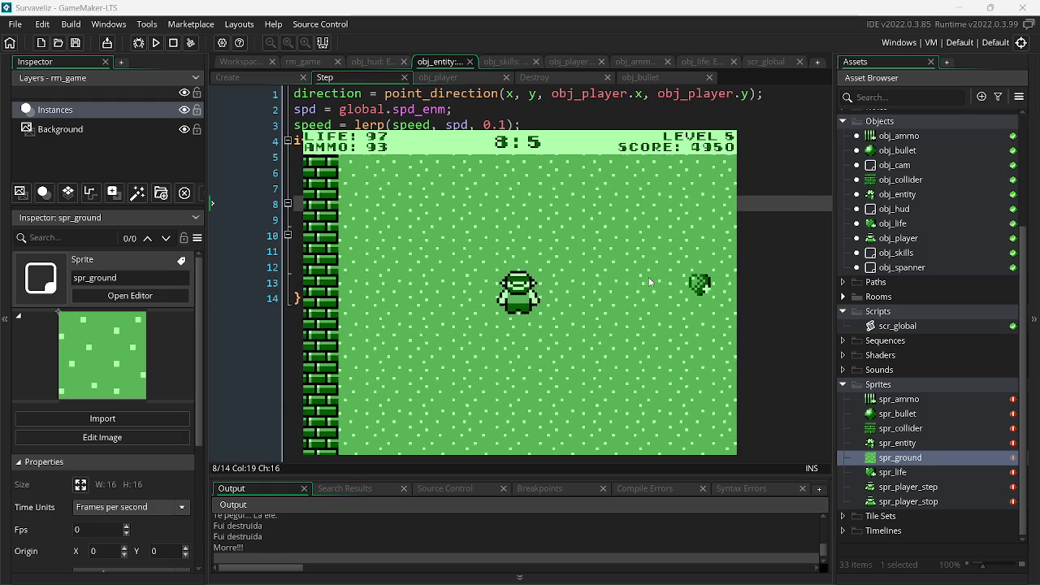
click(387, 298)
click(379, 340)
click(583, 332)
click(637, 265)
click(646, 268)
click(433, 324)
click(426, 318)
click(419, 313)
click(427, 314)
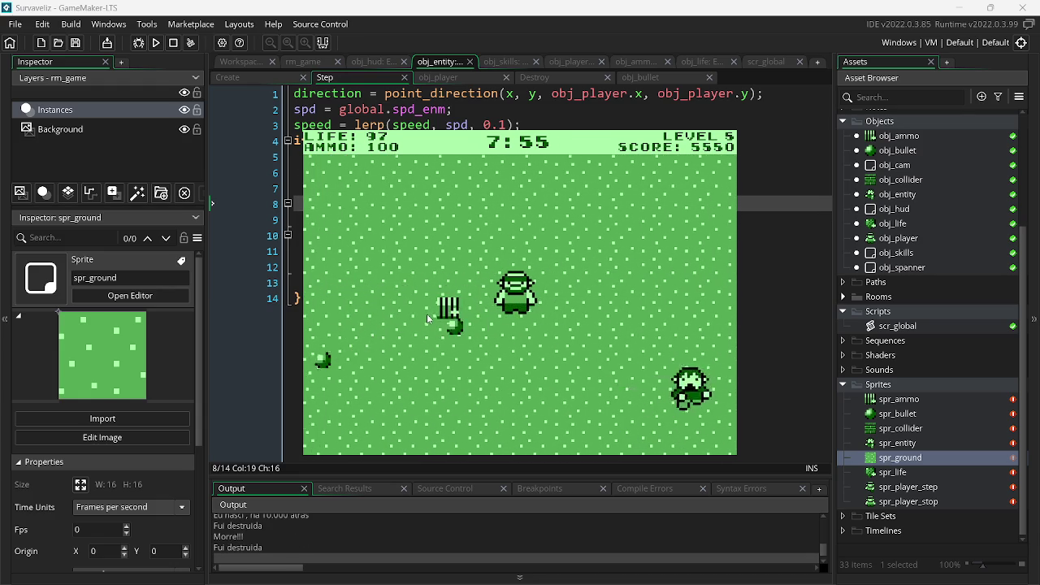
- Finish off the remaining enemies, advancing to level 6 with score 6450
click(601, 304)
click(652, 296)
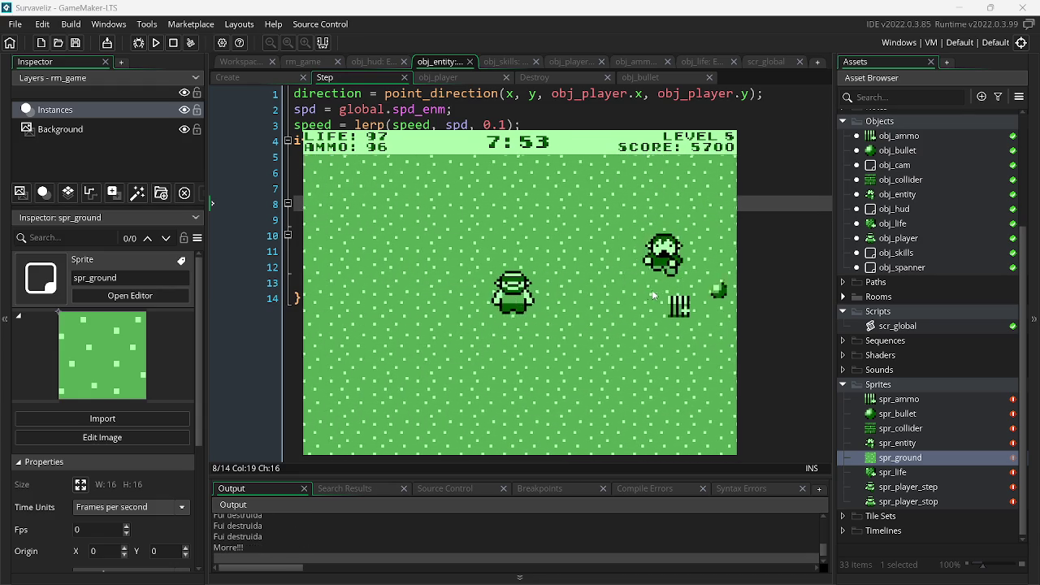
click(641, 299)
click(612, 293)
click(479, 289)
click(407, 300)
click(404, 295)
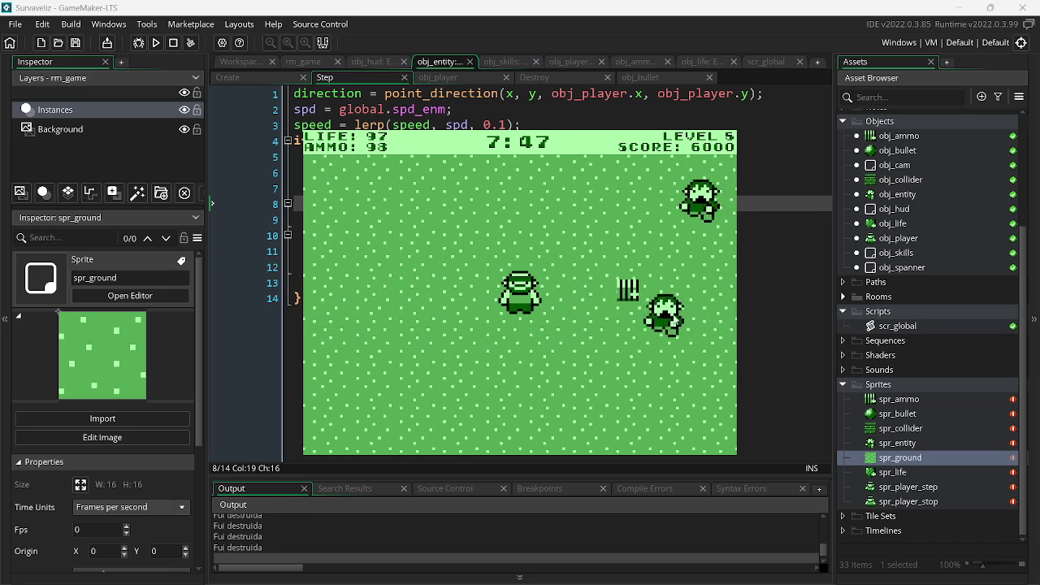
click(672, 299)
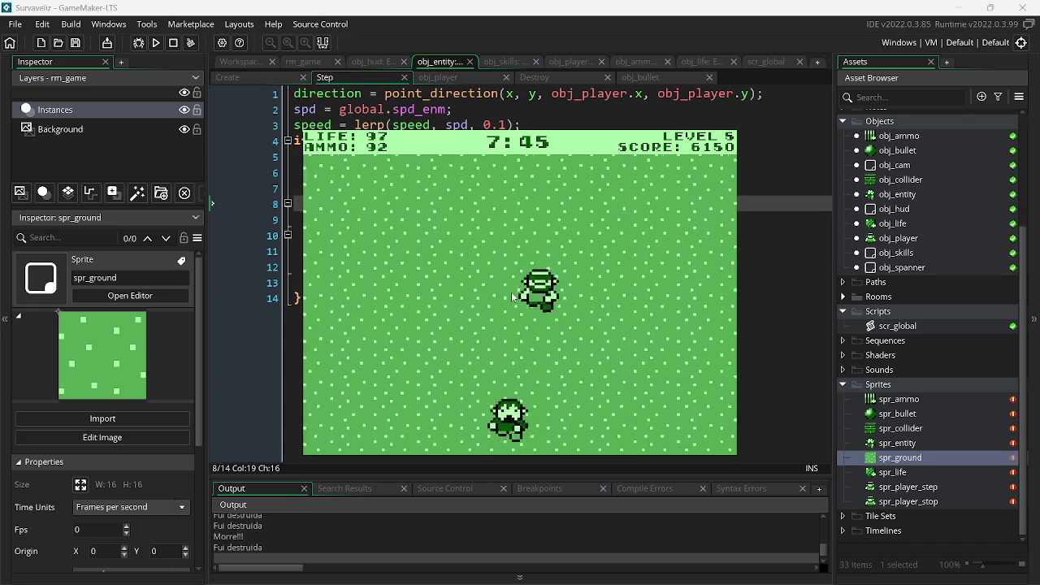
click(425, 293)
click(429, 296)
- Move down and along the brick wall, shooting approaching enemies and grabbing the first ammo pickups
key(s)
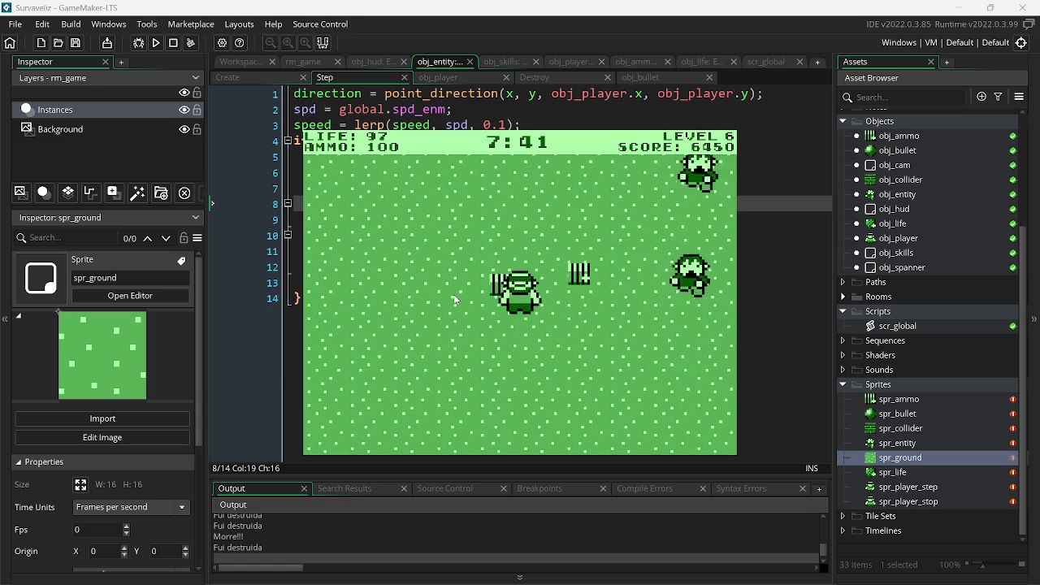
key(a)
click(628, 277)
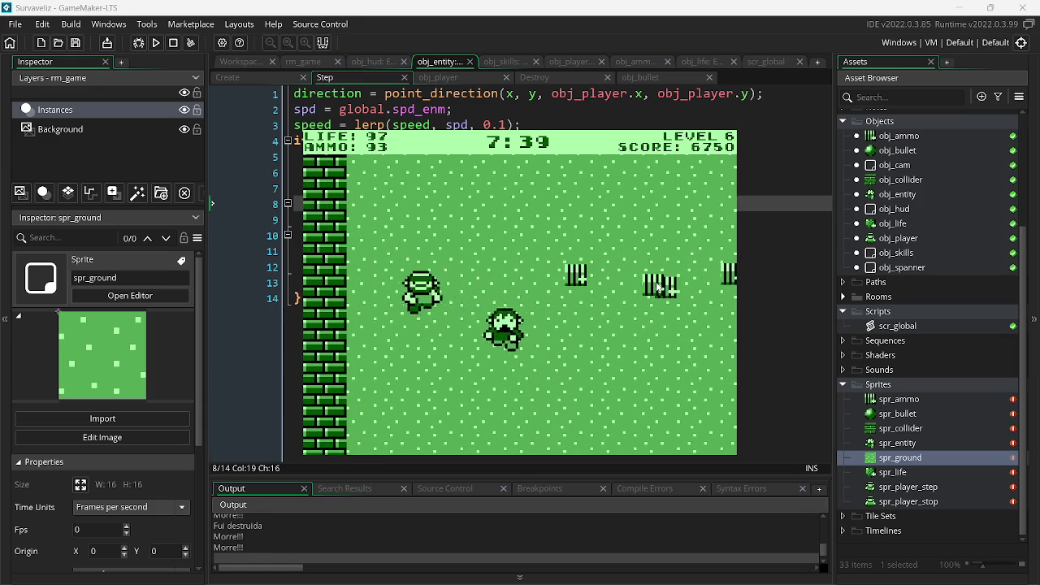
click(454, 315)
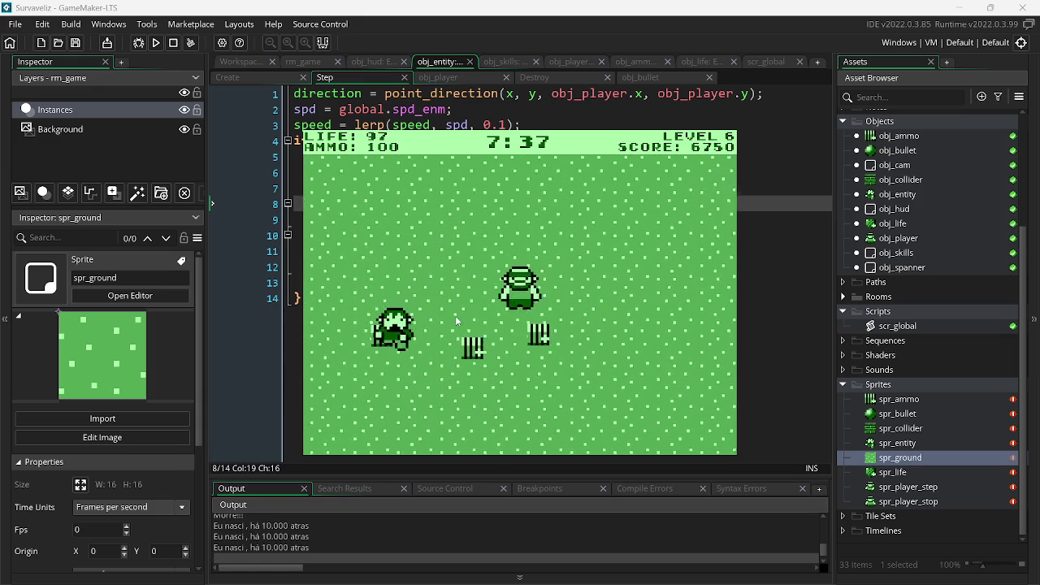
click(389, 328)
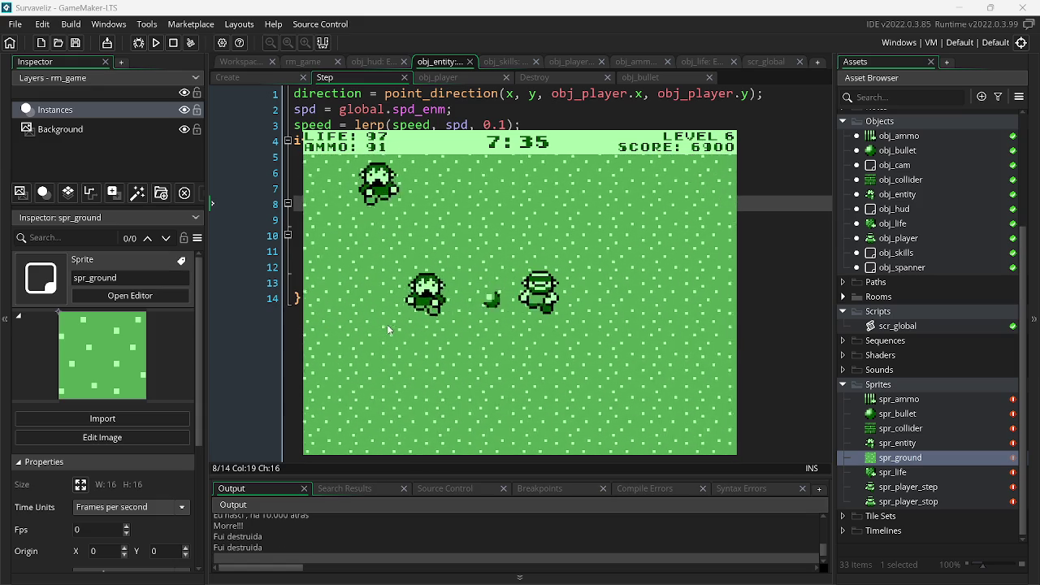
key(d)
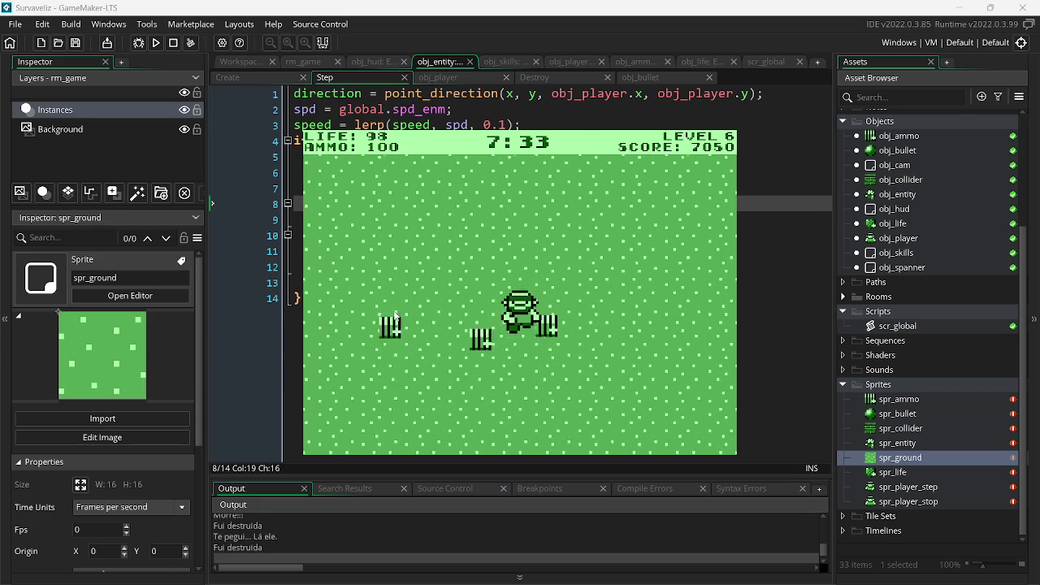
key(a)
click(662, 332)
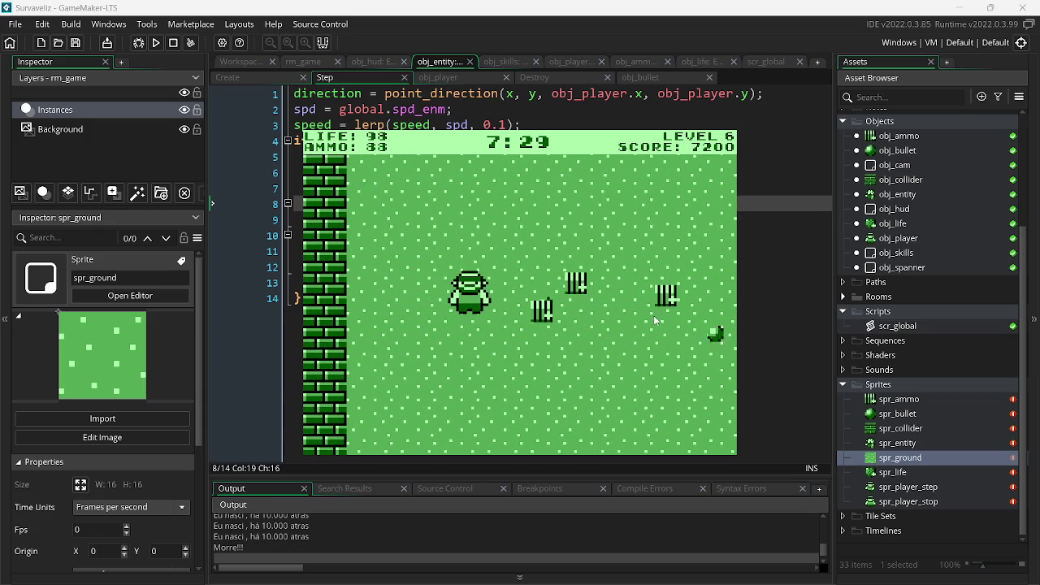
key(d)
click(429, 357)
key(w)
click(368, 284)
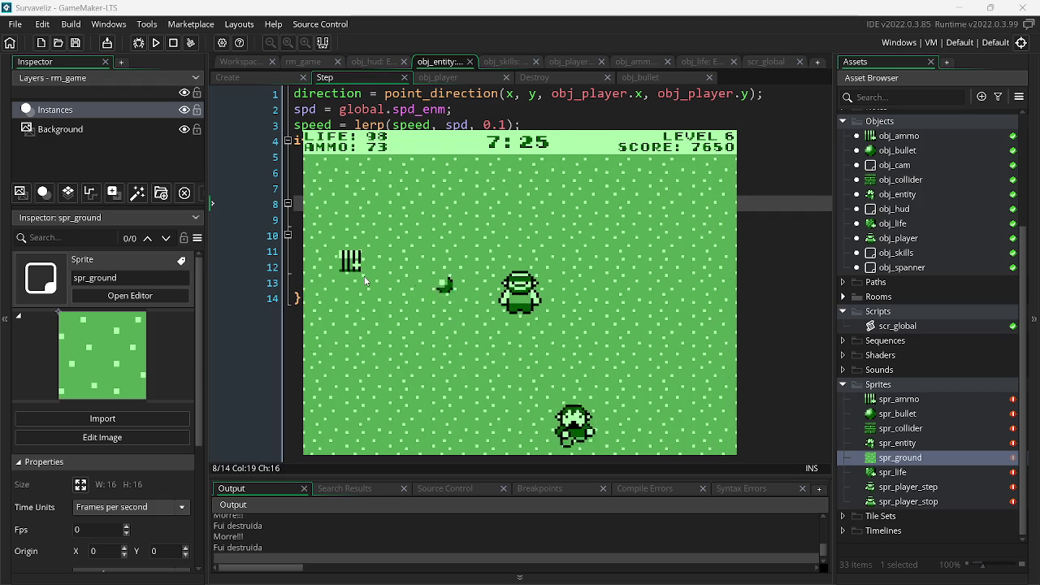
key(w)
click(419, 287)
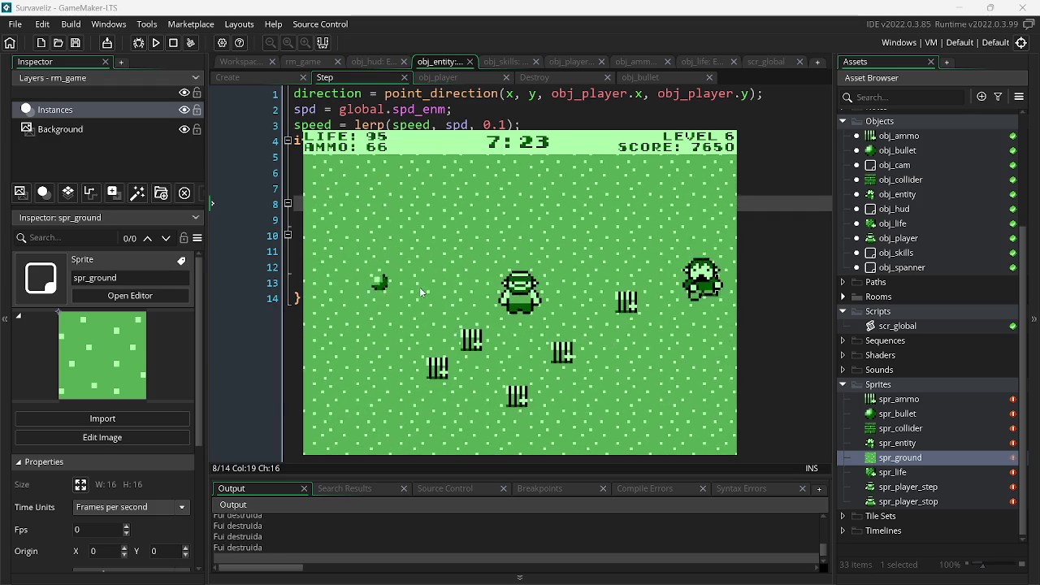
key(a)
key(d)
click(370, 253)
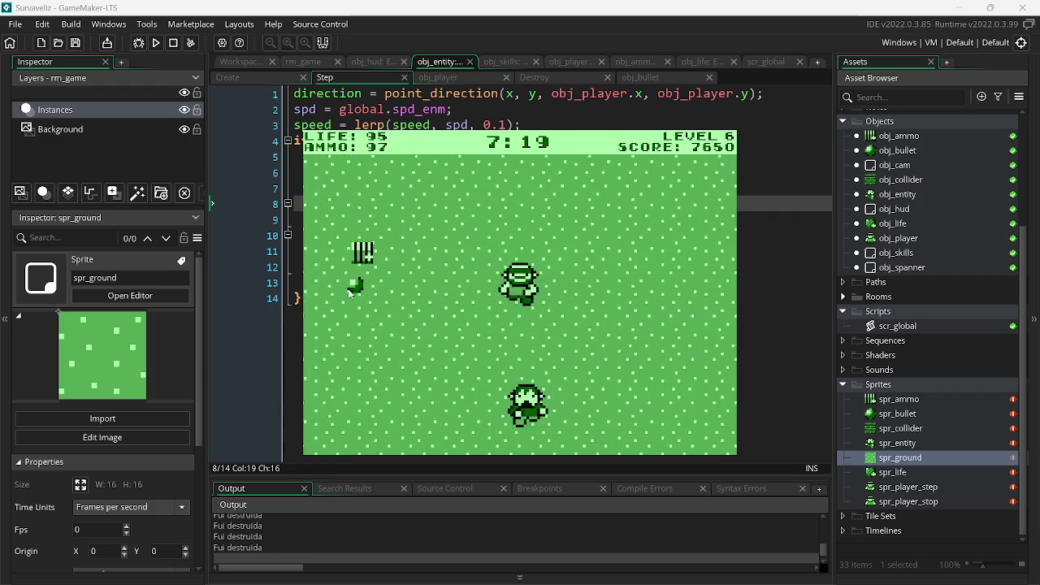
key(a)
click(662, 307)
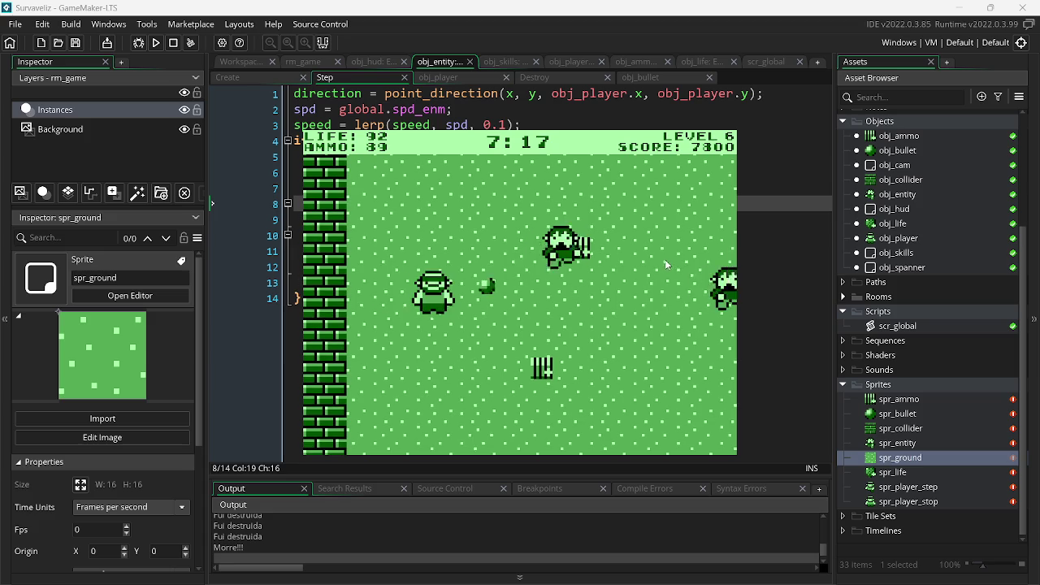
key(d)
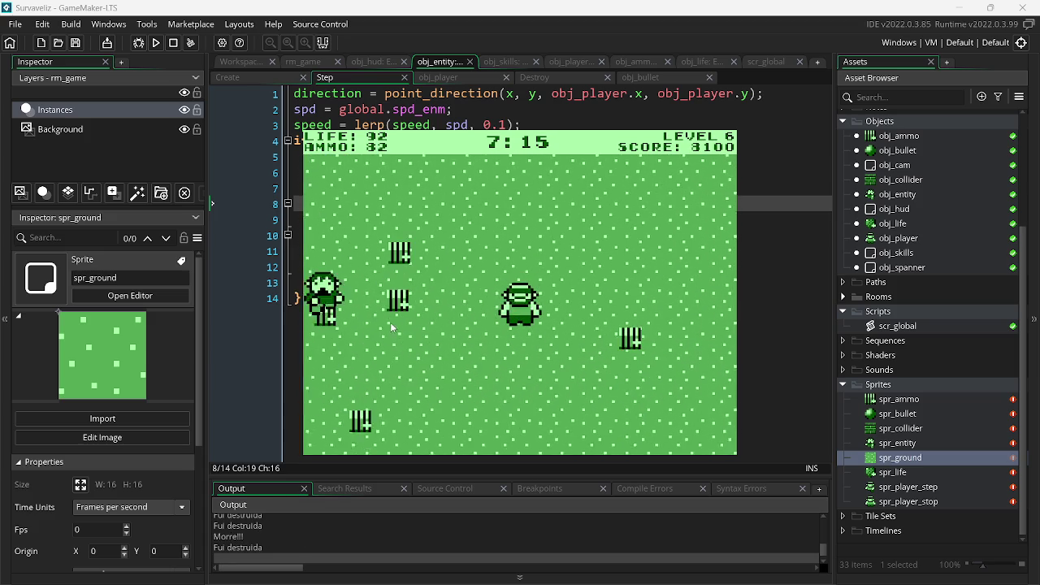
- Strafe left and right of the wall, shooting enemies closing in and collecting health and ammo
key(a)
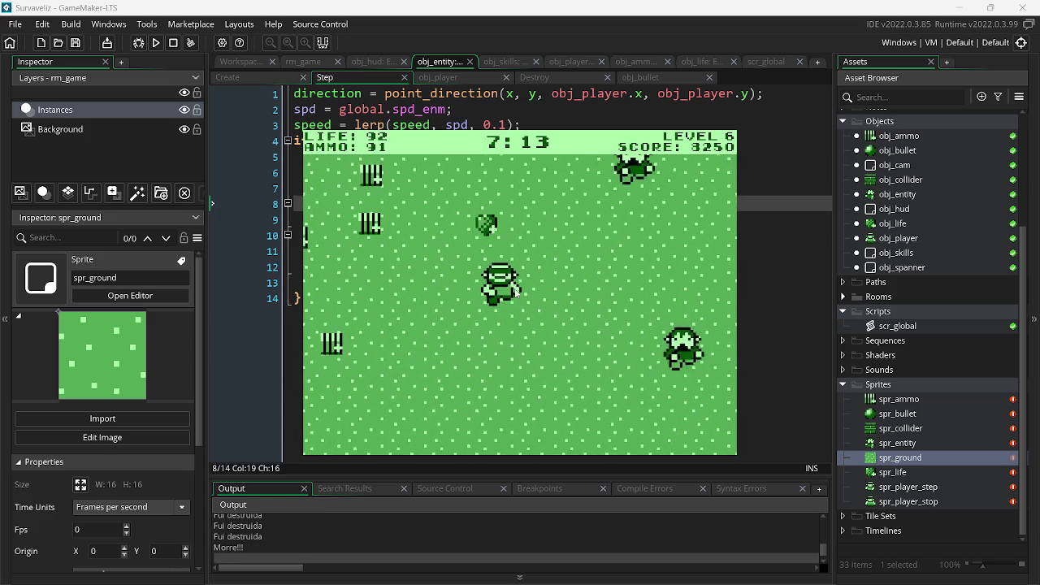
key(d)
click(675, 272)
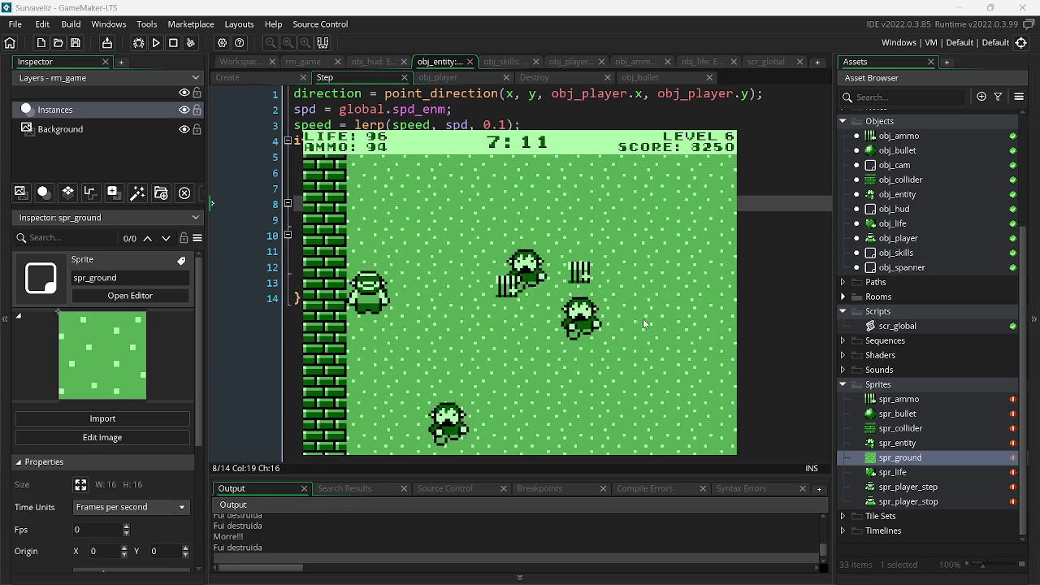
click(378, 317)
key(a)
click(377, 315)
click(375, 311)
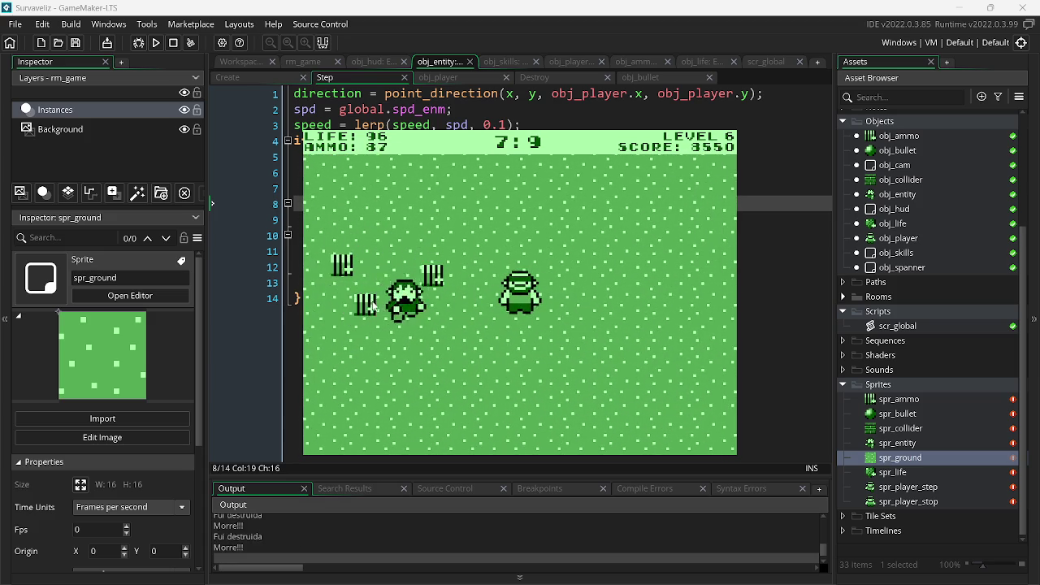
key(a)
click(582, 276)
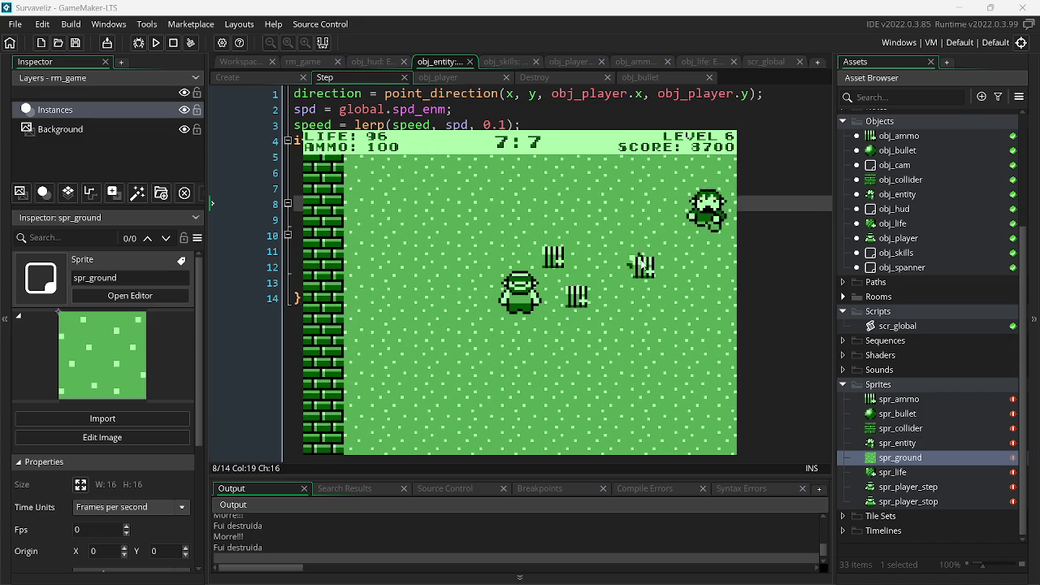
click(648, 243)
key(d)
click(647, 243)
click(413, 322)
click(400, 309)
key(a)
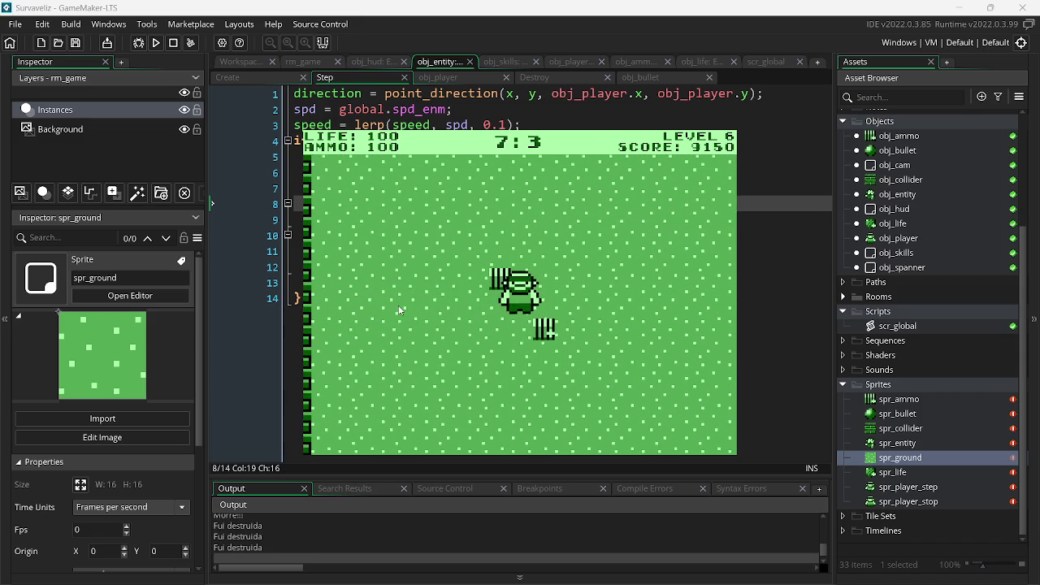
click(613, 277)
click(625, 286)
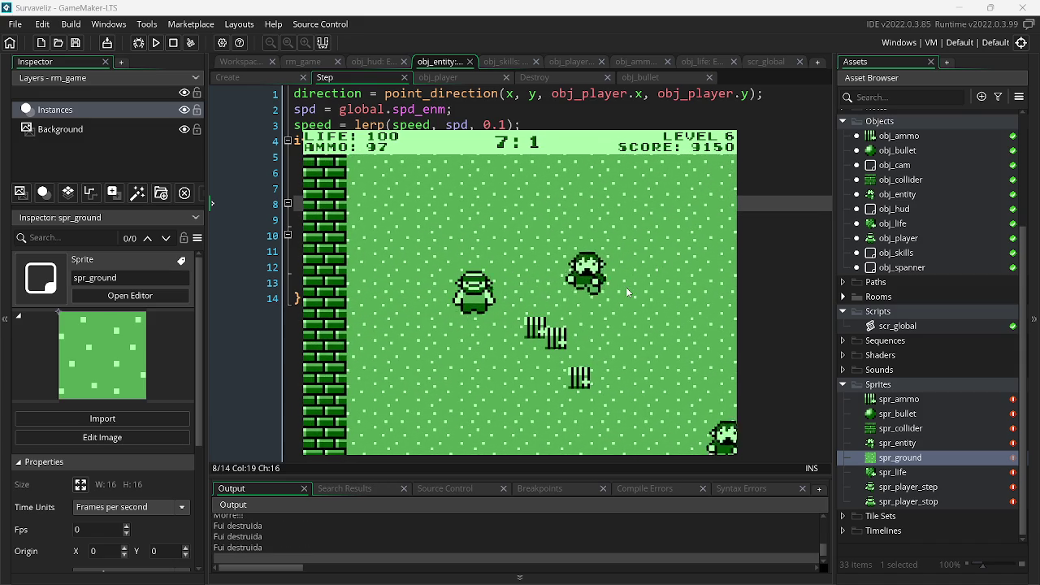
- Dodge back and forth at the wall while firing at enemies on both sides
key(a)
click(632, 304)
click(636, 368)
key(d)
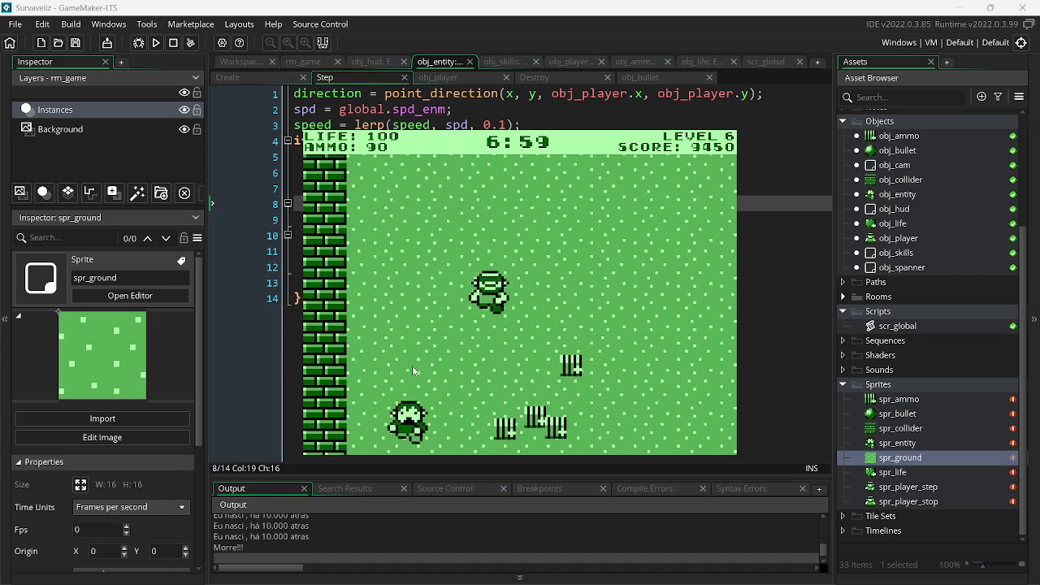
click(394, 337)
click(391, 312)
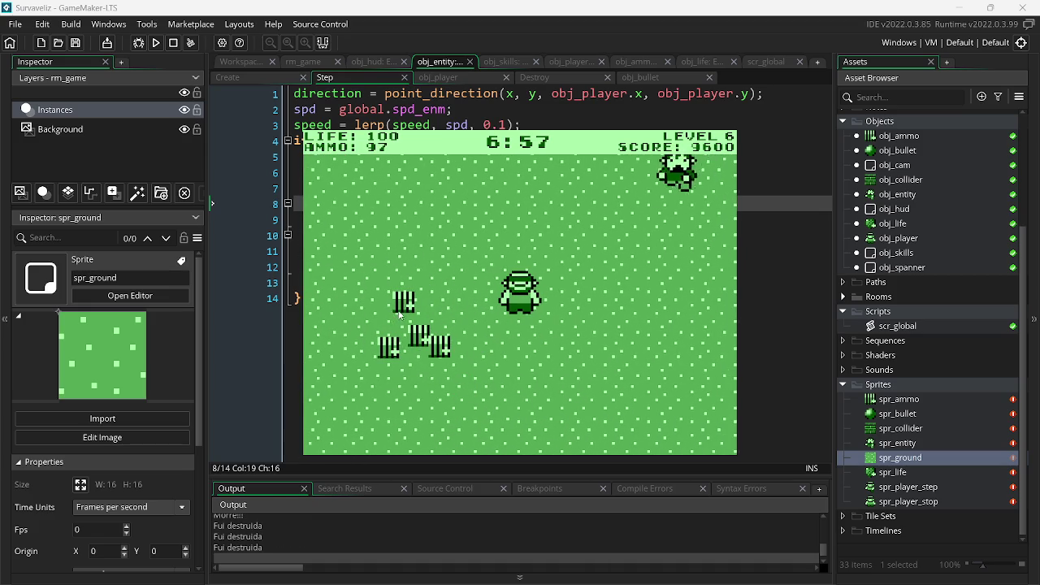
key(a)
click(653, 235)
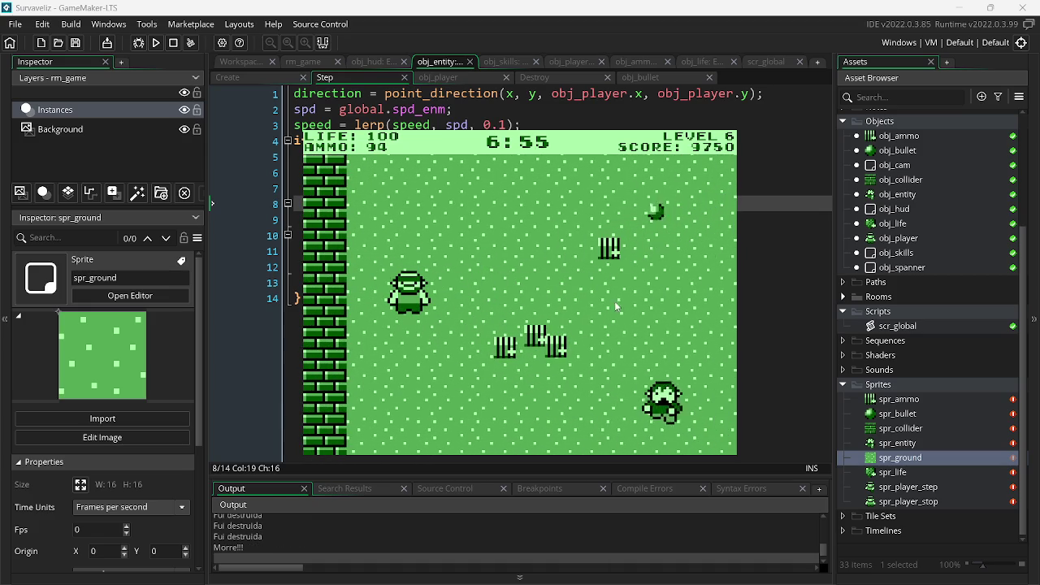
key(d)
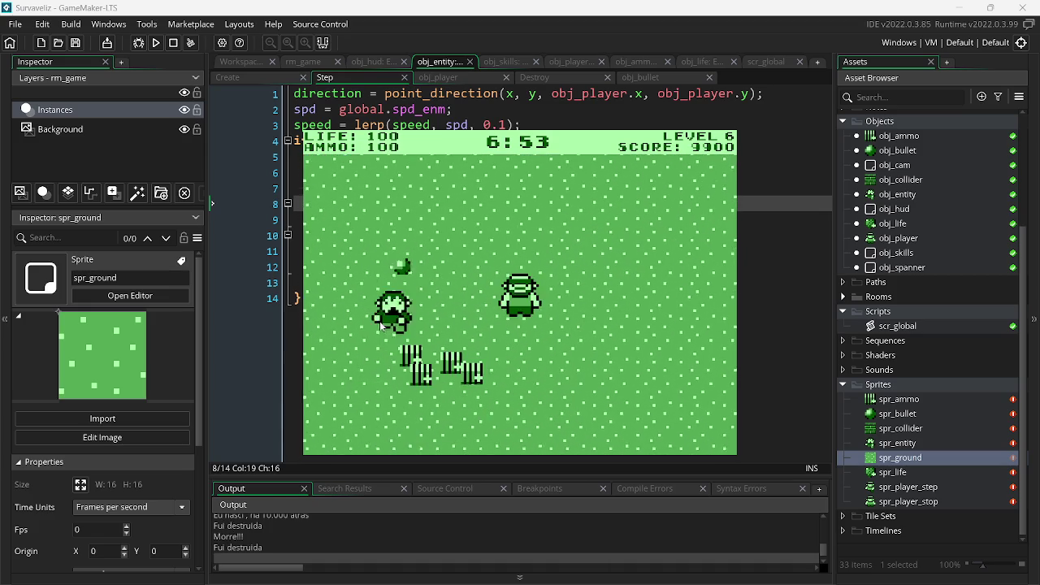
key(a)
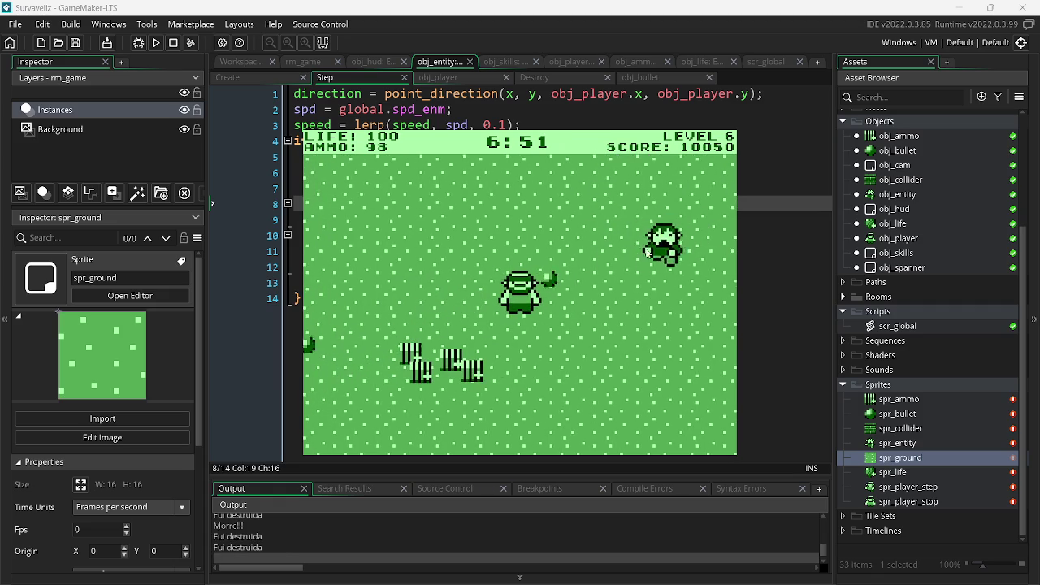
click(665, 280)
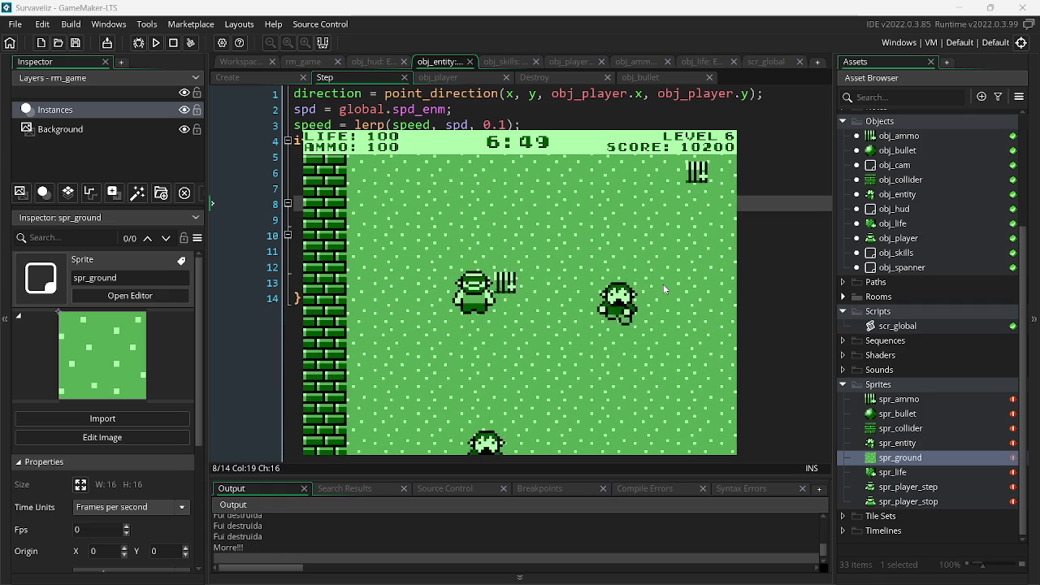
- Pick up health on the left and destroy the enemy beside the player
key(d)
key(d)
click(429, 294)
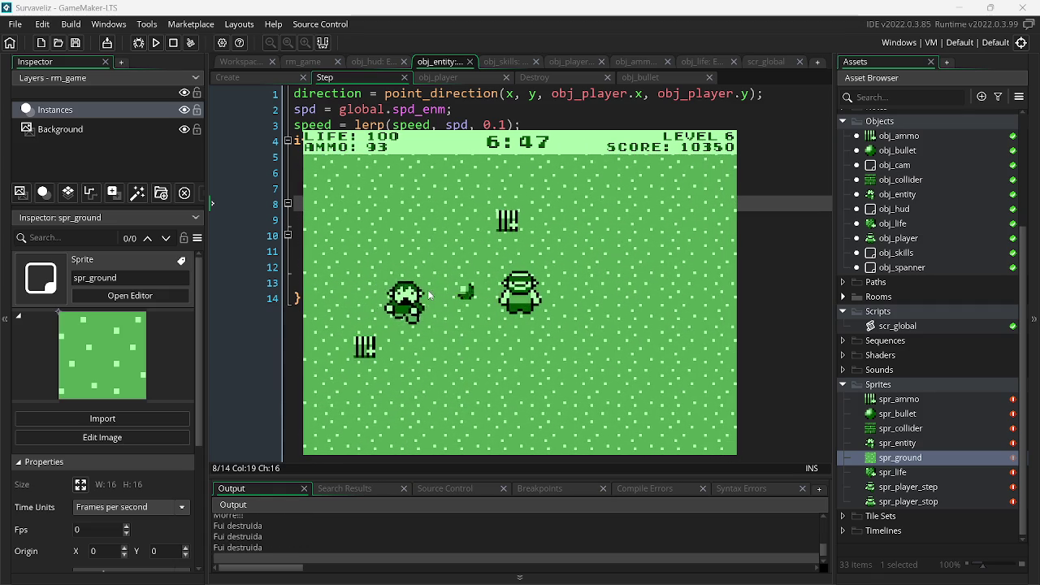
key(a)
click(648, 242)
key(d)
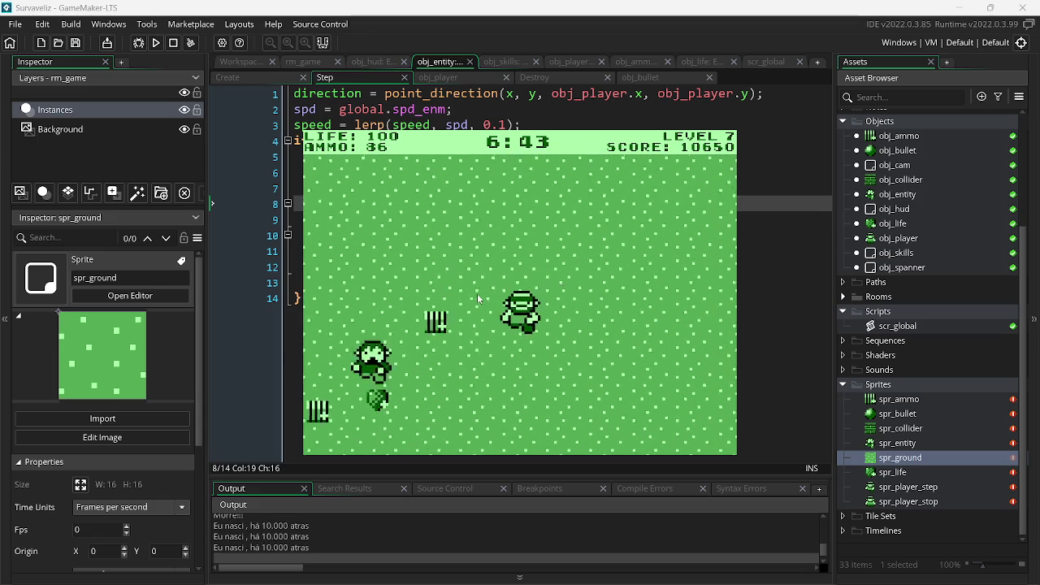
click(369, 309)
key(a)
click(663, 251)
key(d)
click(423, 294)
click(405, 304)
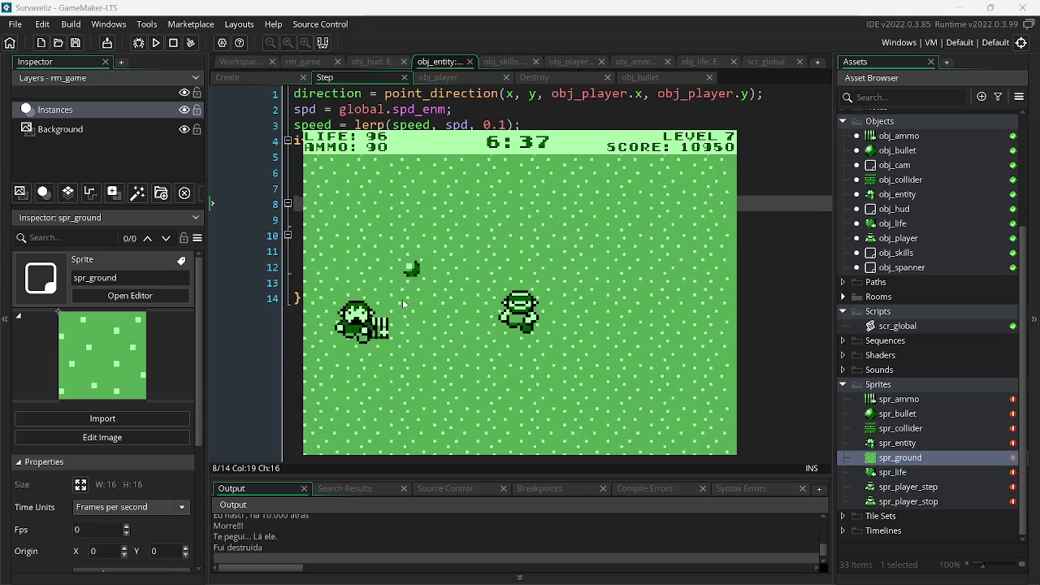
click(402, 299)
- Grab ammo on the left and clear the enemies below and to the right of the player
key(a)
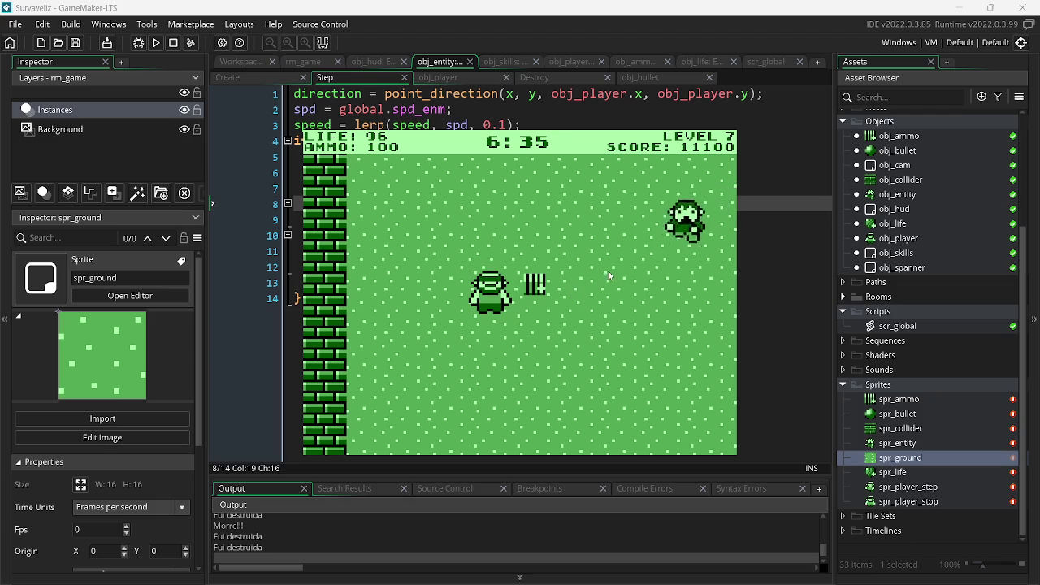
key(d)
click(433, 331)
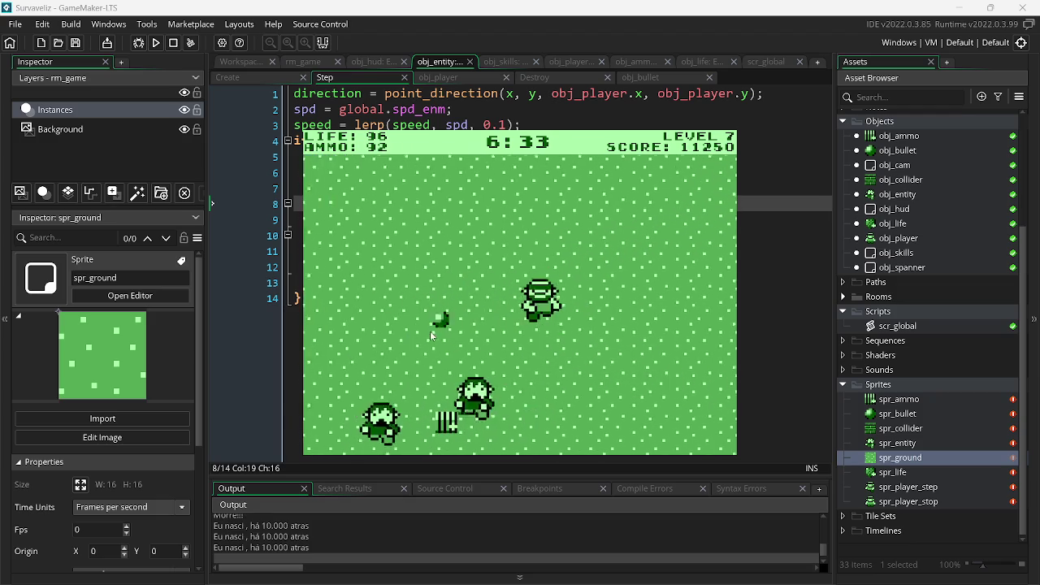
click(395, 332)
click(387, 331)
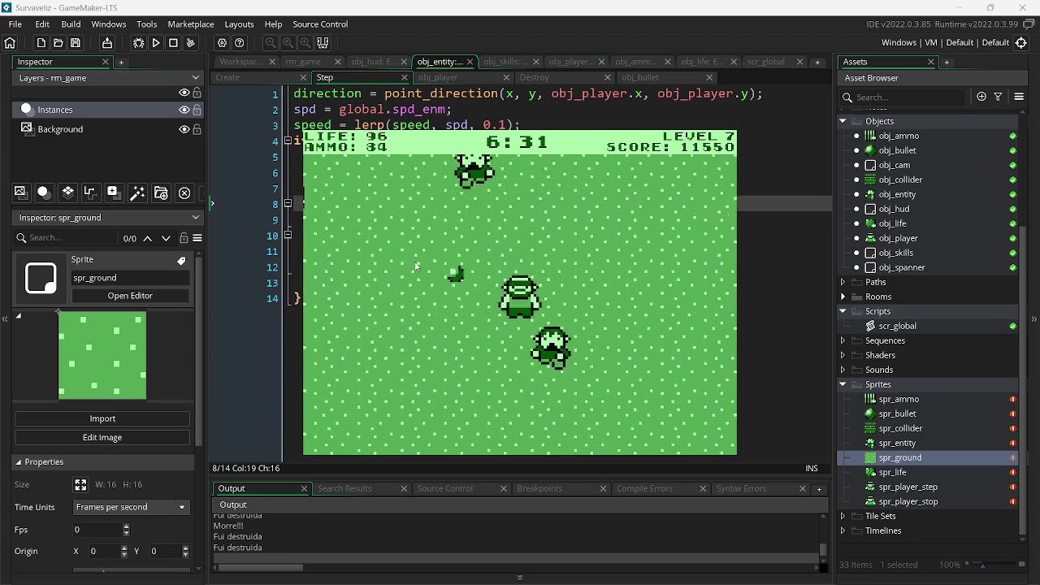
click(416, 253)
key(a)
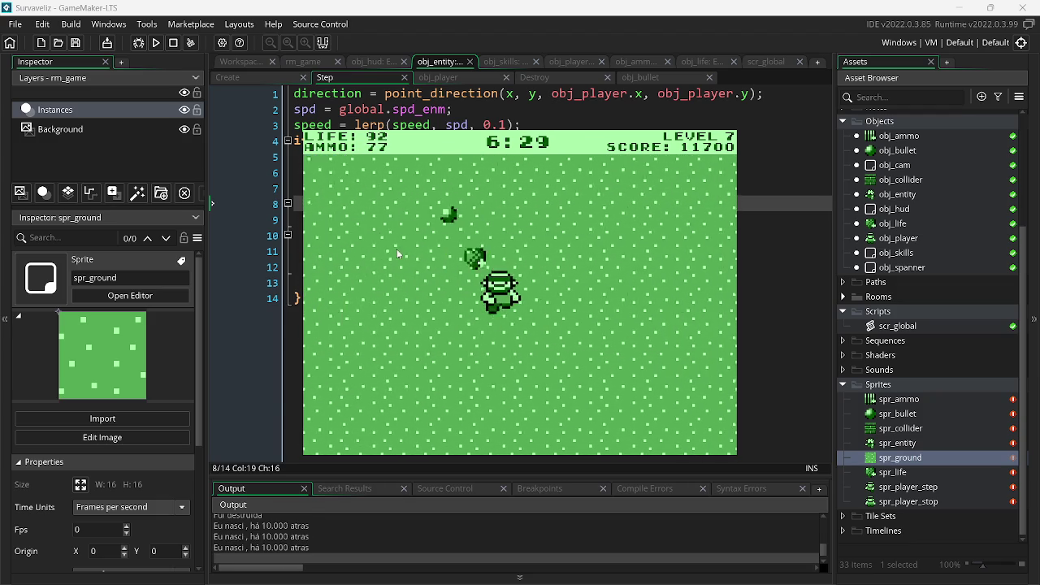
click(662, 375)
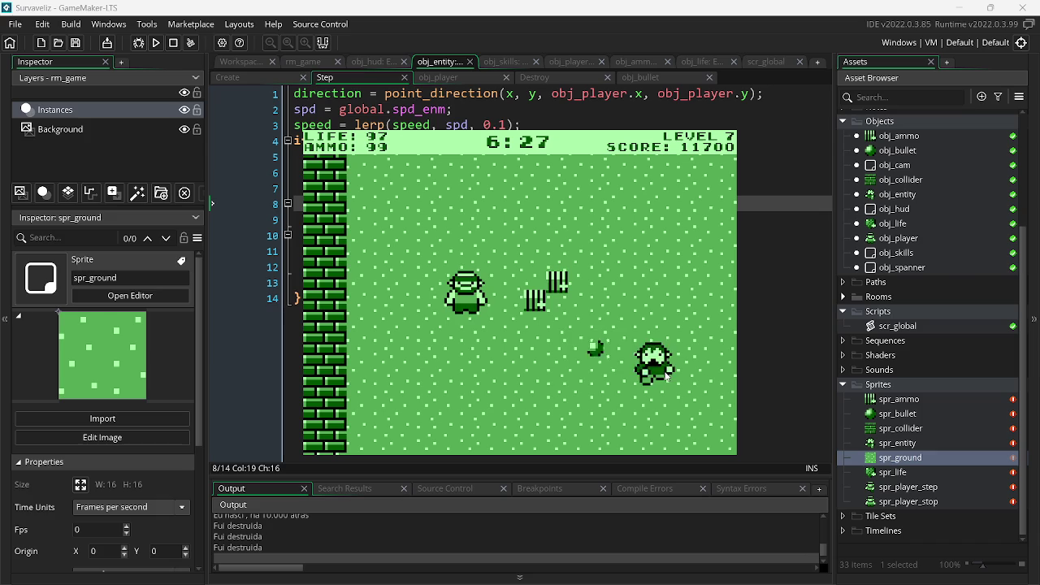
click(645, 318)
click(497, 226)
click(496, 226)
click(533, 251)
click(478, 311)
click(428, 295)
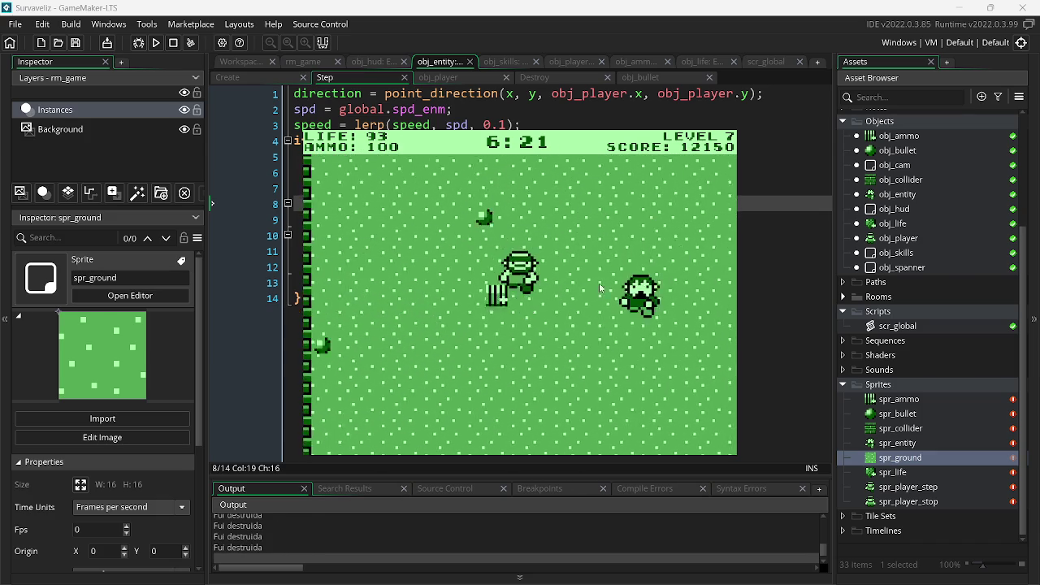
click(642, 312)
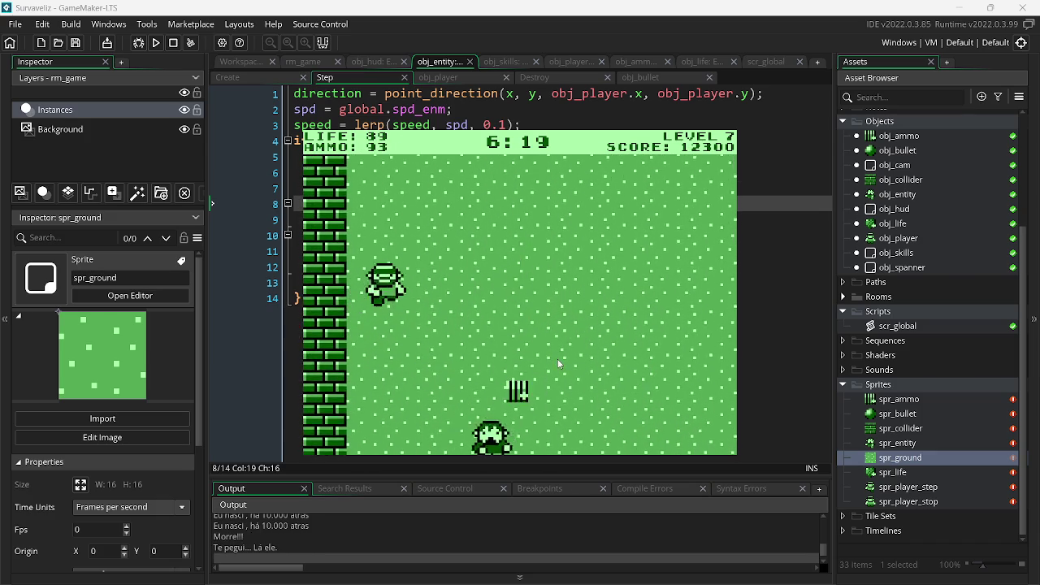
click(528, 321)
- Walk onto ammo pickups and fire a stream of shots while crossing the arena
key(a)
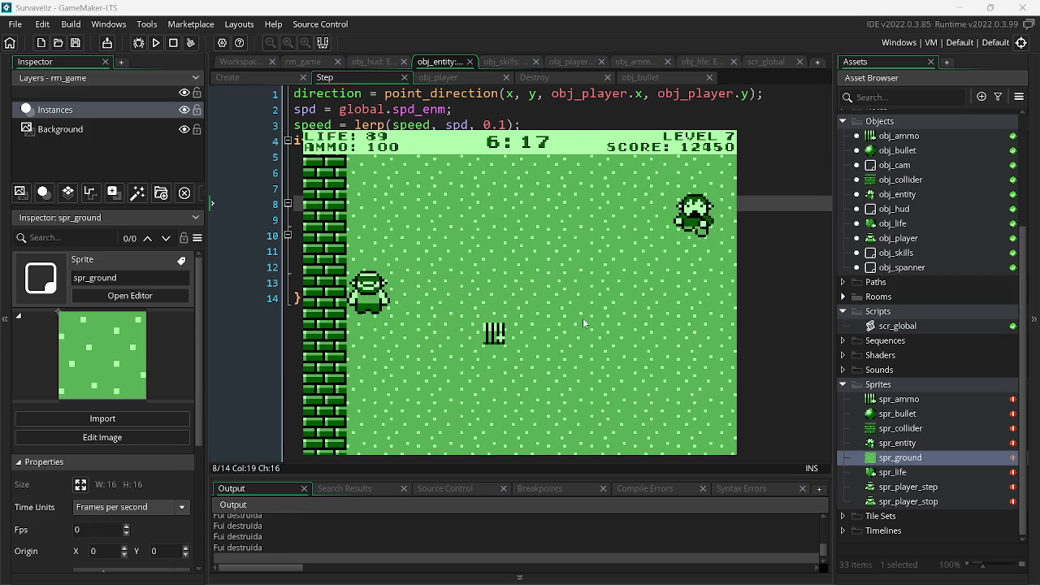
key(d)
click(474, 229)
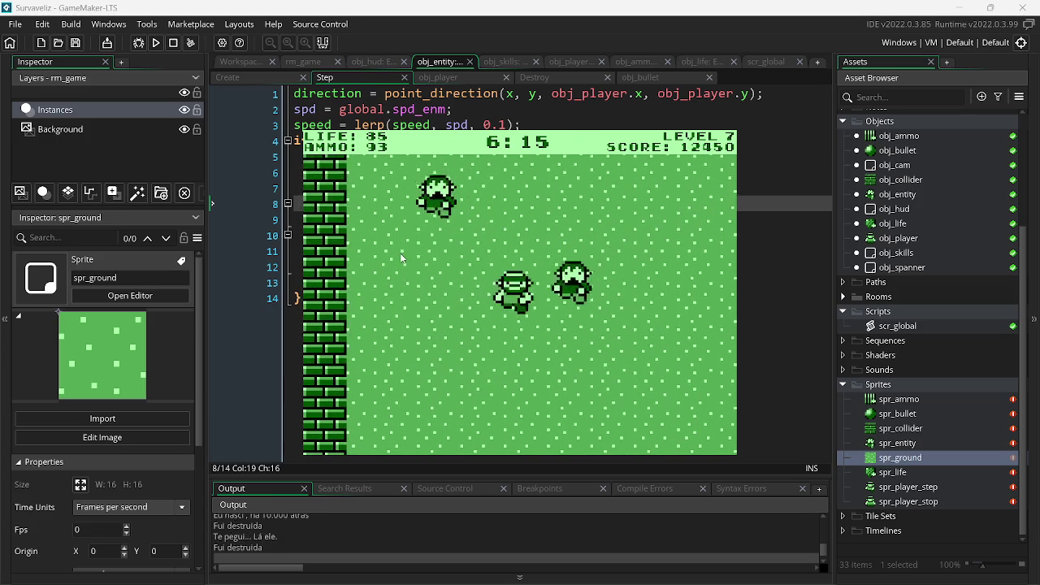
key(a)
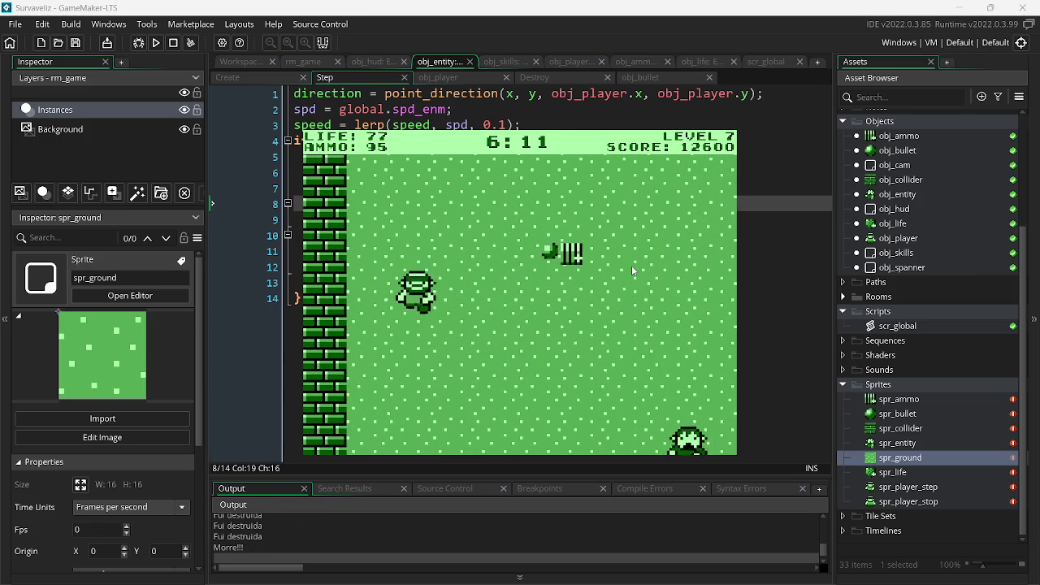
key(d)
click(446, 293)
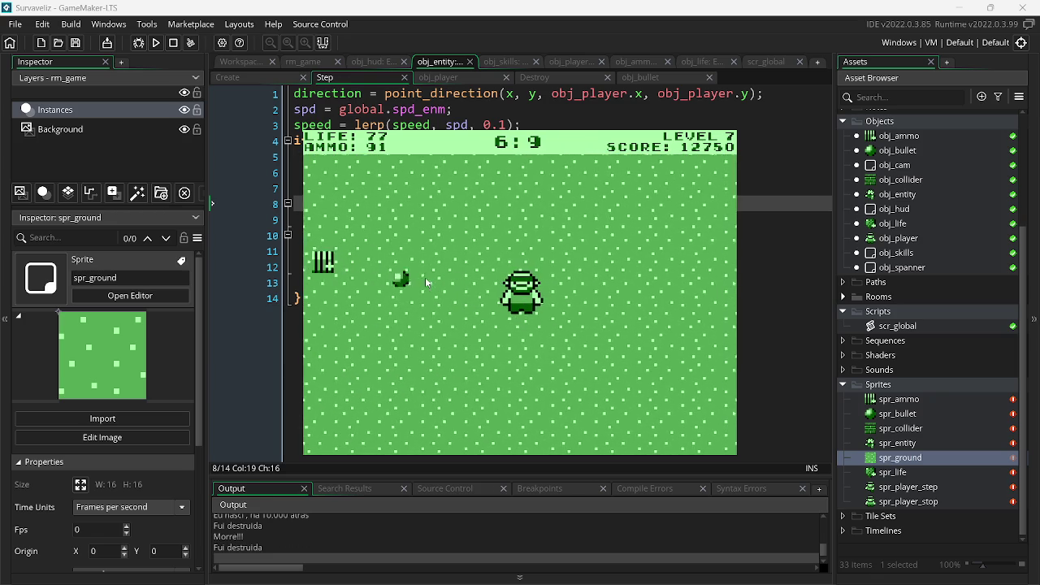
mouse_move(439, 280)
mouse_down()
mouse_move(740, 284)
mouse_move(717, 297)
mouse_up()
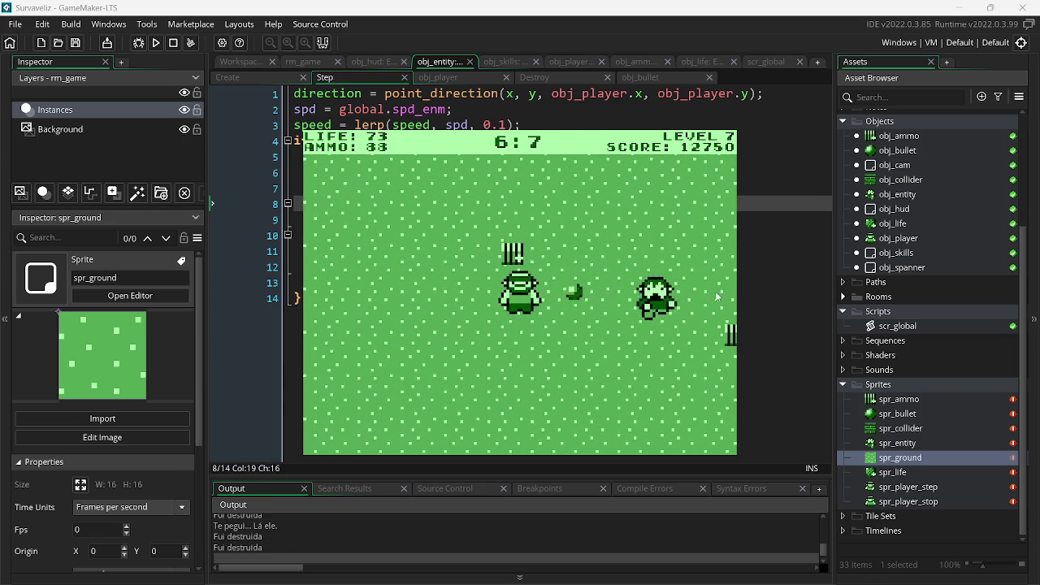
key(a)
click(682, 305)
click(615, 347)
key(d)
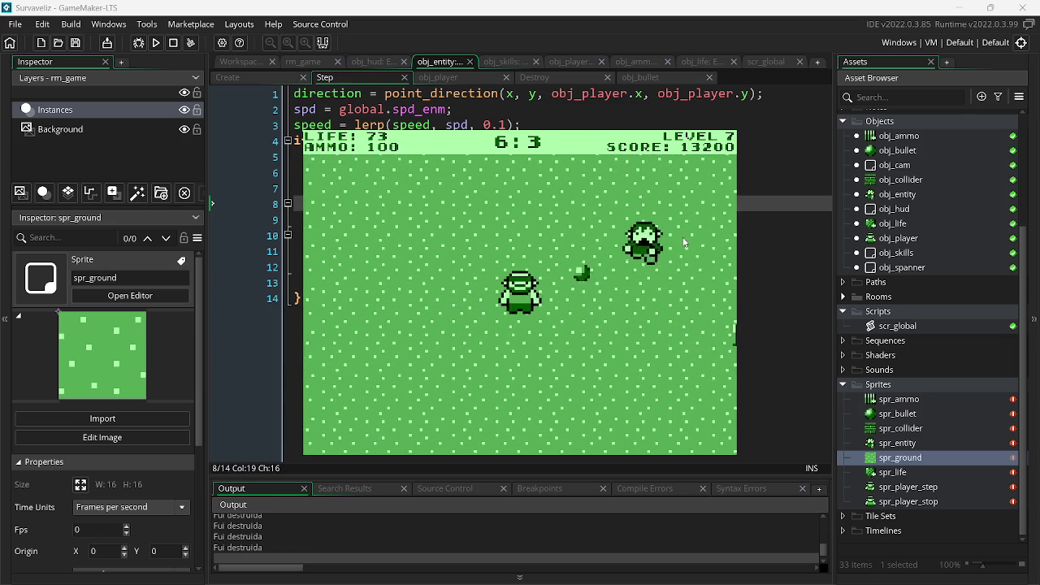
key(d)
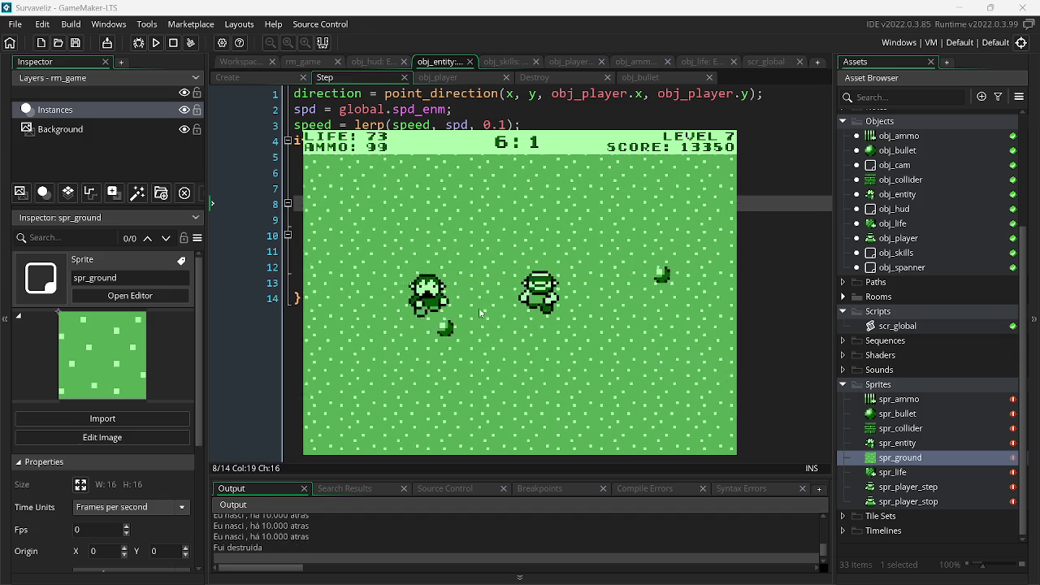
click(447, 306)
key(s)
key(d)
click(415, 344)
key(s)
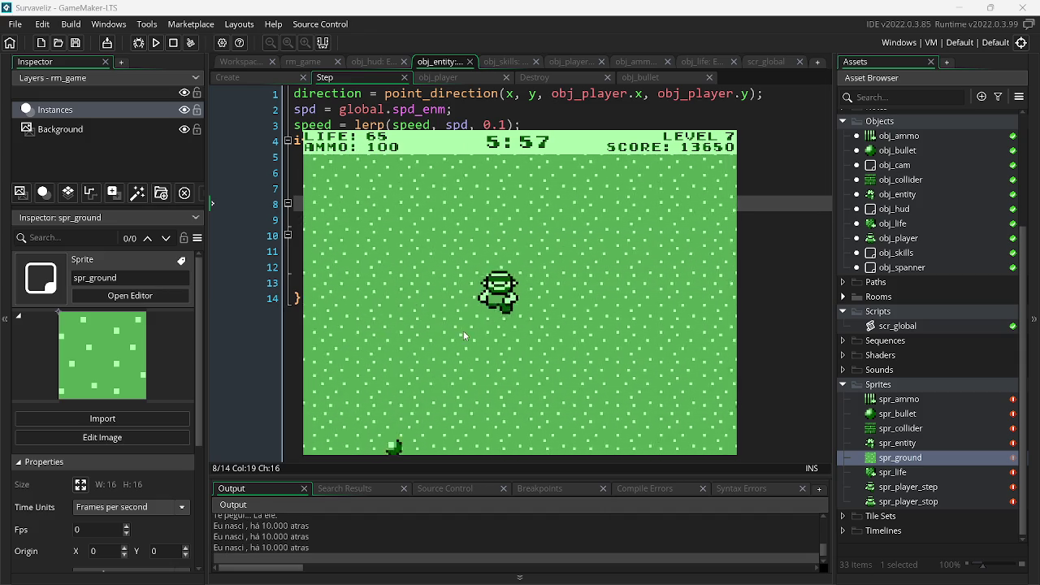
- Shoot the newly appearing enemies near the wall while gathering more ammo
key(a)
click(636, 315)
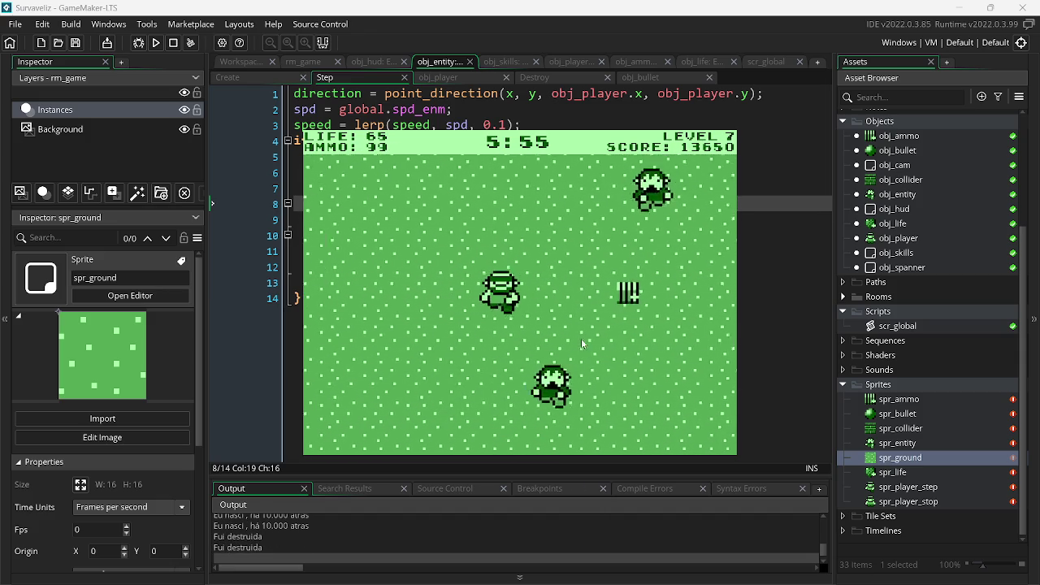
key(a)
click(654, 274)
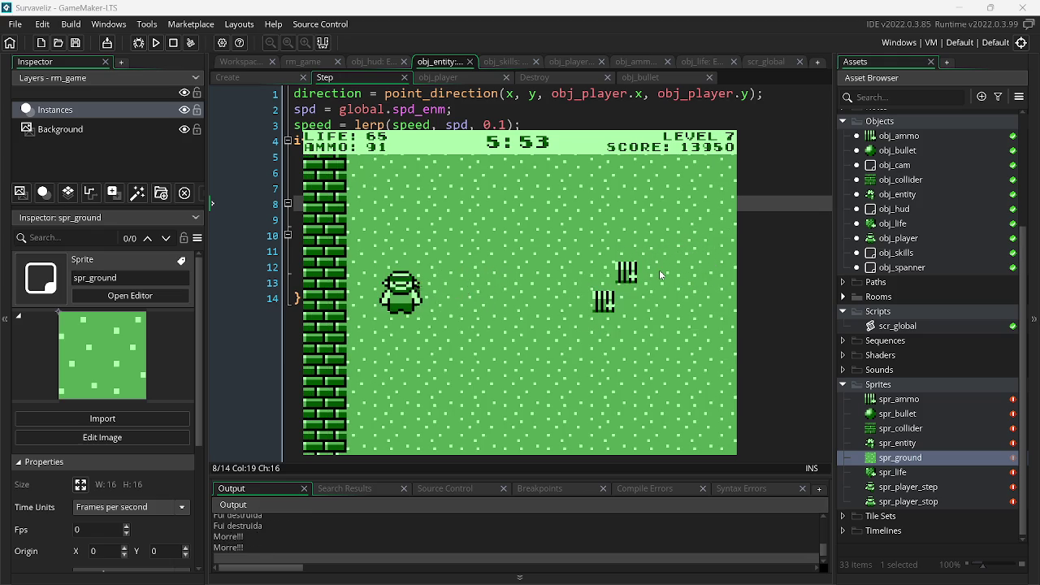
key(d)
click(457, 336)
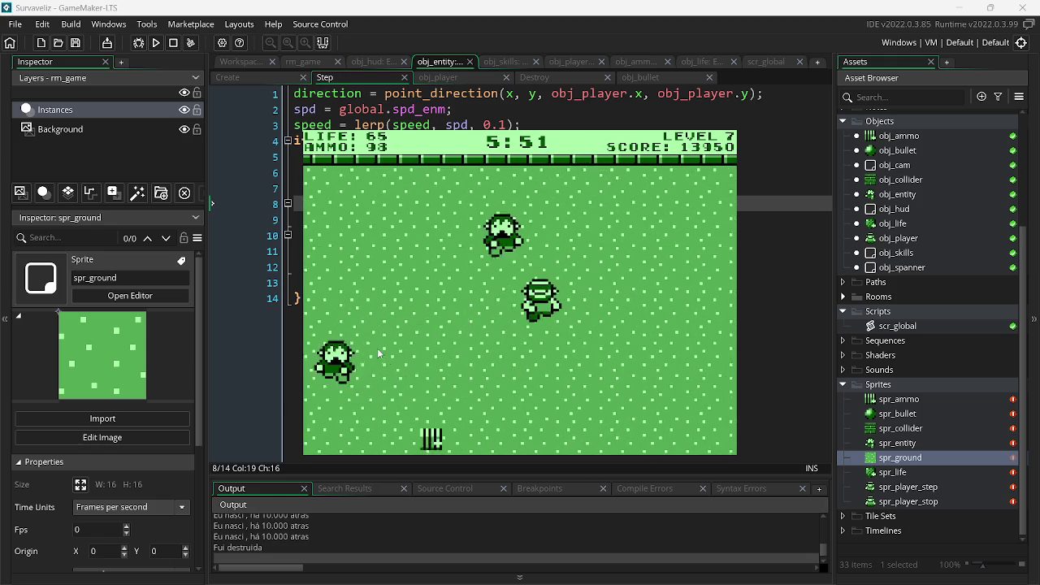
click(390, 297)
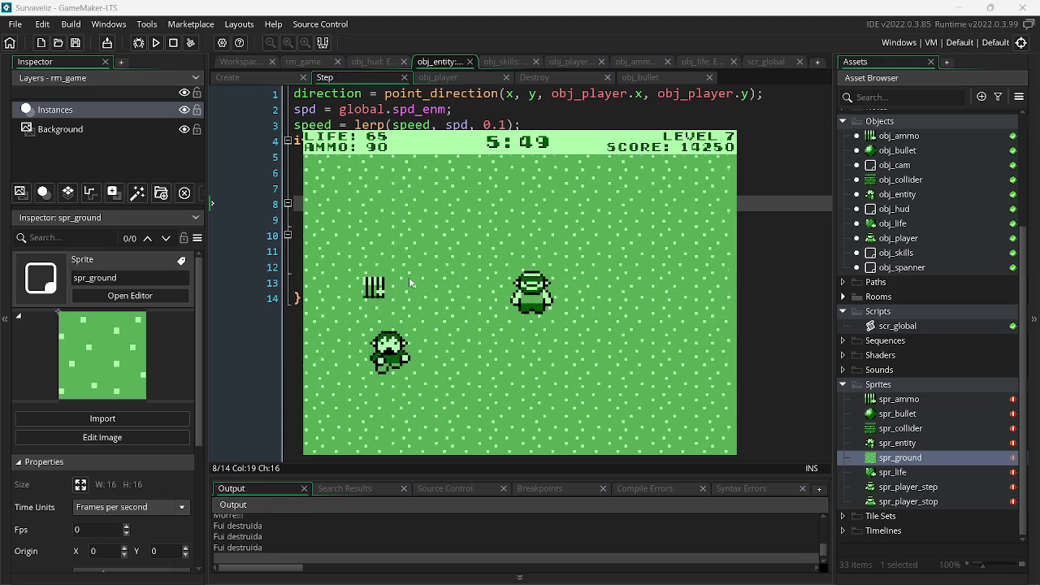
key(a)
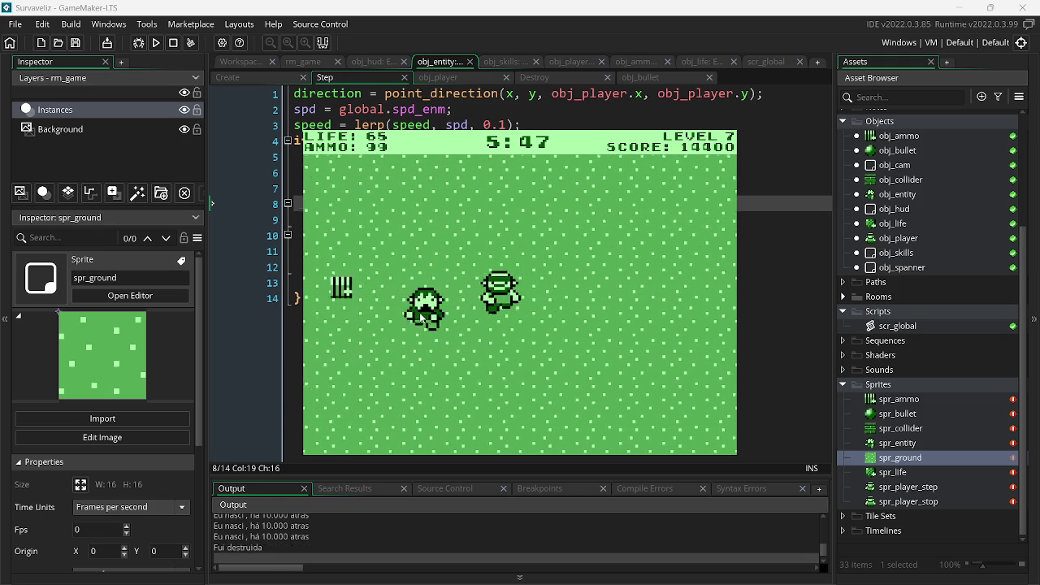
click(652, 284)
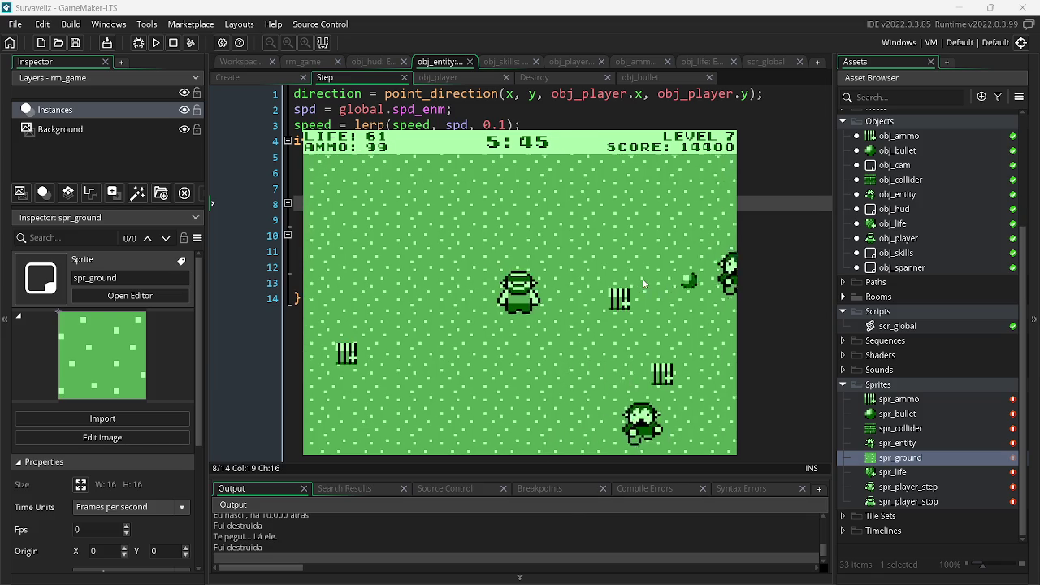
key(a)
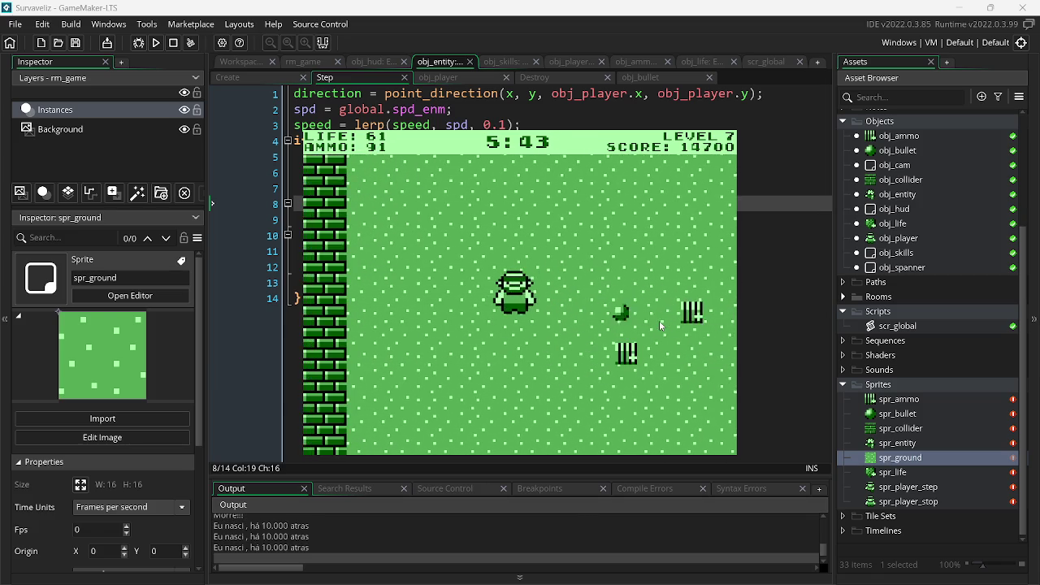
key(d)
click(463, 308)
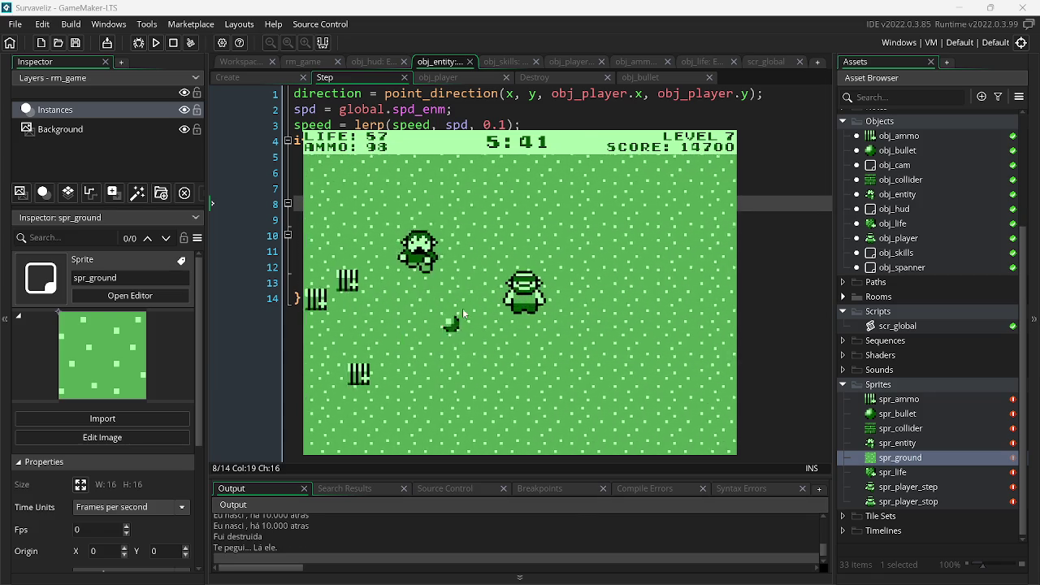
click(460, 284)
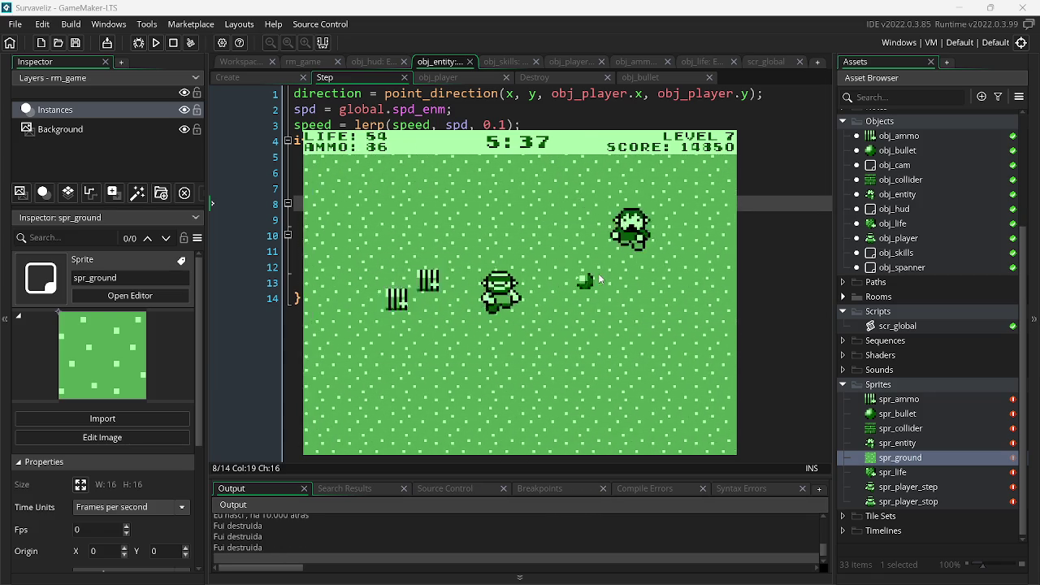
click(649, 335)
key(a)
click(662, 327)
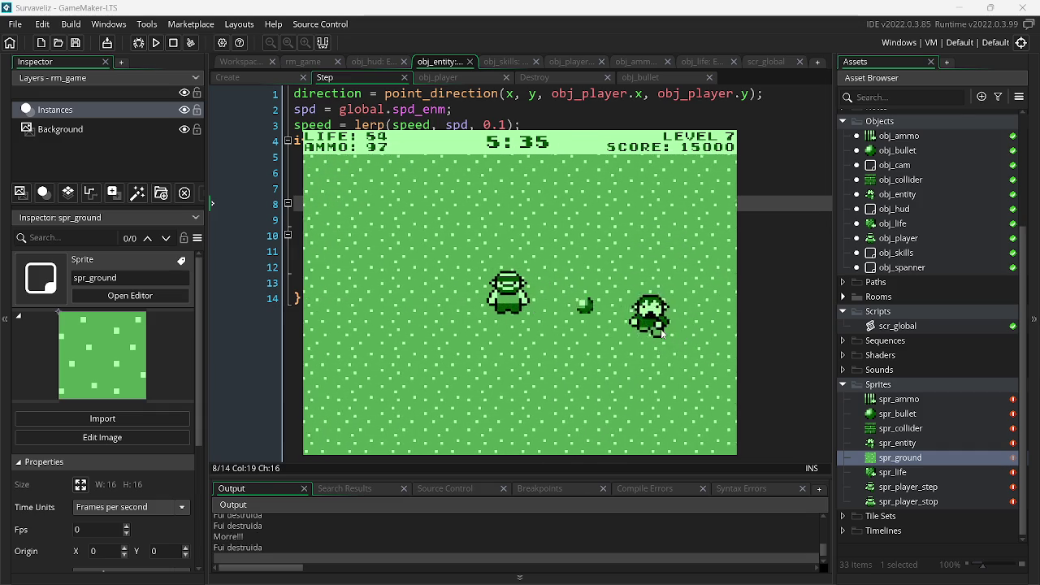
key(a)
click(673, 317)
- Collect life pickups and clear the remaining enemies, reaching level 8 with score 17400
key(d)
key(s)
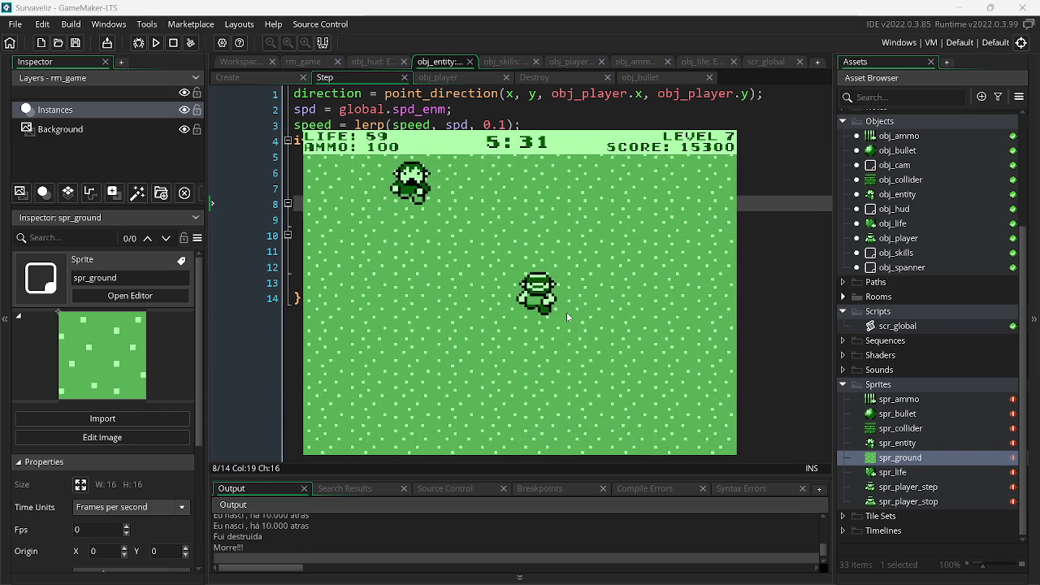
key(d)
click(467, 312)
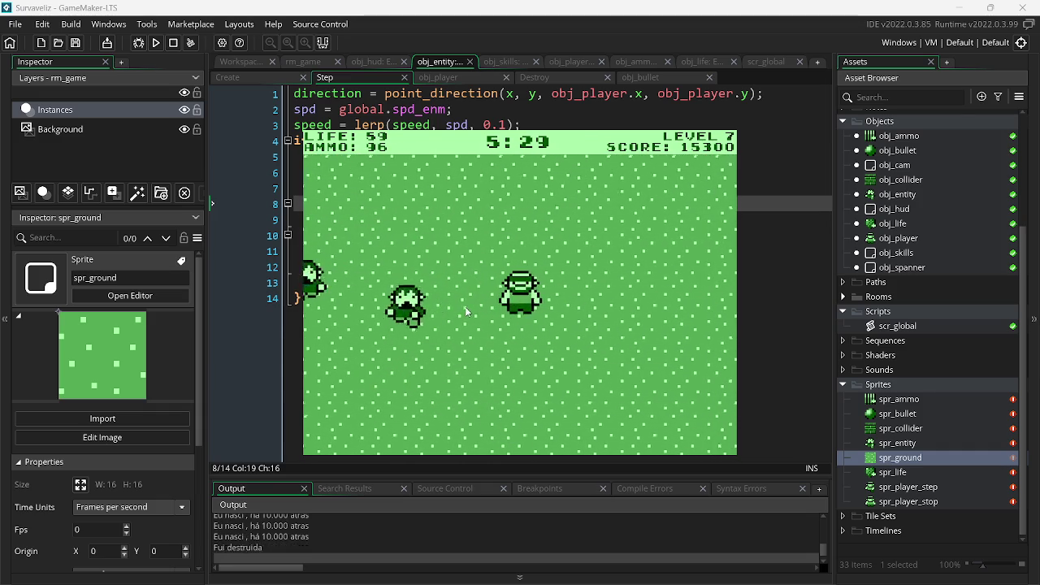
click(464, 309)
click(461, 307)
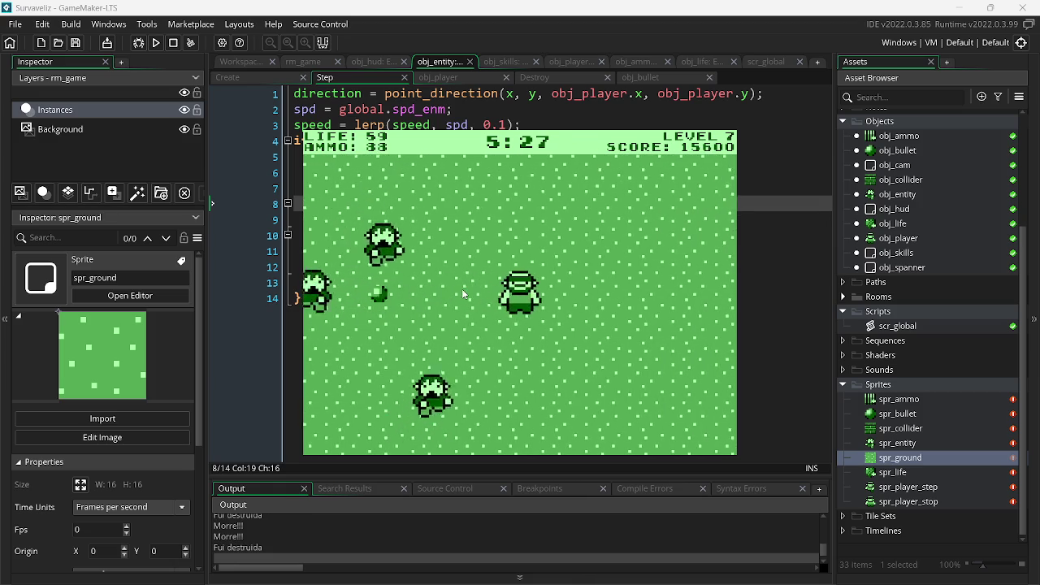
key(a)
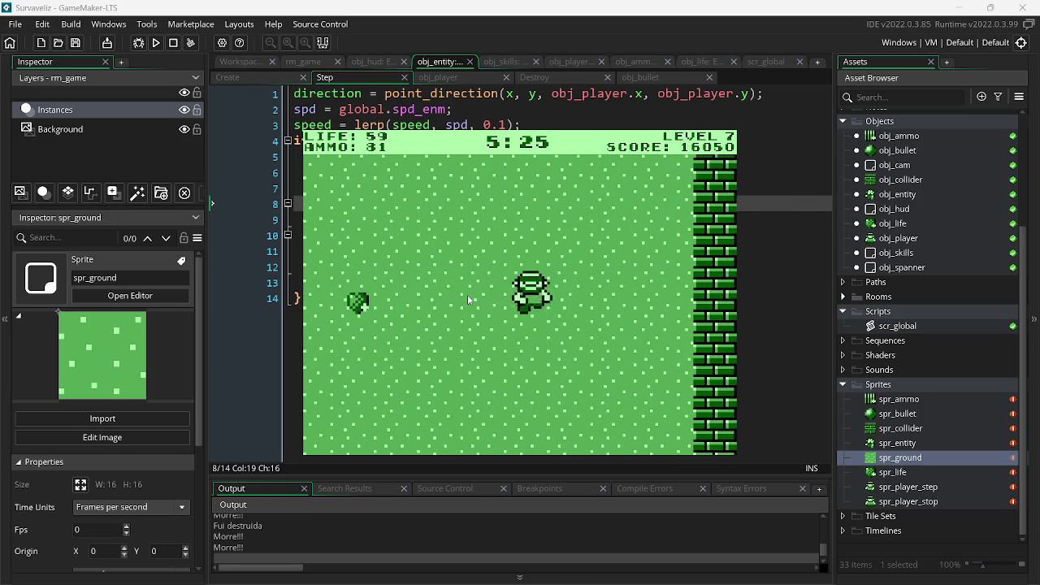
click(620, 235)
click(621, 235)
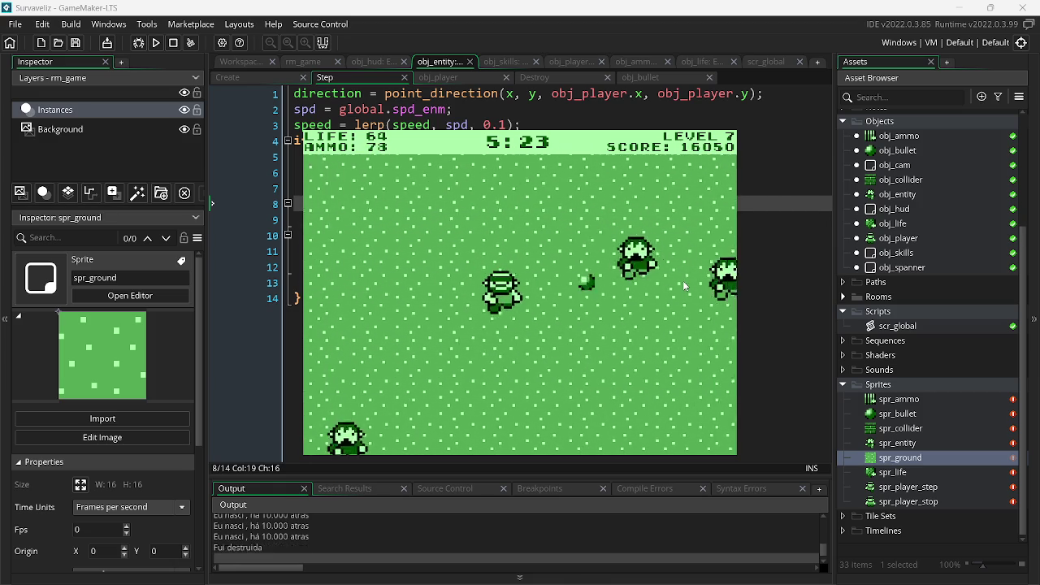
click(474, 322)
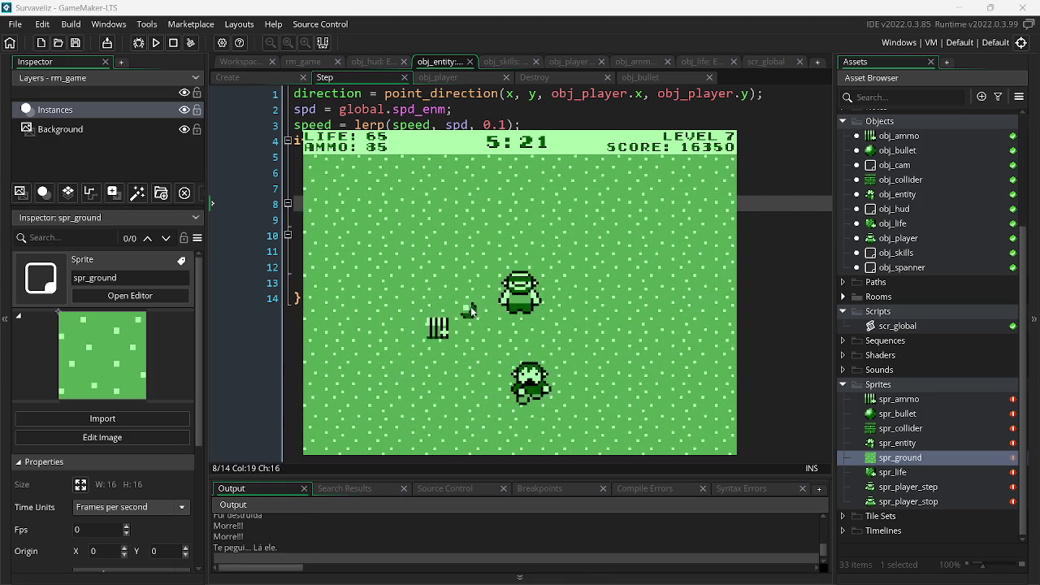
click(622, 303)
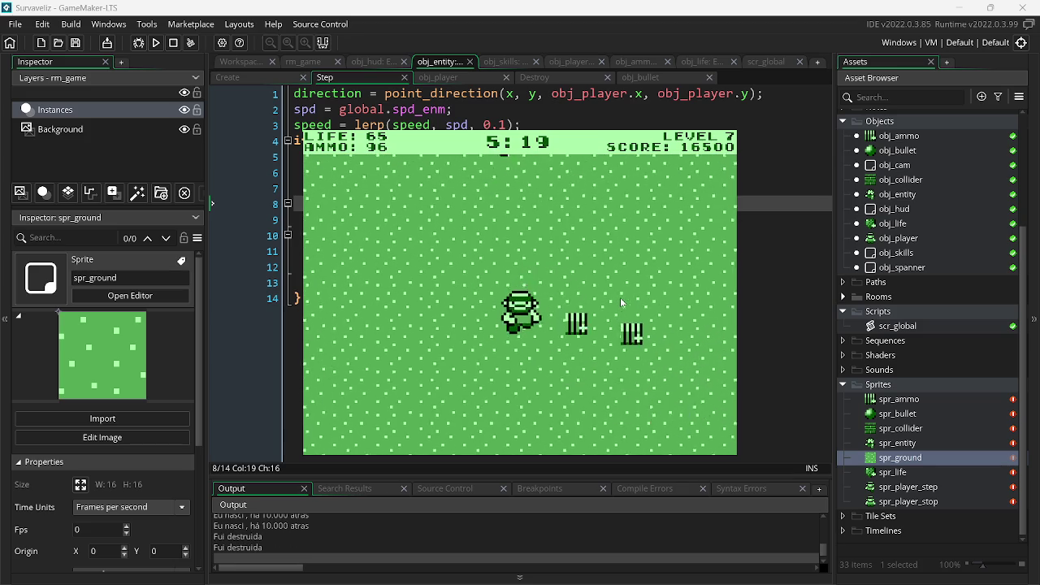
click(438, 308)
click(443, 300)
click(444, 299)
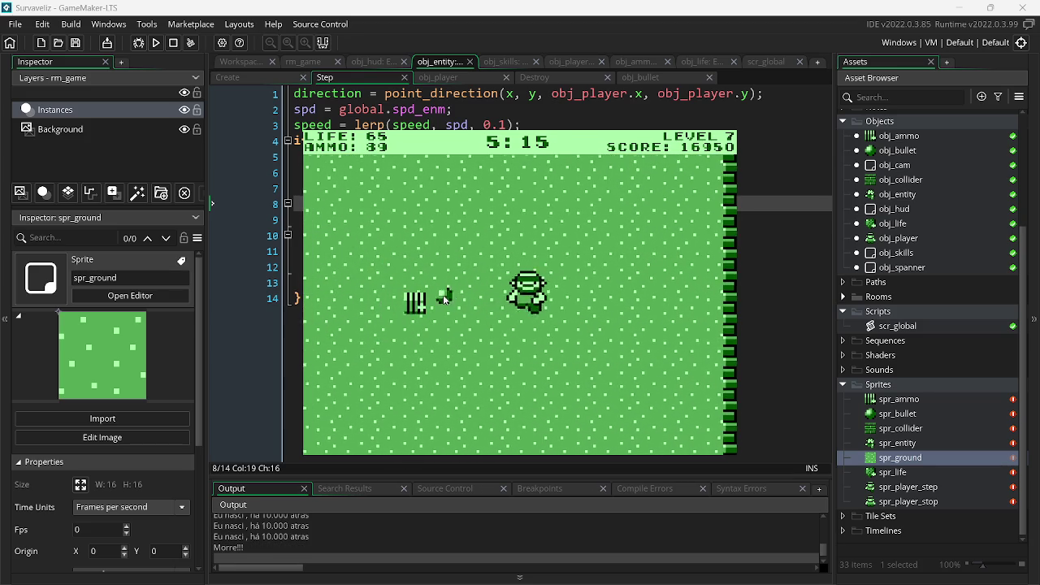
click(617, 261)
click(650, 287)
click(399, 311)
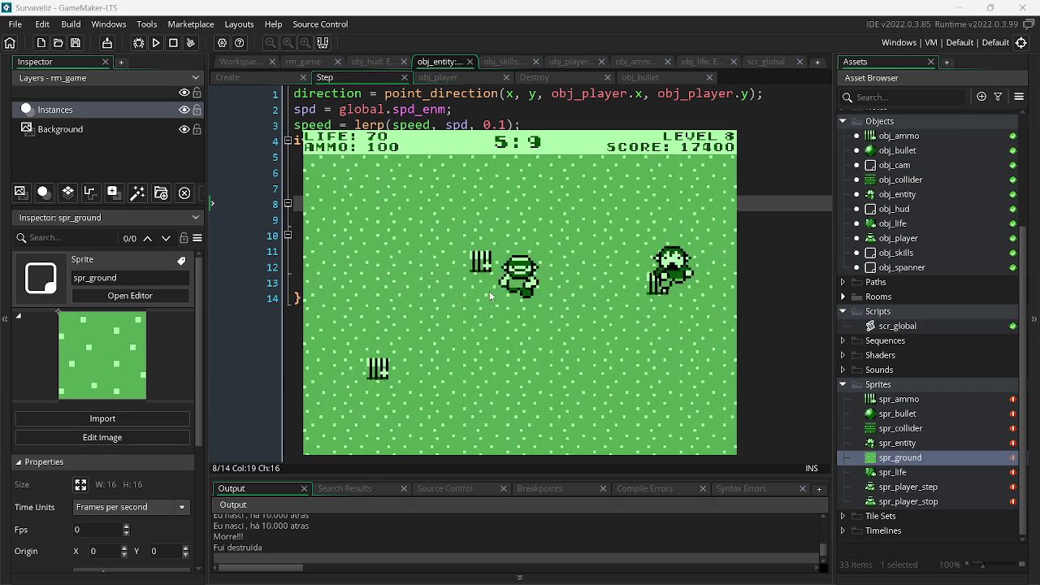
- Keep shooting the approaching enemies as the score climbs to 23550, then stop the game
click(617, 293)
click(659, 308)
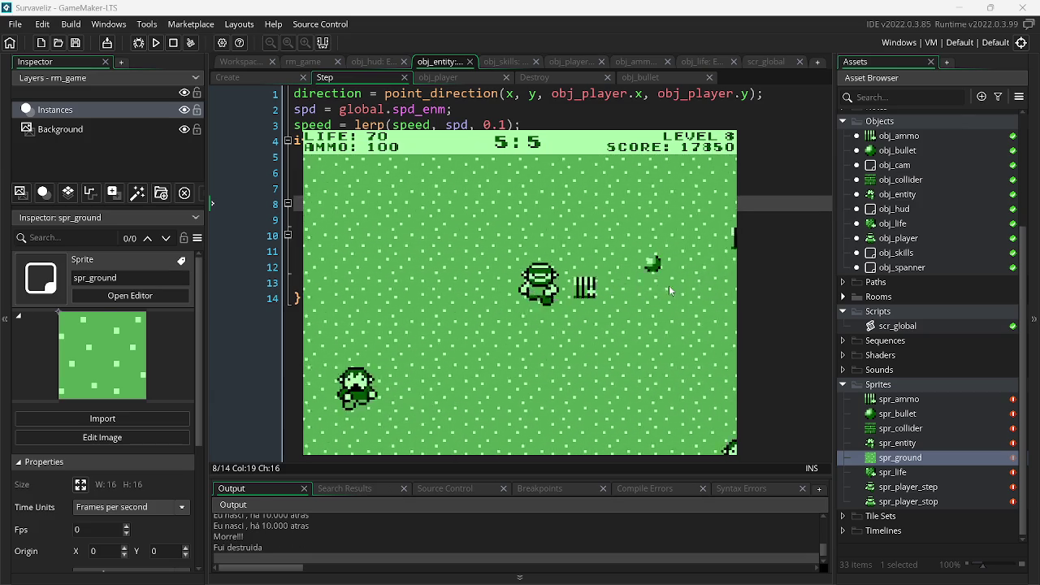
click(669, 290)
click(431, 286)
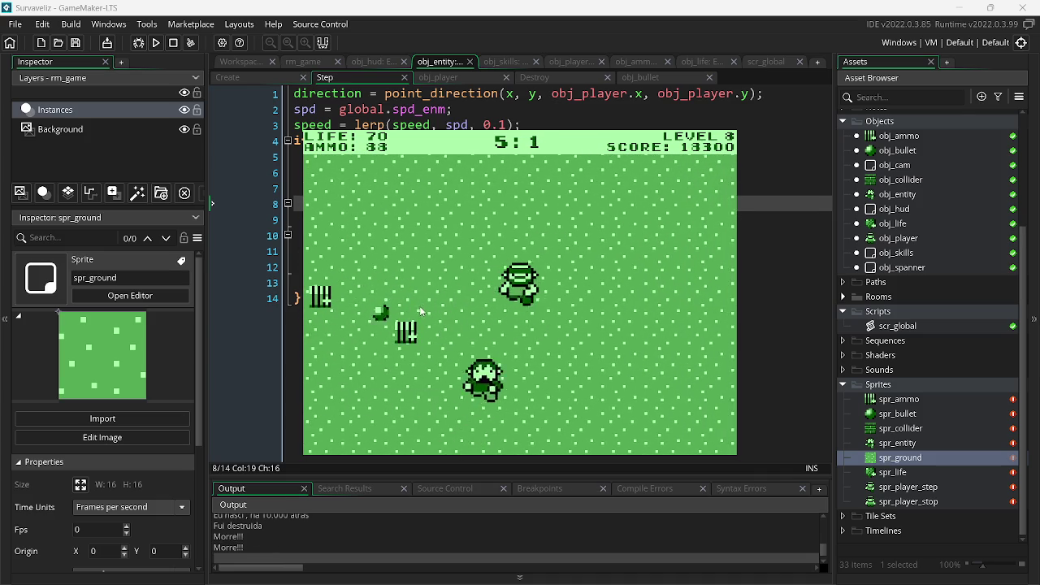
click(634, 276)
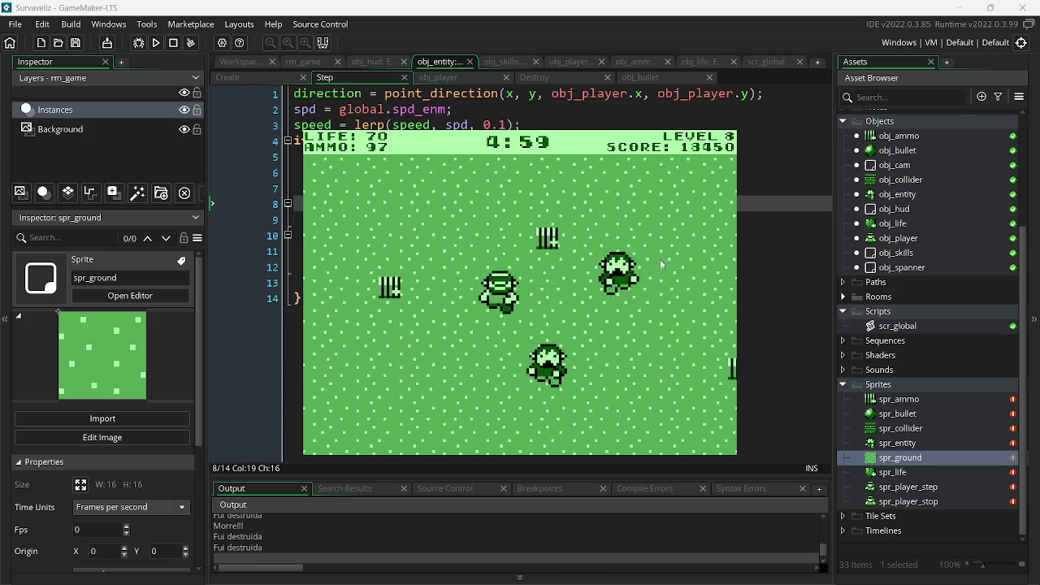
click(667, 278)
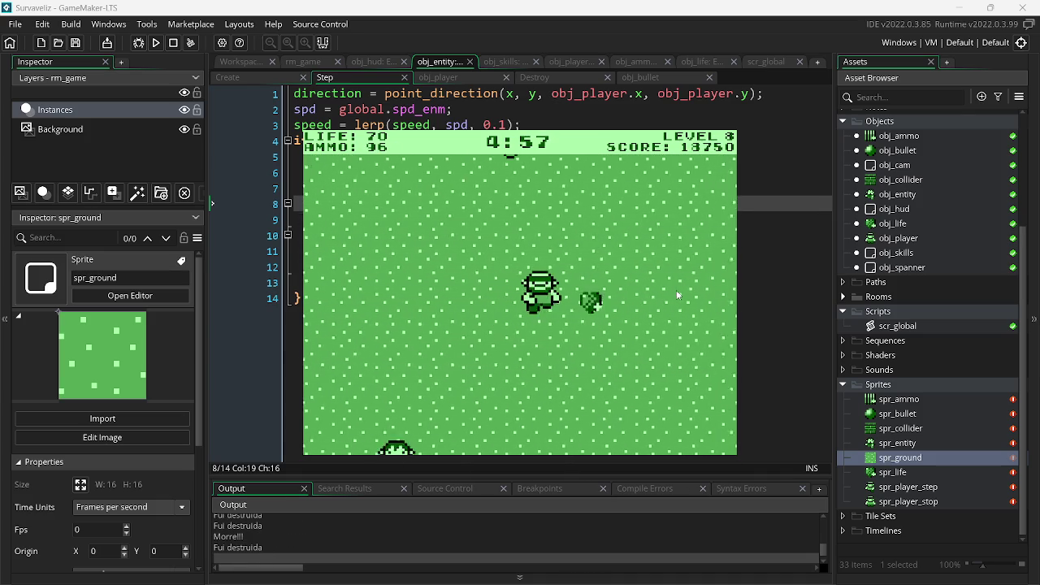
click(491, 288)
click(491, 289)
click(673, 297)
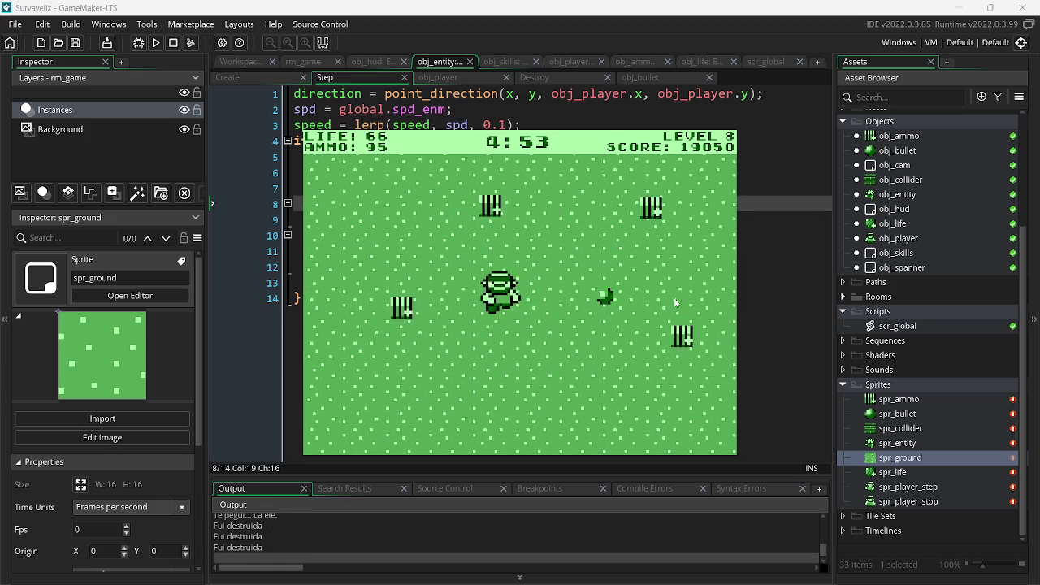
click(648, 288)
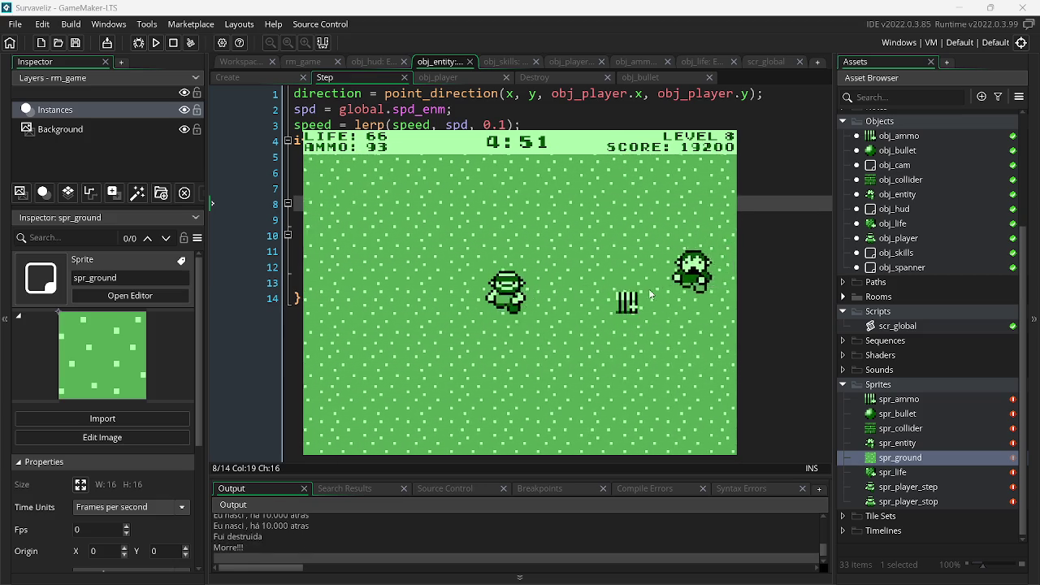
click(658, 290)
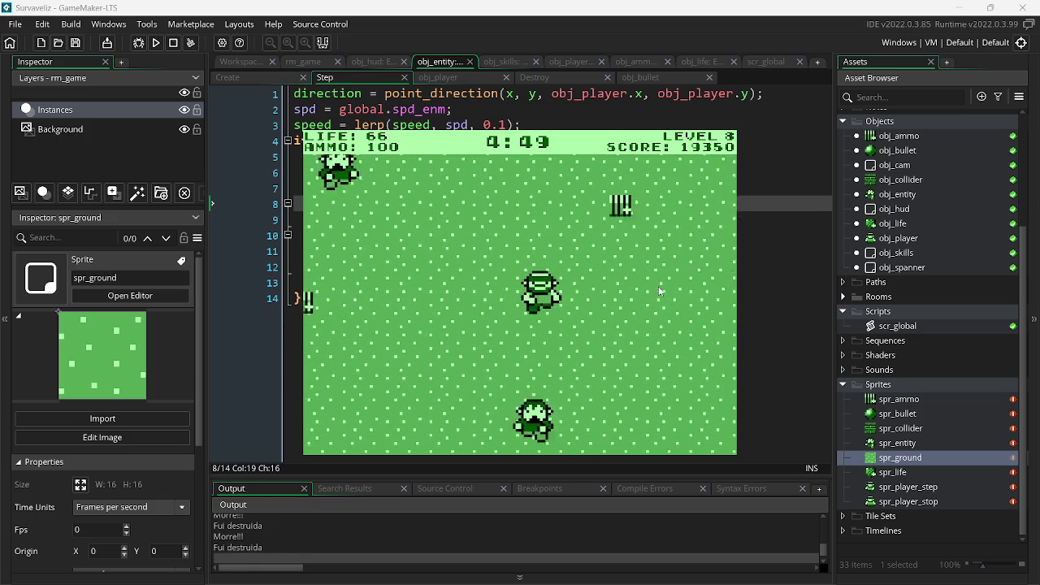
click(476, 321)
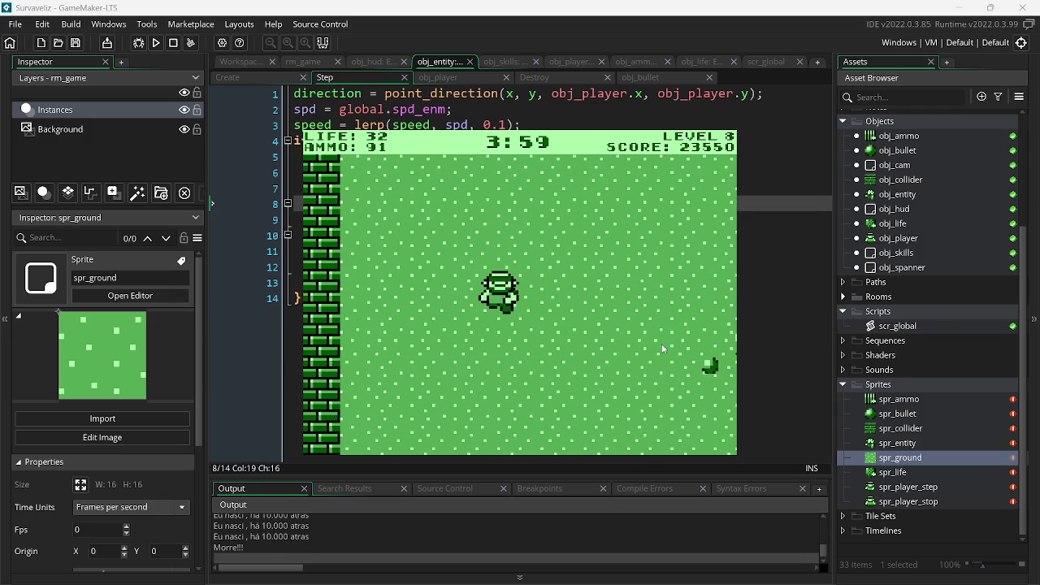
key(Escape)
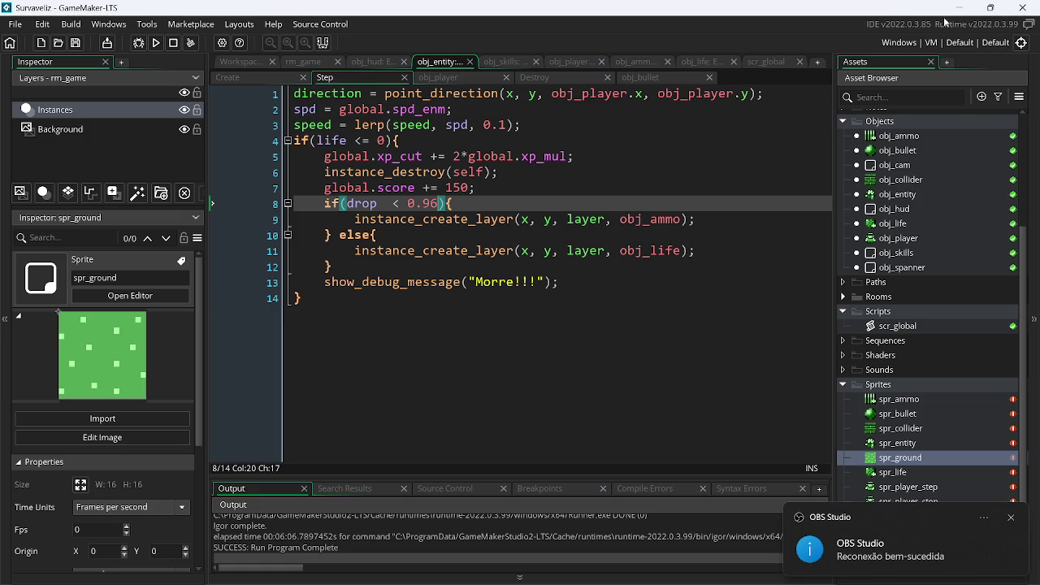
- Close the Minera project, saving its changes, and switch to the YouTube music video in Chrome
key(alt+Tab)
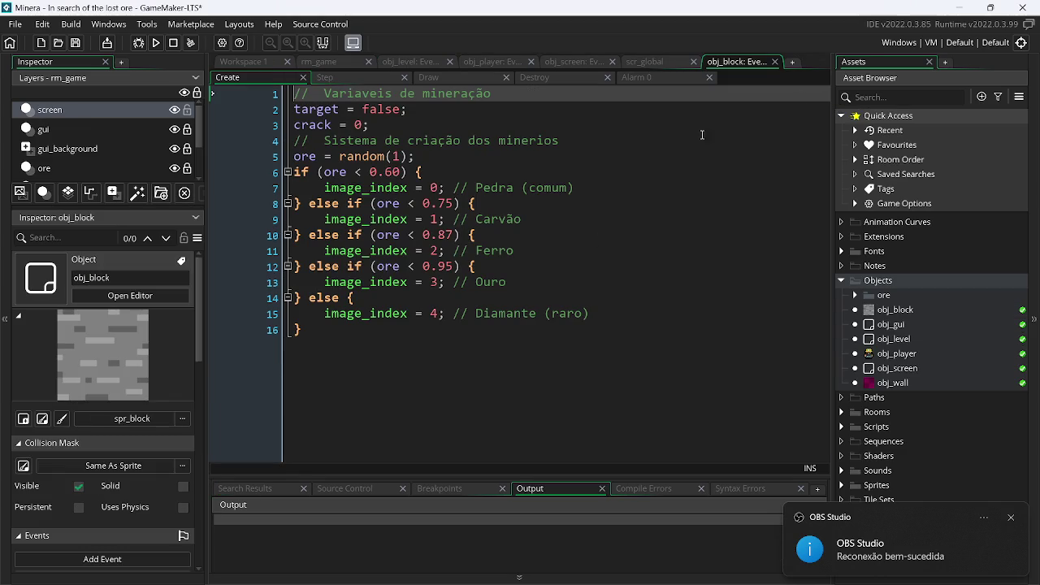
click(1022, 7)
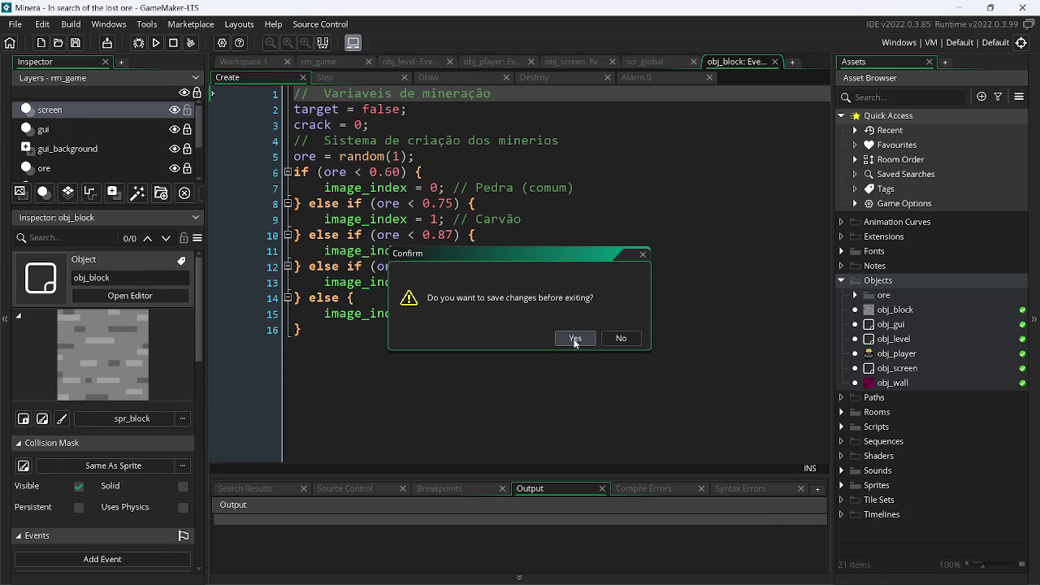
click(576, 339)
key(alt+Tab)
key(alt+Tab)
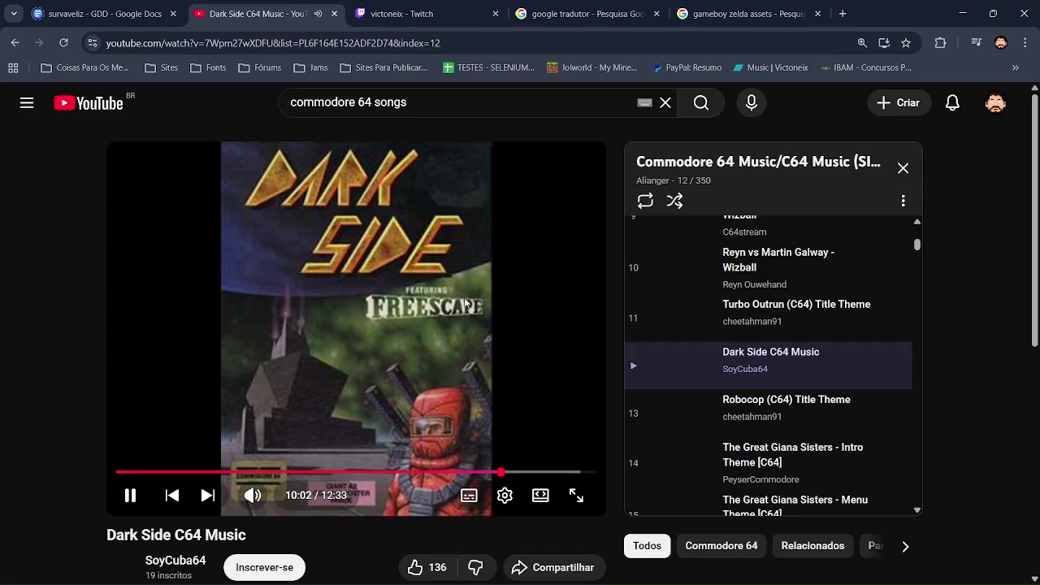
- Pause the YouTube music video and minimize GameMaker
click(463, 302)
key(alt+Tab)
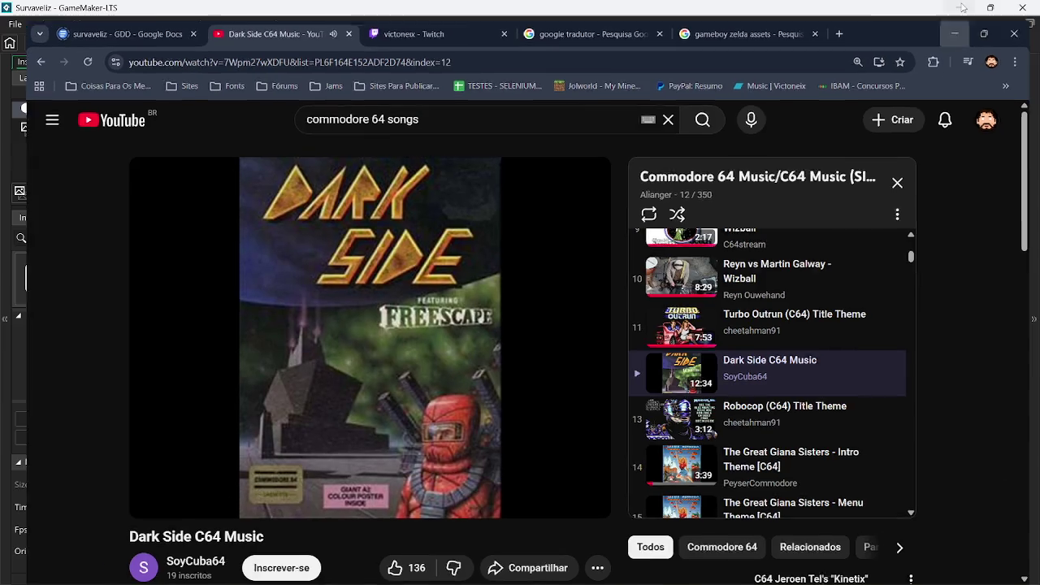
click(959, 7)
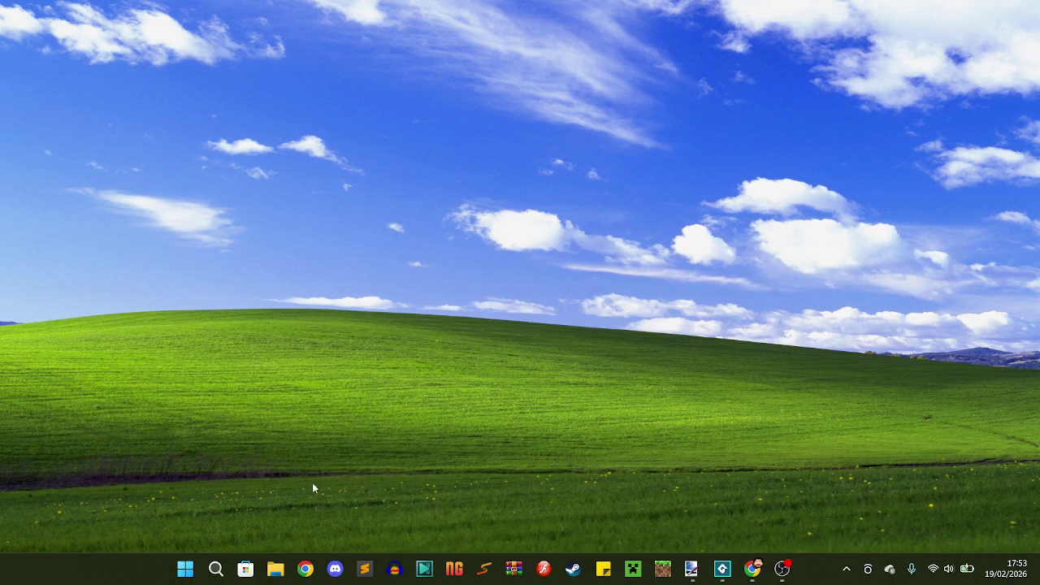
- Launch FL Studio 2025 by searching 'fl studio 2025' in Windows Search
key(super+s)
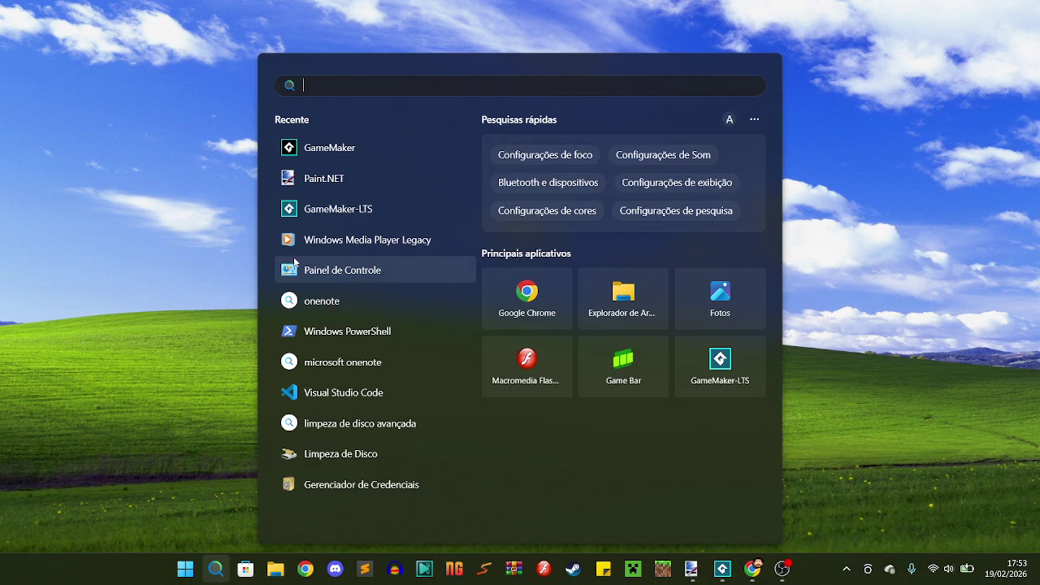
text(fl studio 2025)
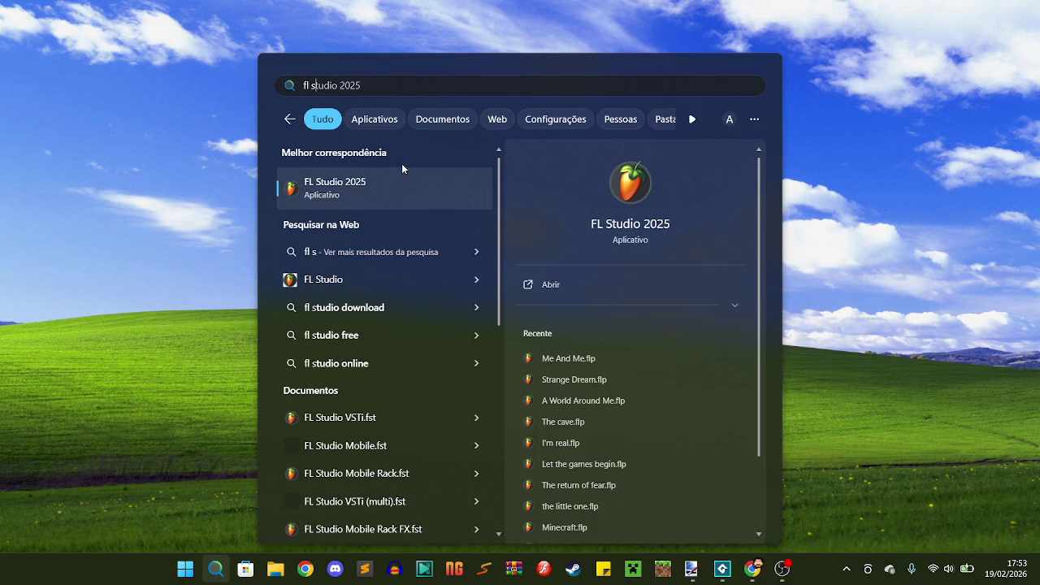
click(415, 199)
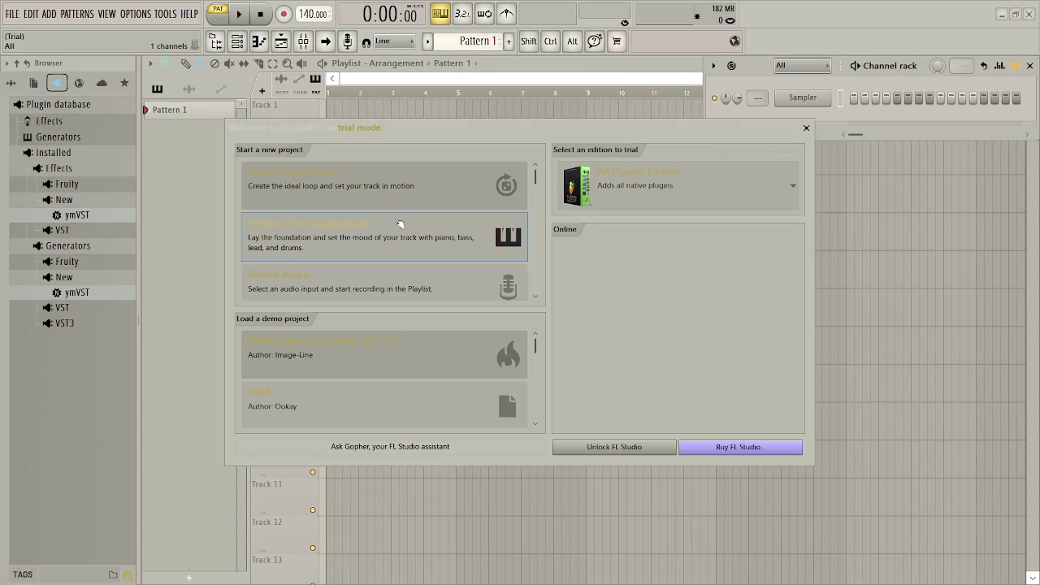
- Dismiss the welcome dialog and delete the 808 Clap, 808 HiHat, 808 Snare and FLEX Bass channels
click(808, 129)
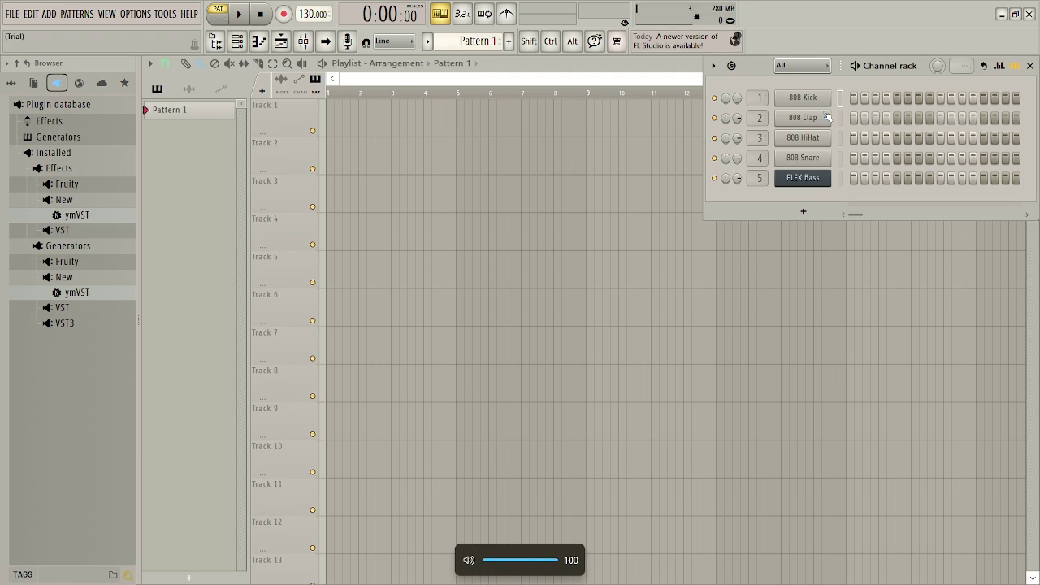
right_click(784, 114)
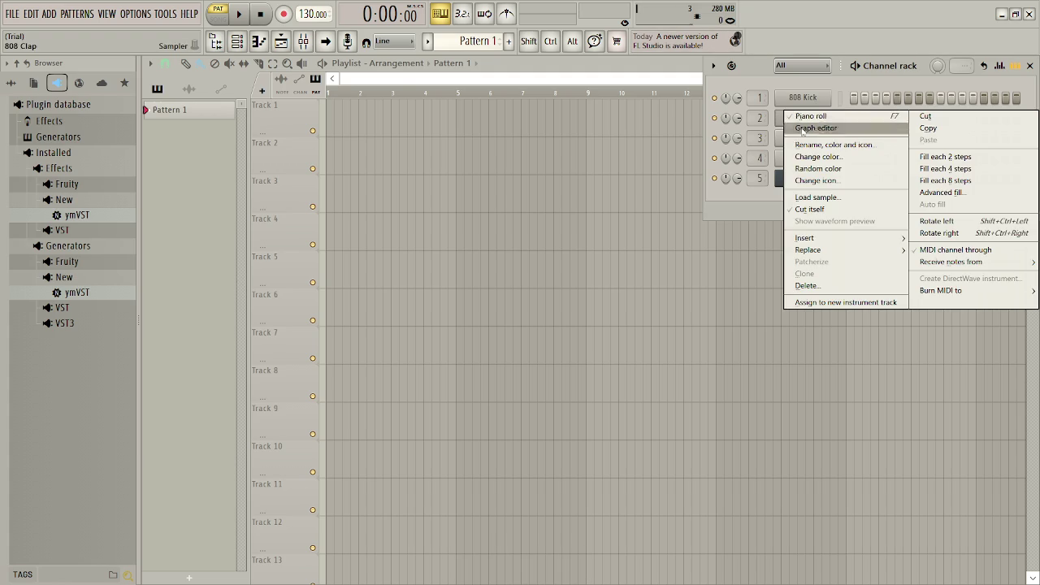
click(813, 284)
right_click(785, 113)
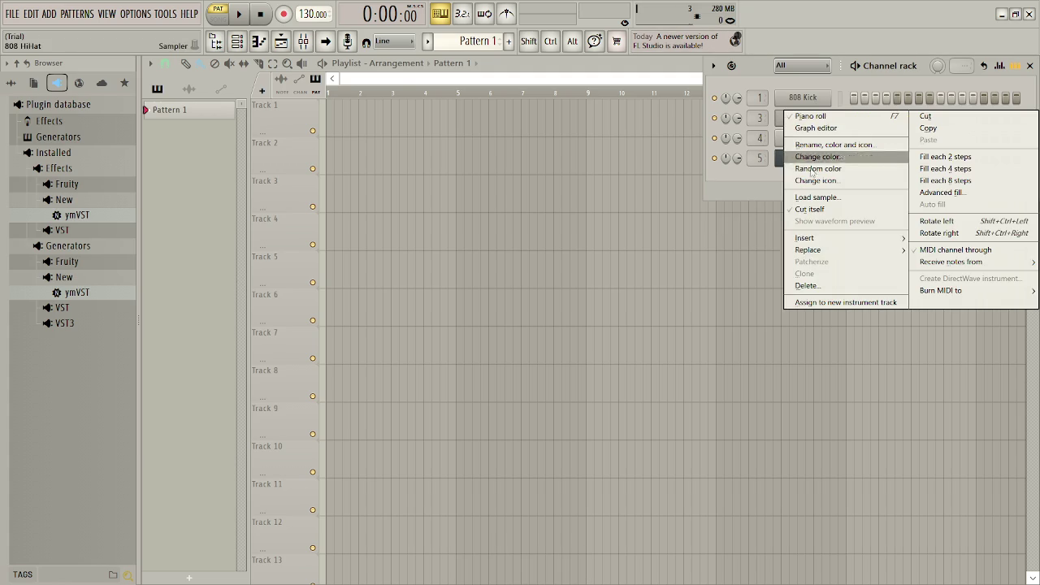
click(809, 285)
right_click(785, 112)
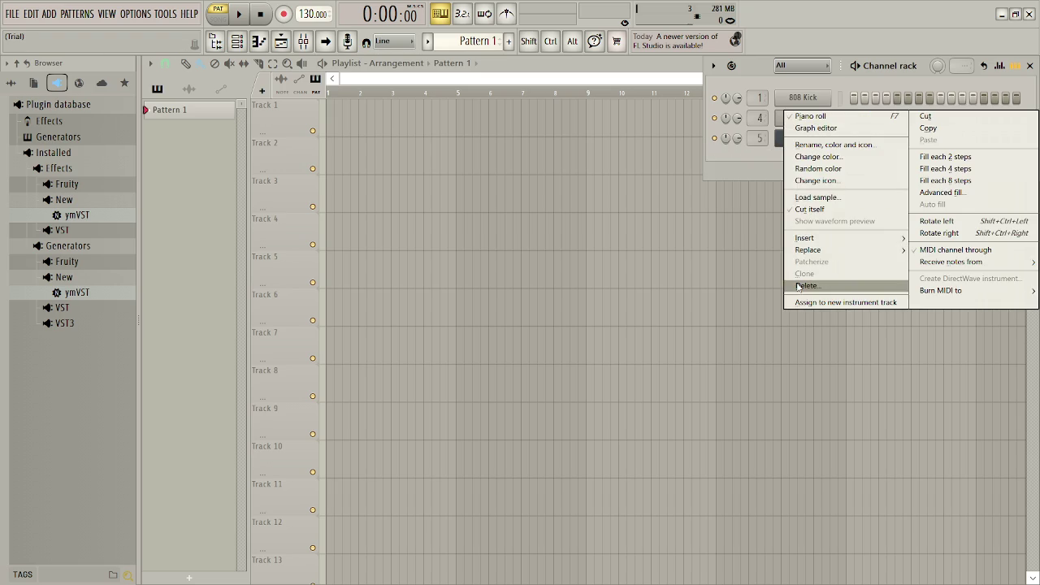
click(808, 285)
right_click(810, 116)
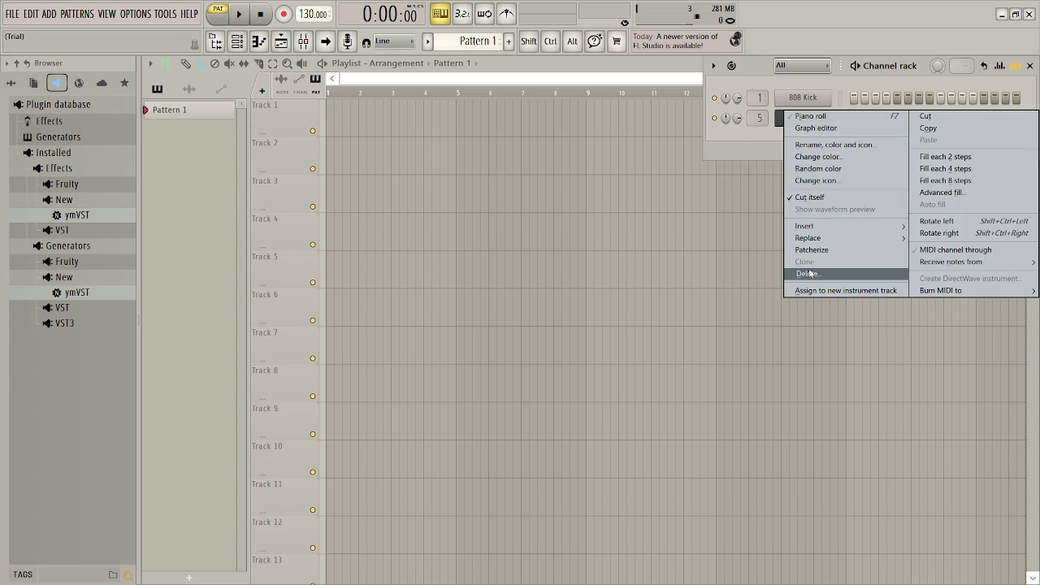
click(813, 274)
- Replace the remaining 808 Kick channel with a Soundfont Player instrument
right_click(786, 91)
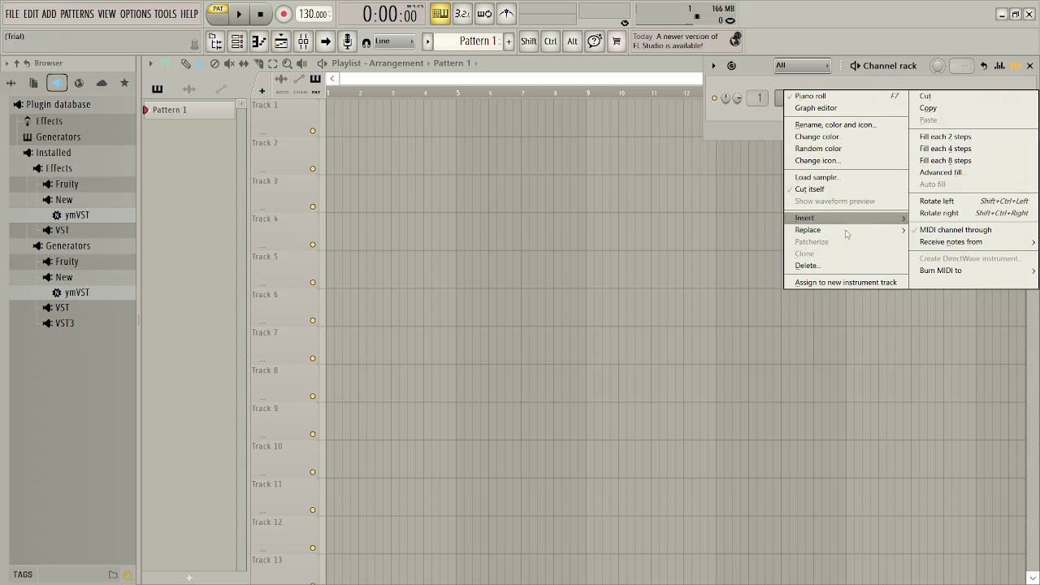
mouse_move(839, 237)
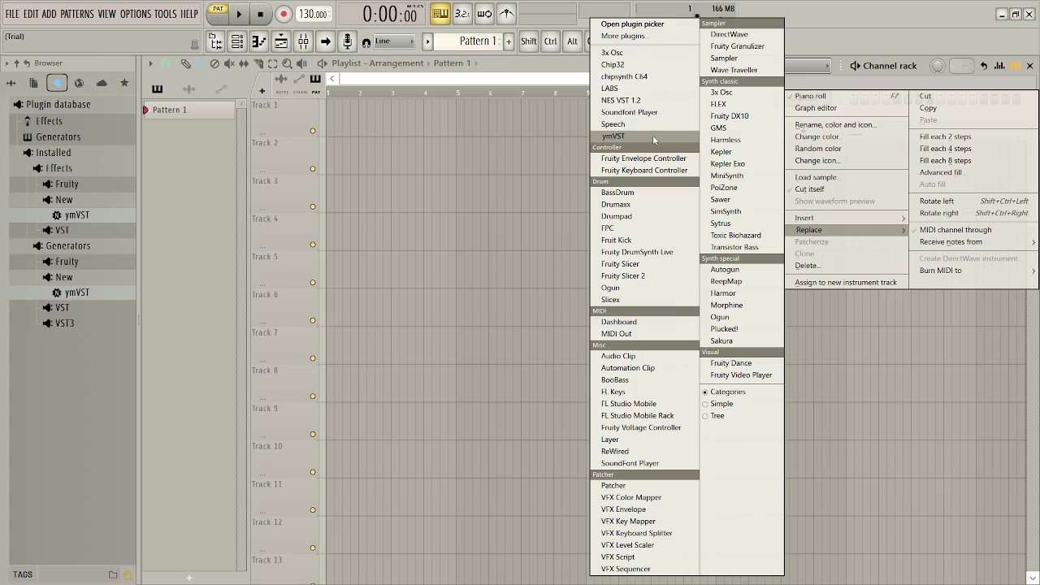
click(642, 112)
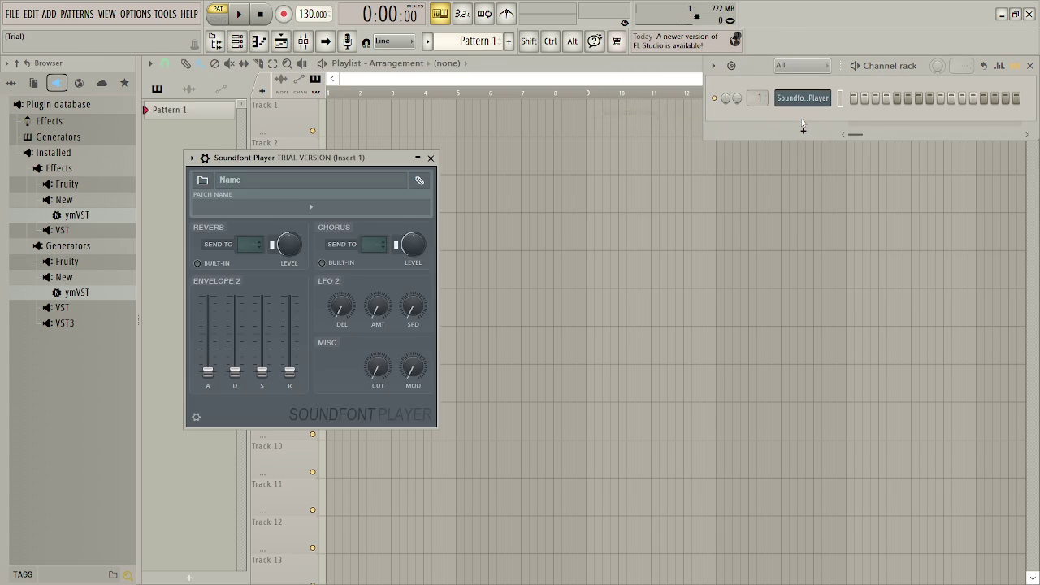
- Load the DOOM (SNES) soundfont into the Soundfont Player and play a test note
click(208, 182)
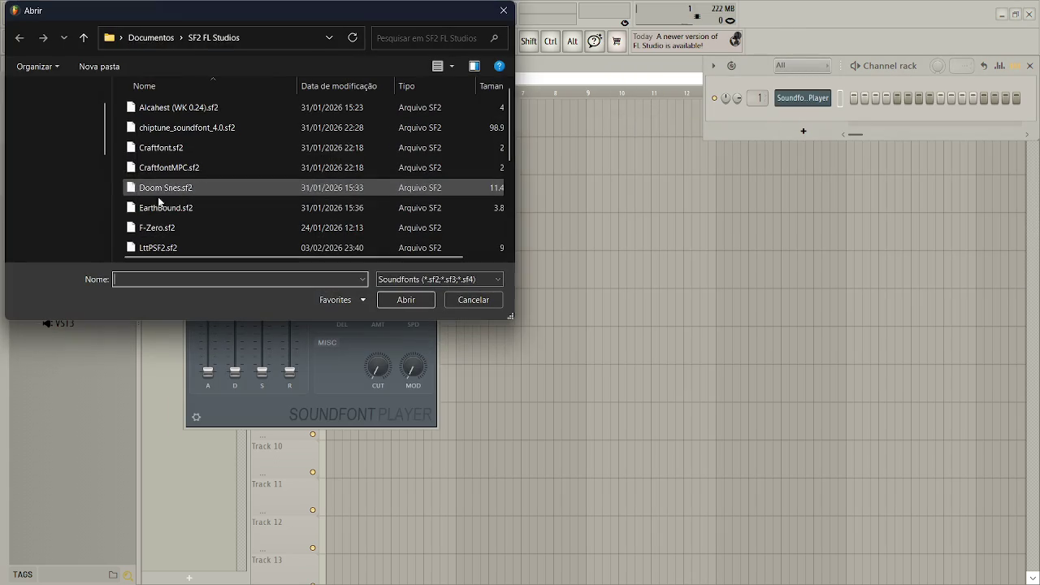
click(65, 173)
double_click(250, 124)
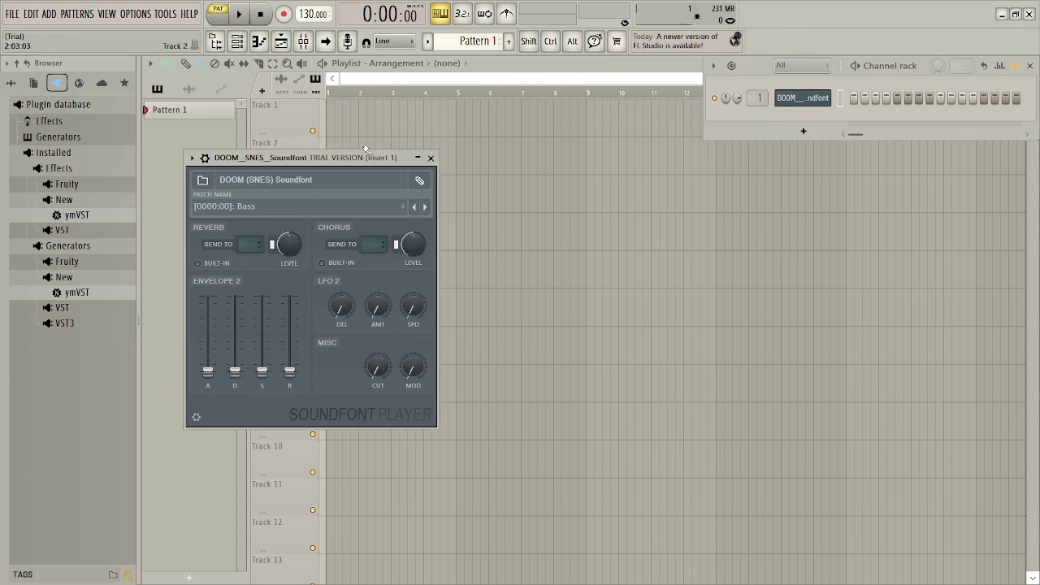
click(308, 212)
click(310, 204)
key(e)
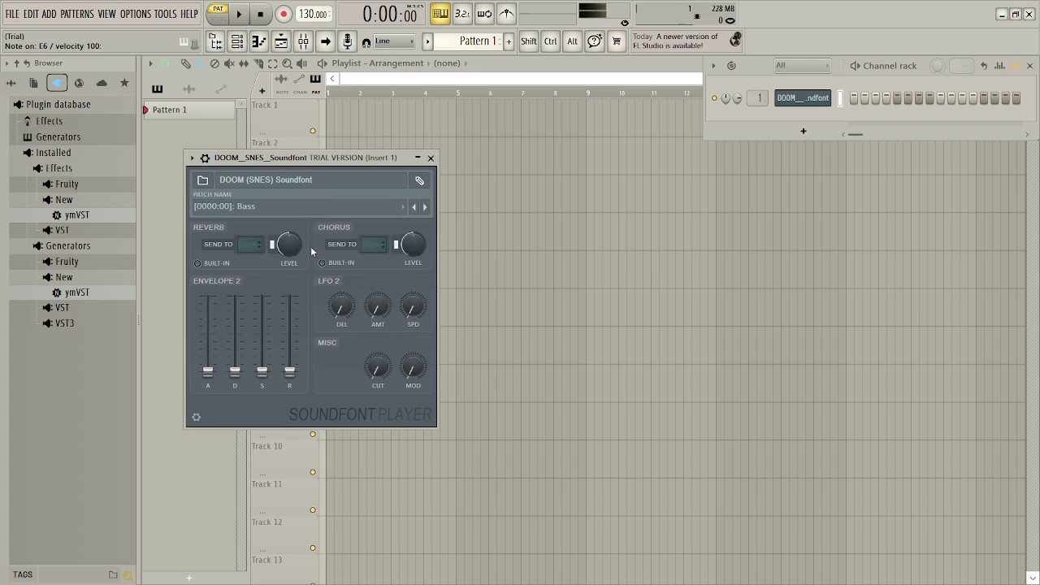
- Audition the Guitar 2, Hat, Pulse 2, Square 1, Square 5 and Tom patches
click(281, 205)
click(271, 257)
click(260, 209)
click(259, 266)
click(274, 208)
click(263, 305)
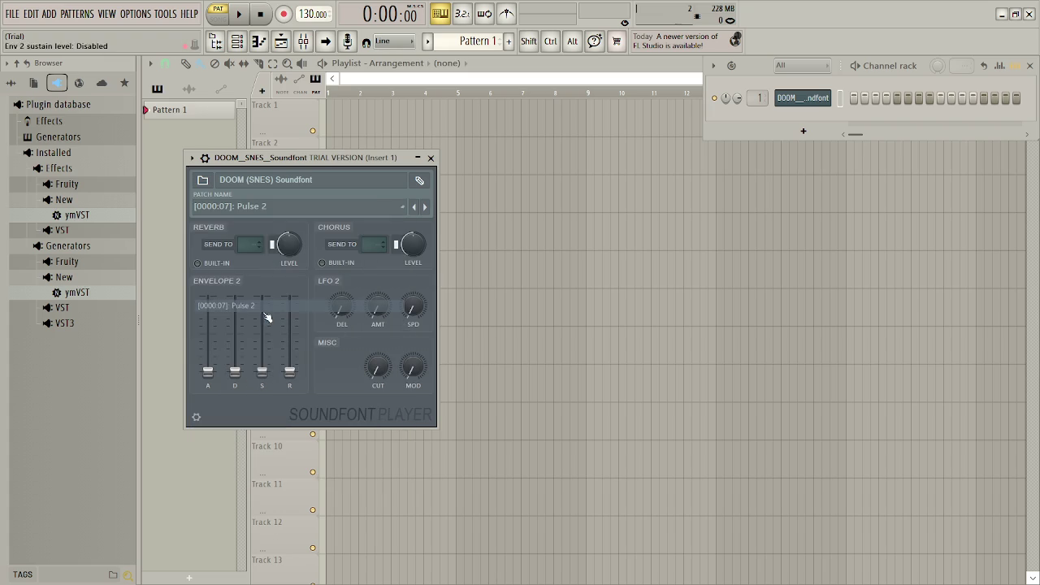
click(276, 210)
click(260, 353)
click(274, 208)
click(275, 401)
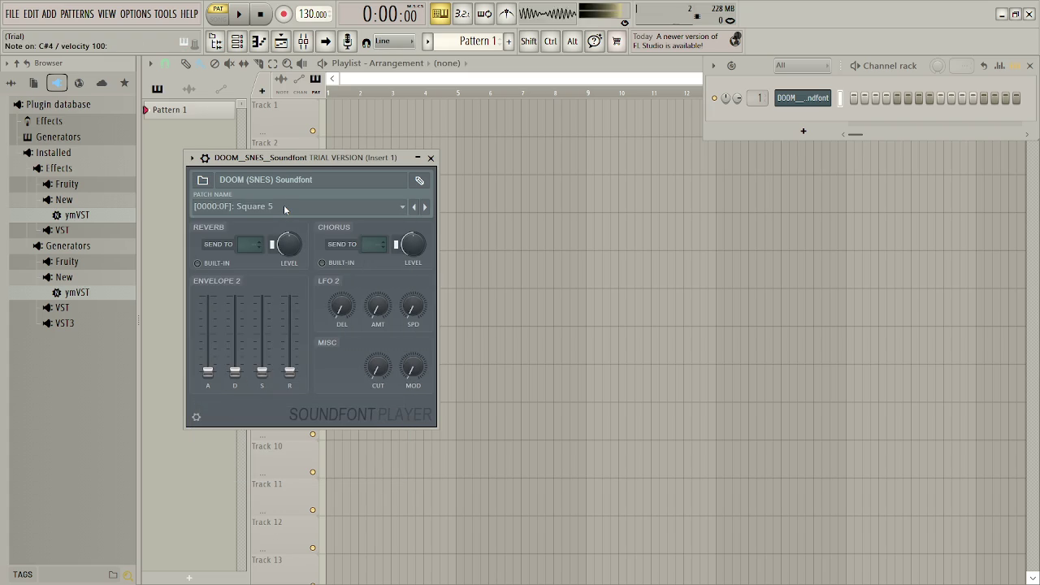
click(283, 206)
click(255, 424)
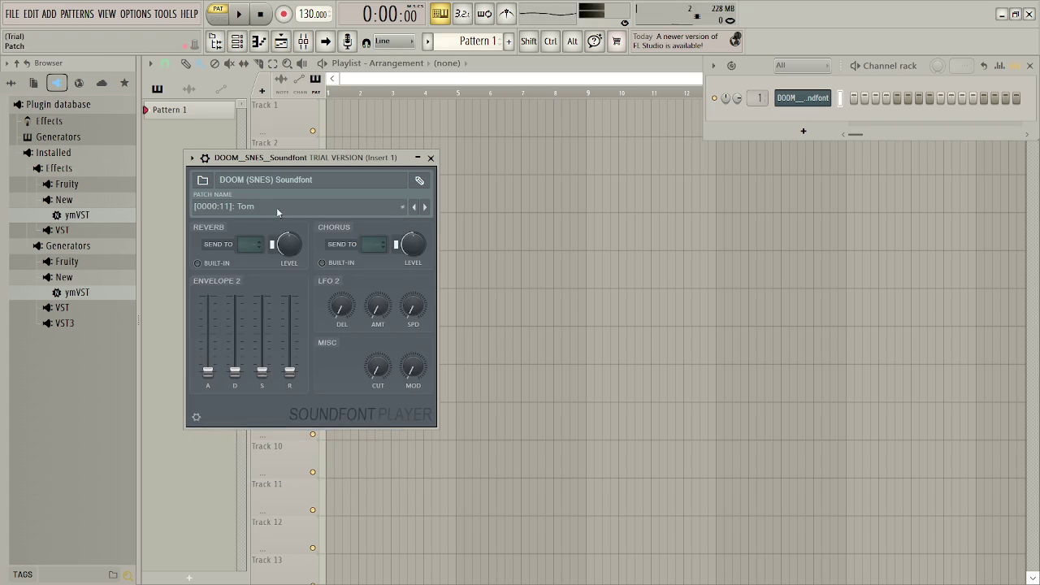
- Try the Strings, Tom 2, True Kick and Violin patches, then return to Square 1 and test it
click(276, 207)
click(235, 413)
click(262, 210)
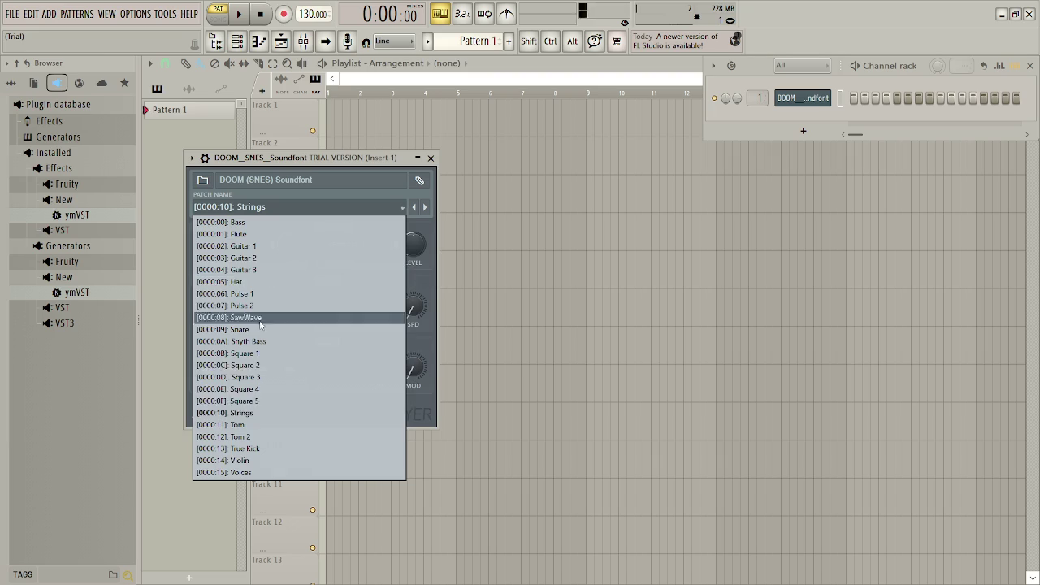
click(261, 436)
click(291, 207)
click(274, 448)
click(286, 203)
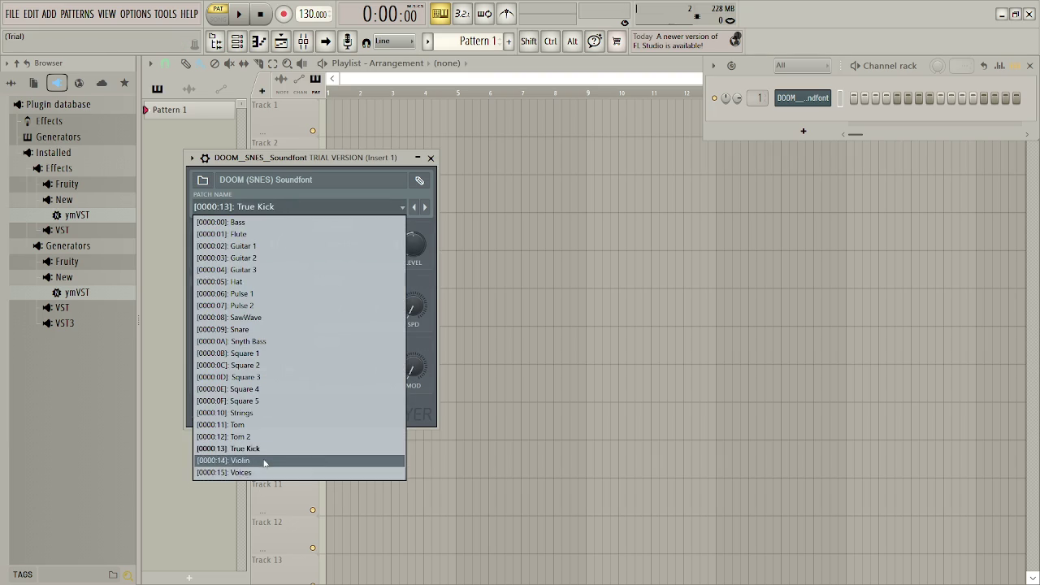
click(267, 459)
click(279, 205)
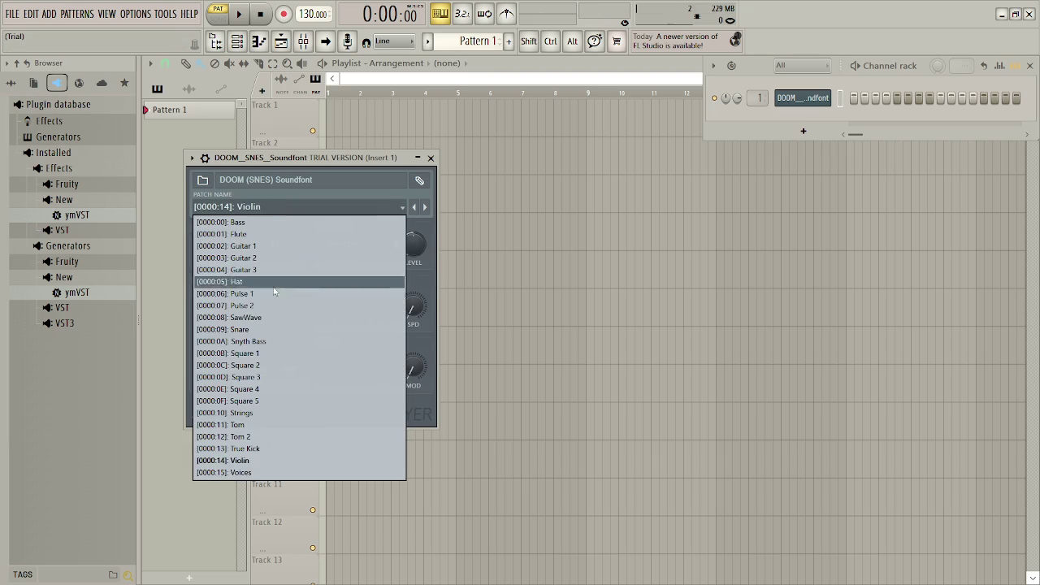
click(263, 360)
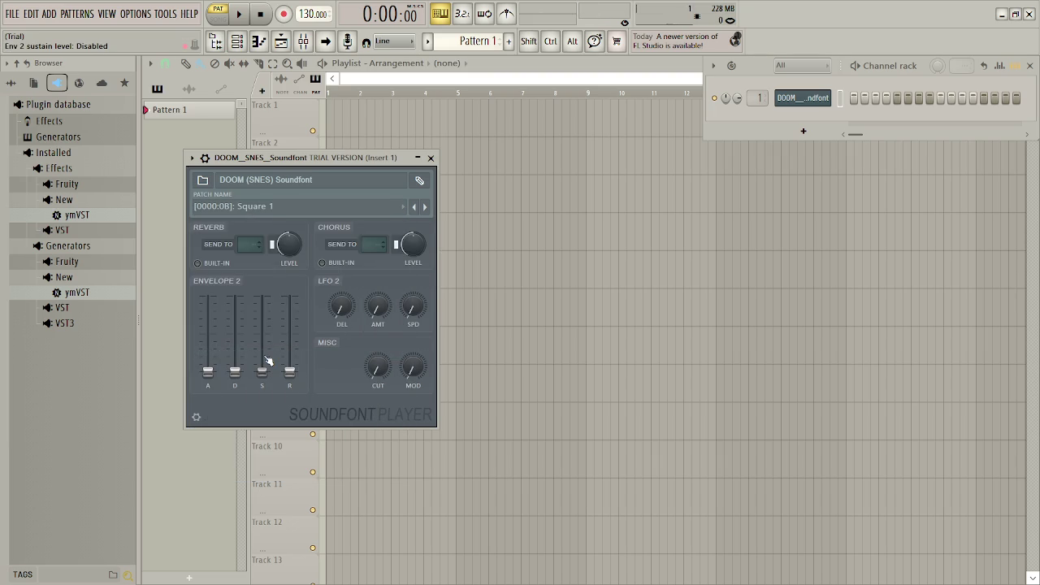
key(e)
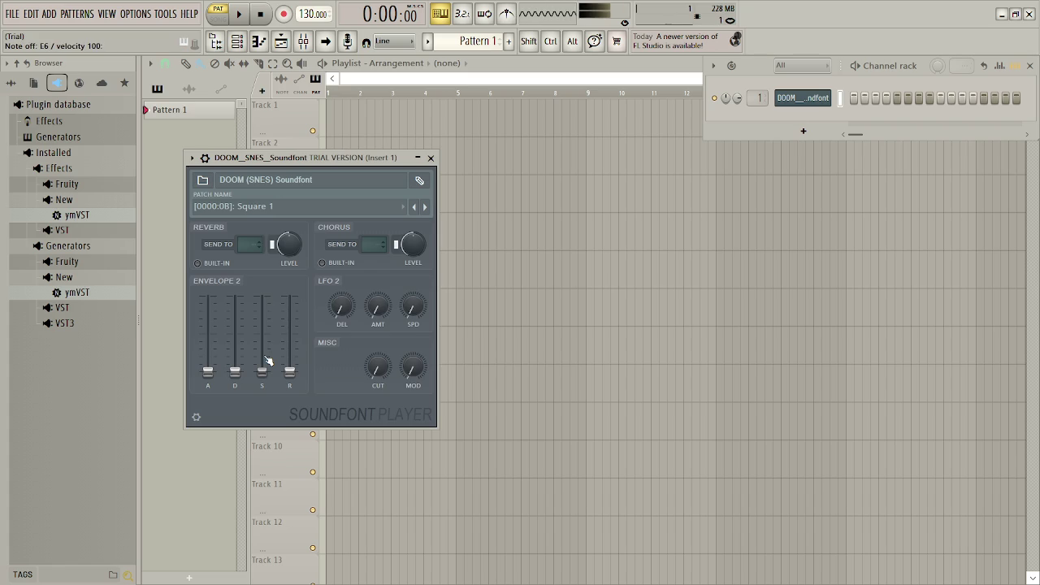
- Step through the Square 2, Square 3, Square 4 and Square 5 patches
click(279, 208)
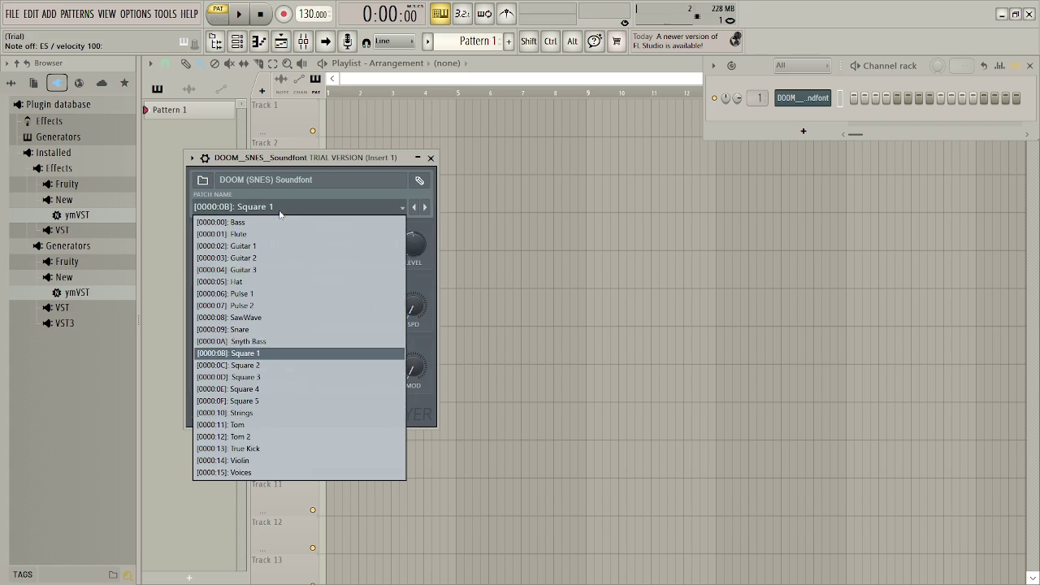
click(277, 367)
click(282, 210)
click(277, 376)
click(285, 208)
click(278, 387)
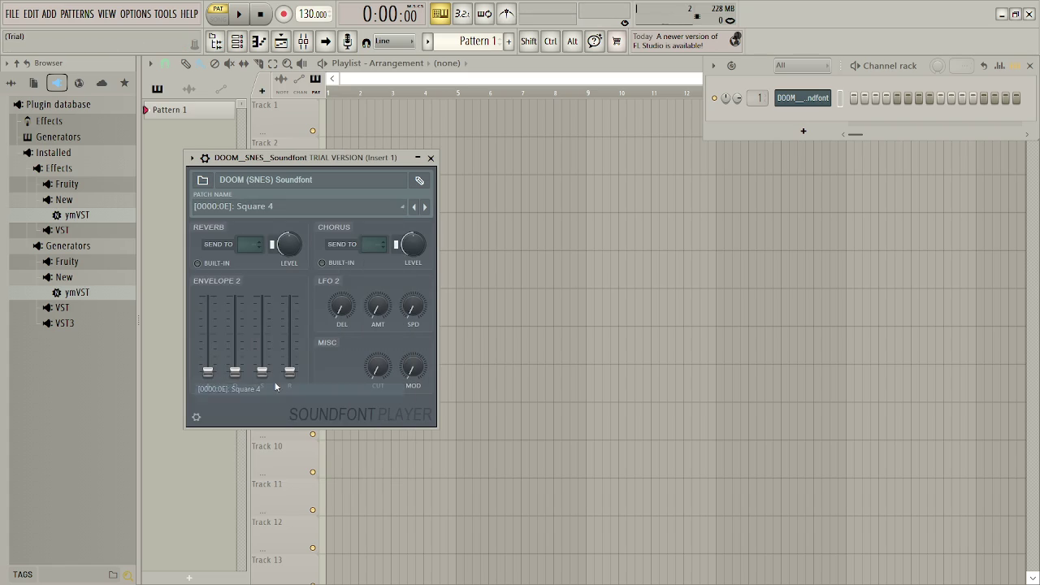
click(283, 203)
click(254, 400)
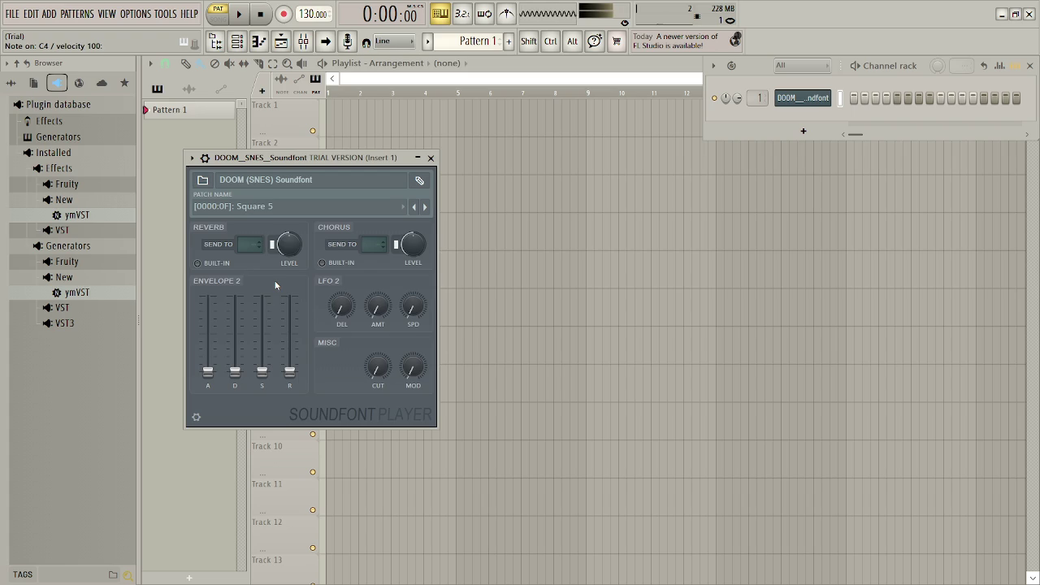
- Switch the patch to Flute and play C4, F4, C#4 and C4 test notes
click(297, 207)
click(262, 235)
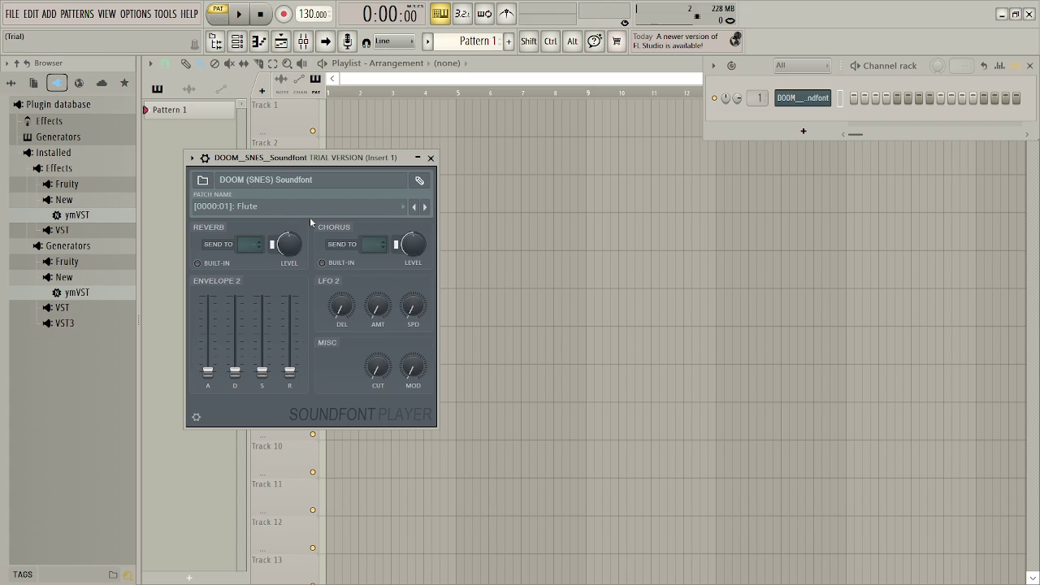
key(z)
key(z)
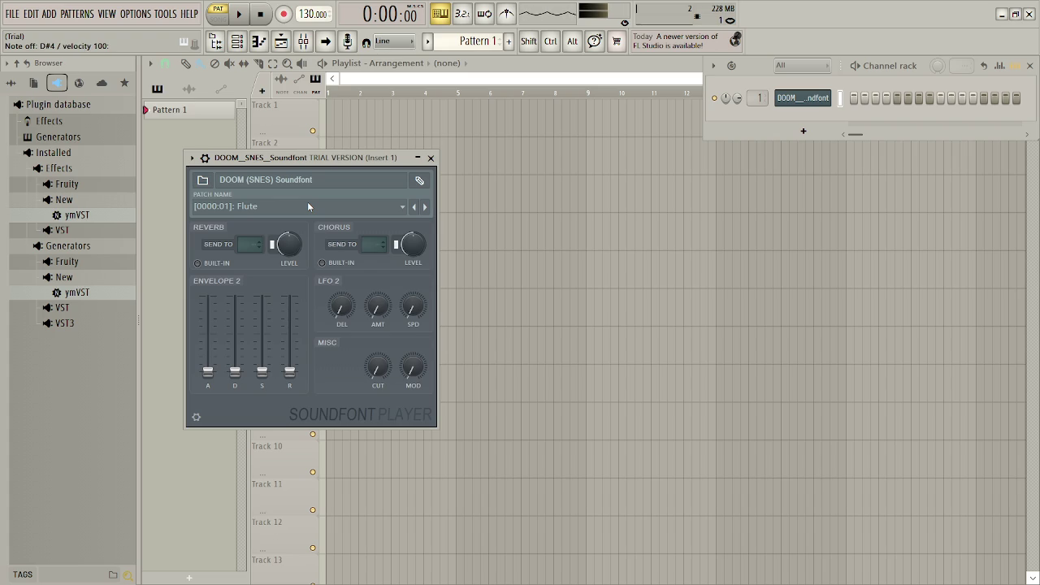
key(v)
key(s)
key(z)
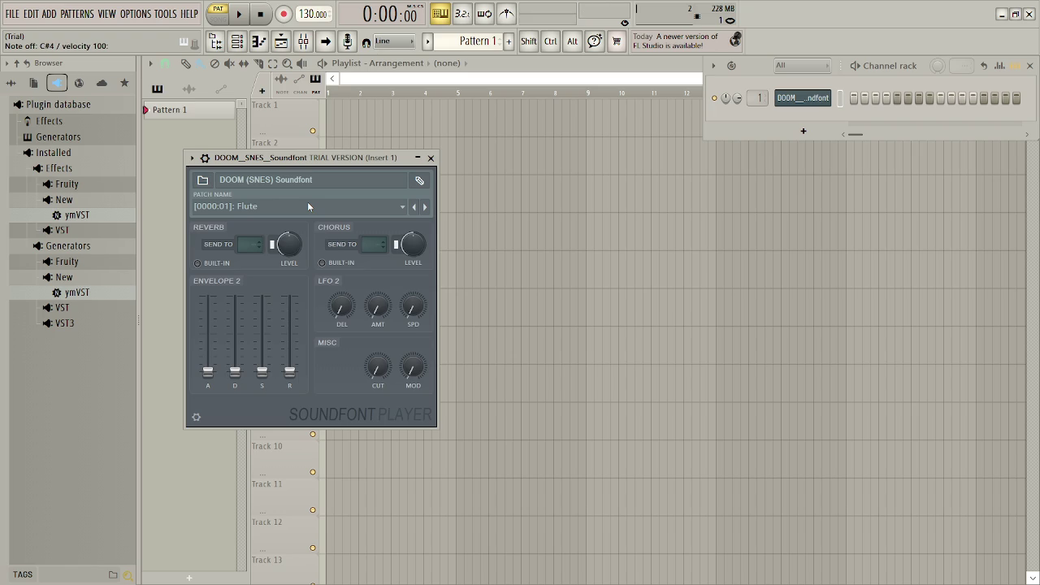
click(302, 207)
- Audition the Guitar 1, Guitar 3 and Hat patches with C4 and D4 test notes
click(295, 246)
key(z)
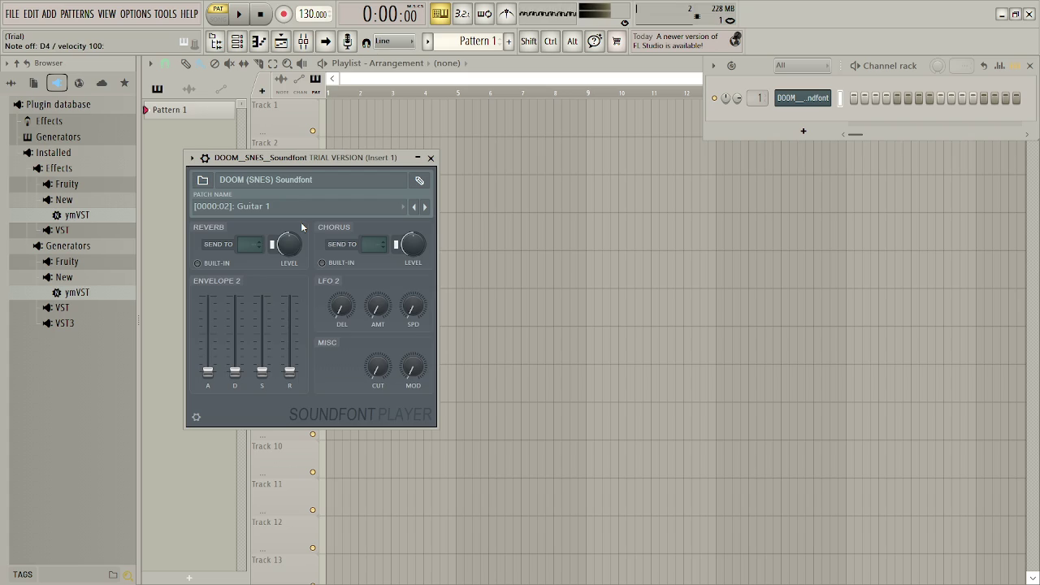
click(294, 206)
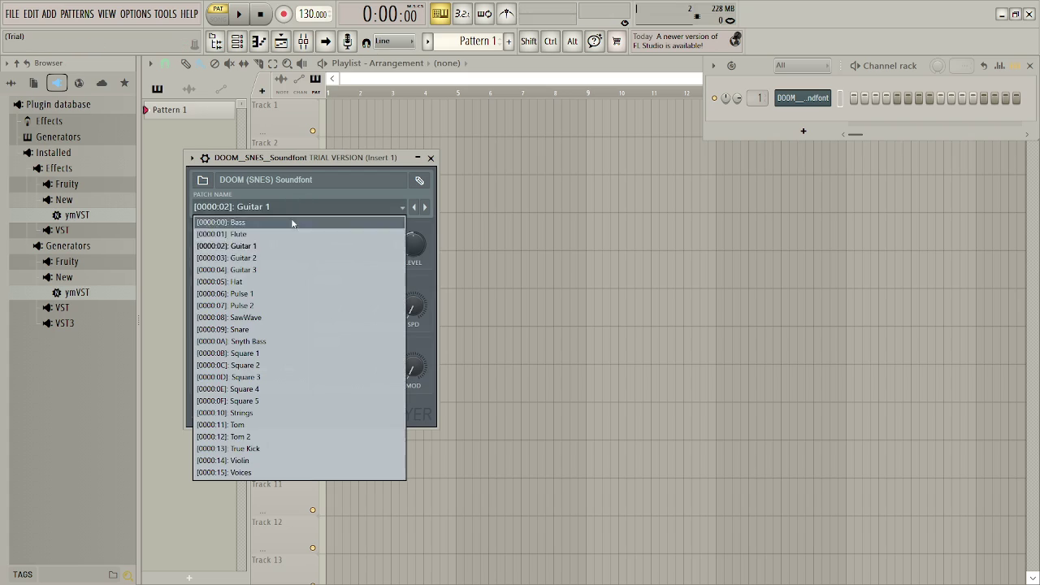
click(285, 257)
click(293, 206)
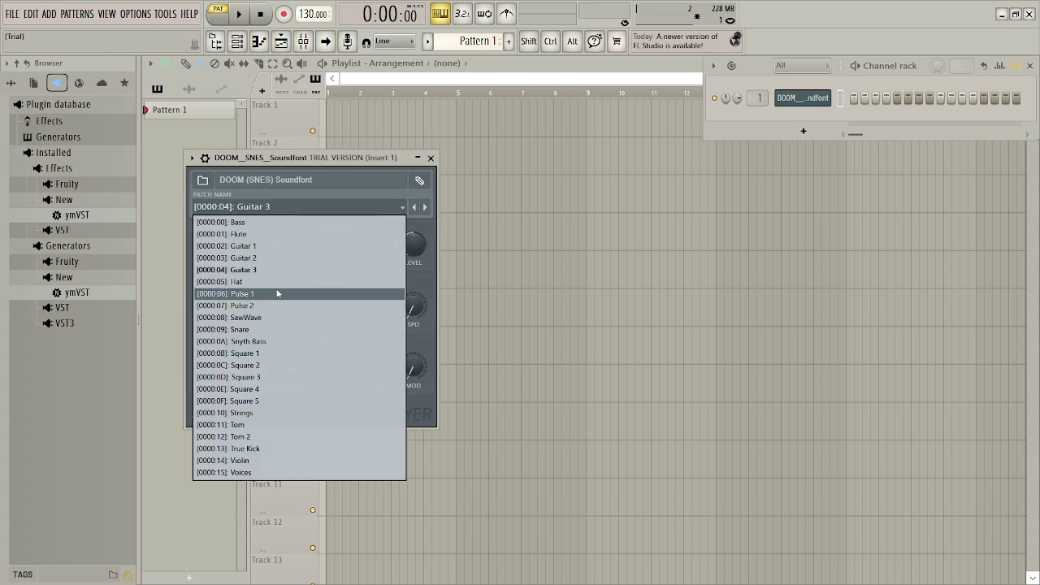
click(271, 278)
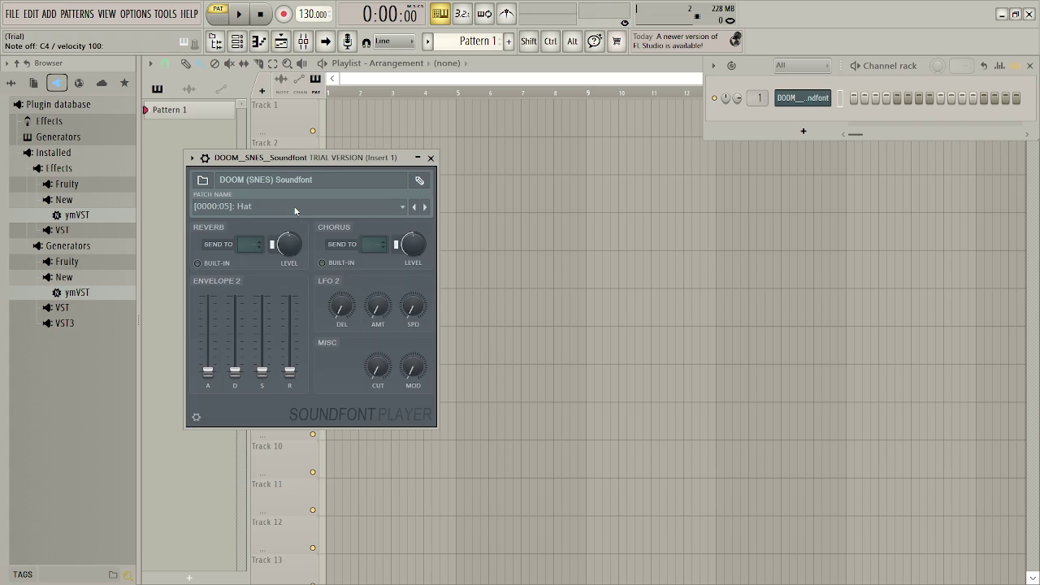
key(x)
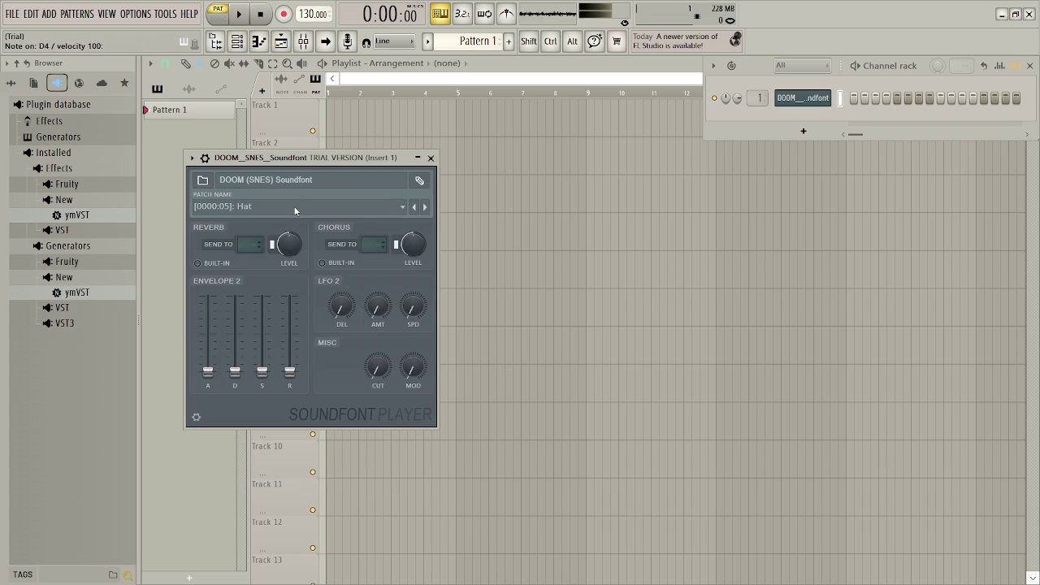
- Try Pulse 1 and Pulse 2, settle on SawWave, and close the soundfont plugin window
click(290, 203)
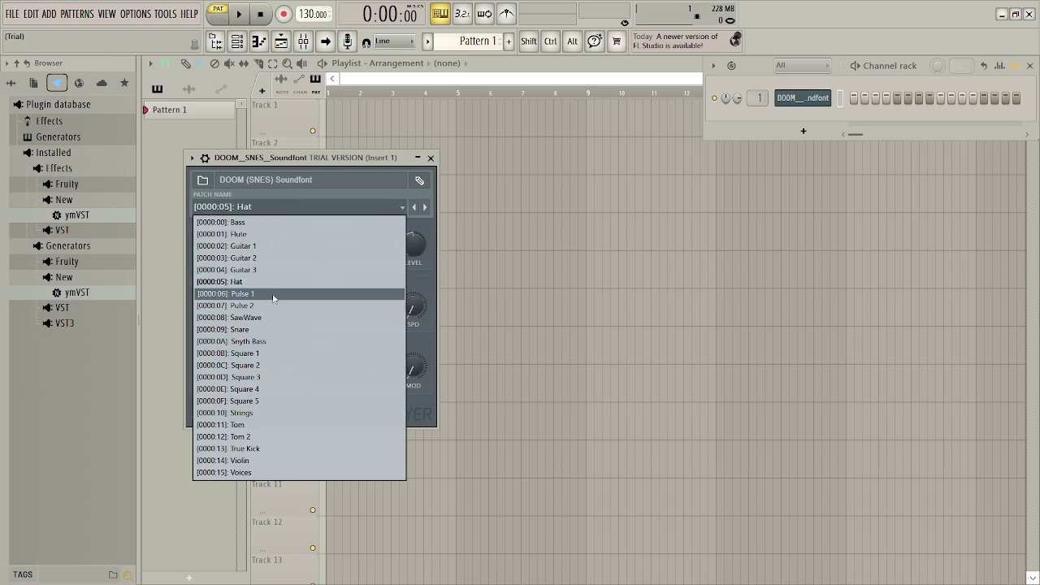
click(276, 290)
key(z)
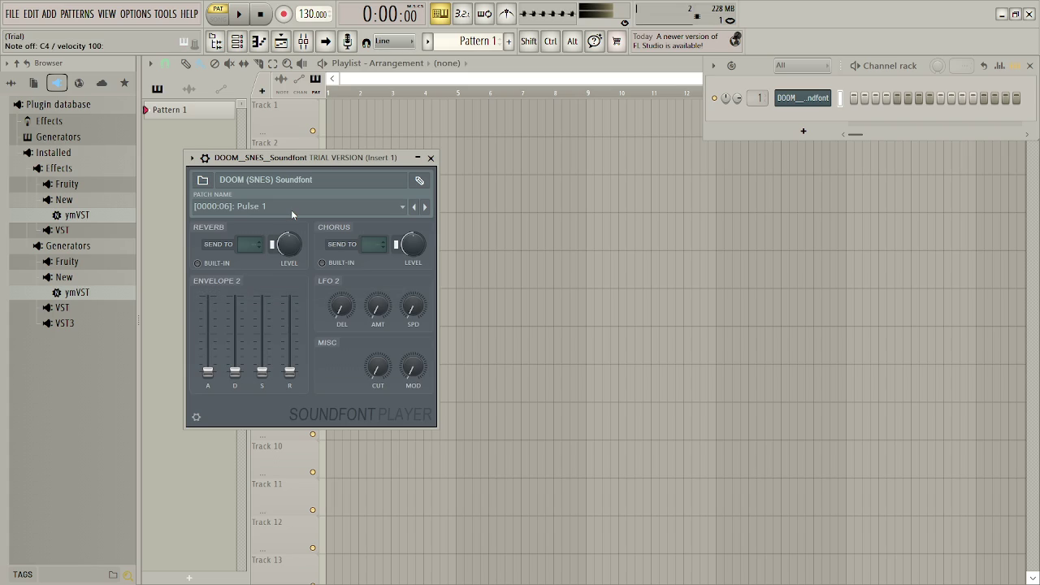
click(291, 210)
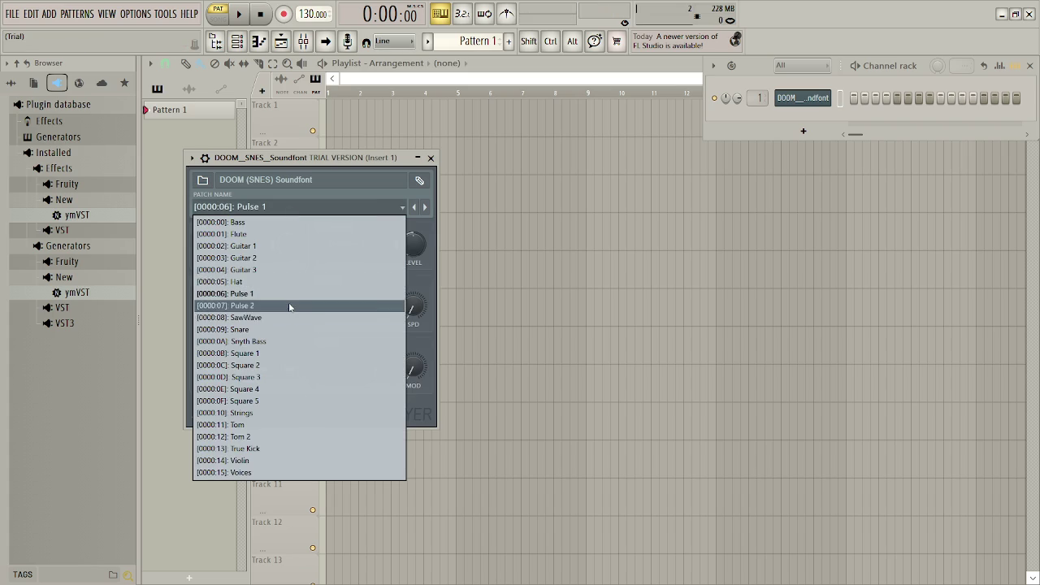
click(289, 303)
click(275, 207)
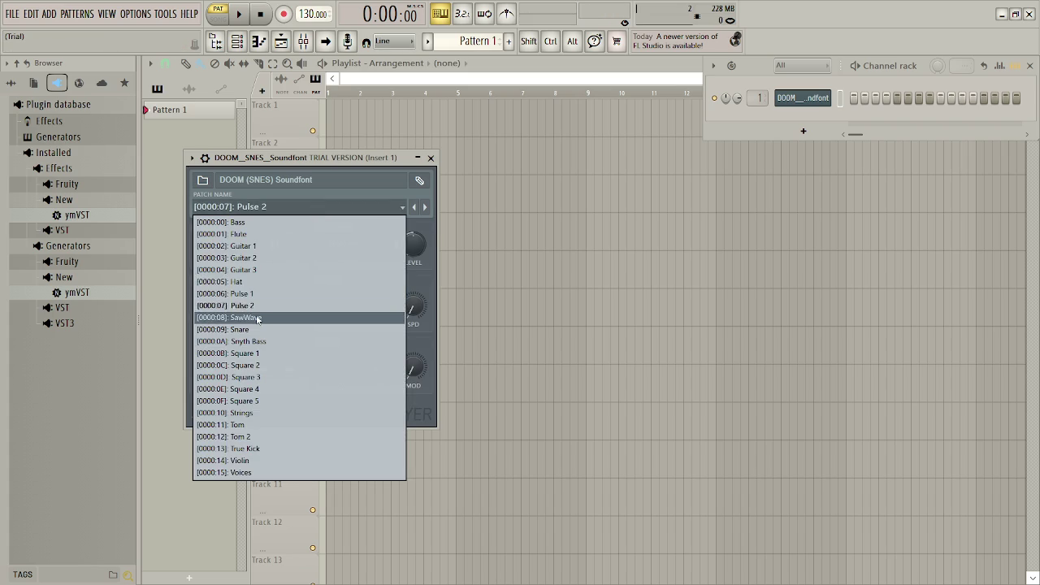
click(276, 313)
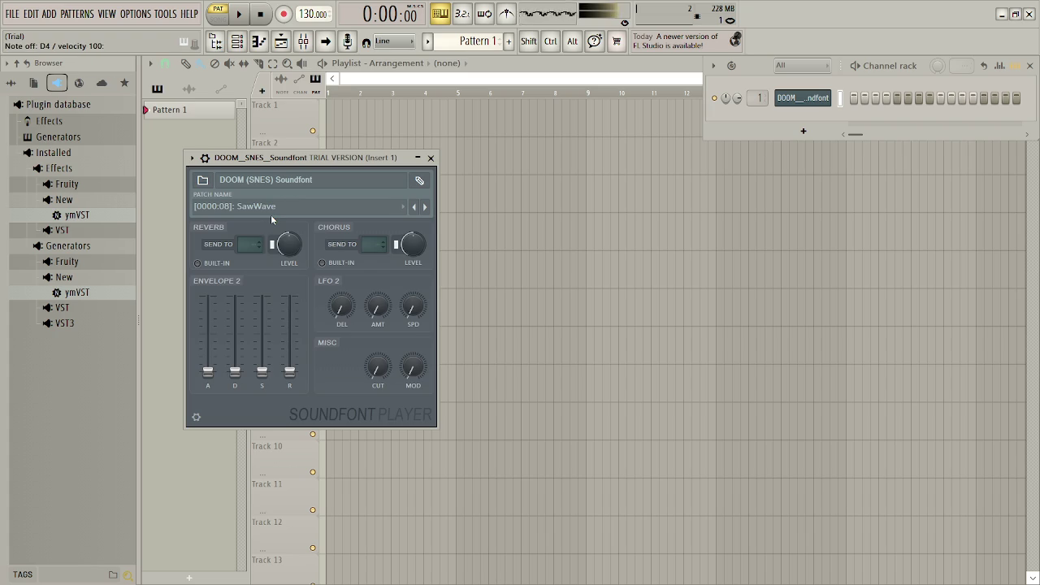
click(430, 158)
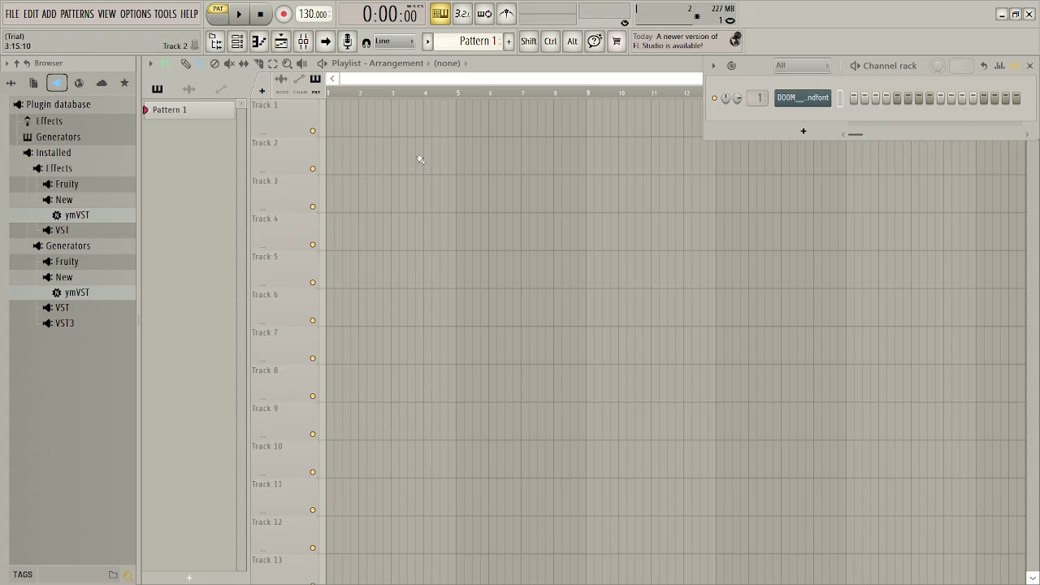
- Place Pattern 1 at bar 1 of Track 1, open its piano roll, and set a Major scale rooted on B
click(363, 124)
drag(363, 124, 333, 123)
double_click(340, 128)
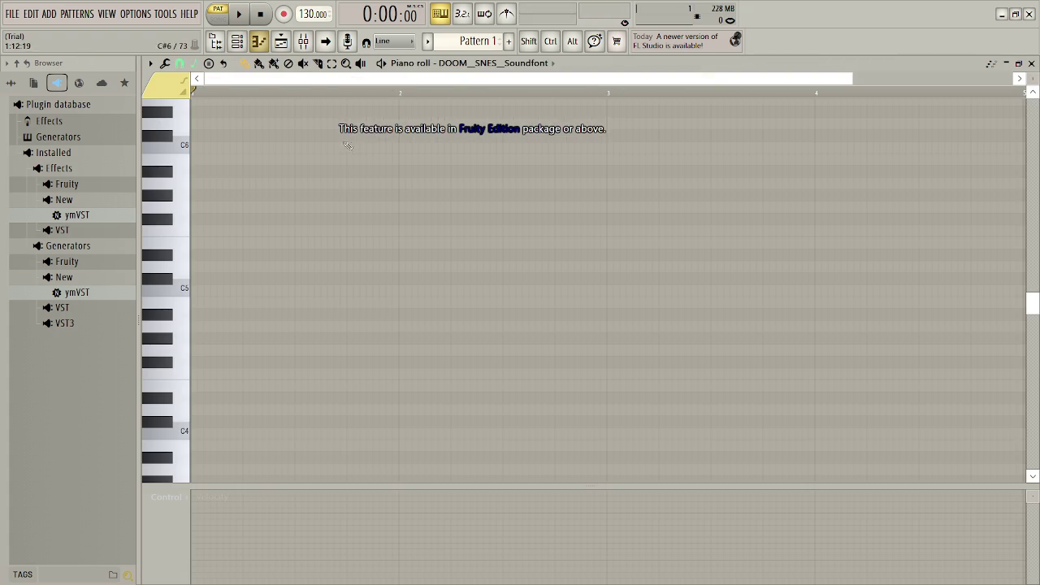
click(180, 63)
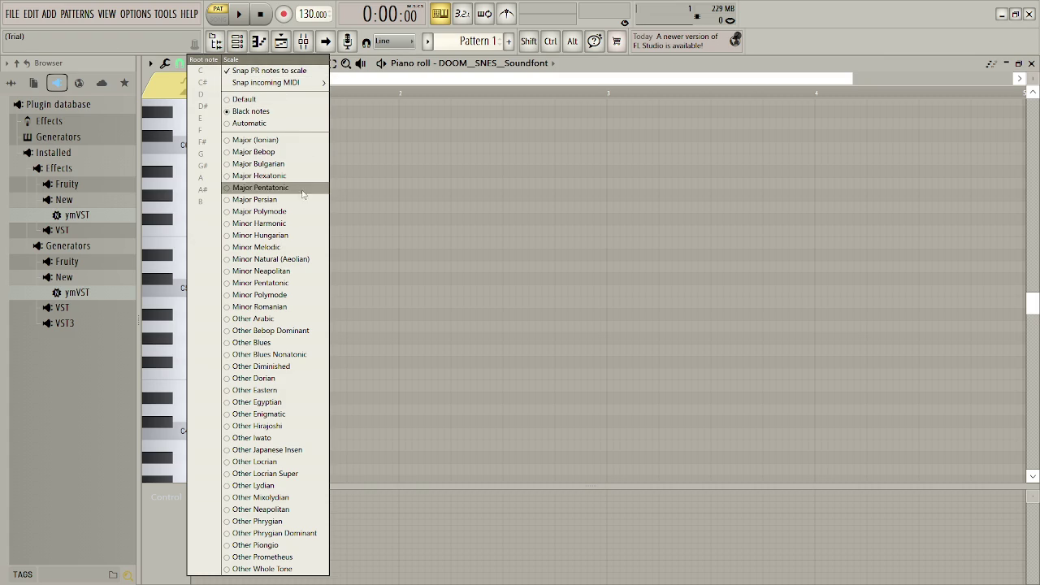
click(309, 143)
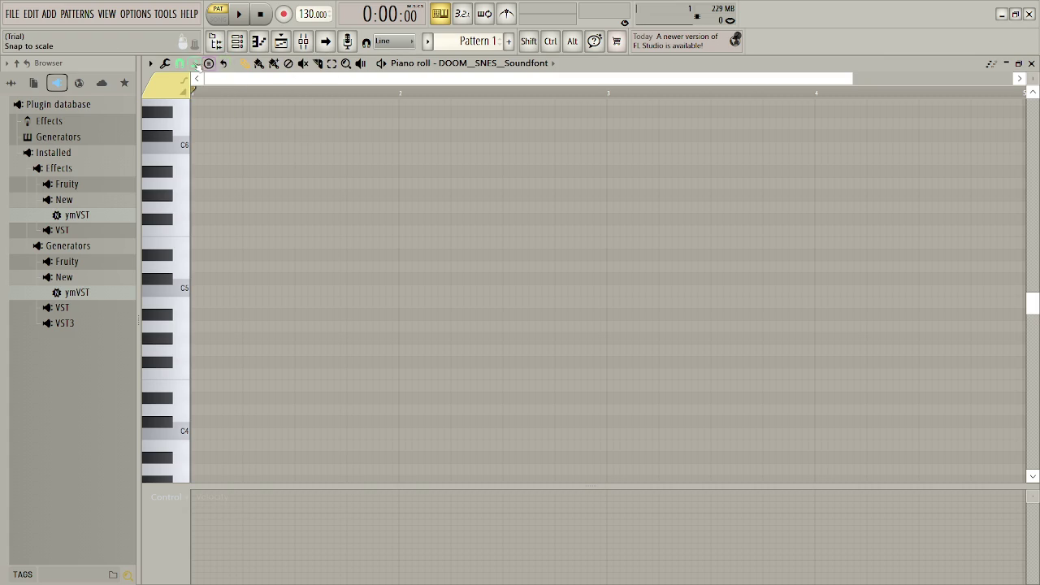
click(213, 59)
click(206, 202)
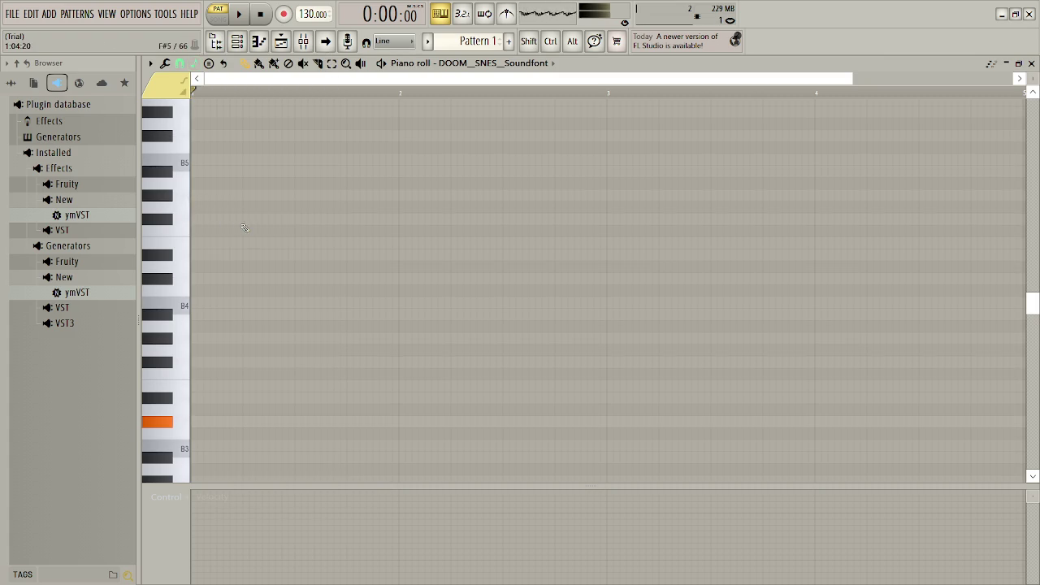
- Play C4, D#4 and C#4 test notes, then add a short B3 note at the start of bar 1
key(z)
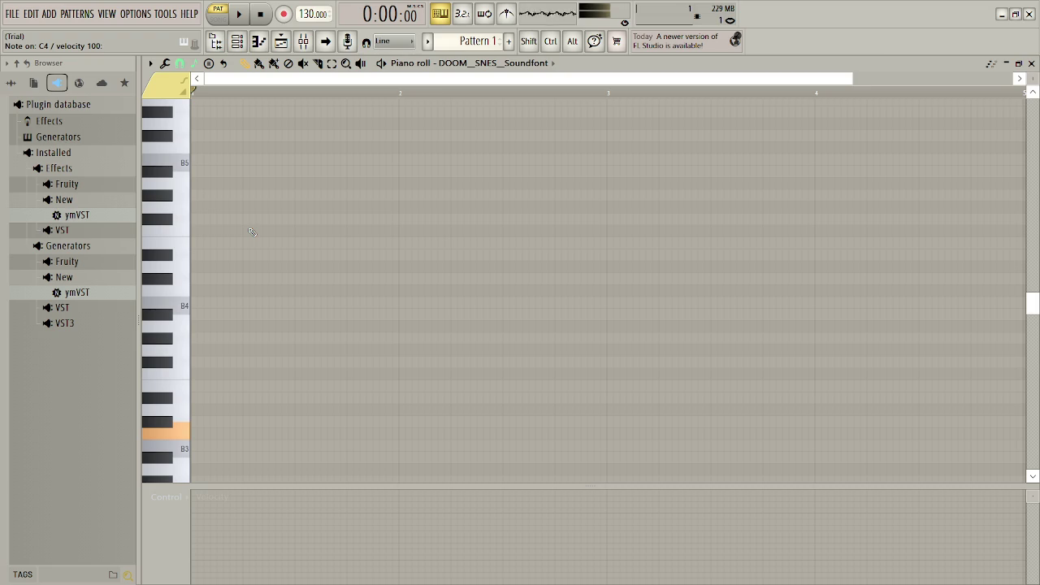
key(d)
key(s)
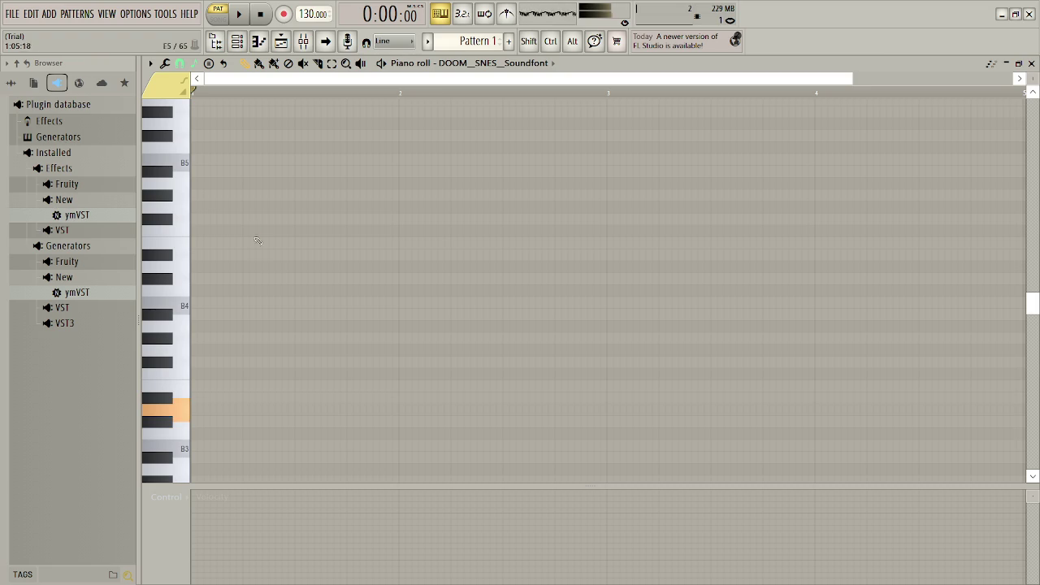
click(214, 444)
mouse_move(219, 443)
mouse_down()
mouse_move(215, 421)
mouse_move(210, 444)
mouse_move(185, 459)
mouse_up()
click(185, 459)
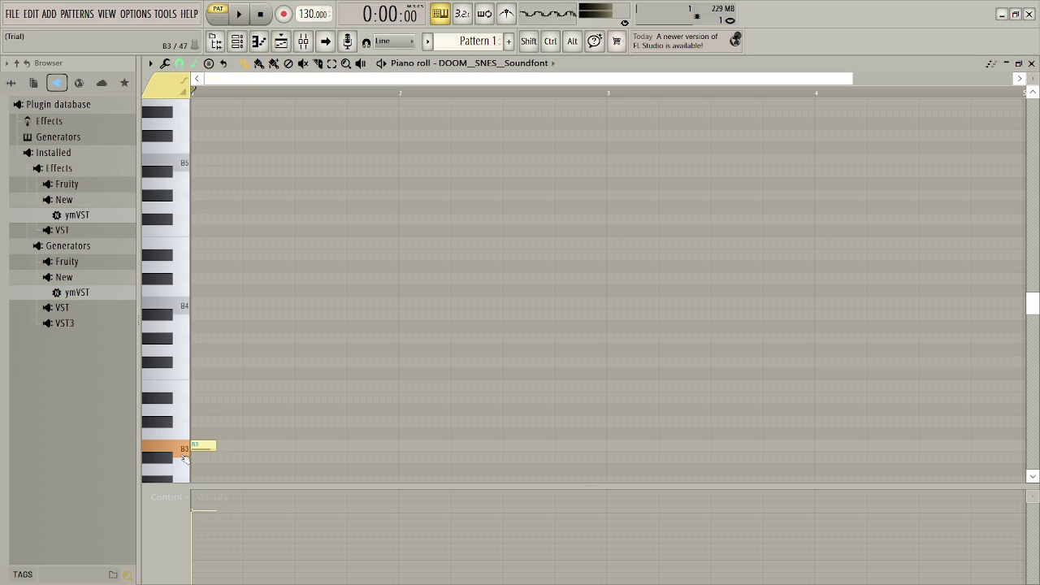
click(185, 431)
click(186, 431)
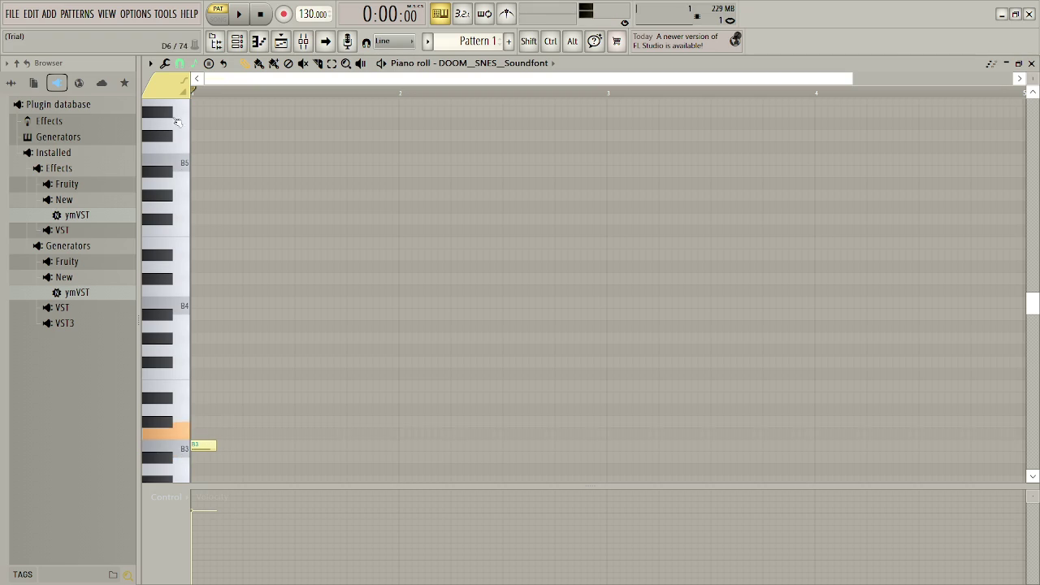
- Reset the root note to B and the scale to Default, then choose Major (Ionian) again
right_click(184, 113)
mouse_move(244, 82)
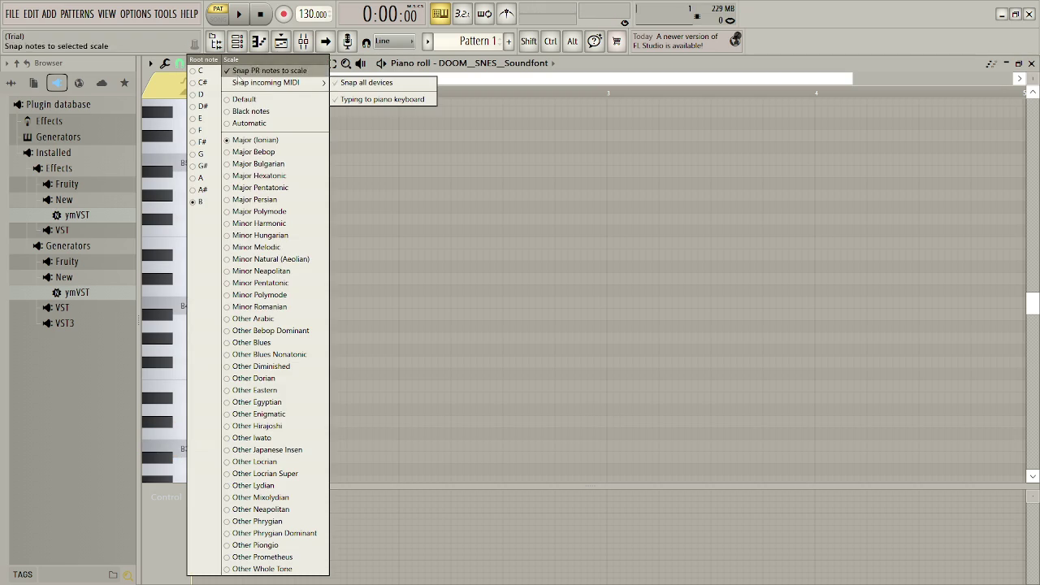
click(193, 205)
right_click(194, 205)
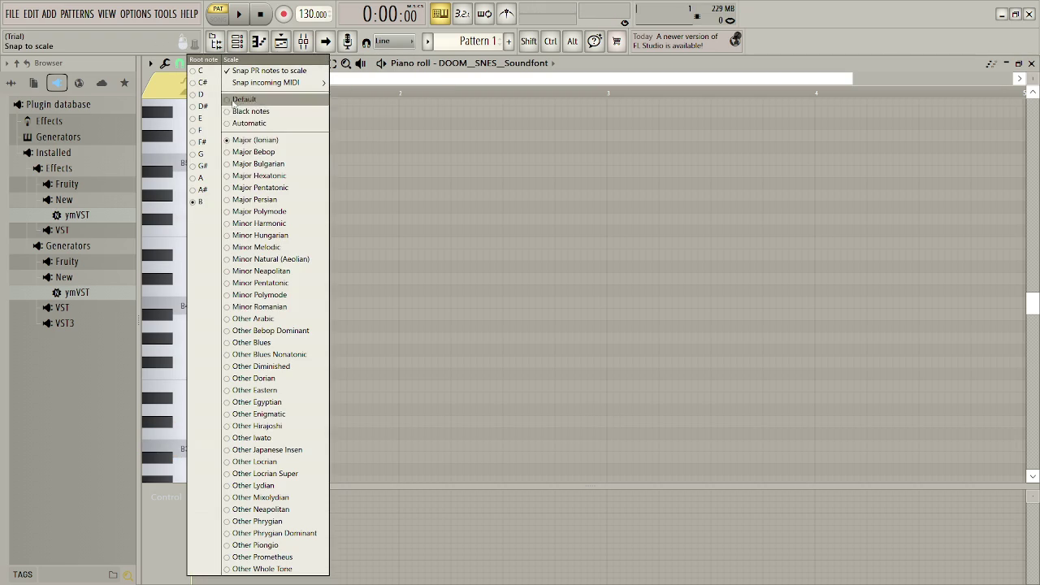
click(244, 99)
right_click(199, 79)
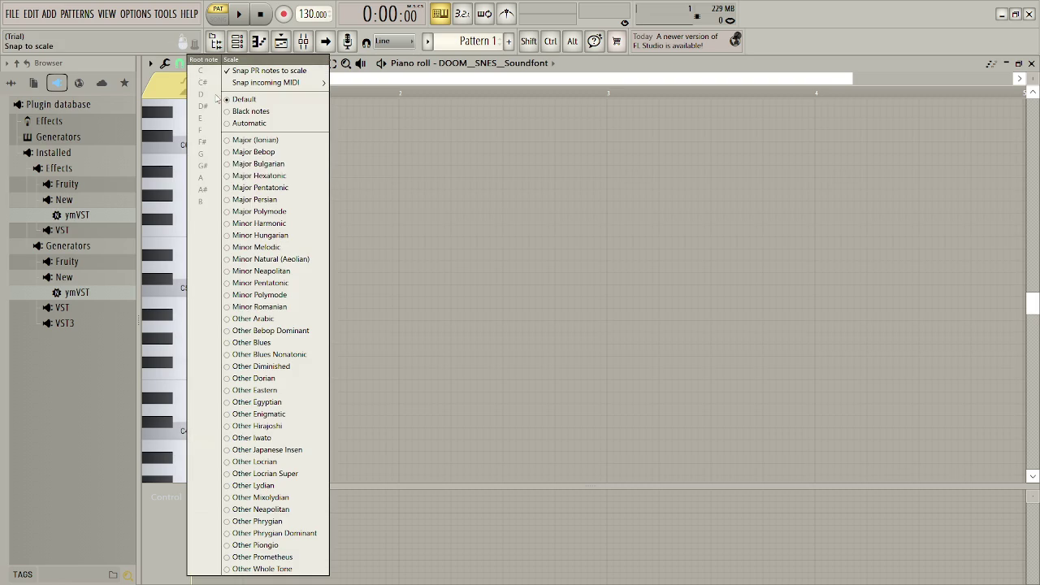
click(254, 139)
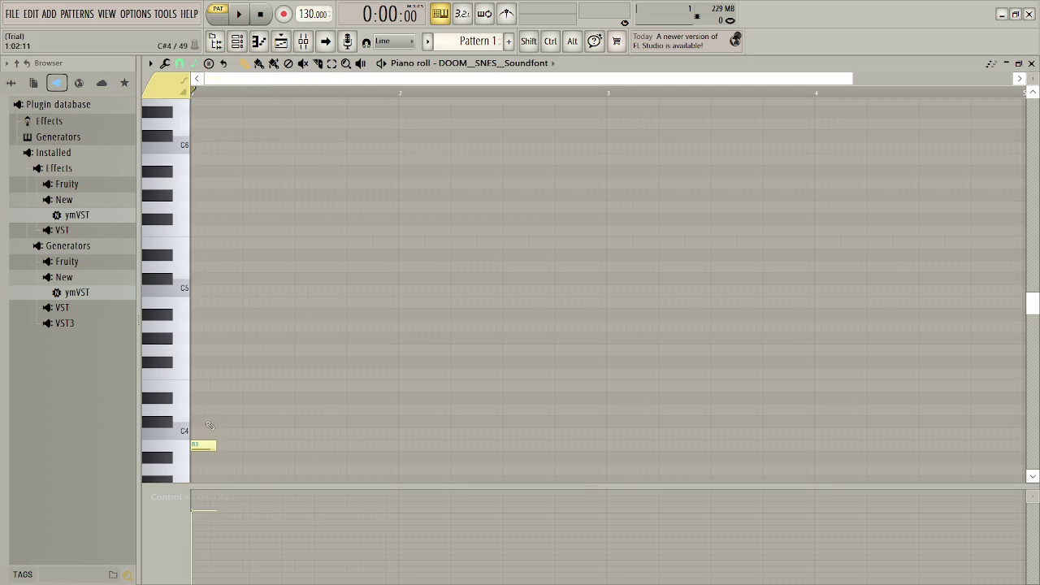
- Raise the first note to C4 and add a second note on D#4
drag(199, 441, 198, 432)
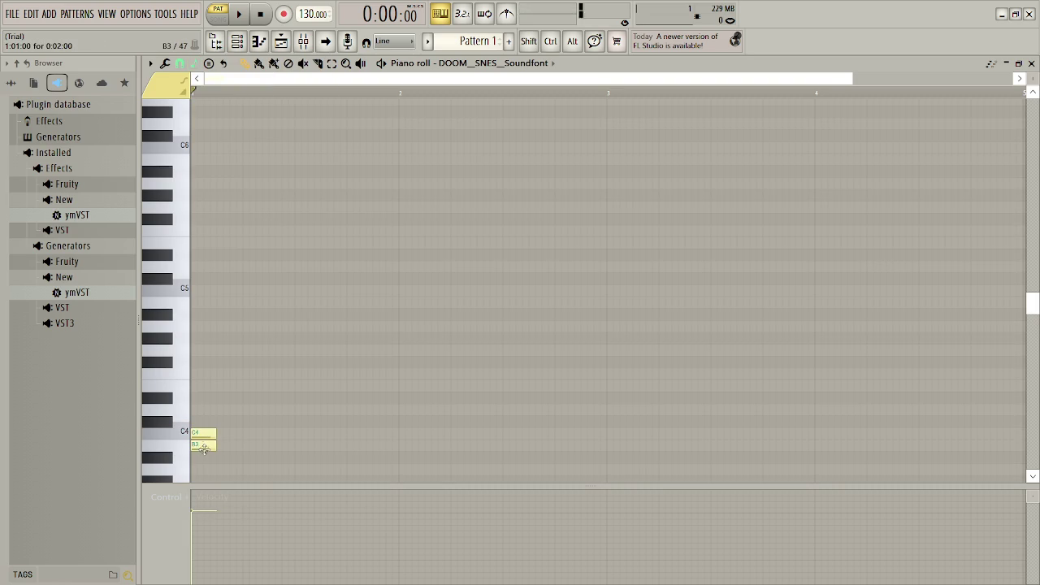
click(217, 432)
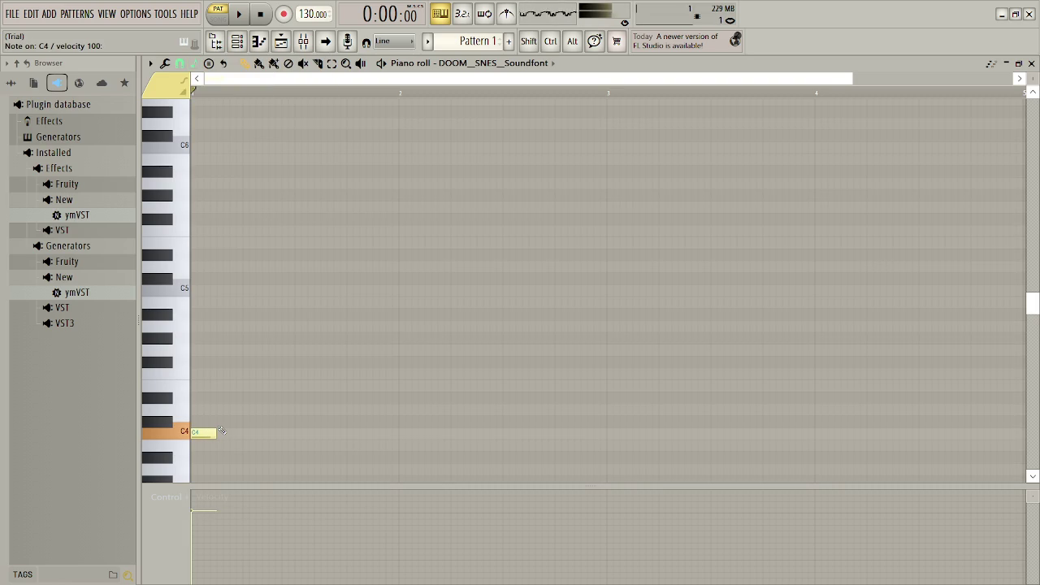
click(236, 385)
mouse_move(236, 383)
mouse_down()
mouse_move(240, 408)
mouse_move(262, 396)
mouse_up()
click(195, 62)
click(244, 111)
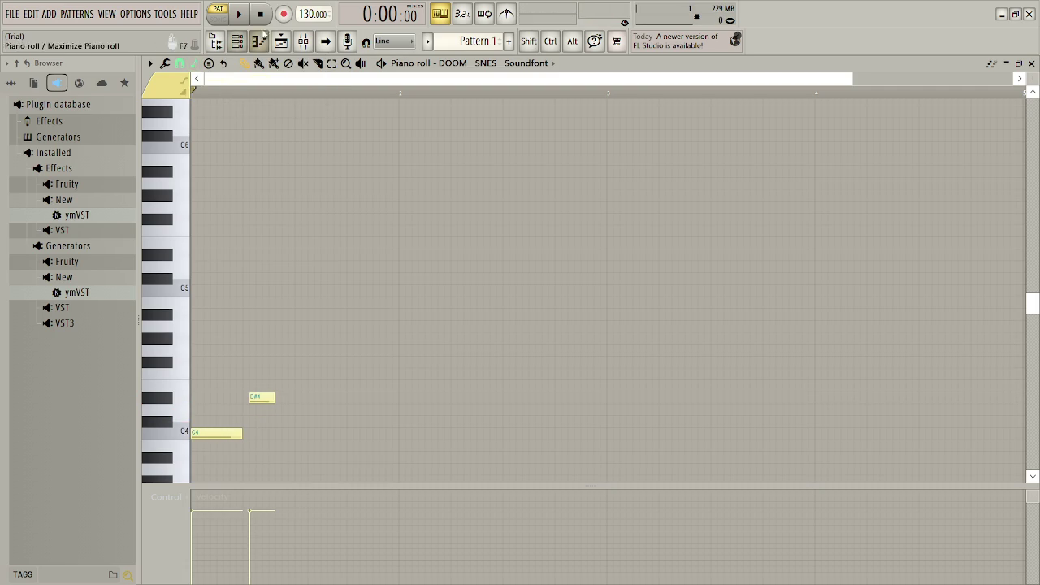
- Turn on the metronome, set tempo to 96 BPM, and make C4 and D#4 one beat each
click(509, 15)
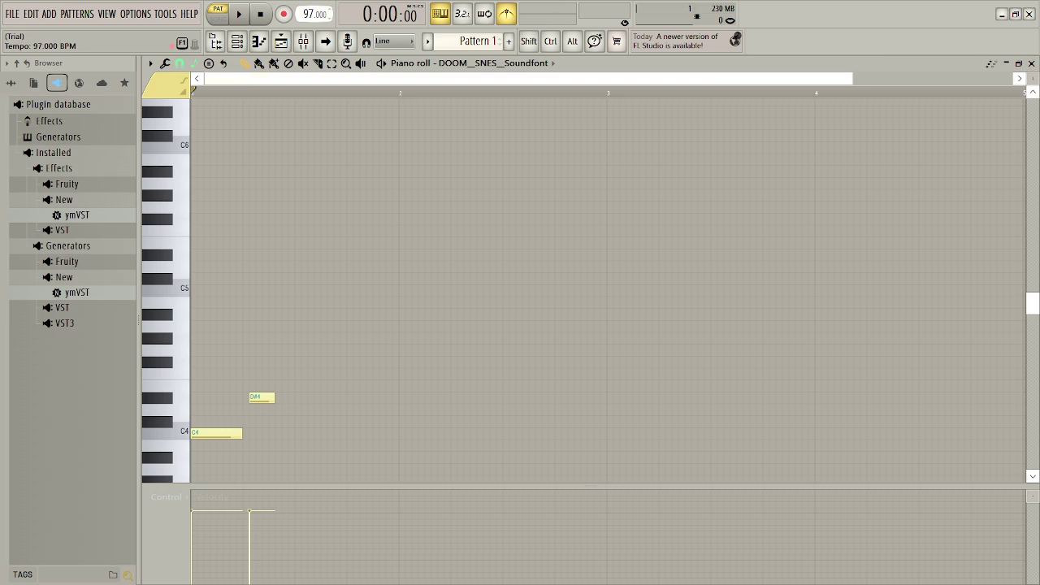
drag(314, 13, 315, 11)
key(space)
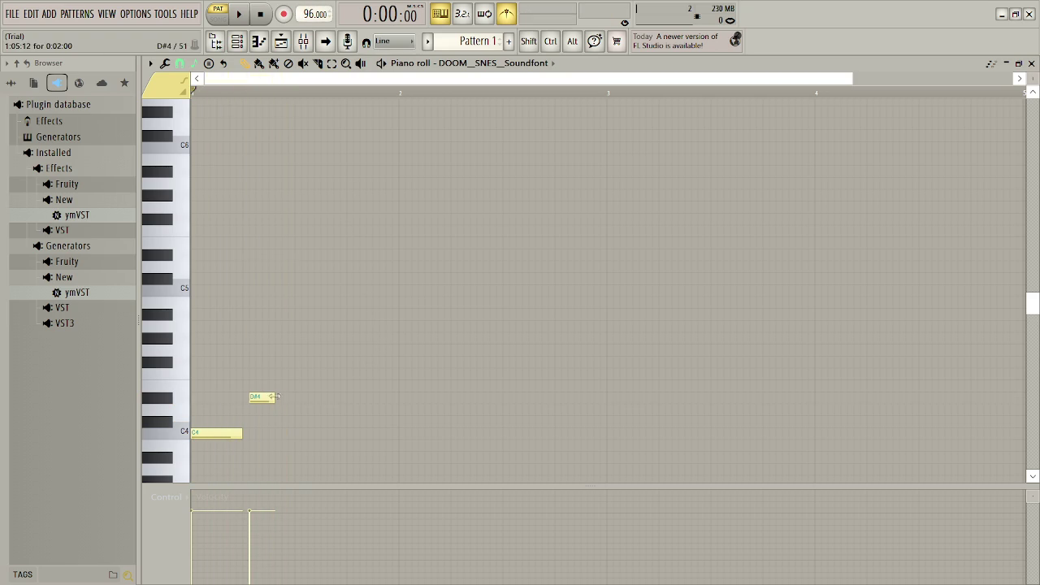
drag(259, 397, 304, 397)
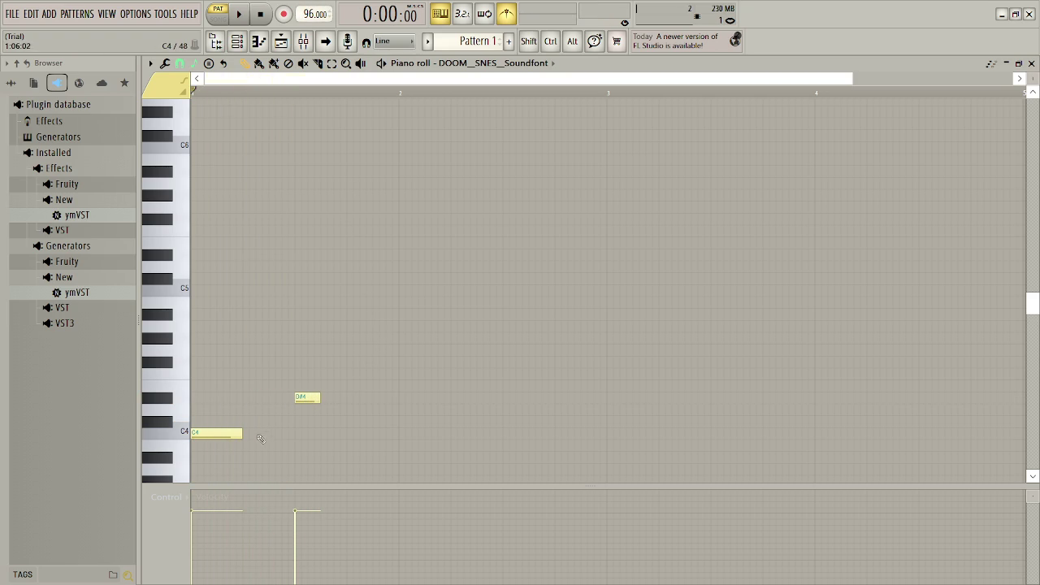
drag(238, 432, 295, 432)
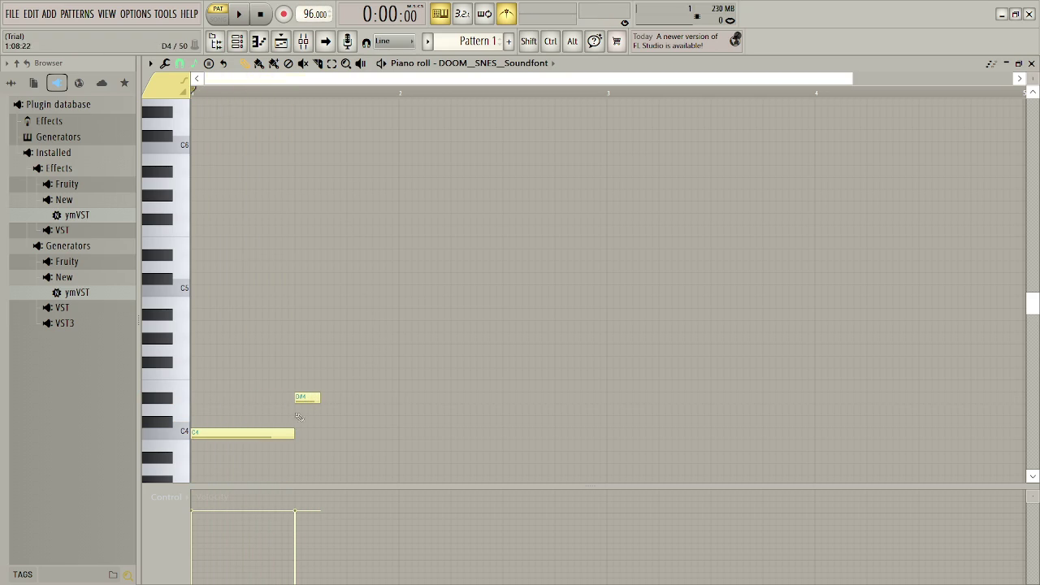
click(302, 397)
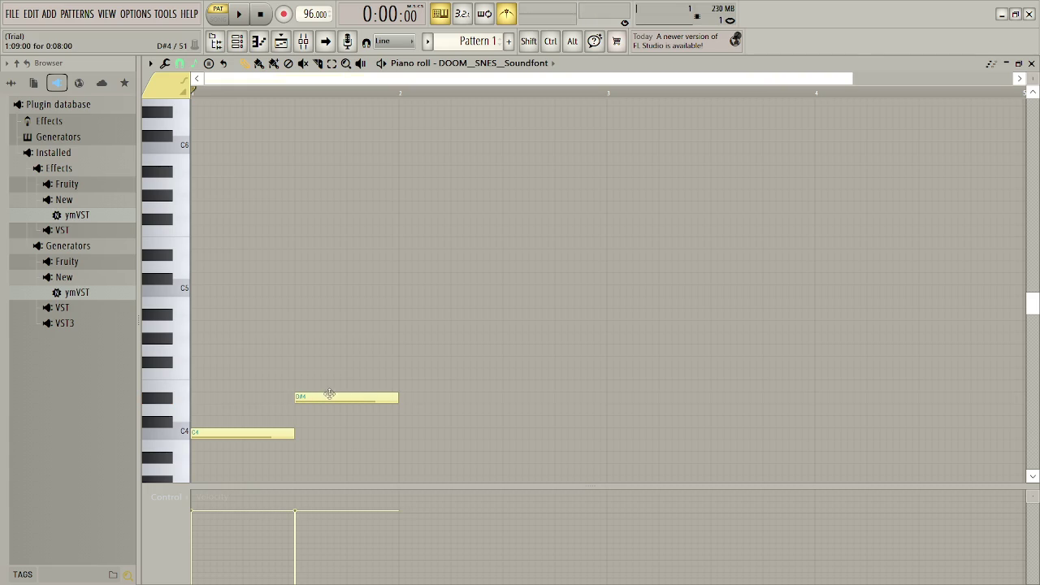
key(space)
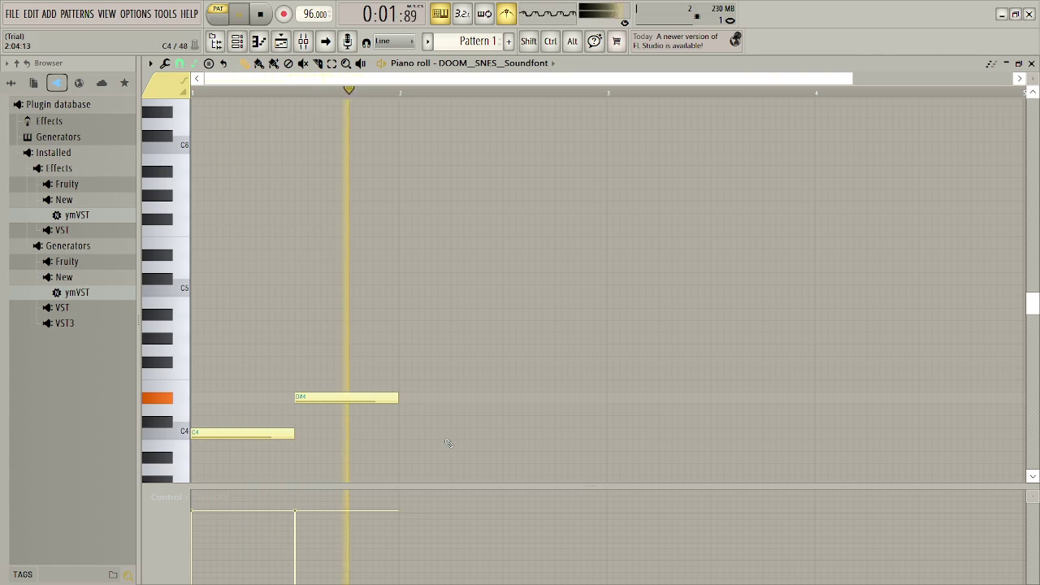
key(space)
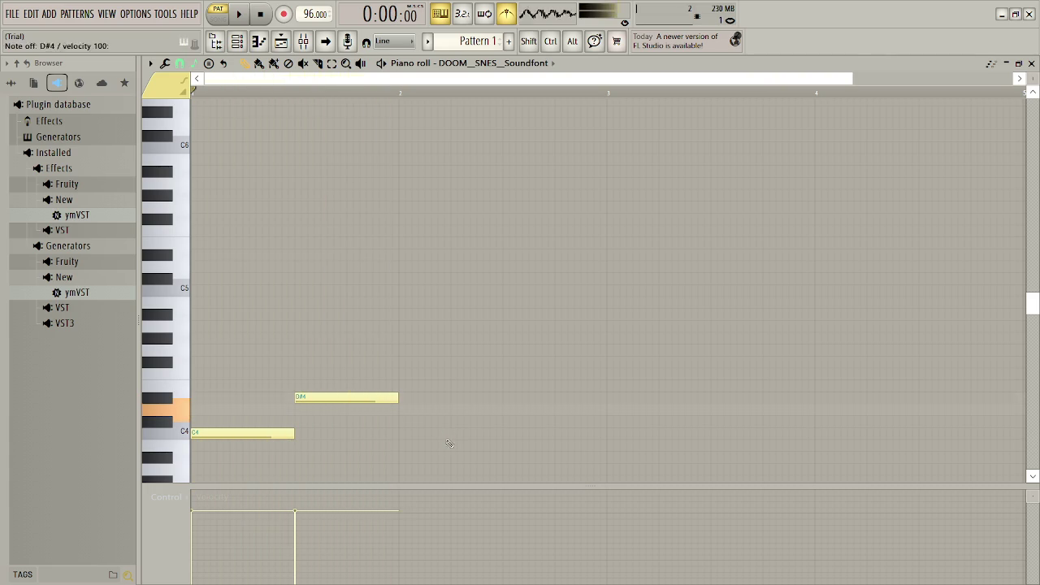
- Add D4 and C#4 notes after D#4 and play back the four-note melody
click(404, 411)
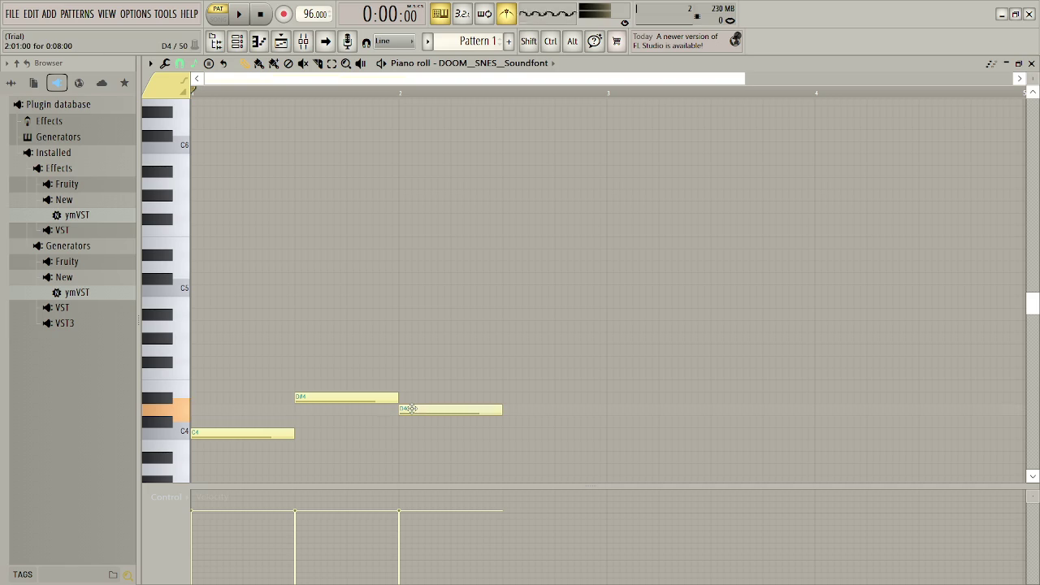
click(511, 421)
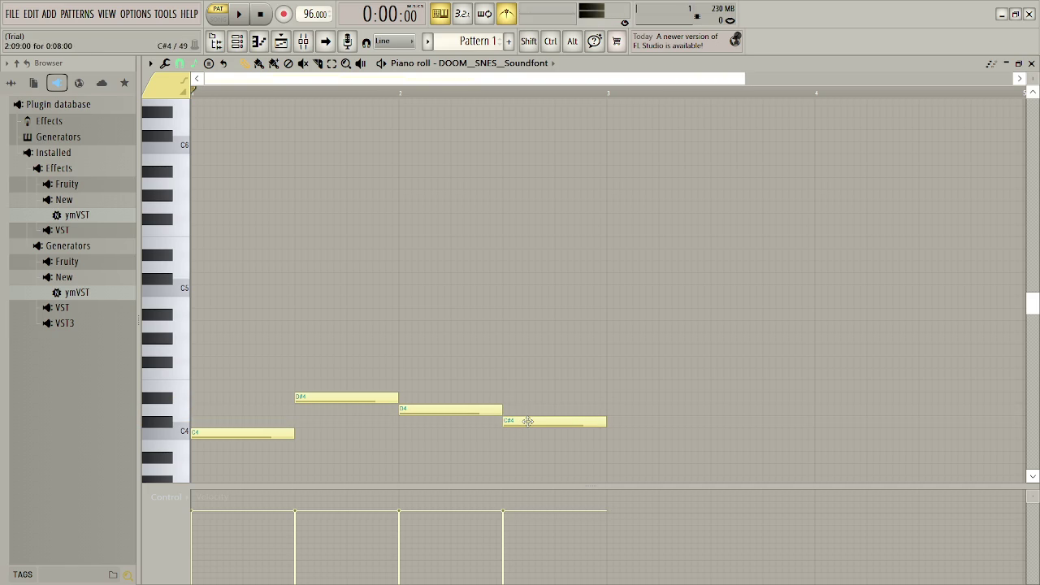
key(space)
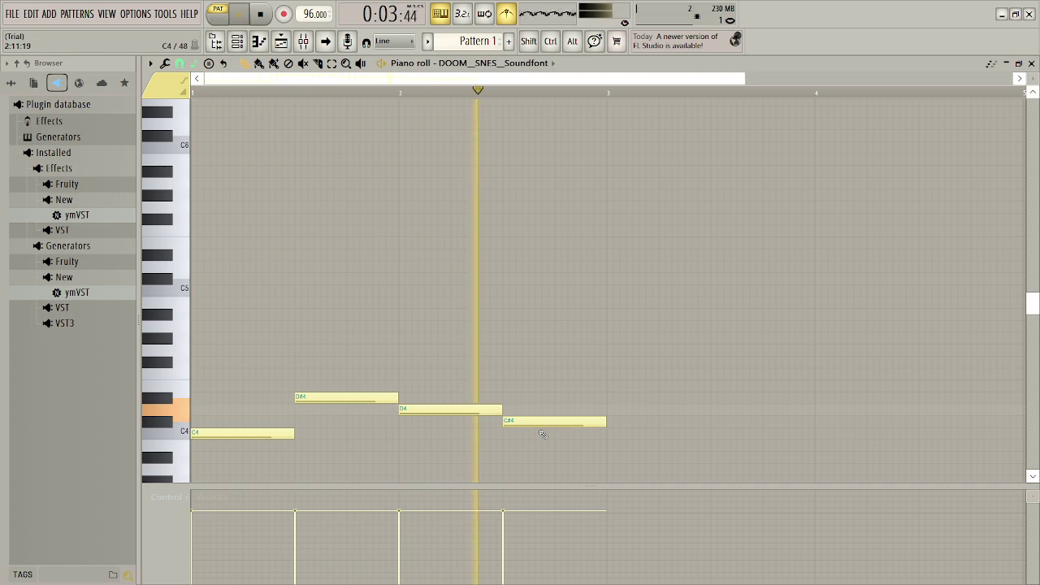
key(space)
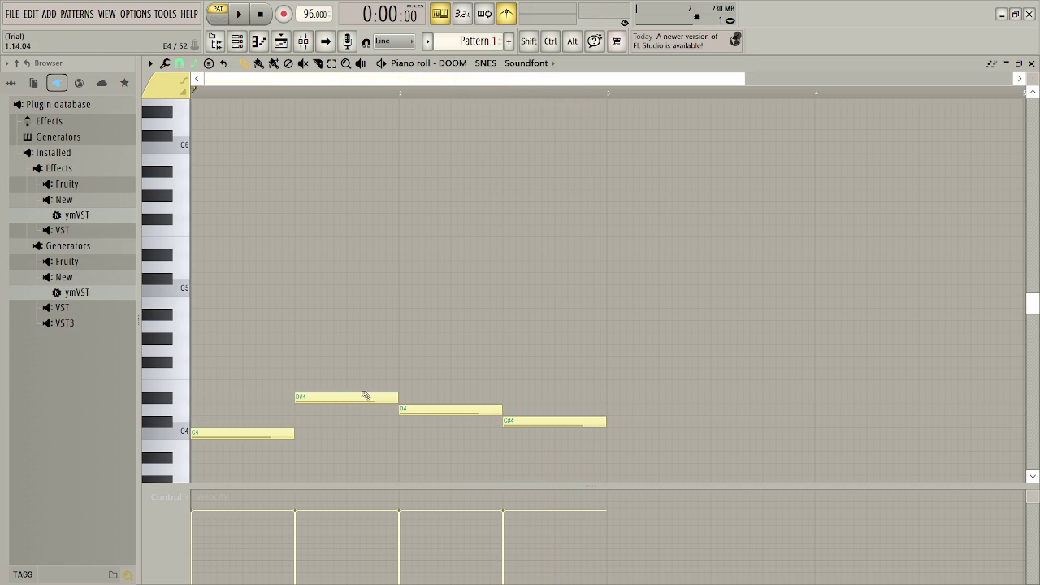
key(z)
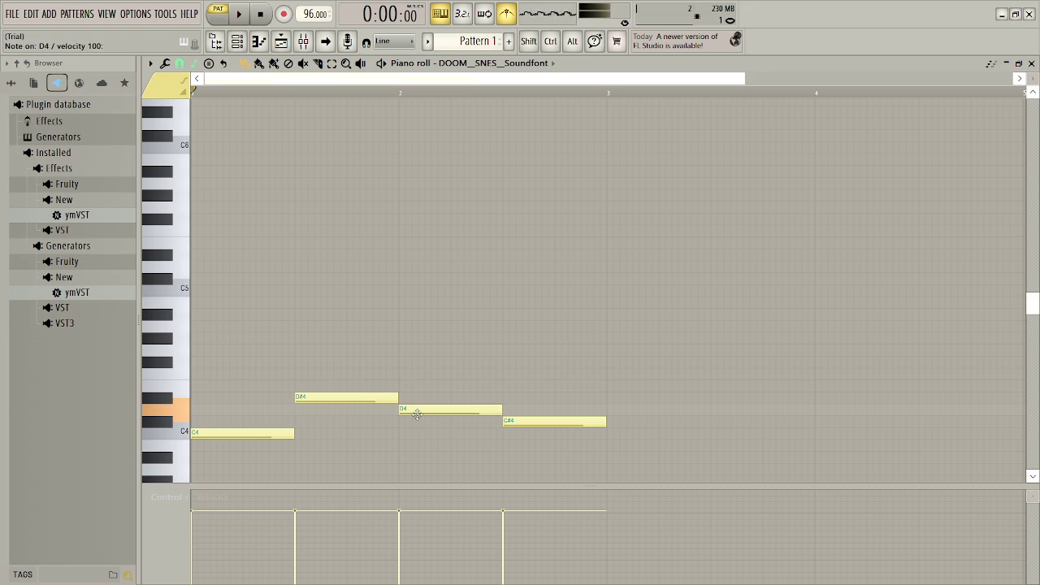
key(z)
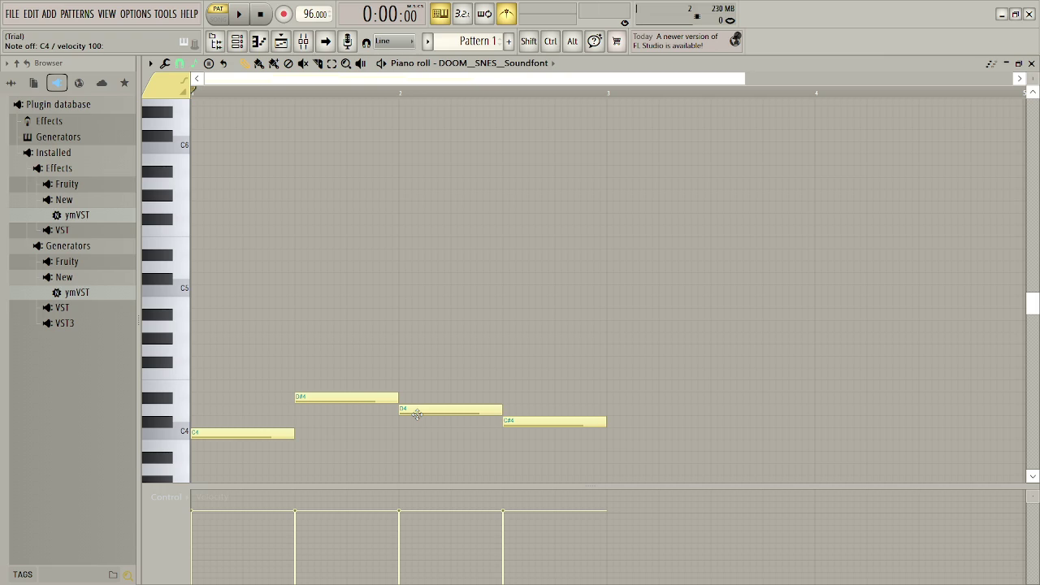
key(z)
key(d)
key(z)
key(s)
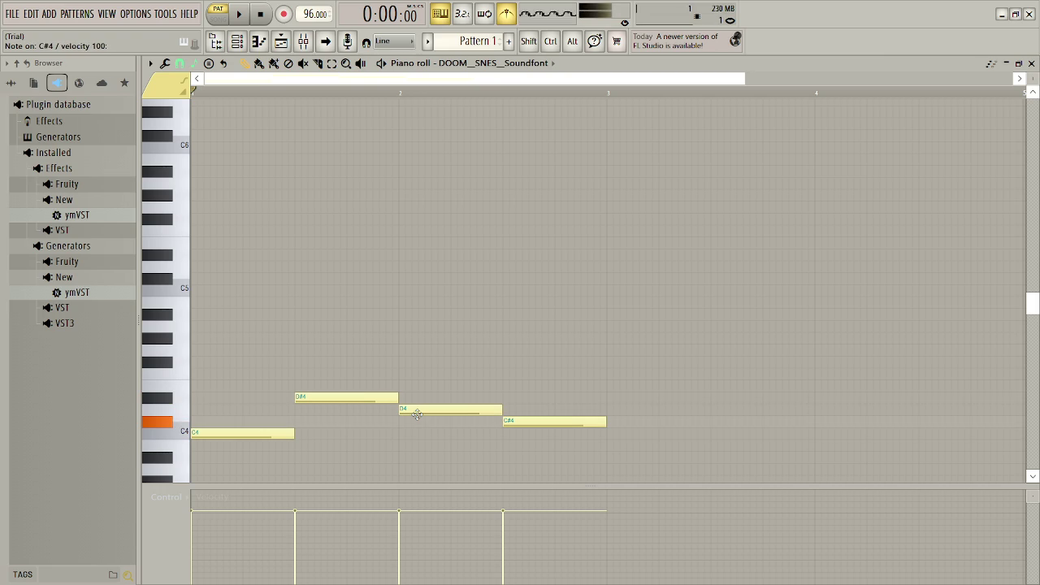
key(d)
key(d)
key(d)
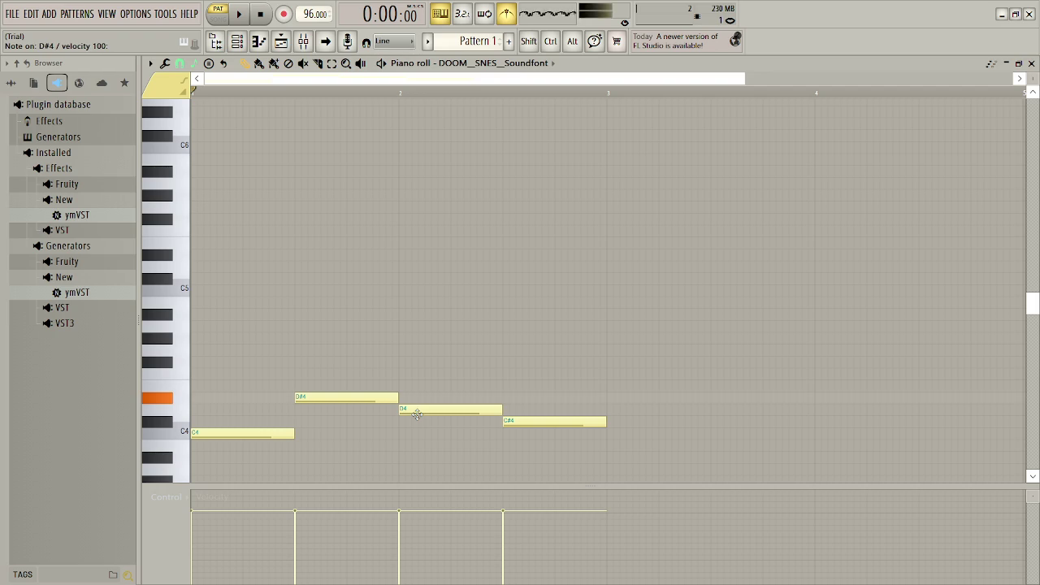
key(d)
key(x)
key(x)
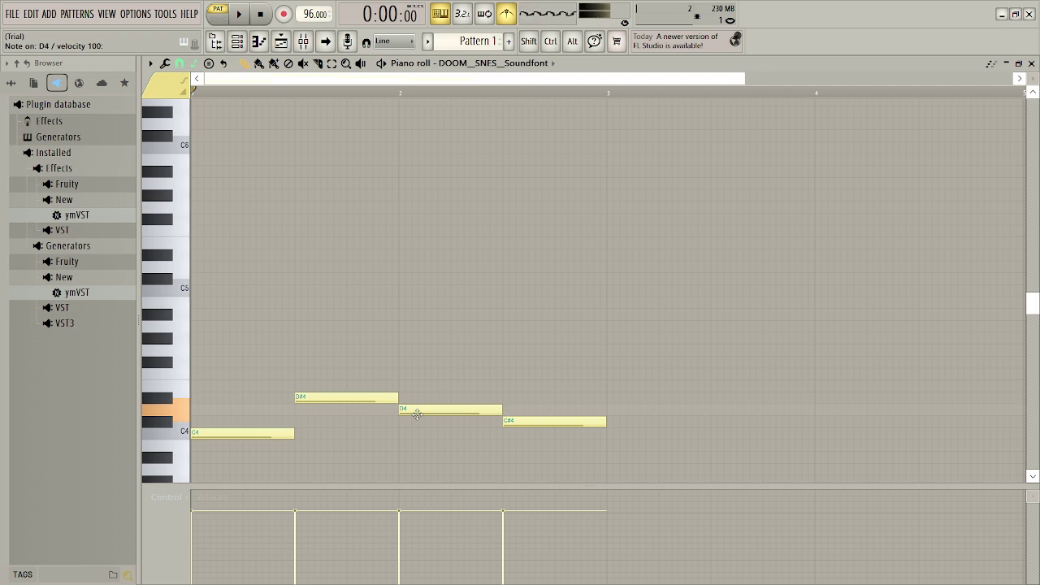
key(x)
key(x)
key(z)
key(z)
key(z)
key(z)
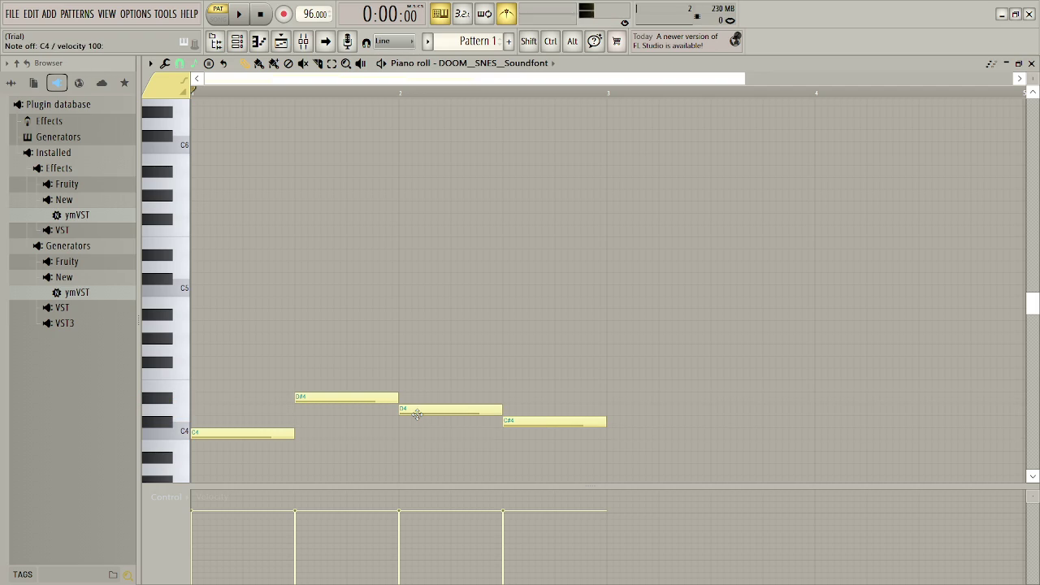
key(s)
key(s)
key(z)
key(z)
key(z)
key(z)
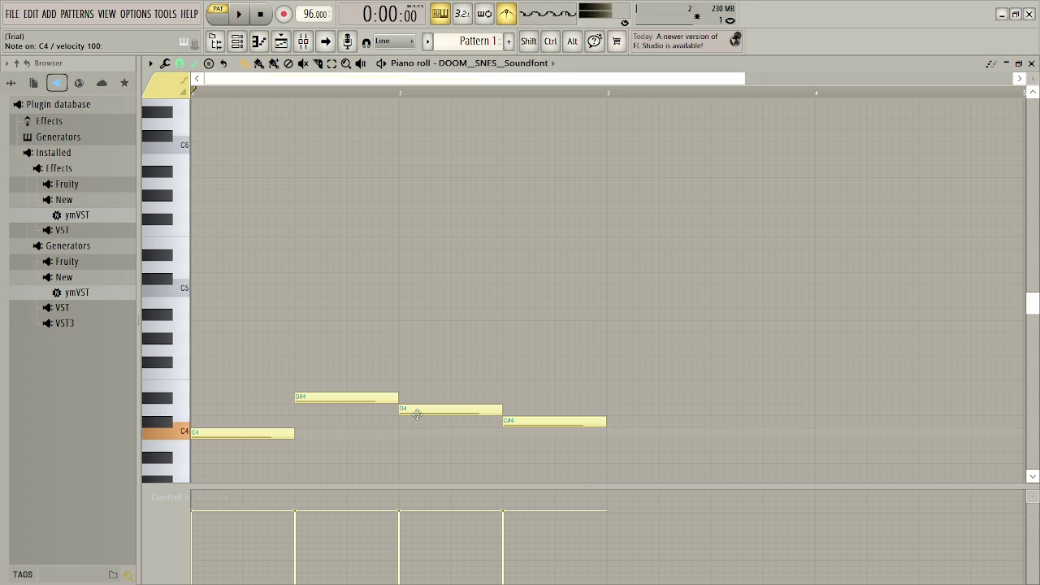
key(d)
key(d)
key(d)
key(d)
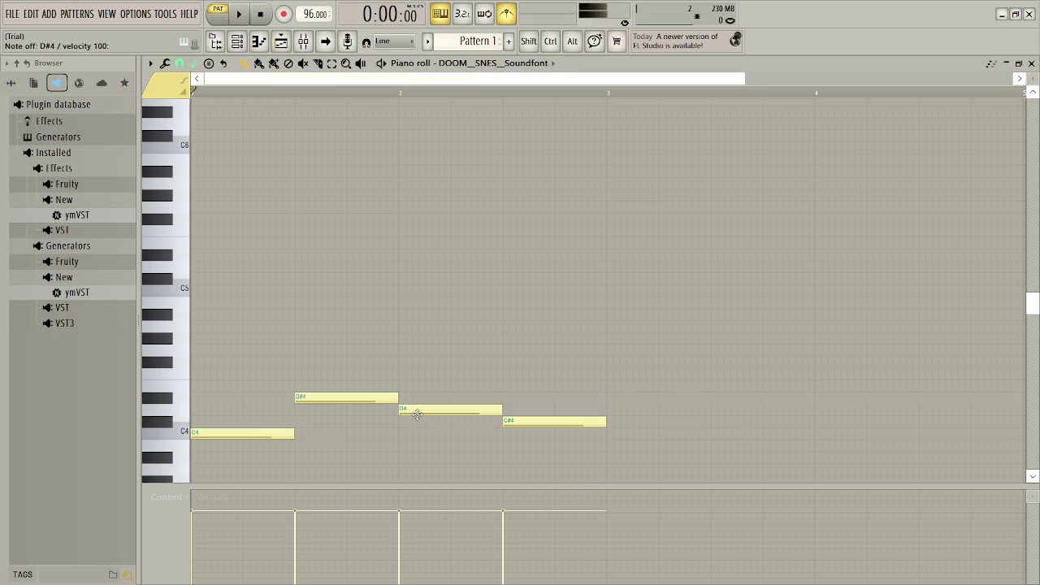
key(x)
key(x)
key(x)
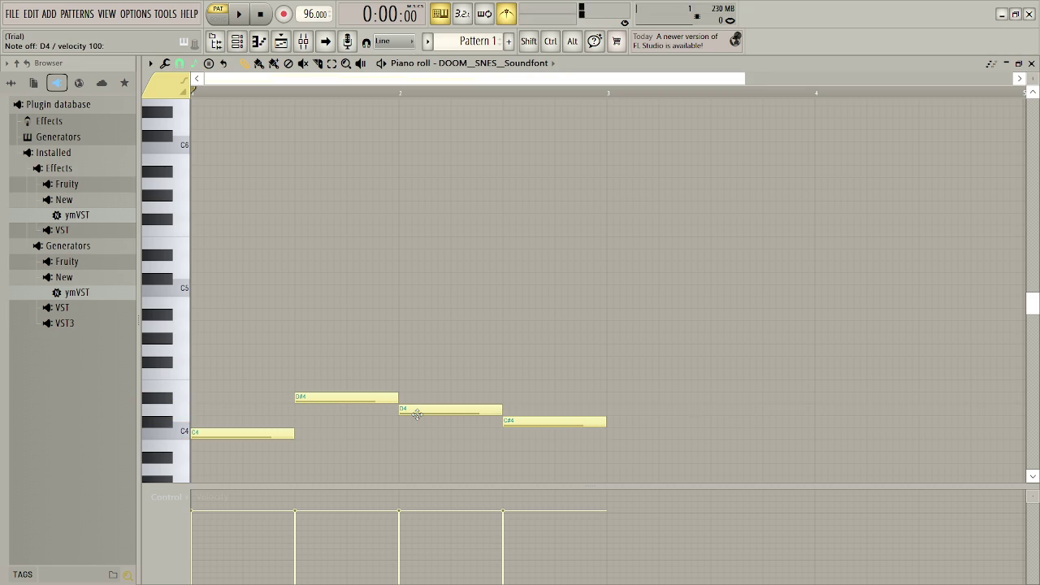
key(x)
key(s)
key(z)
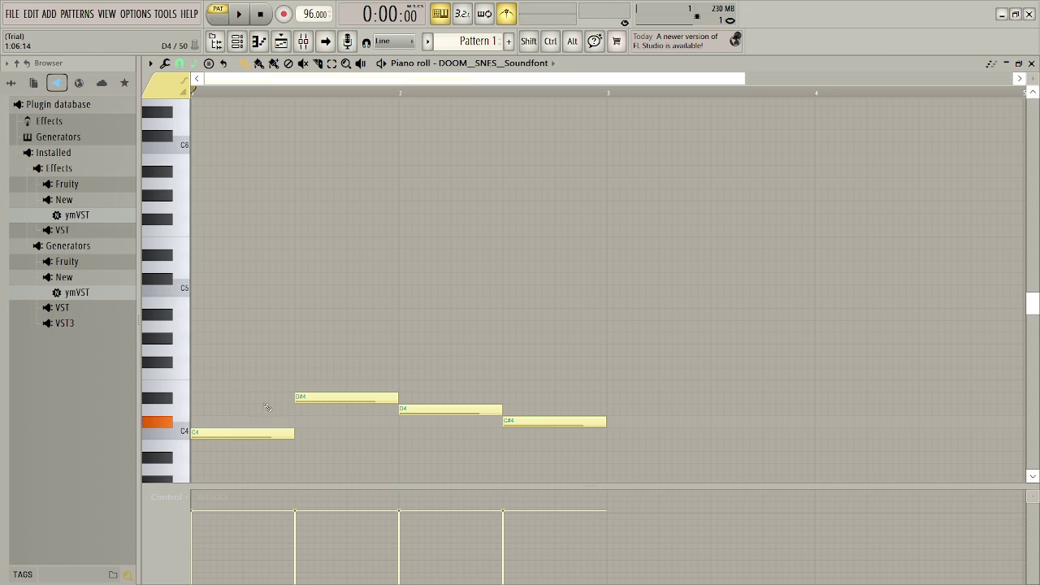
mouse_move(229, 371)
mouse_down()
mouse_move(480, 478)
mouse_move(571, 473)
mouse_up()
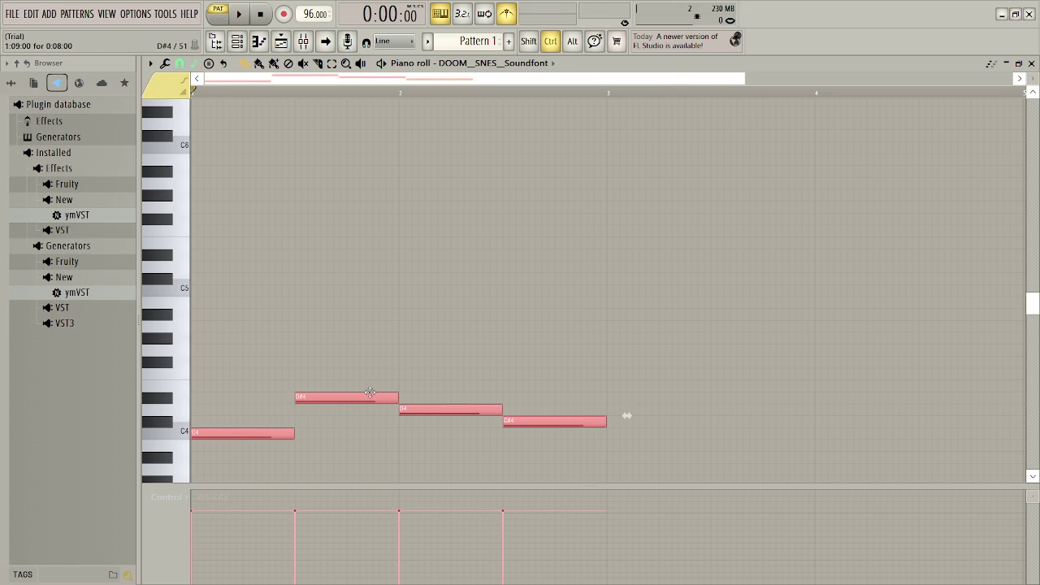
- Try an octave-up copy of the melody, play it back, then undo it
key(shift+Up)
key(space)
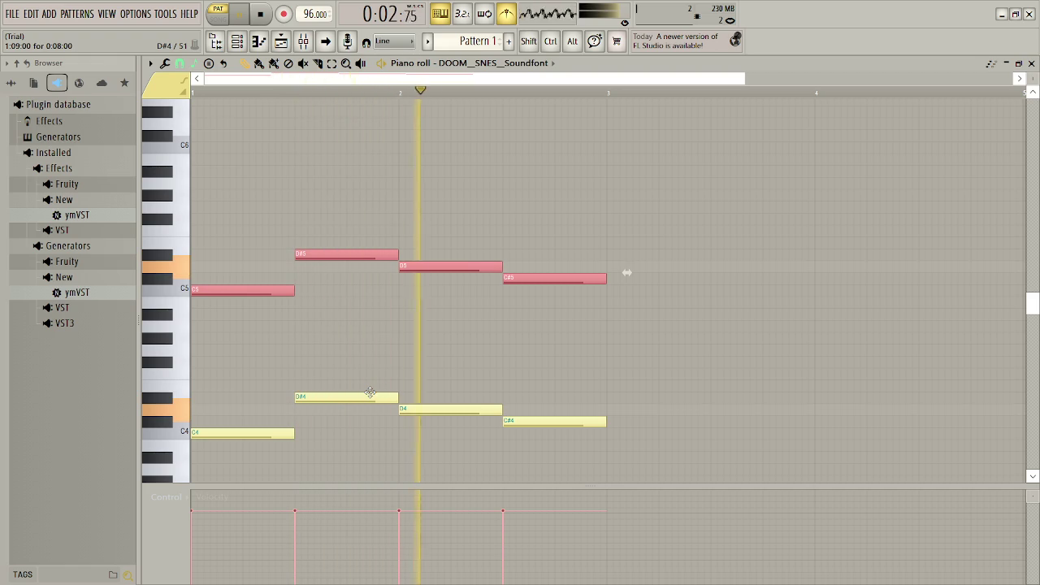
key(ctrl+z)
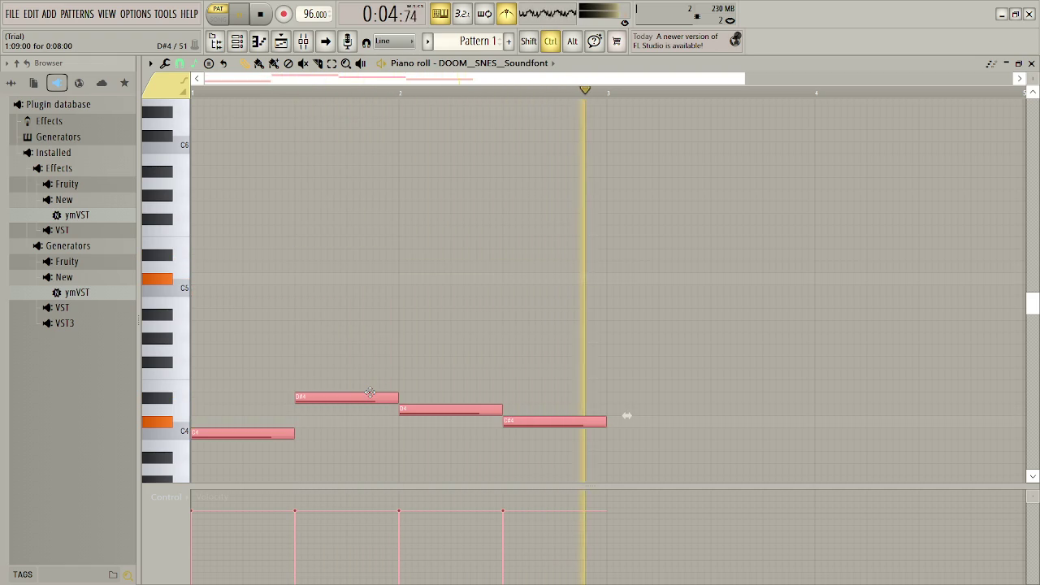
- Copy the melody an octave down to C3, D#3, D3, C#3, then copy the selection up to C5
key(shift+Down)
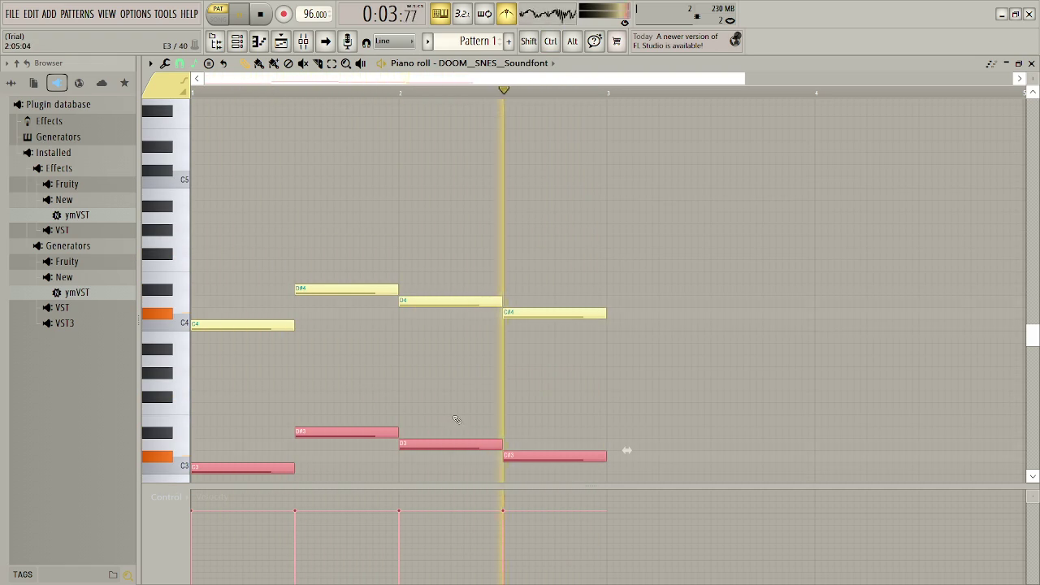
key(space)
key(ctrl+Up)
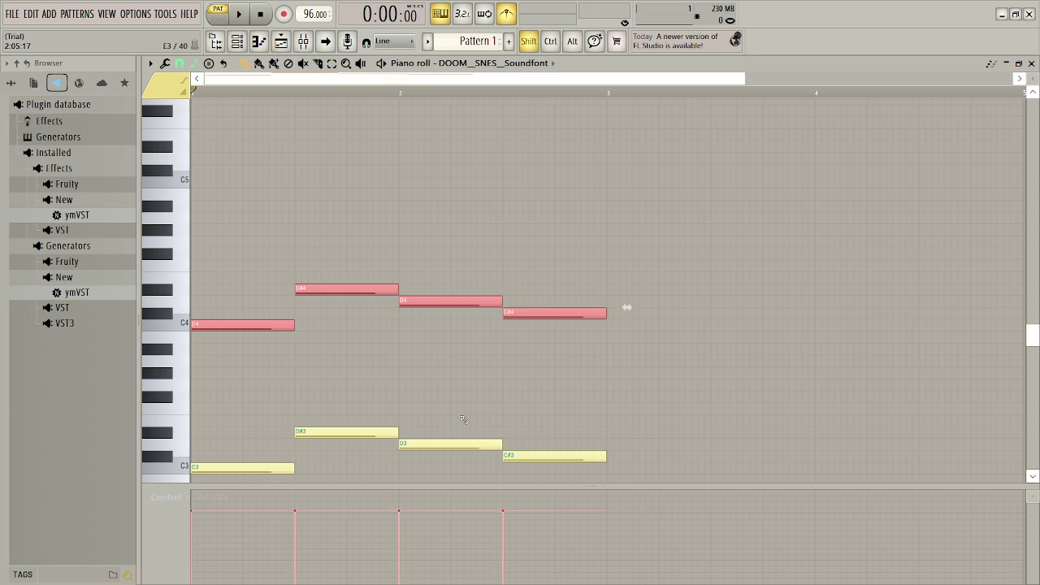
key(ctrl+Up)
- Shorten the C5-octave copies to very short notes and repeat each one right after itself
drag(602, 174, 514, 179)
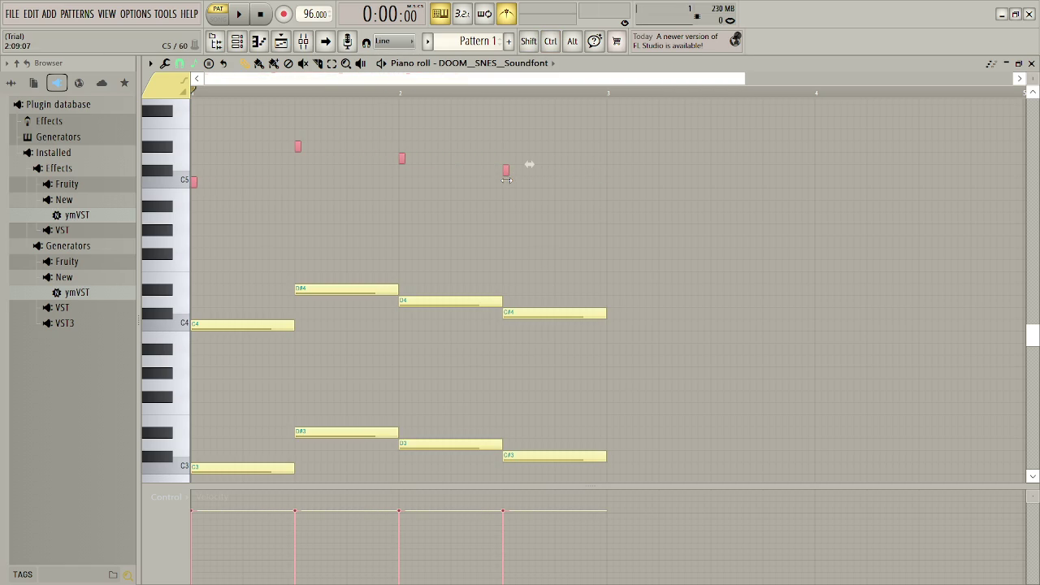
key(ctrl)
key(ctrl+b)
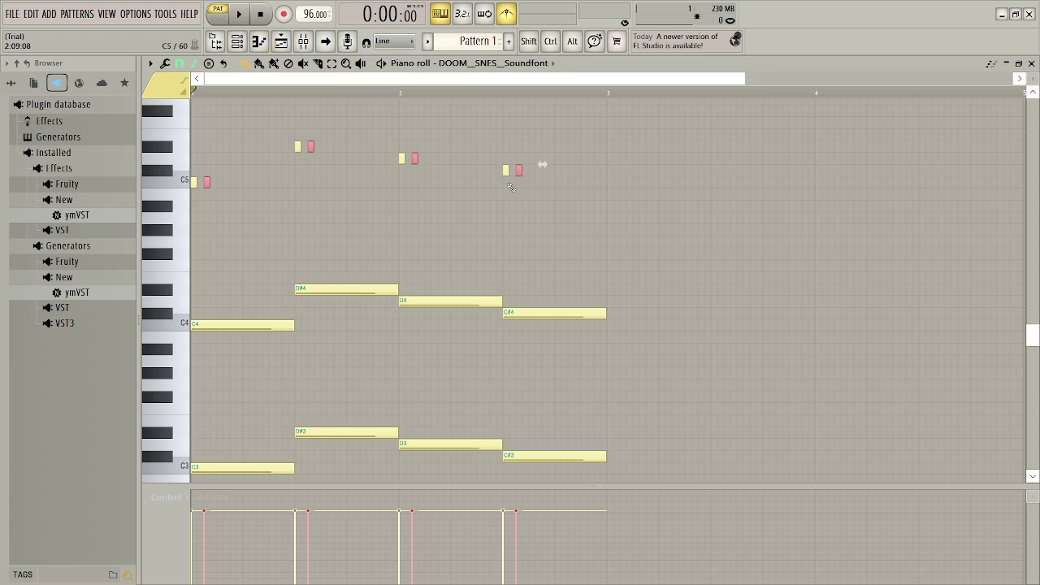
key(ctrl+b)
key(ctrl+z)
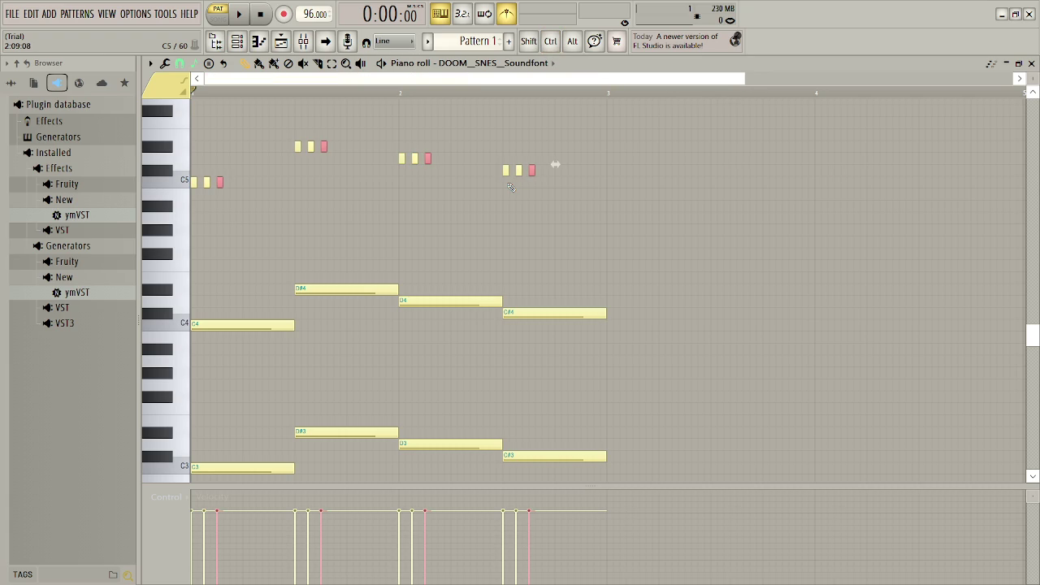
- Add more repeats until each high note has five short copies, then play the pattern
key(ctrl+b)
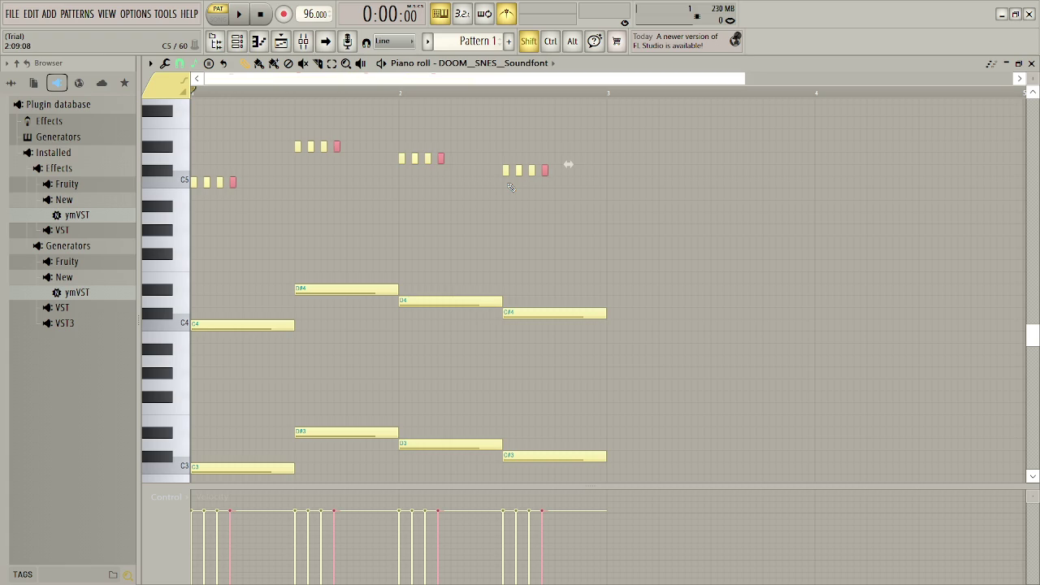
key(ctrl+Left)
key(ctrl+Right)
key(ctrl+b)
key(space)
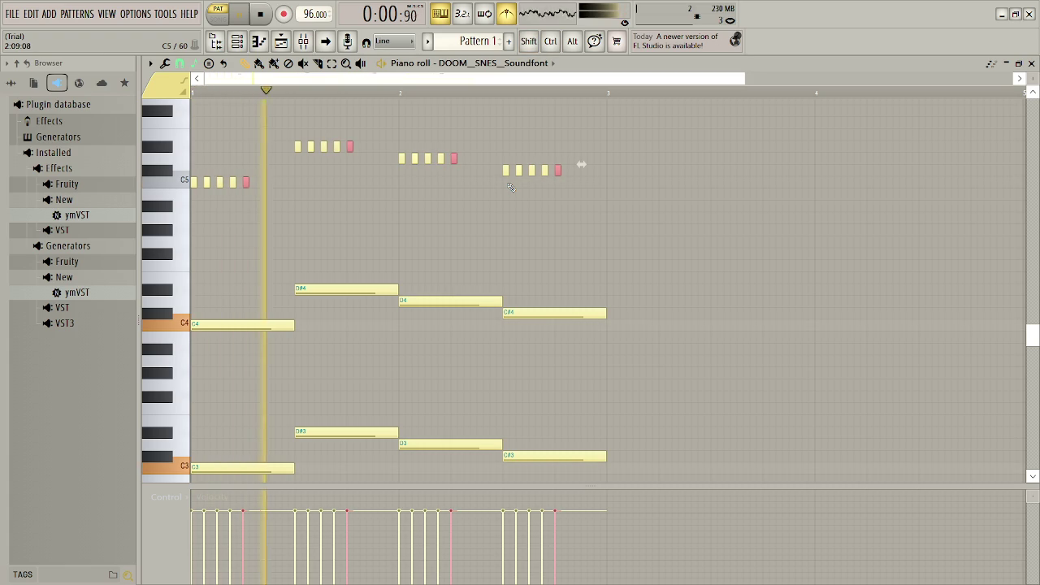
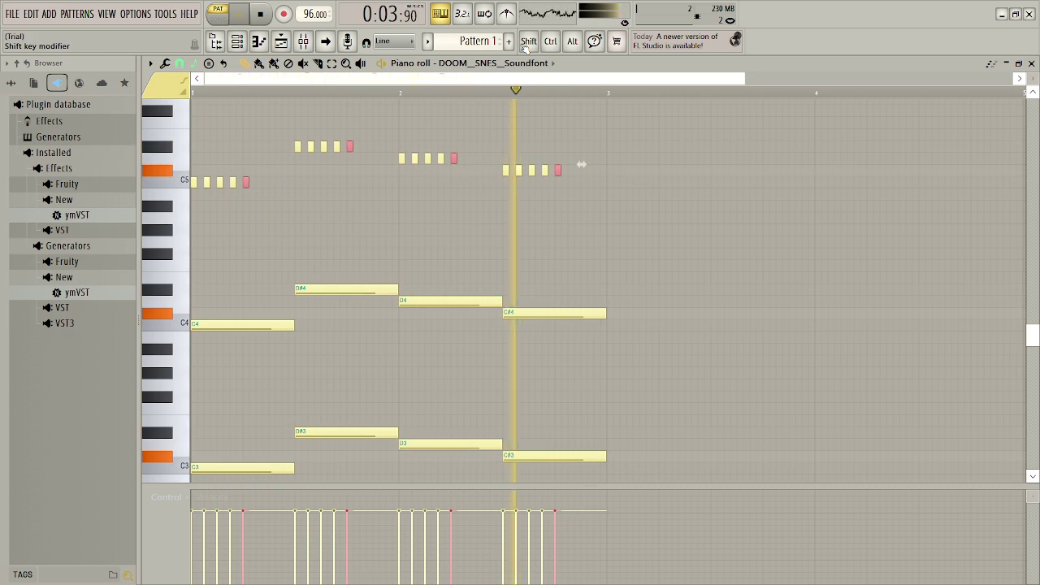
- Shift the selected short notes earlier, raise them an octave, and duplicate the high notes slightly later
key(space)
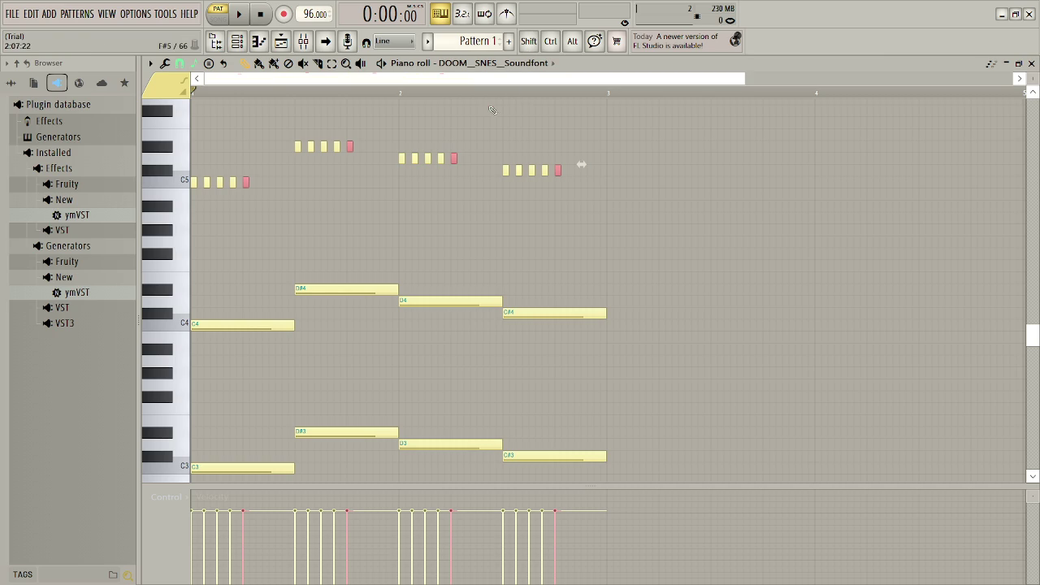
drag(581, 164, 555, 166)
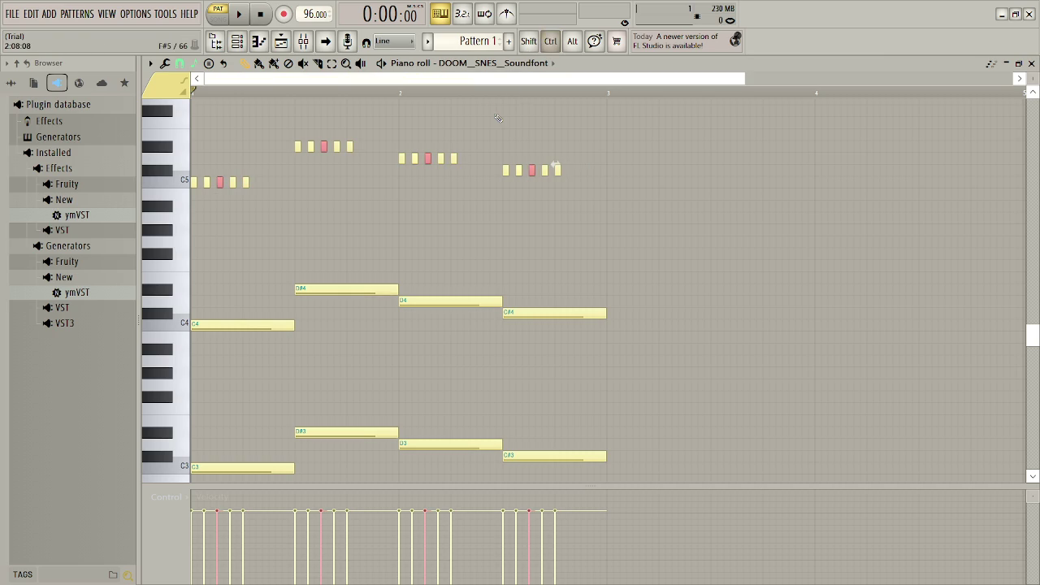
key(ctrl+Up)
scroll(498, 118, up, 3)
key(shift+Left)
key(shift+Left)
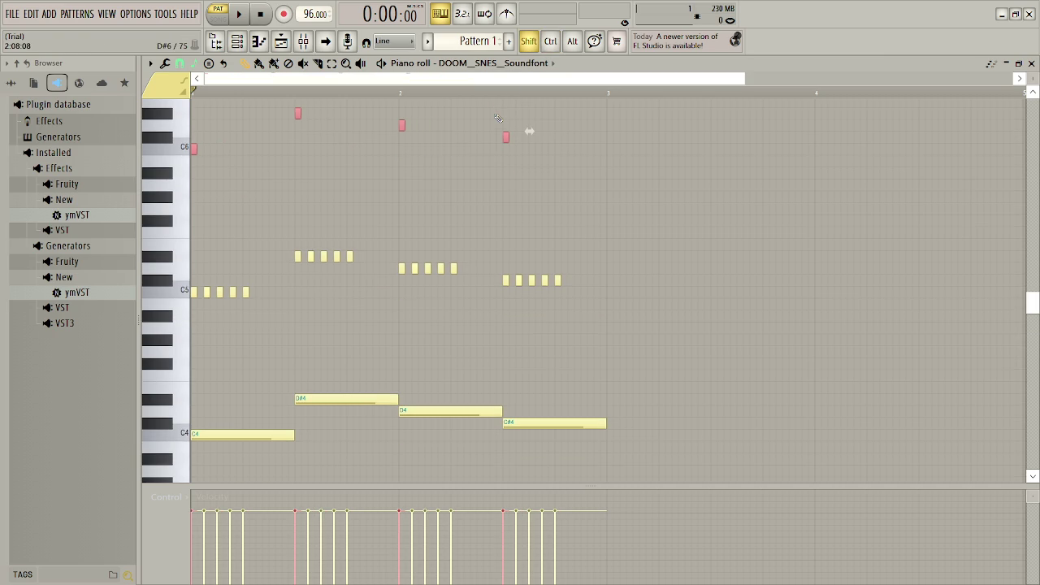
mouse_move(529, 131)
mouse_down()
mouse_move(554, 268)
mouse_move(568, 273)
mouse_move(568, 250)
mouse_up()
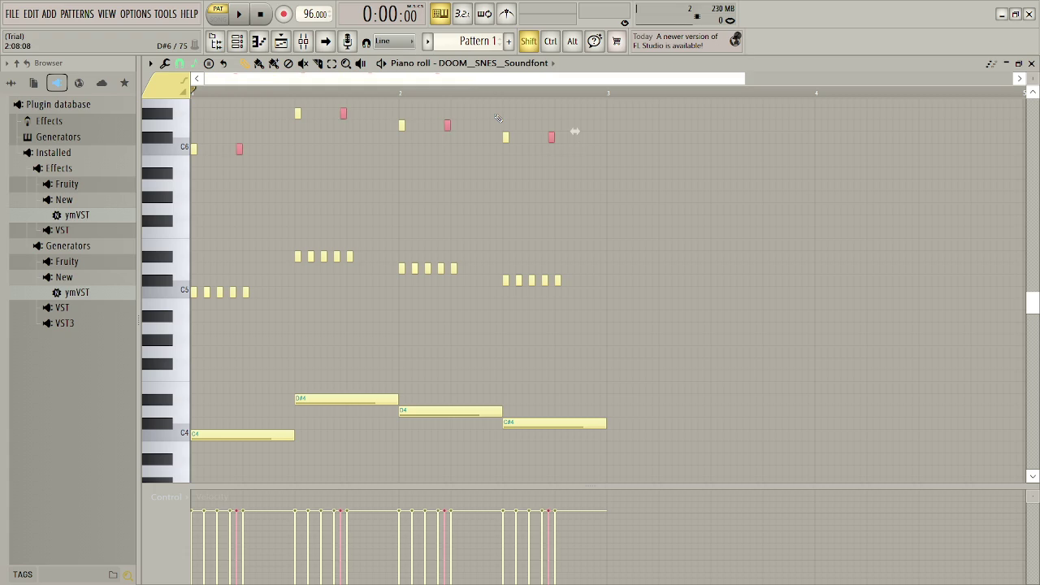
- Nudge the copied high notes into place while auditioning the melody, then show the Playlist
key(shift+Left)
key(shift+Right)
key(shift+Right)
key(shift+Right)
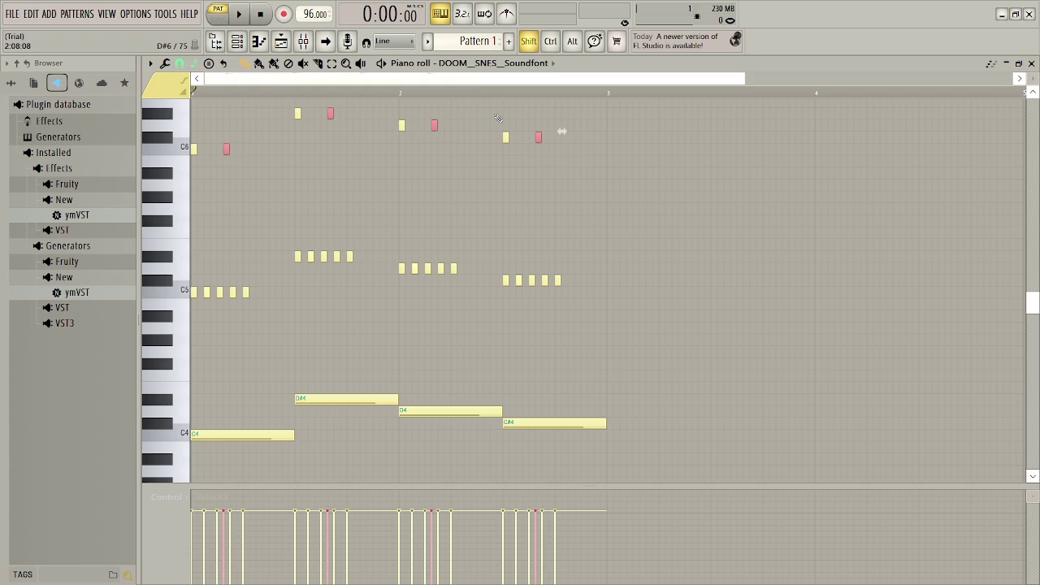
key(space)
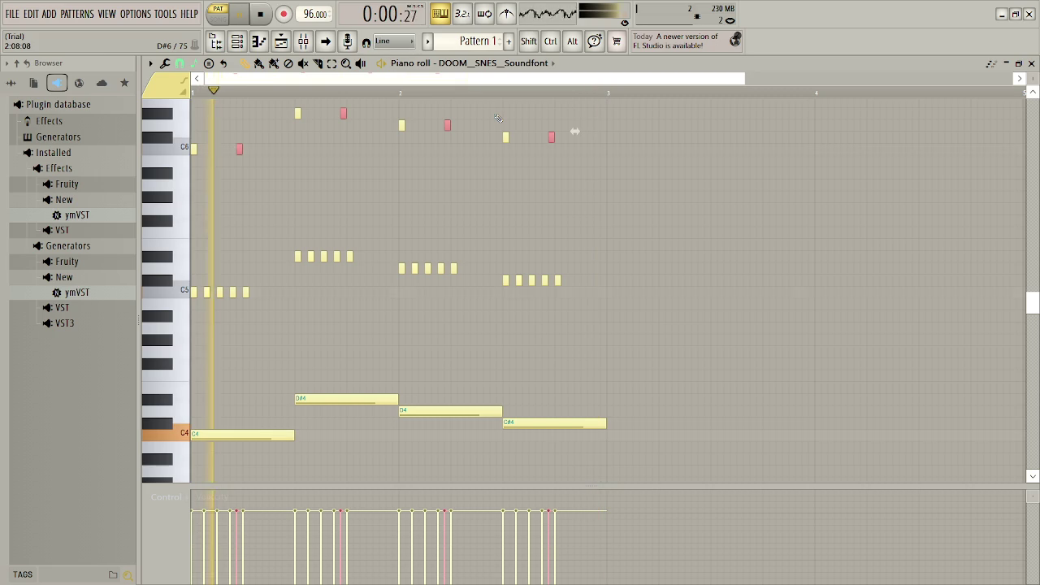
key(shift+Right)
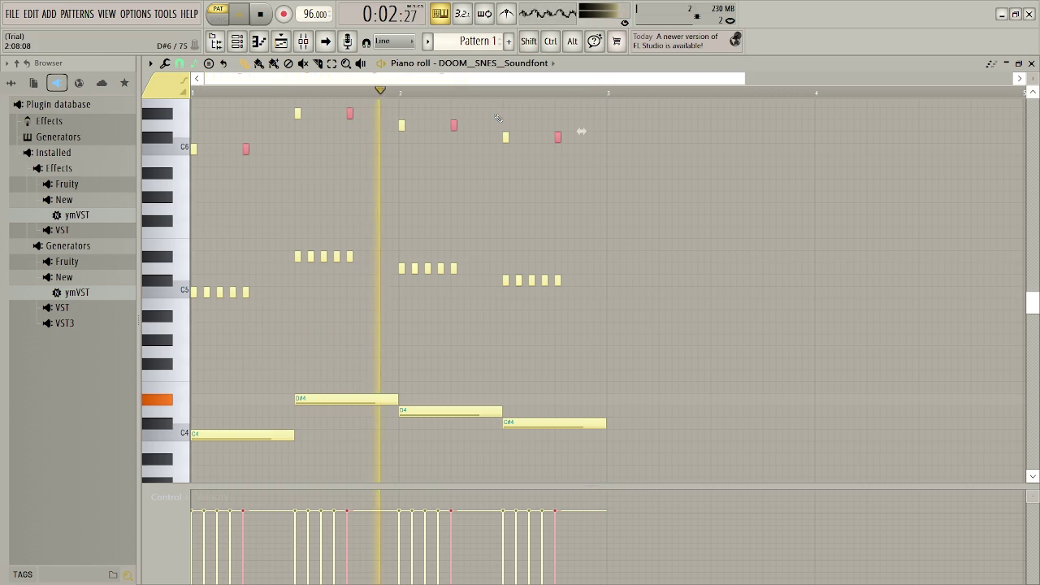
click(517, 225)
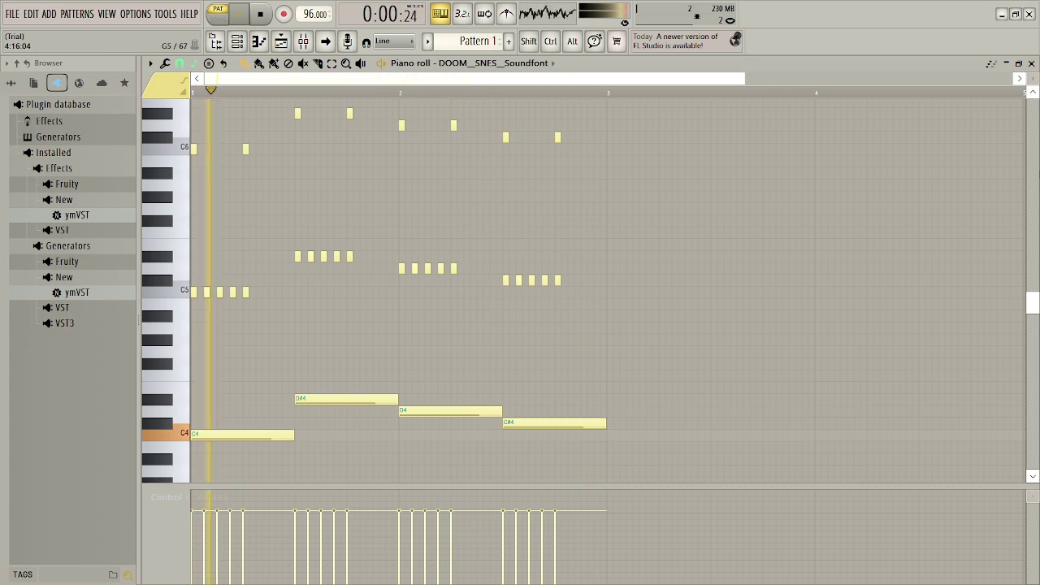
key(F5)
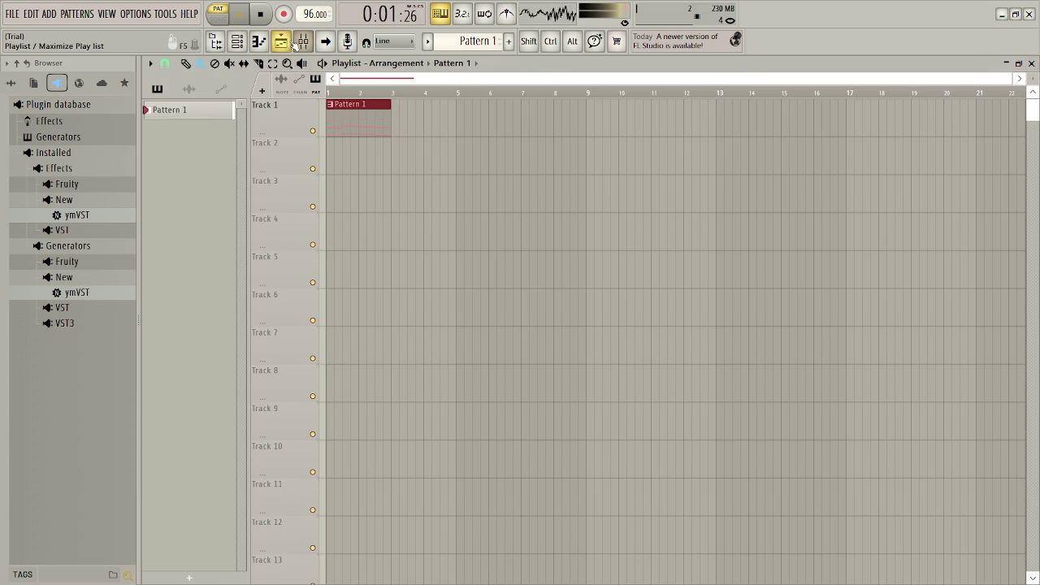
- On the DOOM (SNES) Soundfont channel, audition the True Kick, Violin, Square 1 and Snare patches
click(237, 41)
click(816, 99)
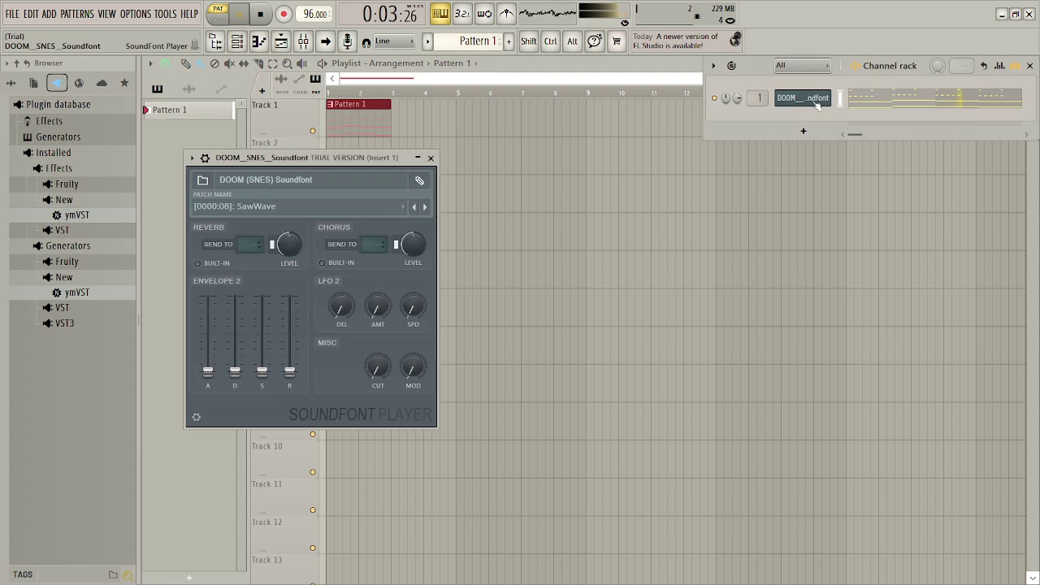
click(326, 208)
click(264, 448)
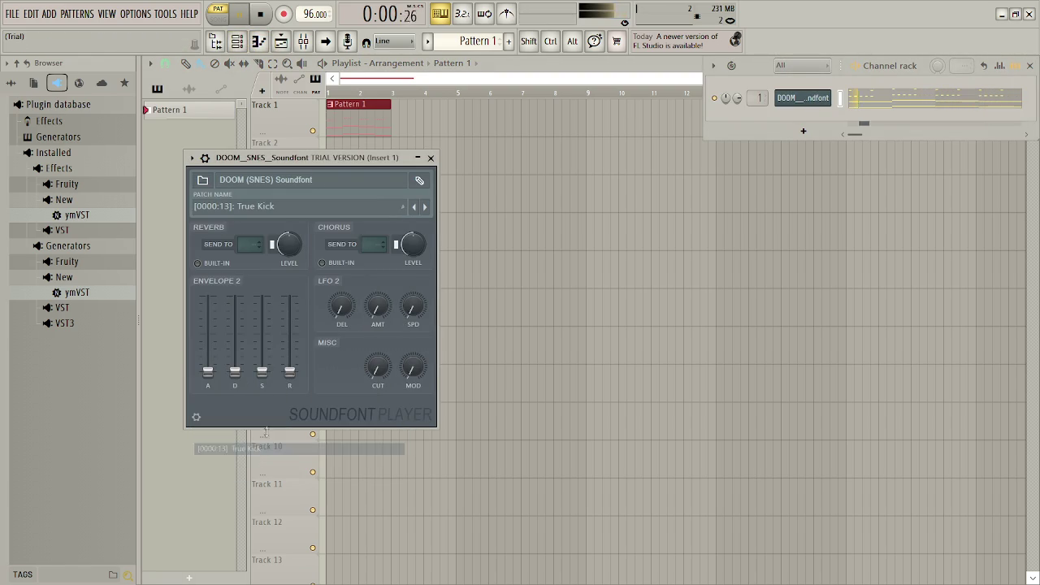
click(299, 208)
click(251, 461)
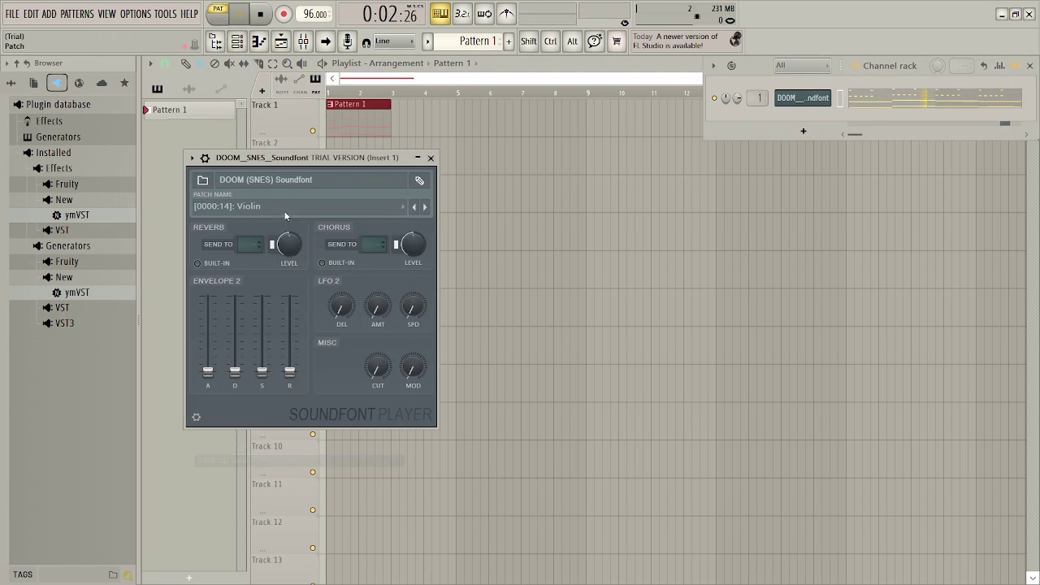
click(285, 206)
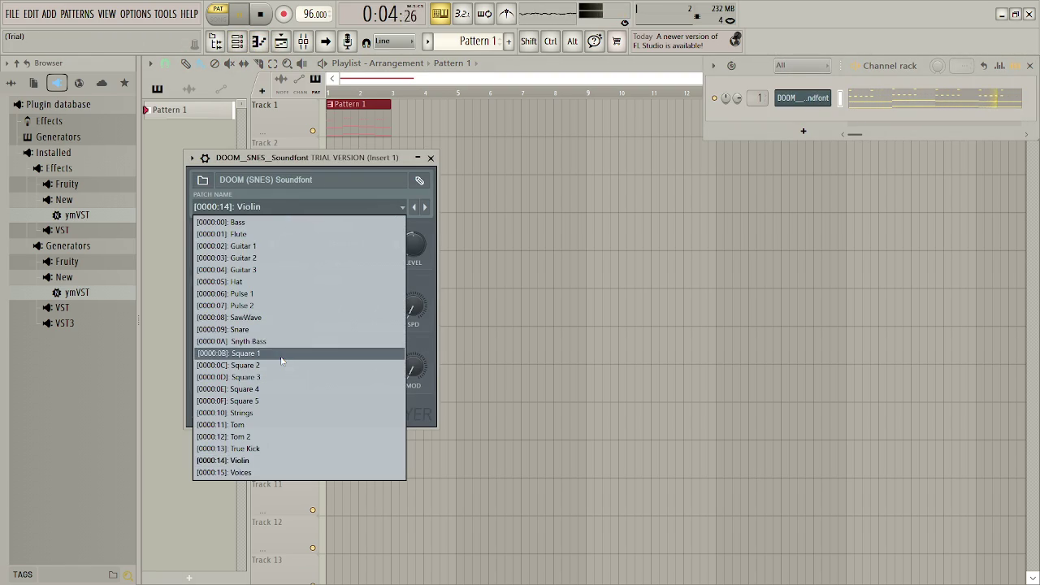
click(284, 354)
click(284, 210)
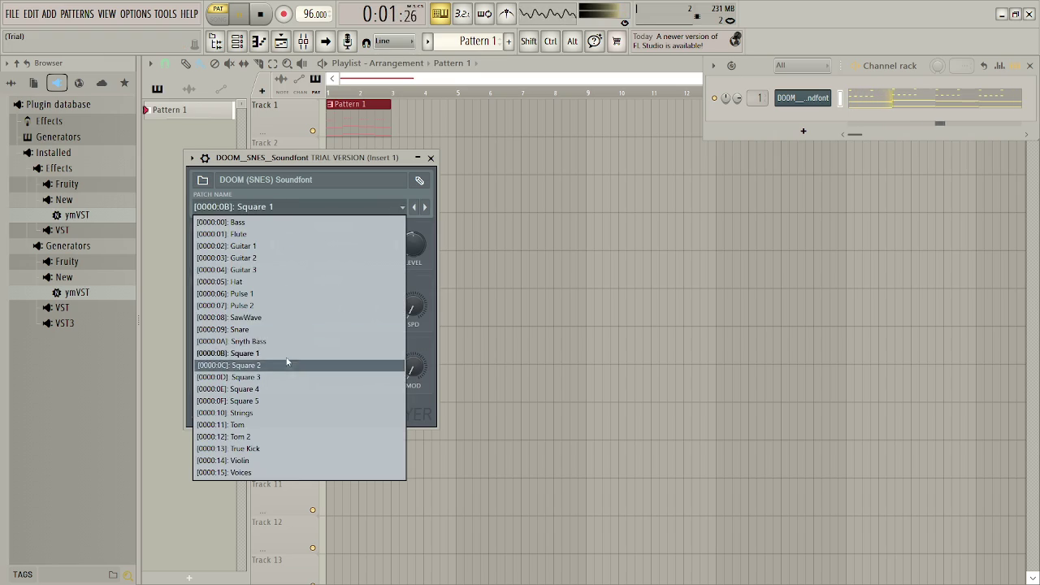
click(271, 330)
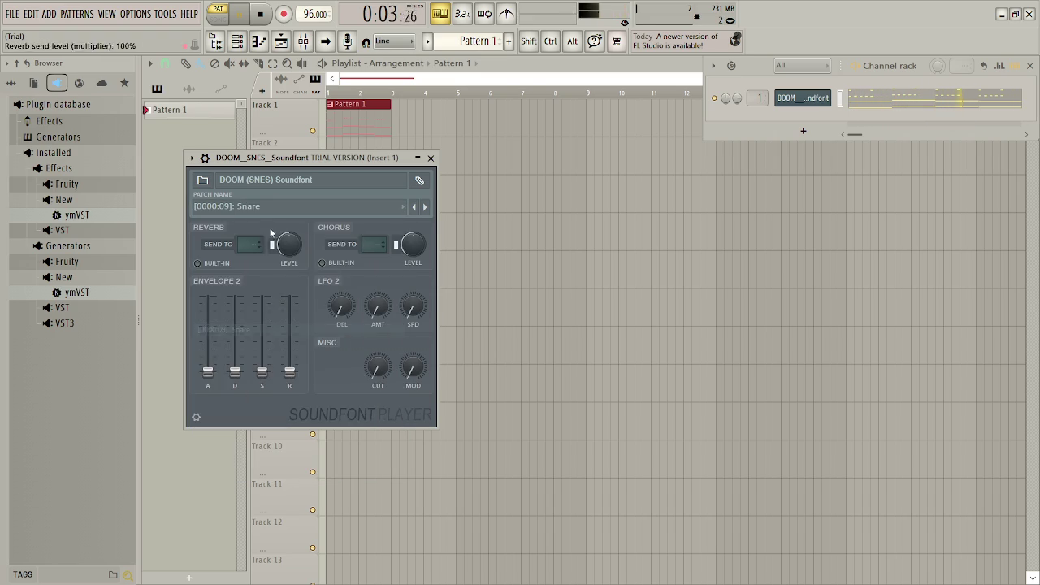
- Audition the Pulse 2, Guitar 1, Flute, Bass and Hat patches
click(271, 211)
click(266, 311)
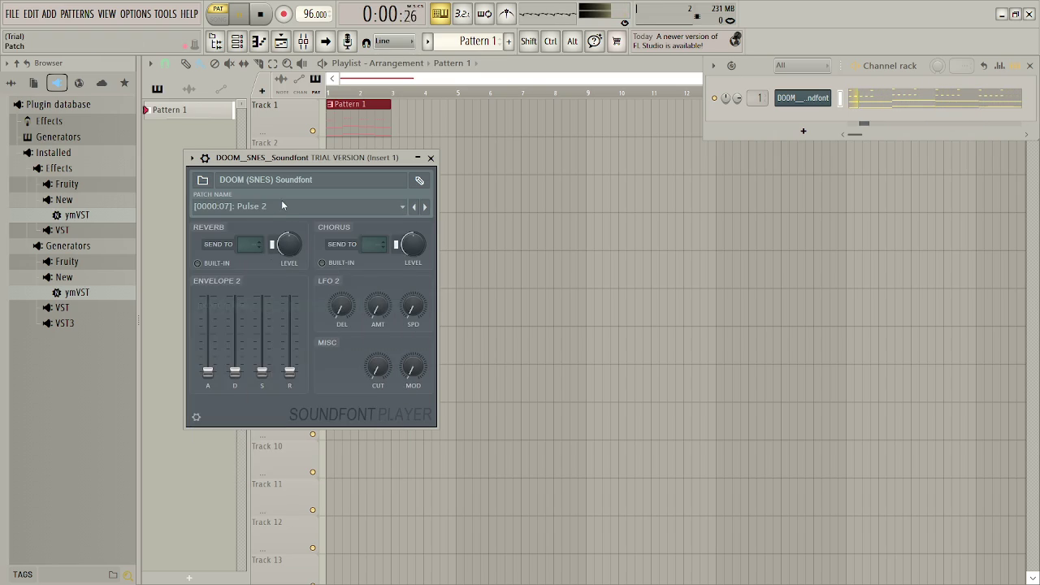
click(281, 207)
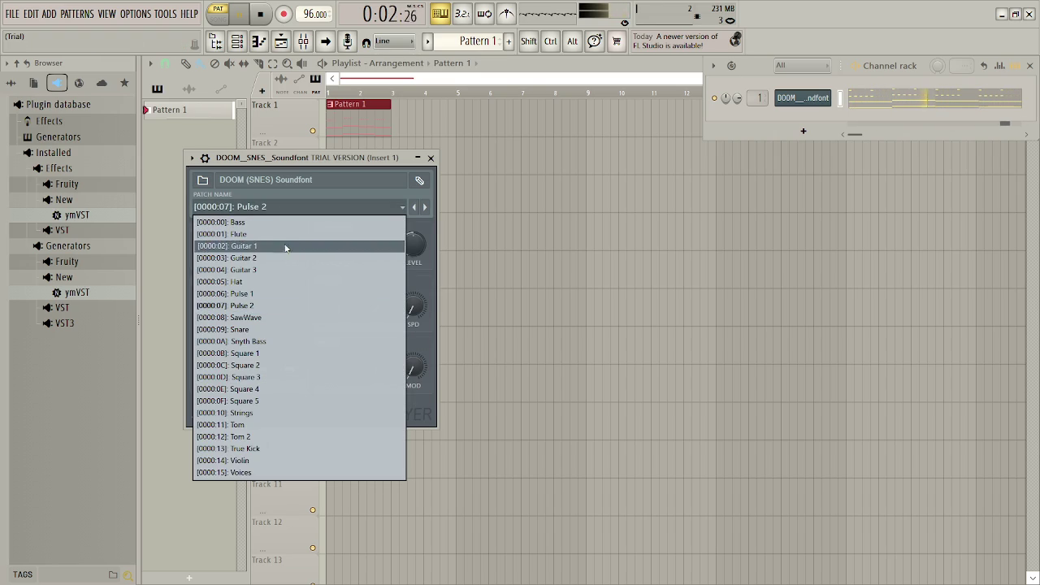
click(257, 245)
click(264, 207)
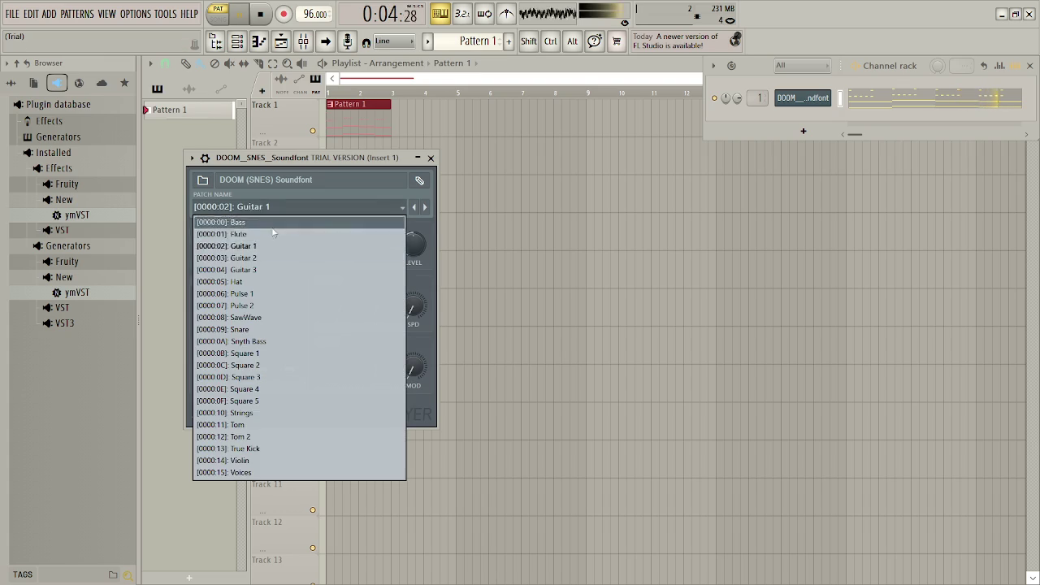
click(262, 234)
click(282, 207)
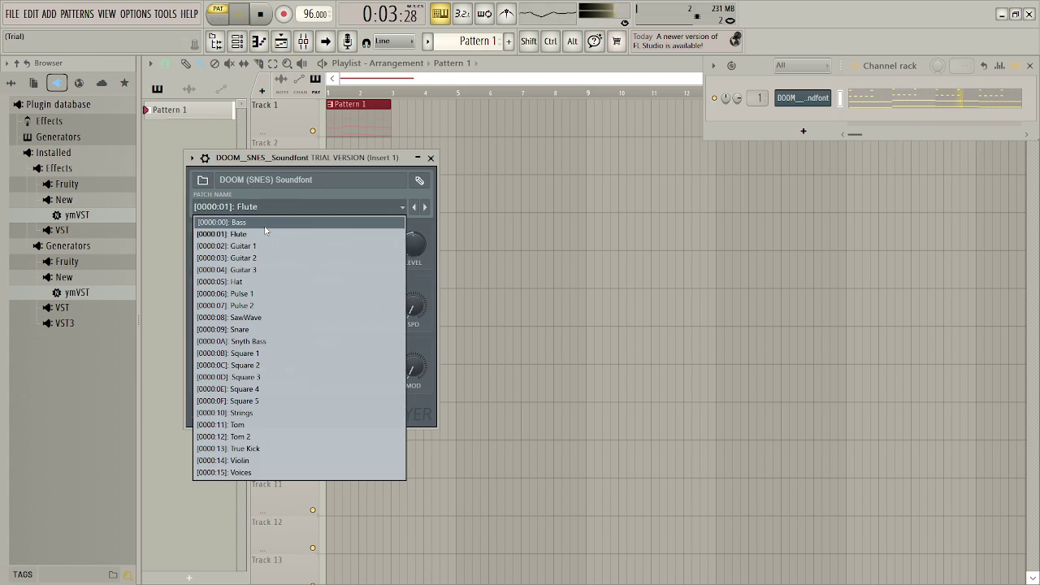
click(264, 226)
click(271, 206)
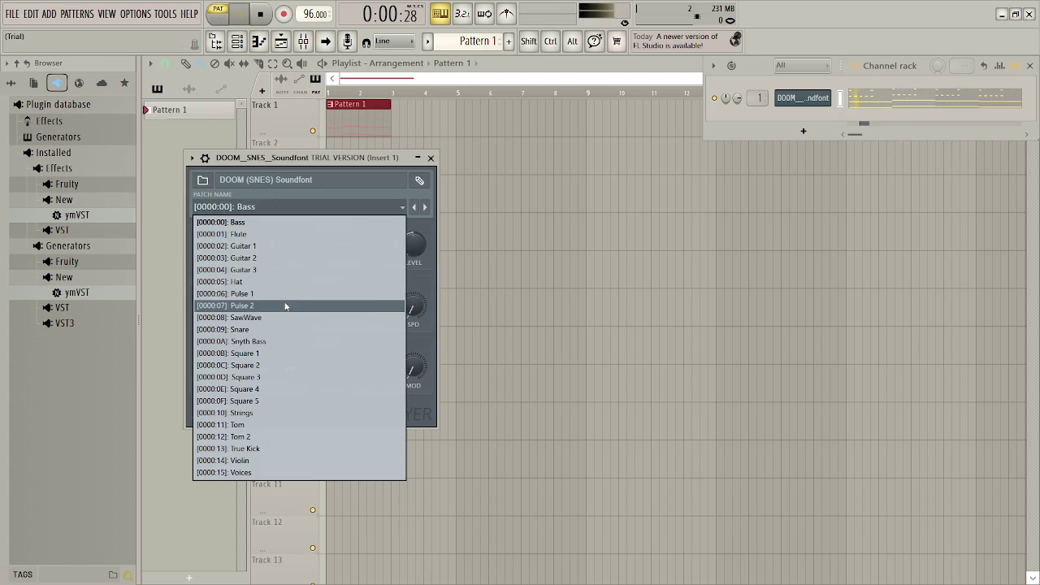
click(278, 285)
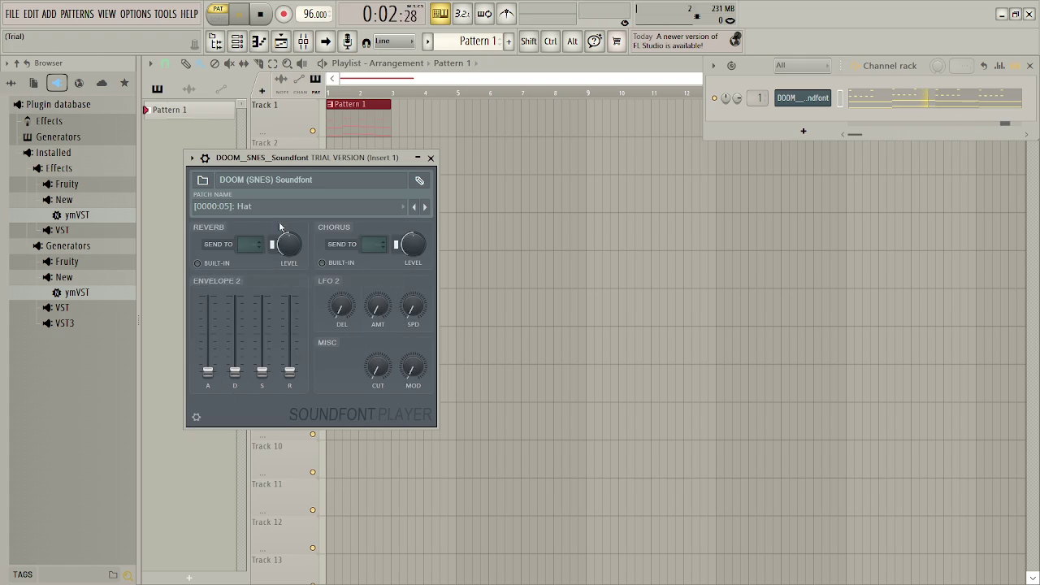
- Try Guitar 3 and Guitar 2, settle on the Flute patch, and close the player window
click(277, 208)
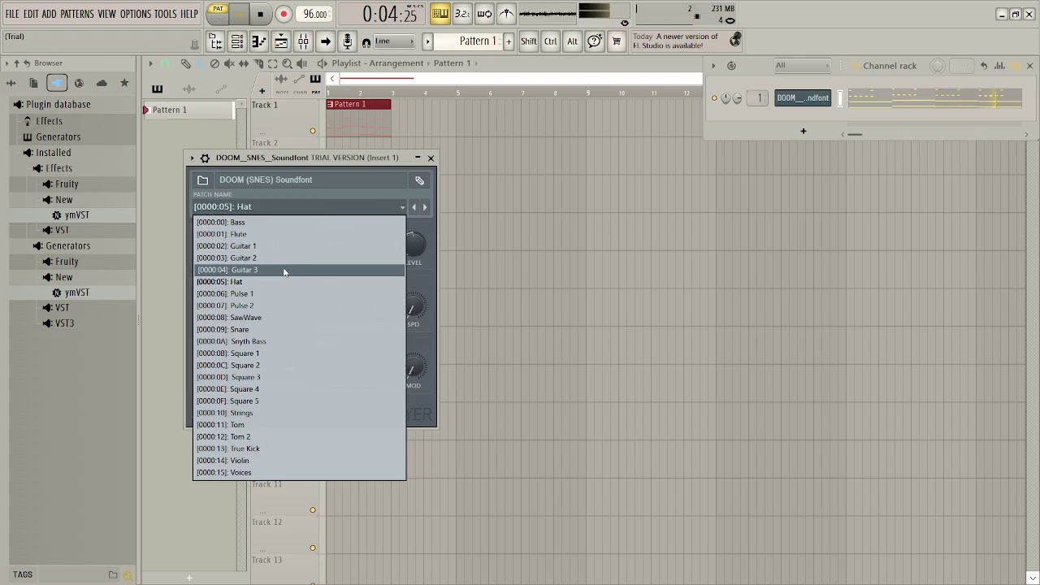
click(284, 271)
click(279, 208)
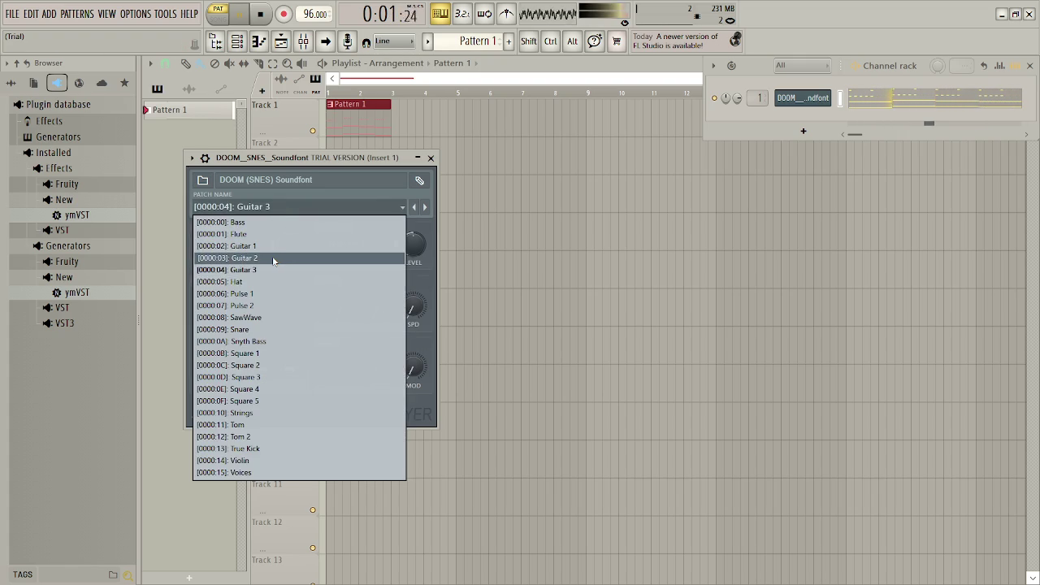
click(272, 258)
click(275, 207)
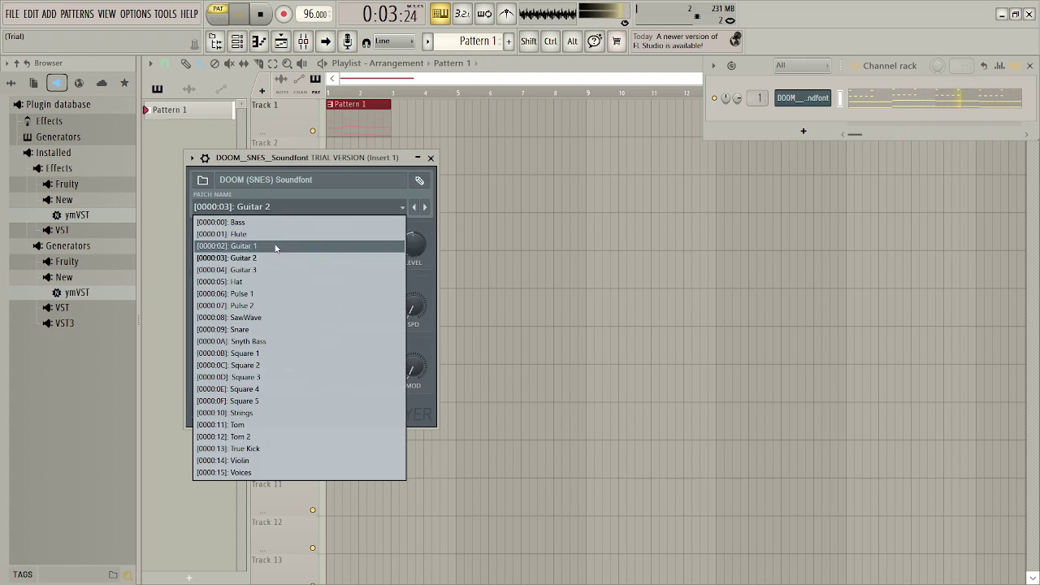
click(275, 234)
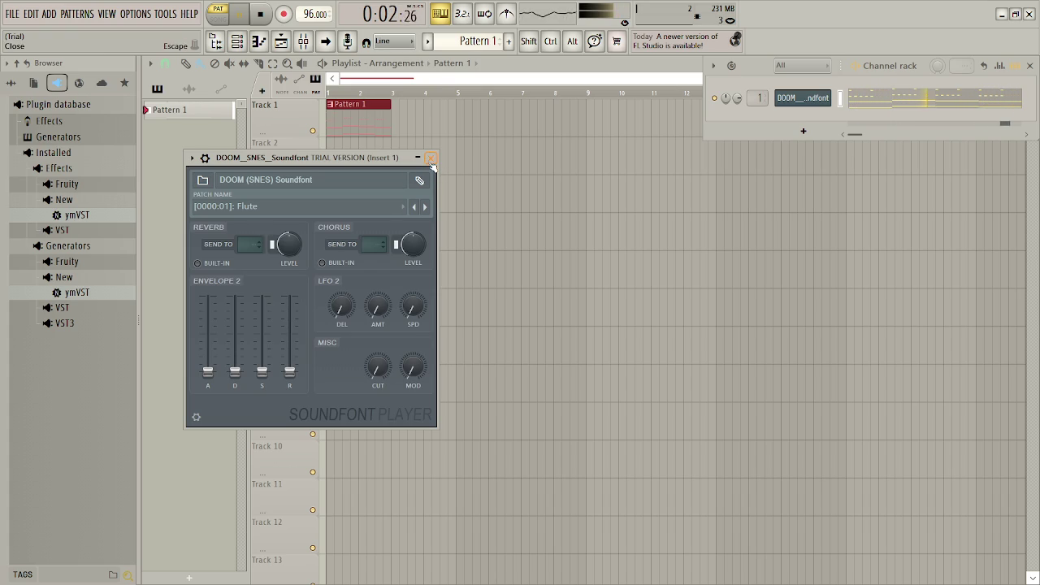
click(431, 158)
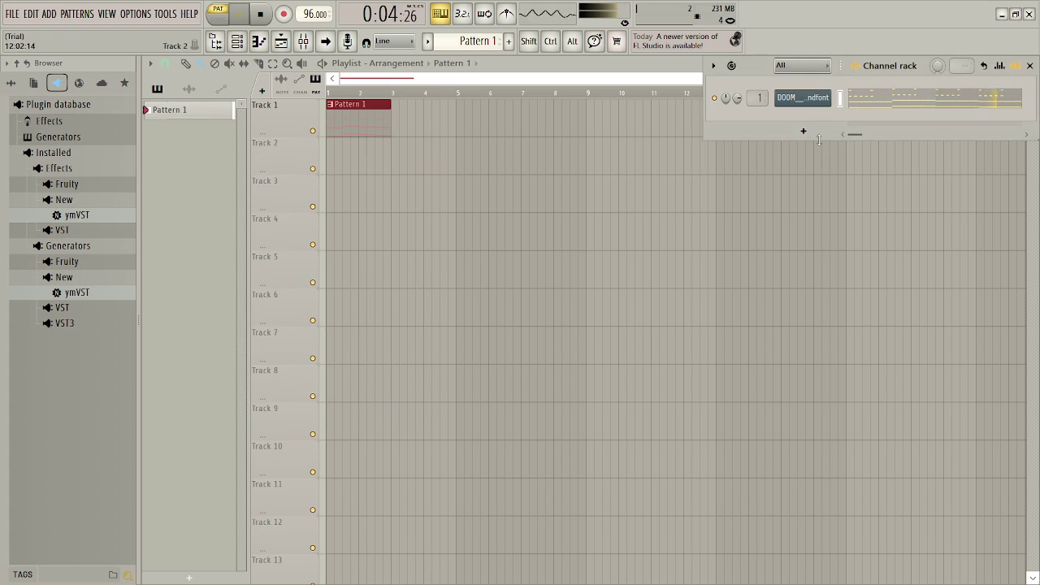
- Load F-Zero.sf2 from Documentos > SF2 FL Studios into the soundfont player channel
click(816, 98)
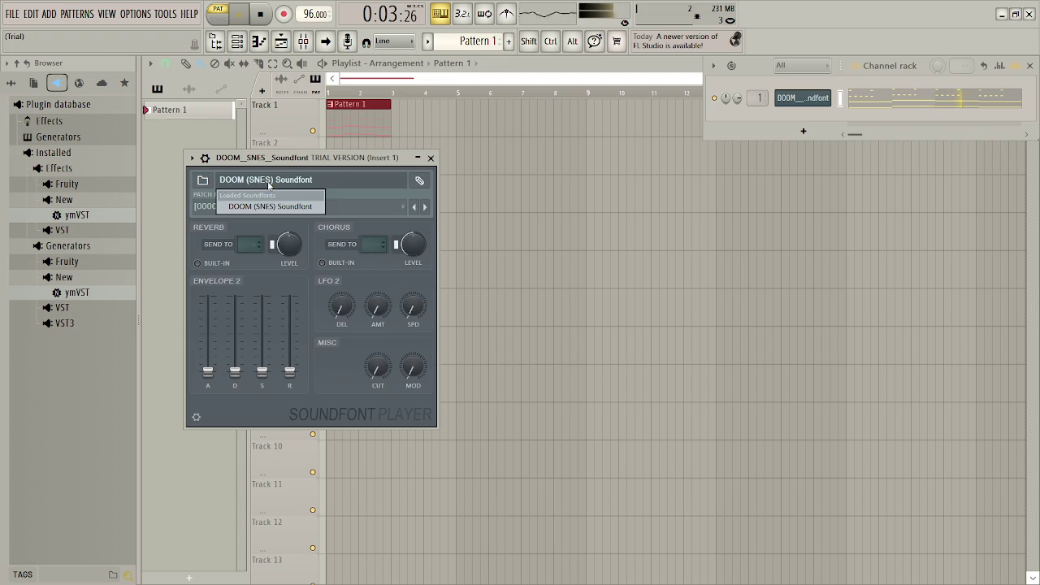
click(204, 179)
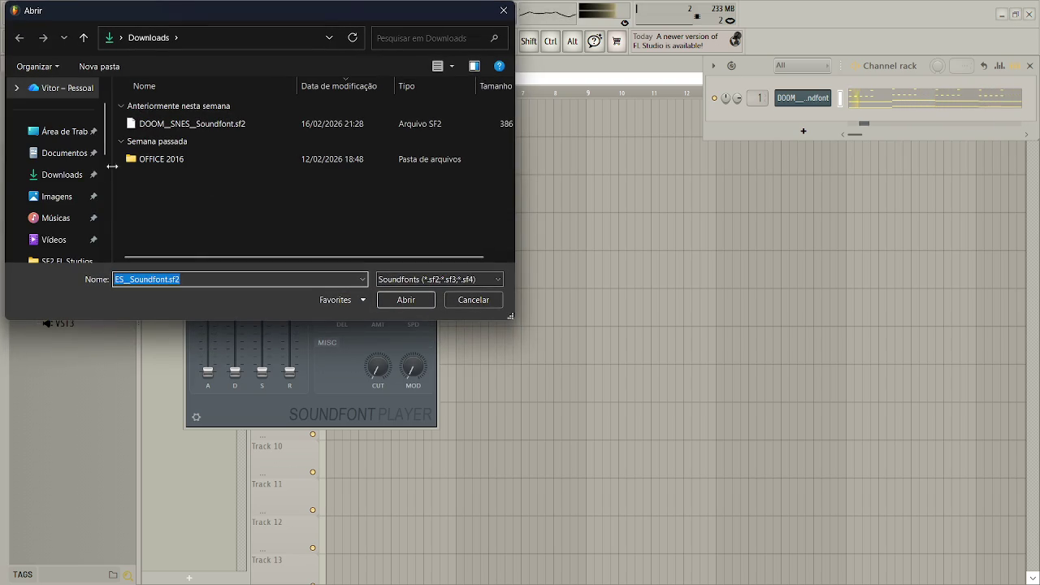
click(61, 159)
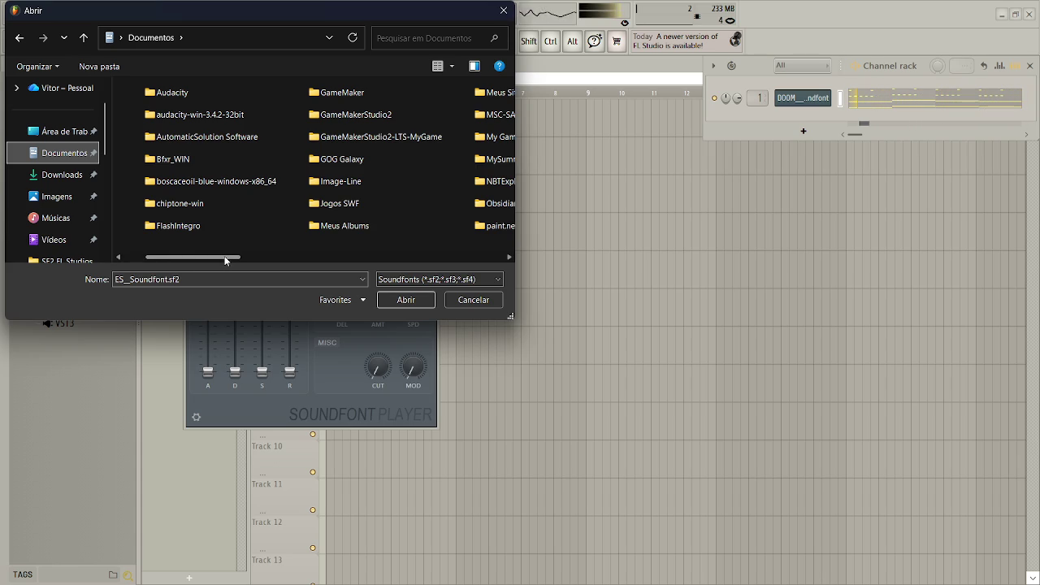
drag(243, 264, 359, 268)
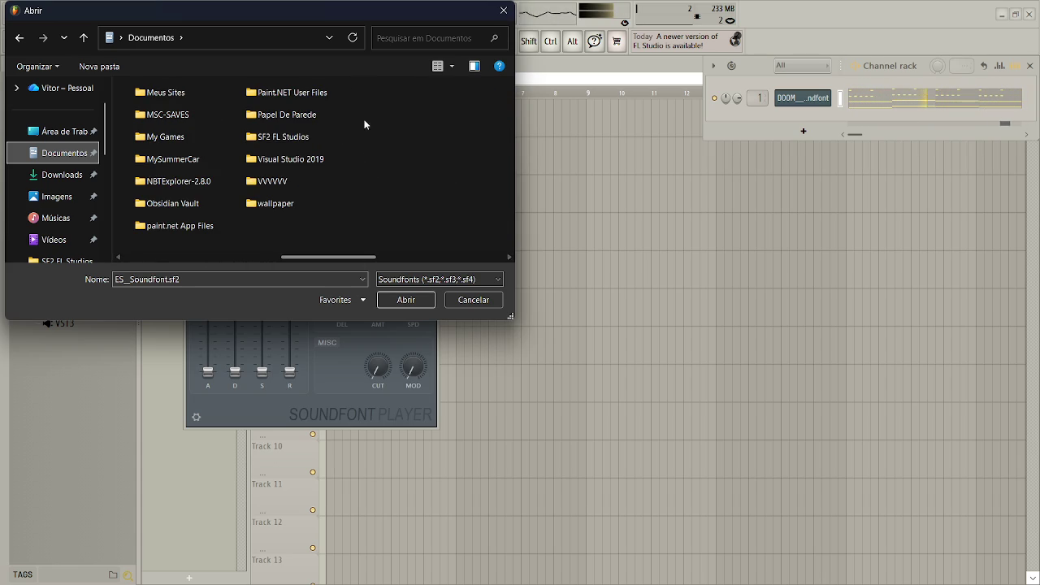
double_click(306, 138)
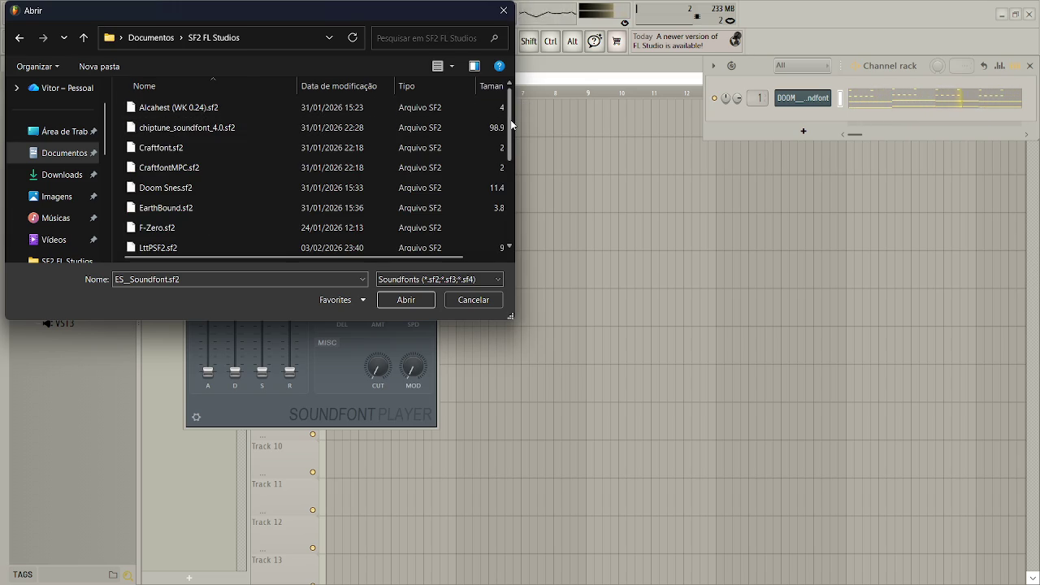
double_click(278, 231)
- Try FZ Guitar Synth, set the F-Zero patch to FZ Synth Lead 4, and close the plugin window
click(301, 208)
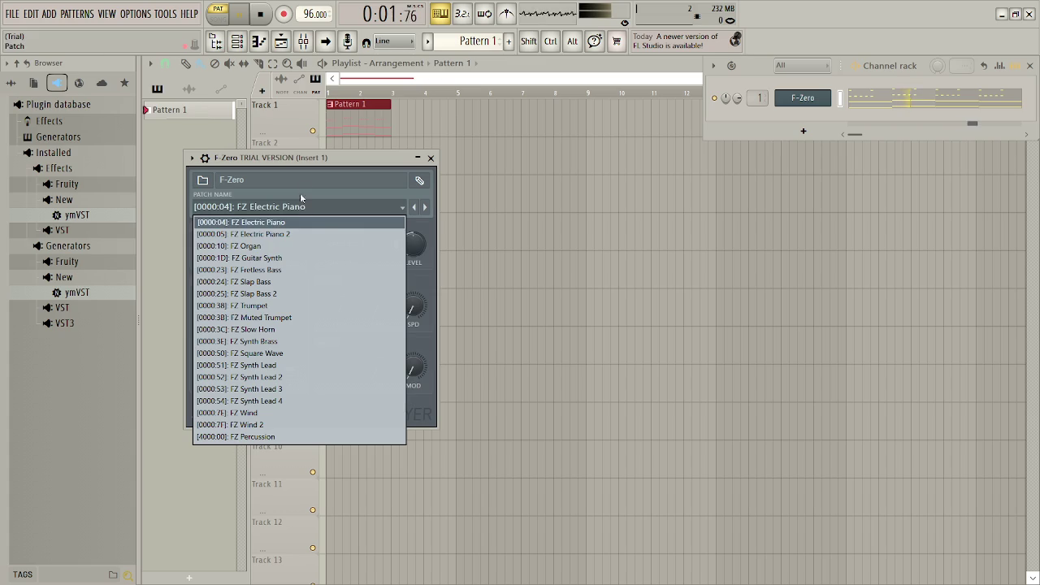
click(302, 257)
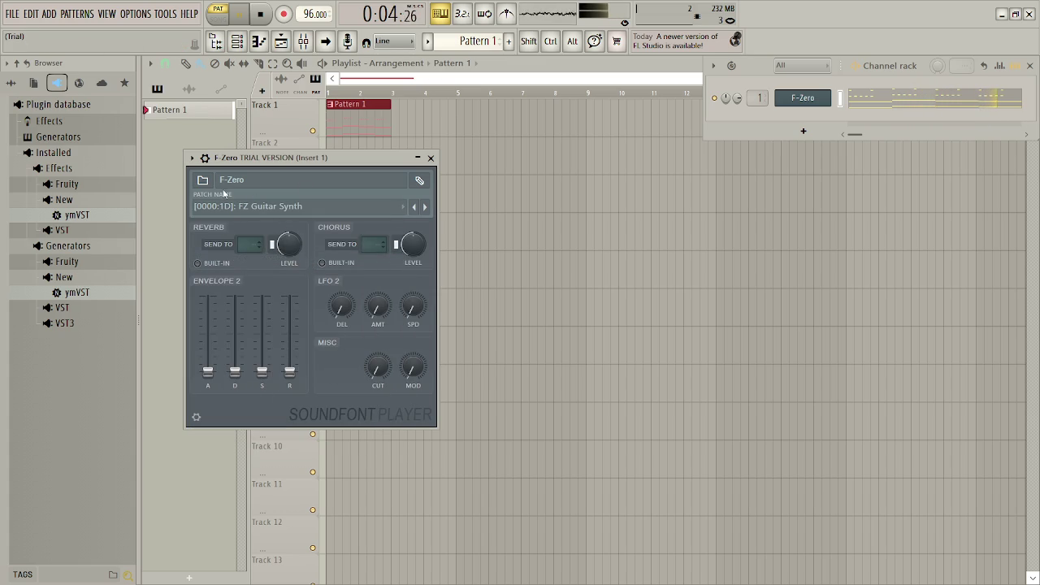
click(297, 207)
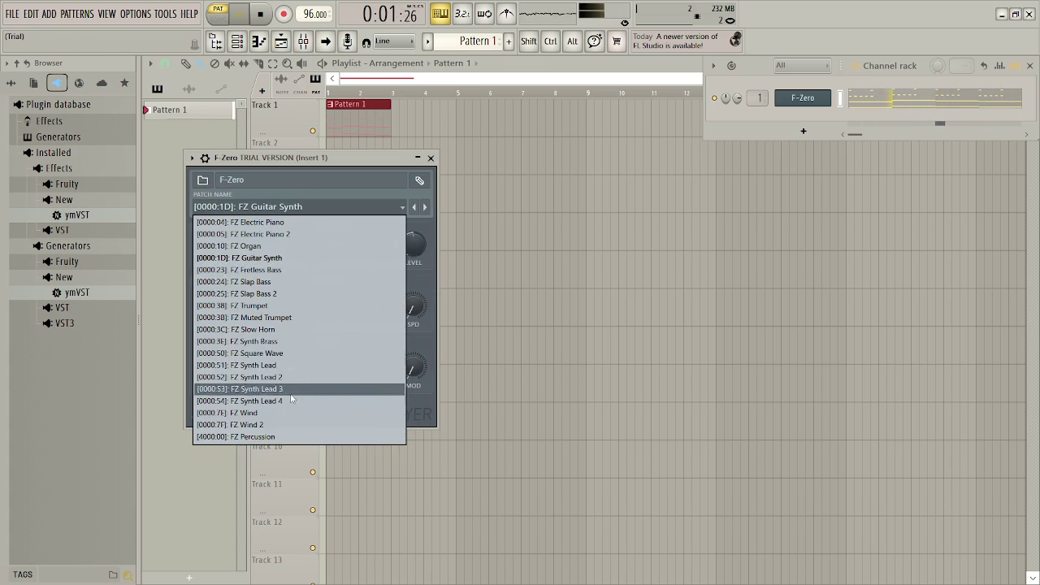
click(255, 400)
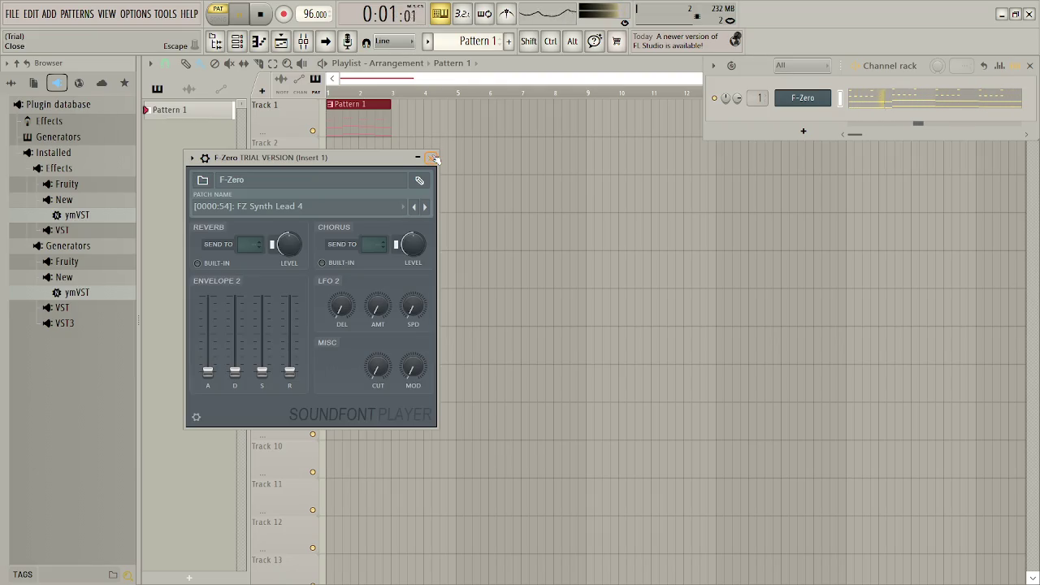
click(431, 158)
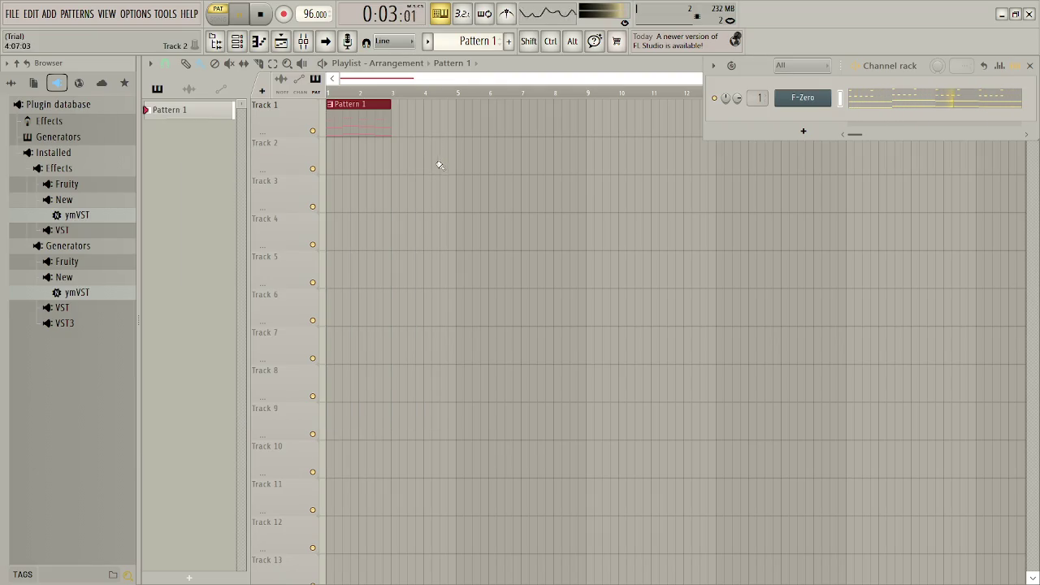
- Add a new Soundfont Player channel loaded with Doom Snes.sf2
click(803, 130)
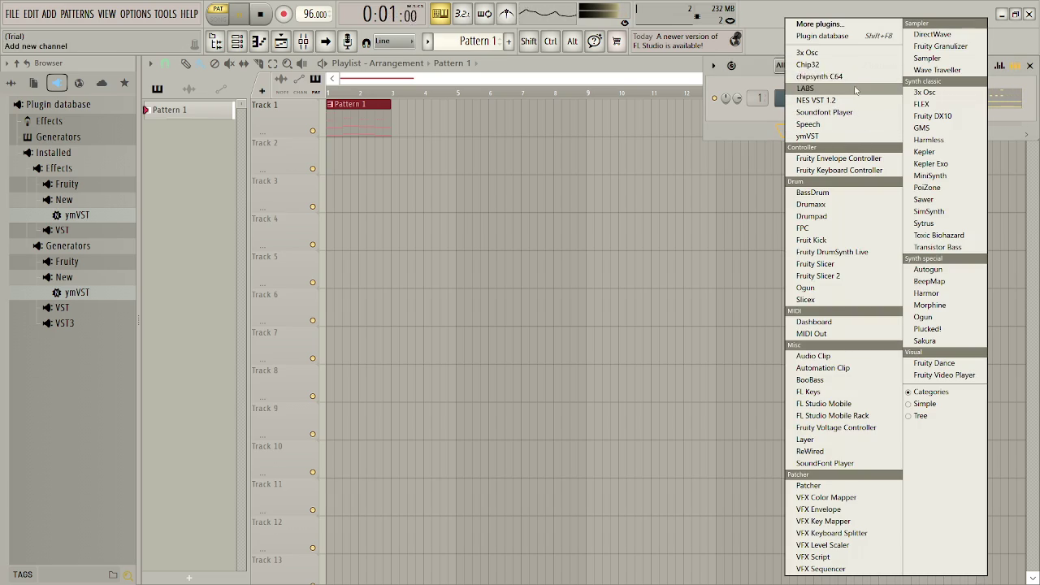
click(825, 112)
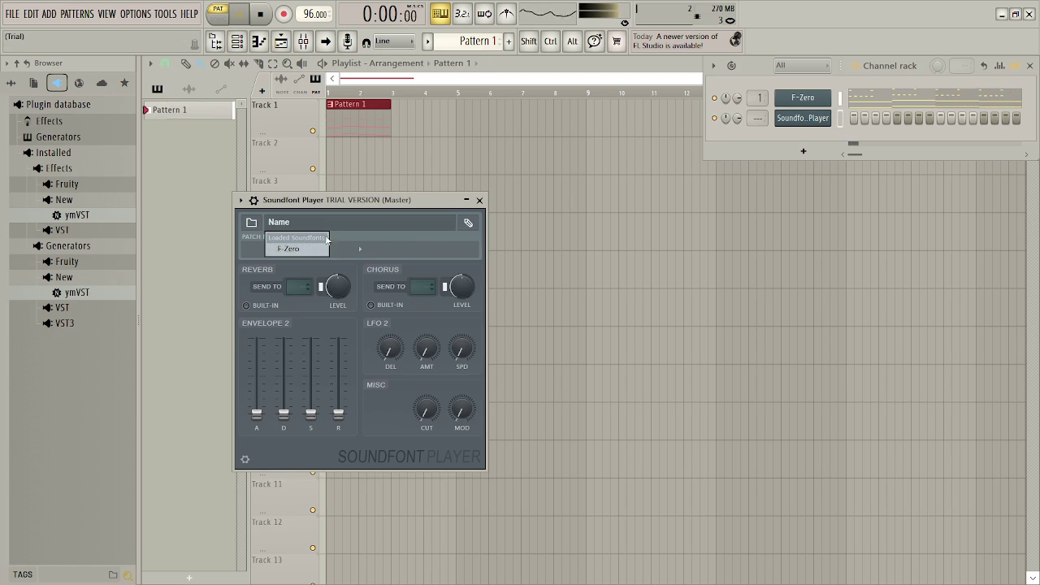
click(252, 223)
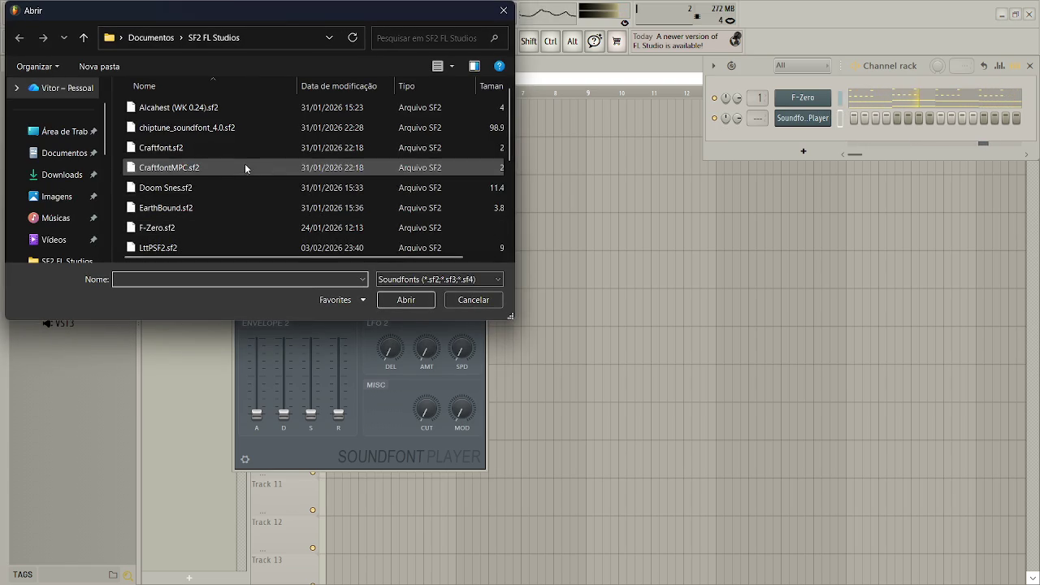
double_click(241, 185)
click(298, 249)
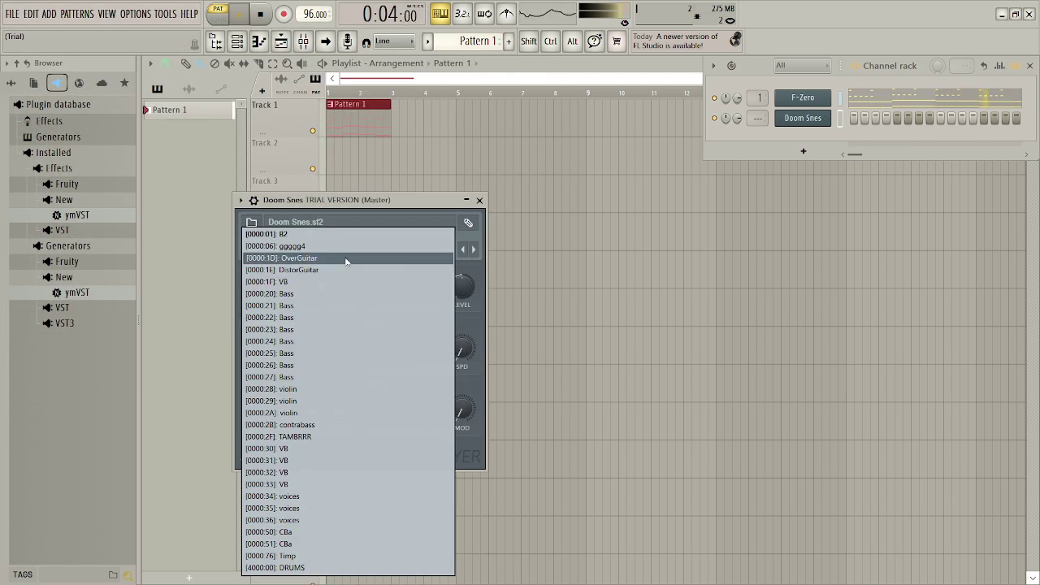
- Try Bass, contrabass and VB, set Doom Snes to TAMBRRR, then close its window and the Channel rack
click(332, 300)
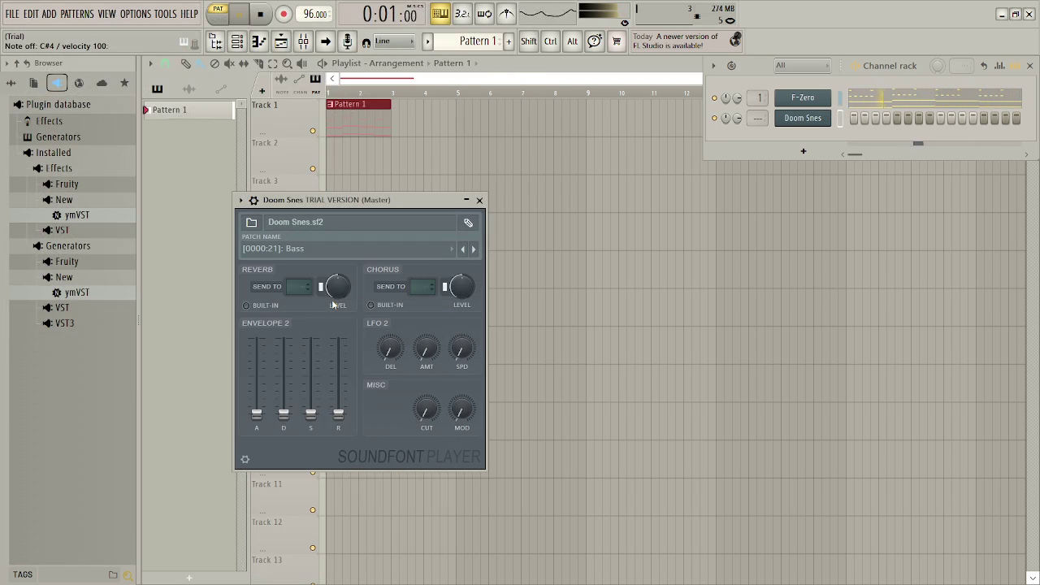
click(318, 251)
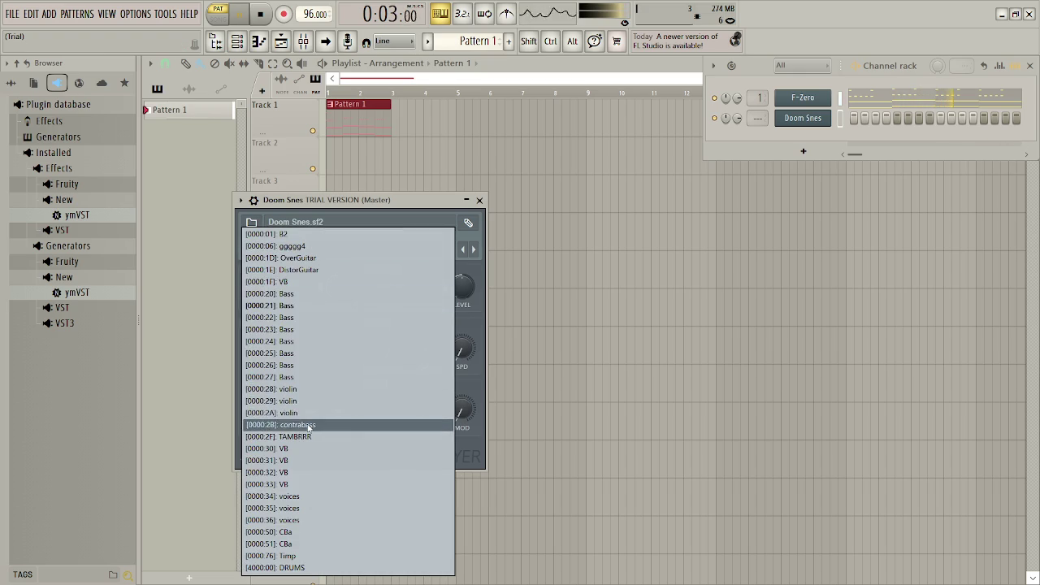
click(310, 424)
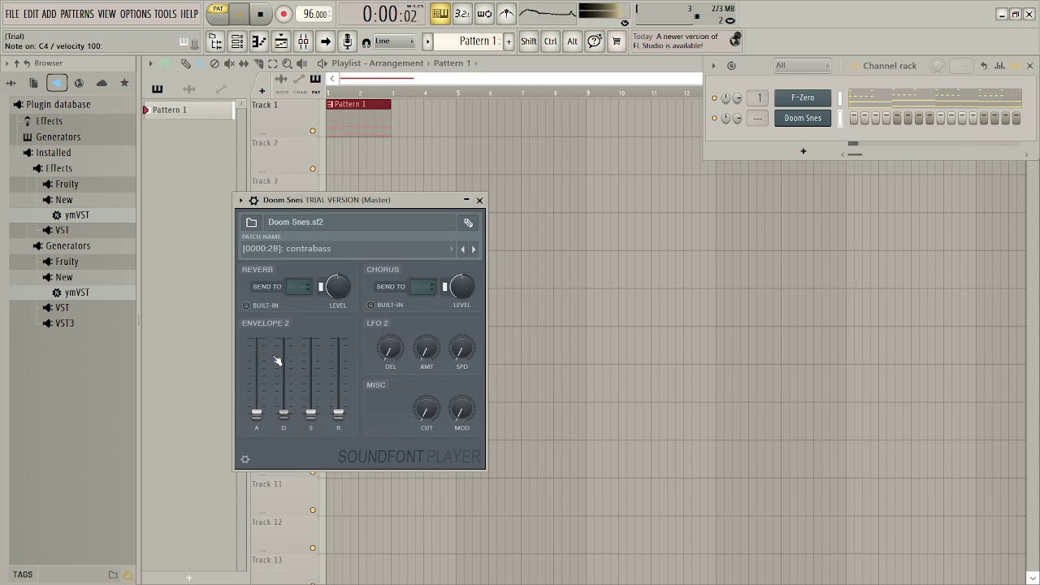
click(363, 252)
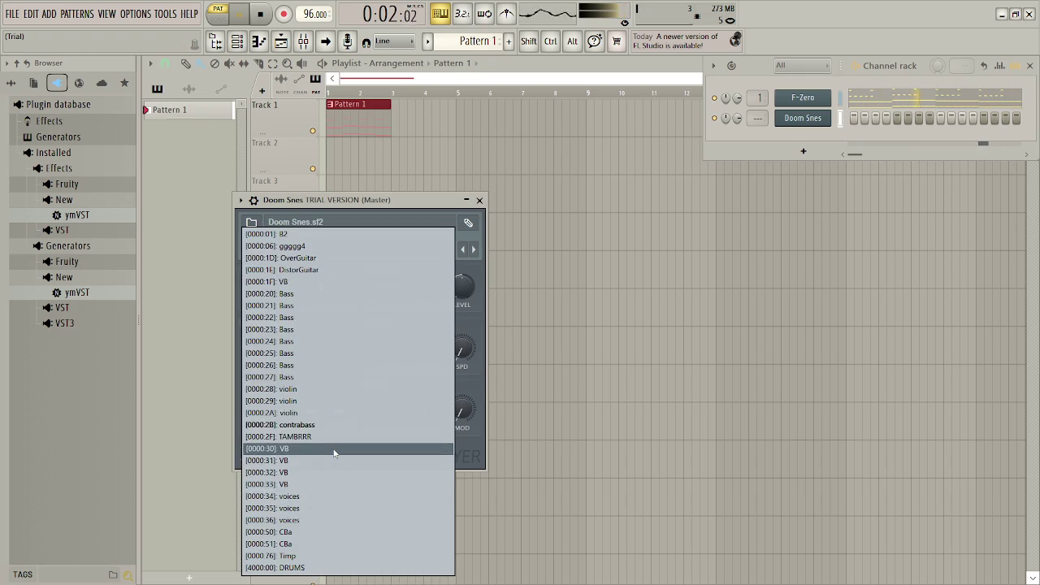
click(336, 451)
click(345, 249)
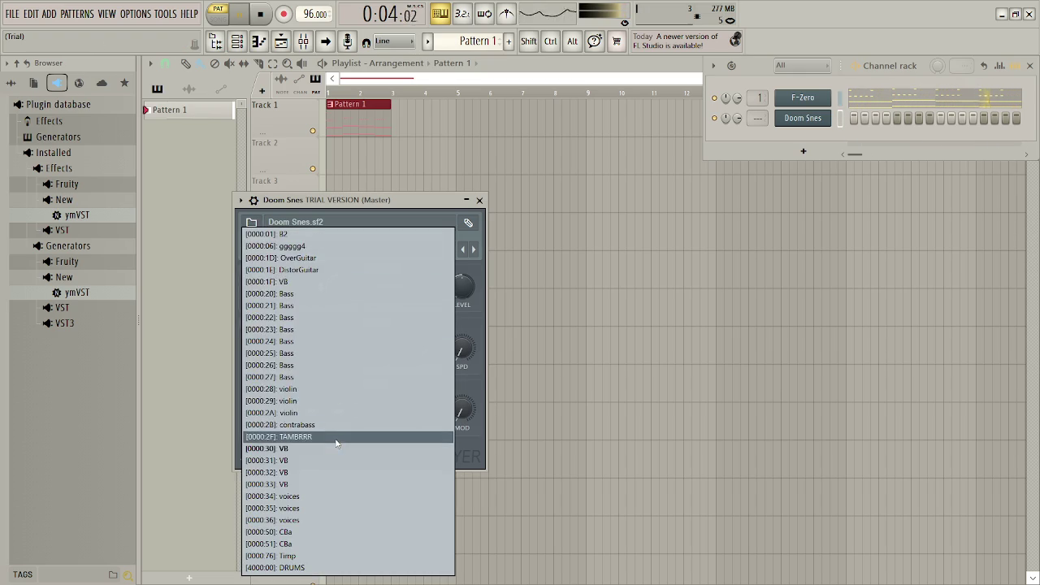
click(335, 440)
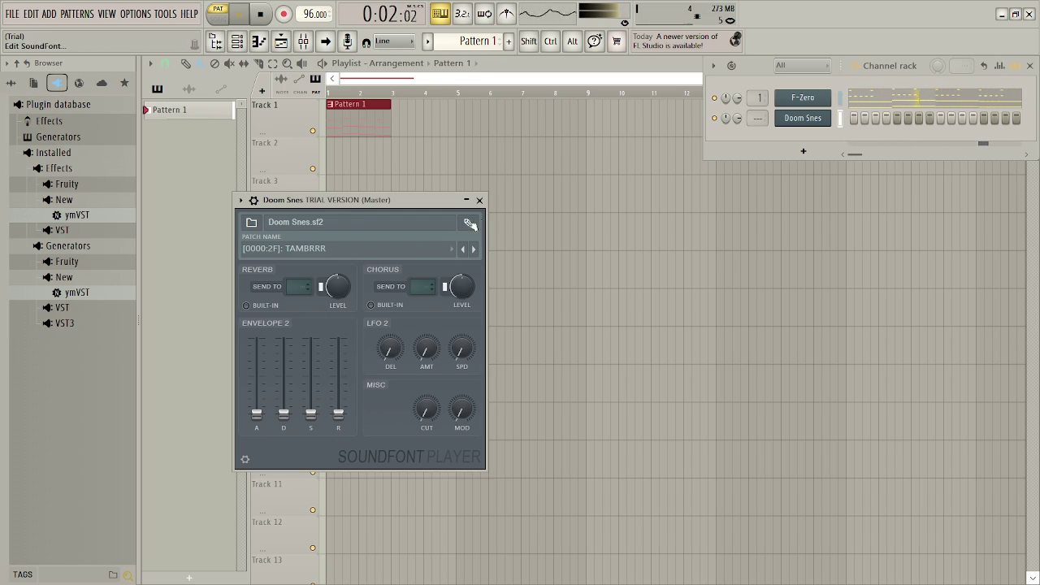
click(486, 201)
key(F6)
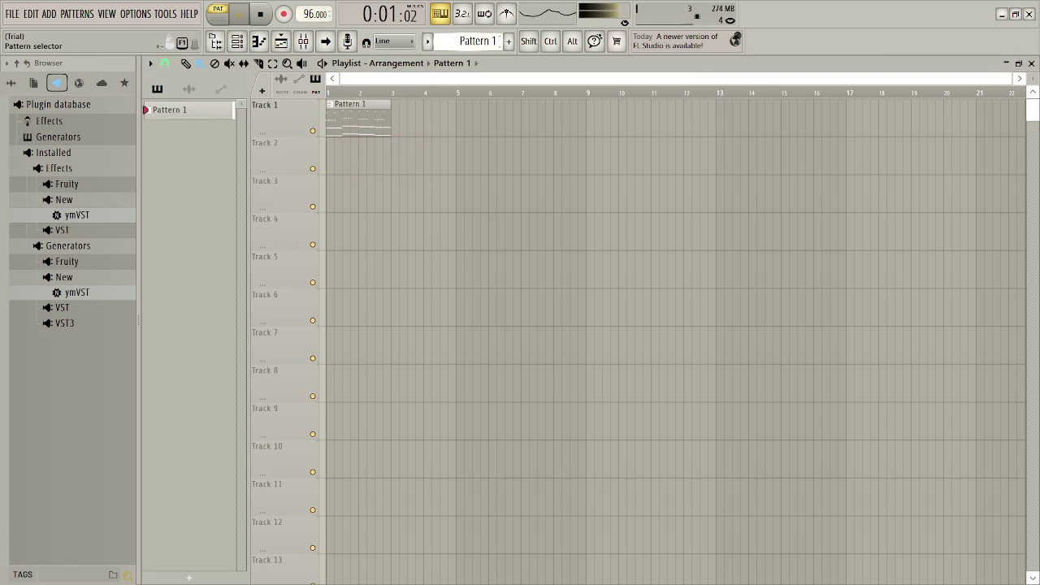
- Create Pattern 2, paint its clip at bar 1 of Track 2, and open it in the Piano roll
scroll(471, 40, up, 1)
key(space)
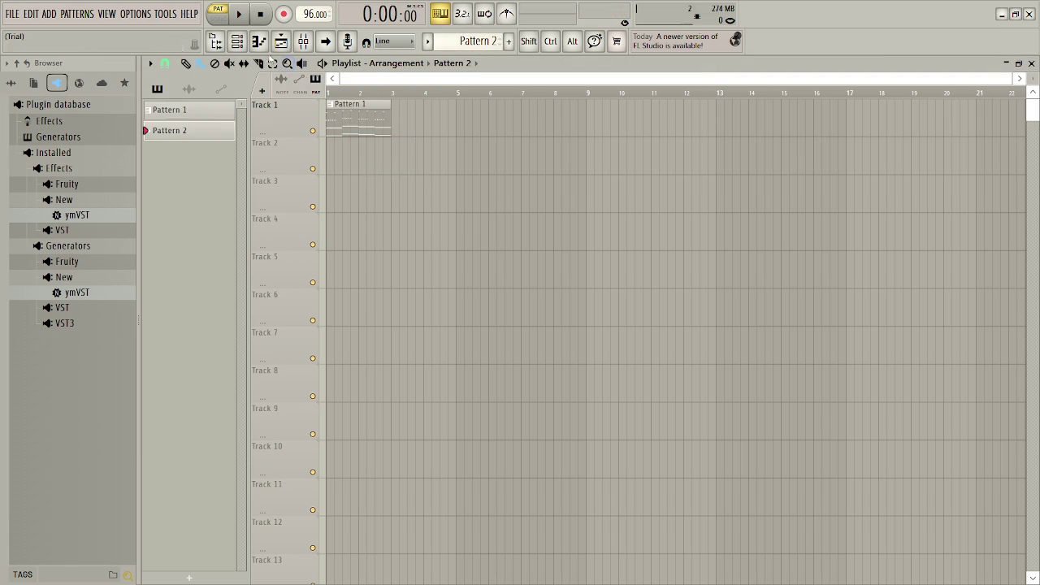
click(344, 154)
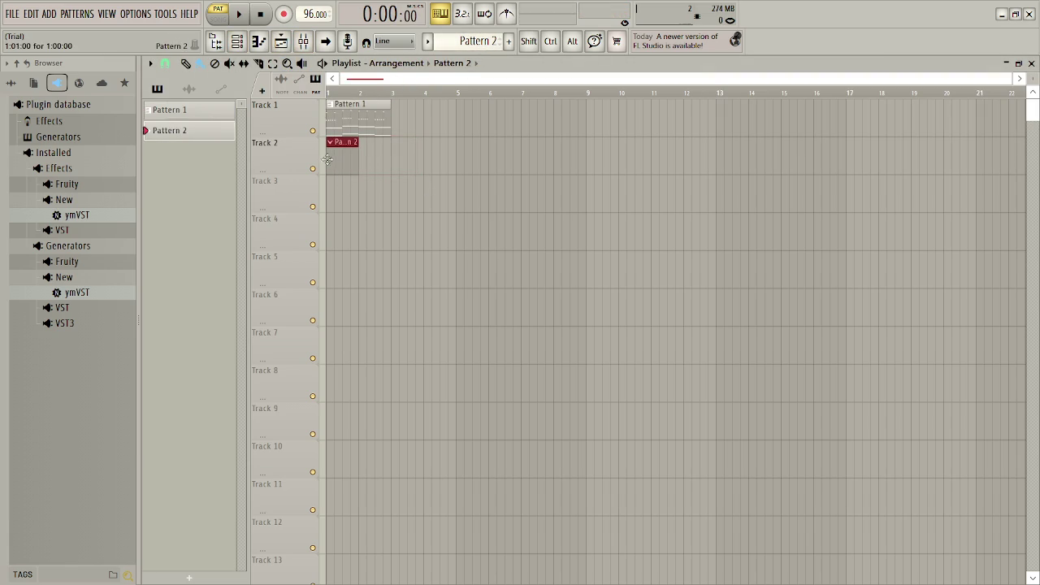
double_click(346, 154)
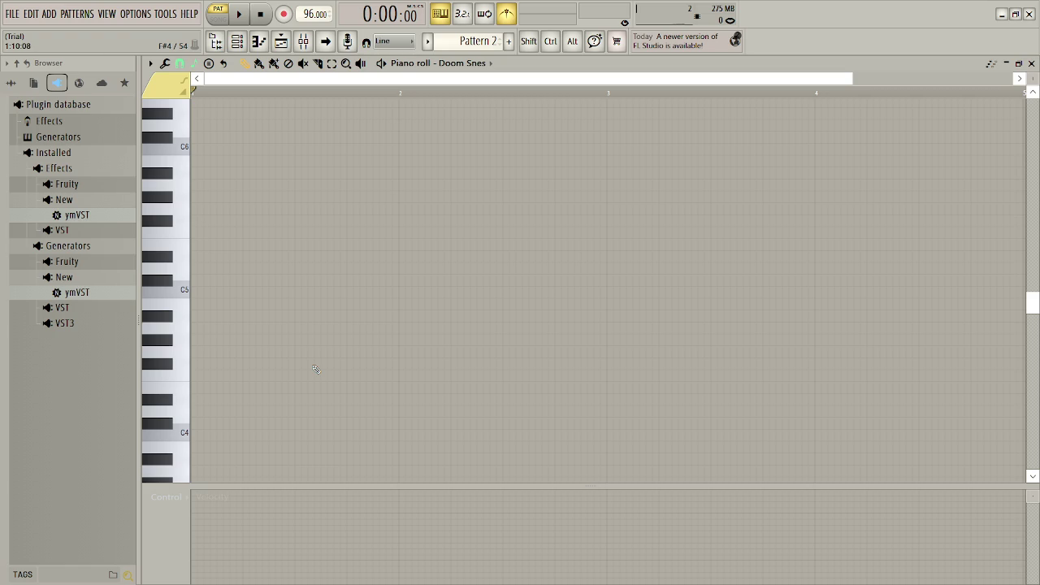
- Preview the C4, D4 and E4 pitches, then place C4, D4, E4, C4 notes from bar 1
key(x)
key(c)
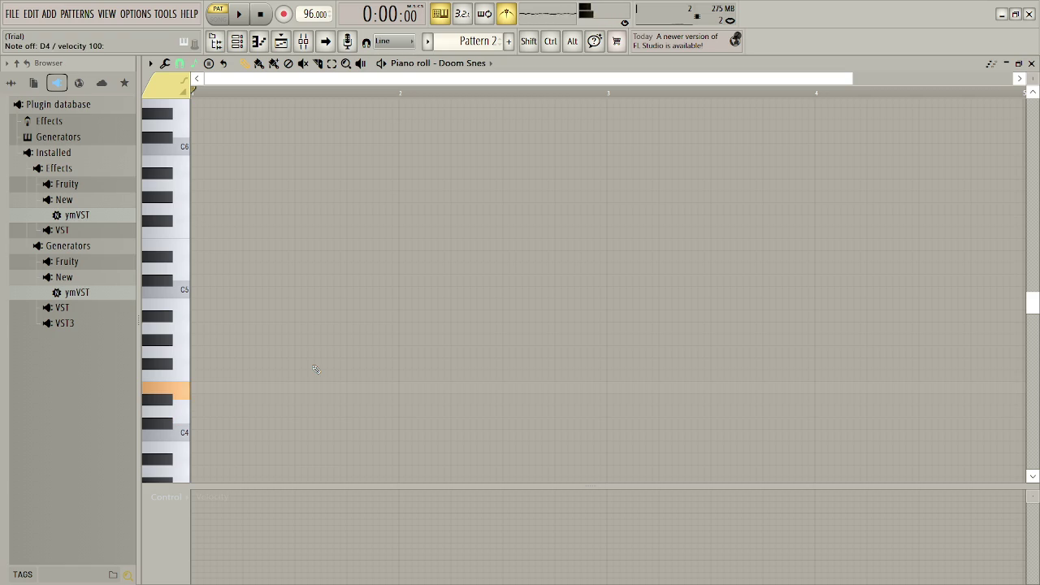
key(z)
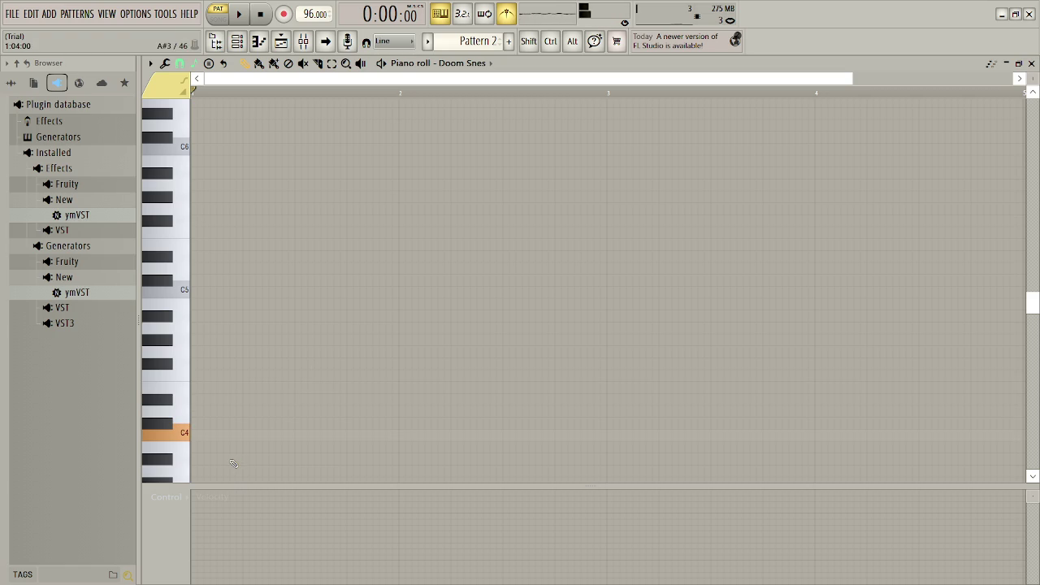
key(x)
key(c)
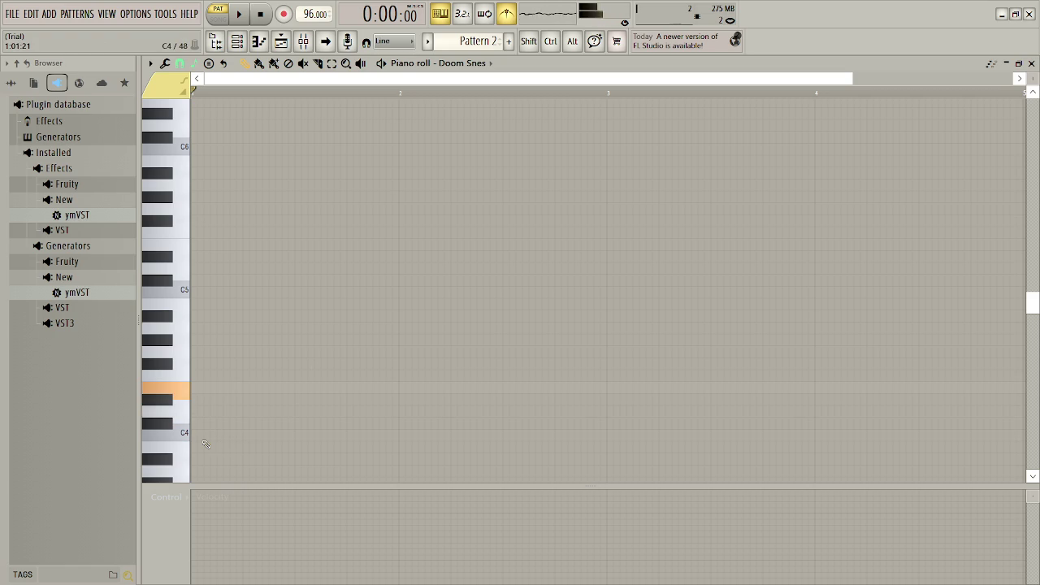
click(205, 437)
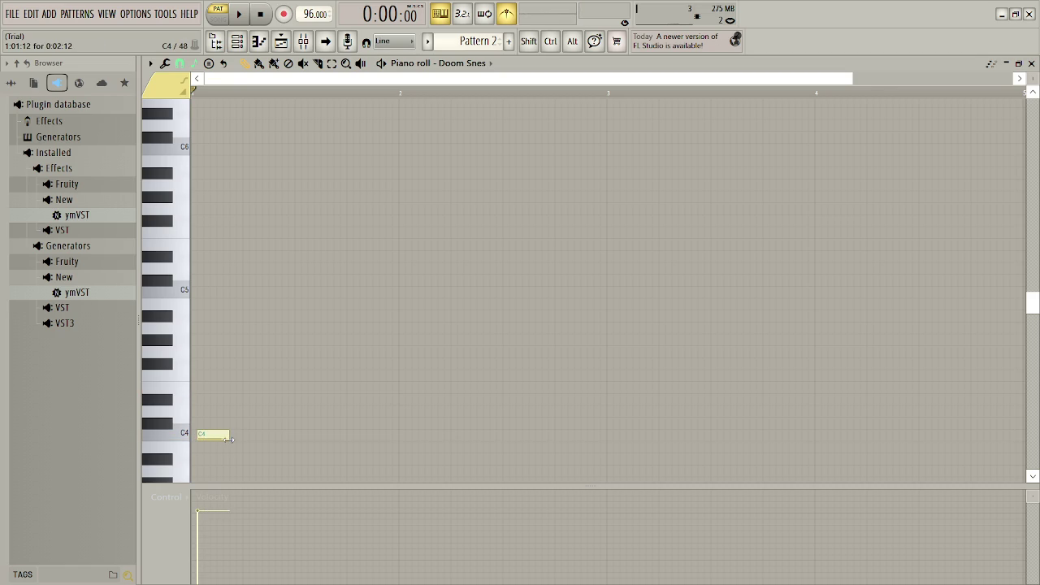
drag(212, 437, 206, 436)
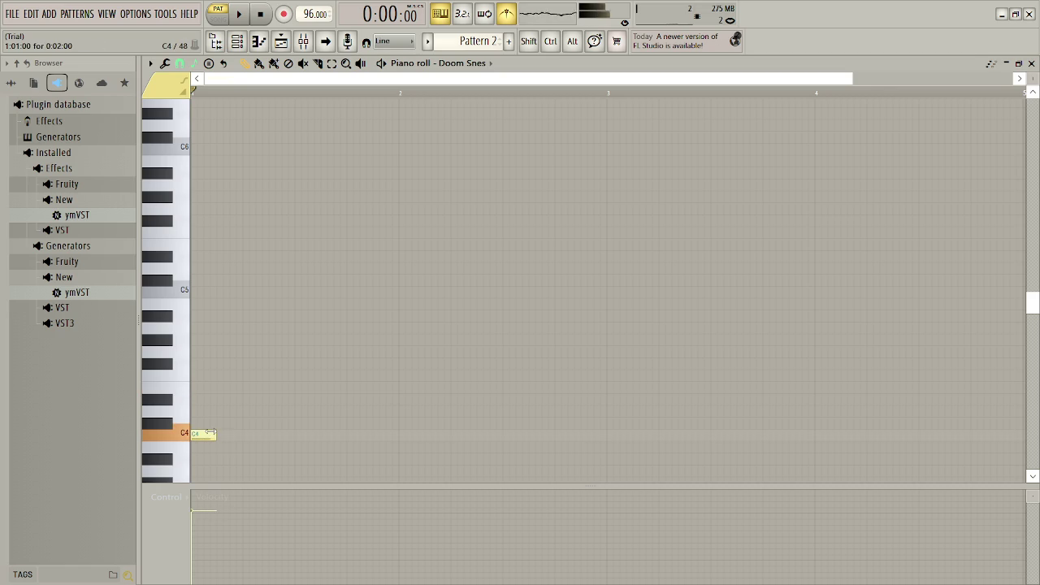
click(248, 411)
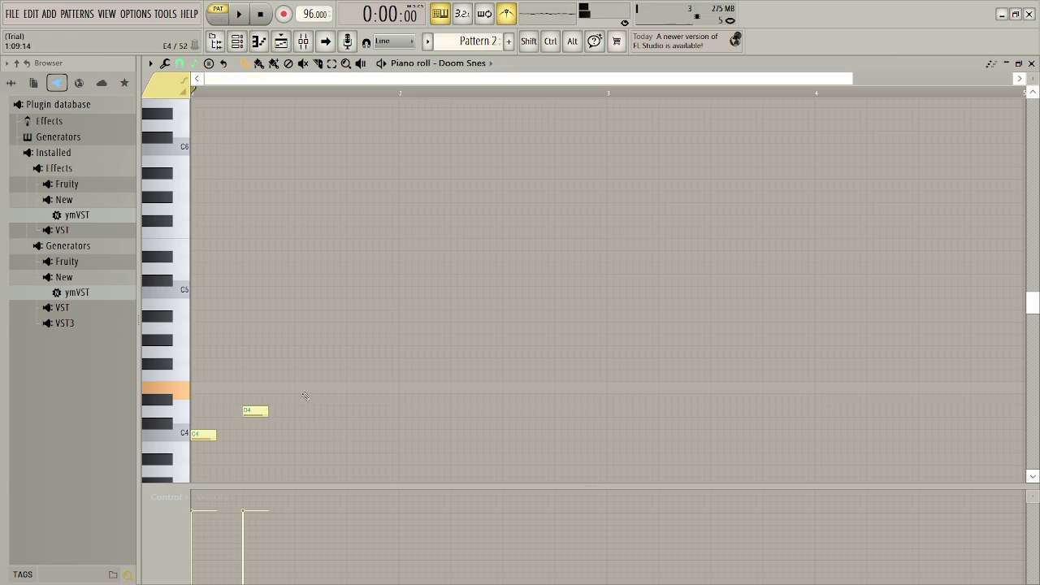
click(302, 388)
click(349, 436)
- Delete the E4 and last C4, move D4 to mid-bar 1, and add E4 at bar 2 plus a C4
key(space)
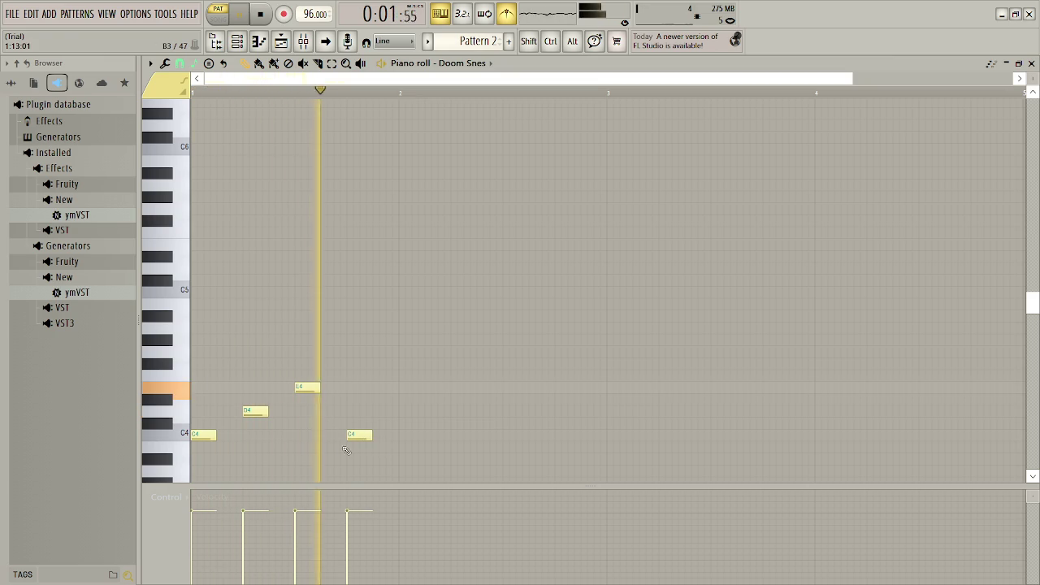
key(space)
right_click(365, 437)
right_click(309, 389)
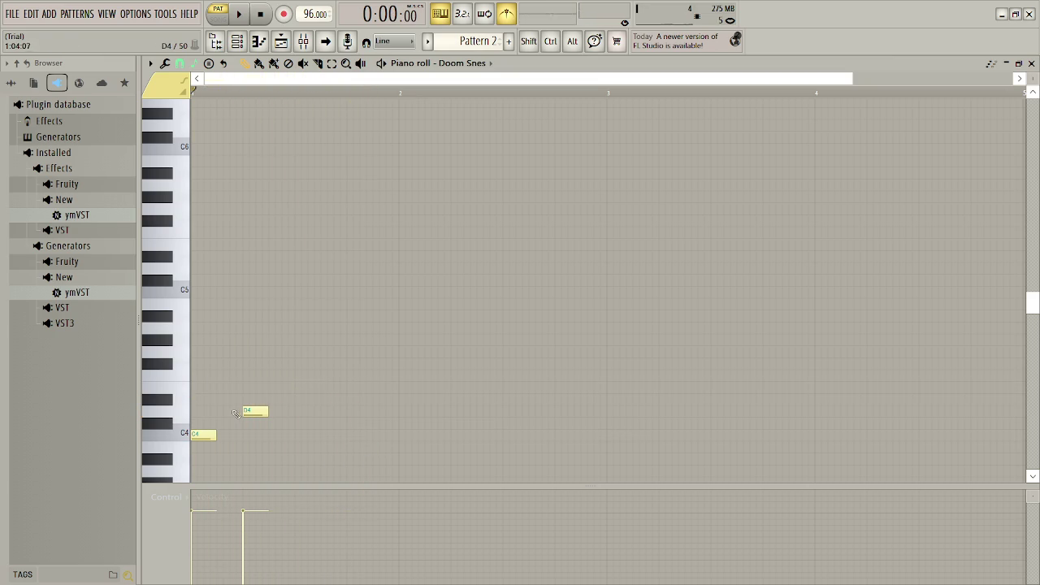
drag(246, 408, 300, 410)
click(404, 387)
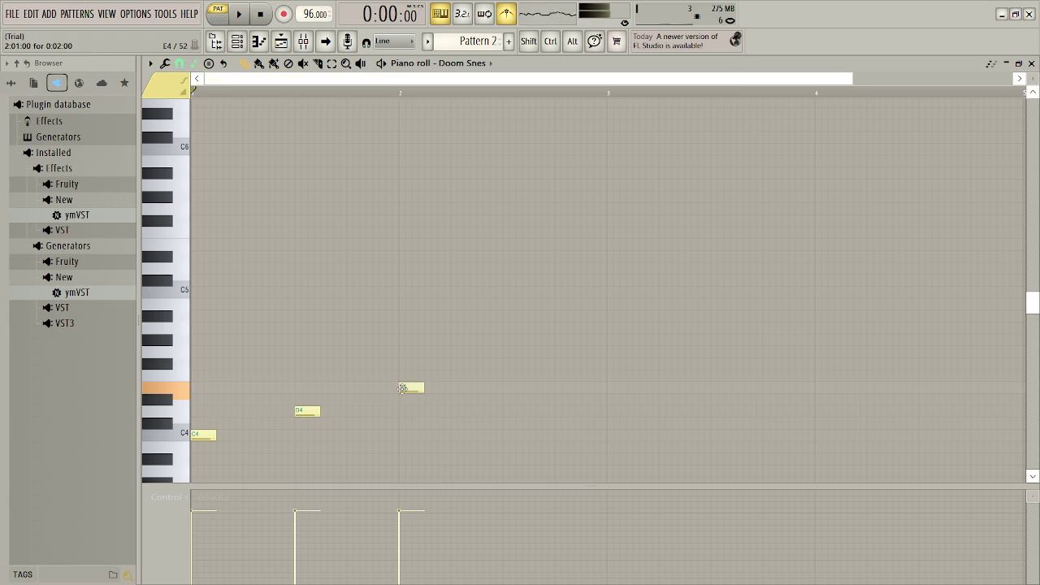
click(467, 436)
drag(465, 436, 459, 435)
- Move the final C4 to halfway through bar 2, audition the melody, and close the Piano roll
key(space)
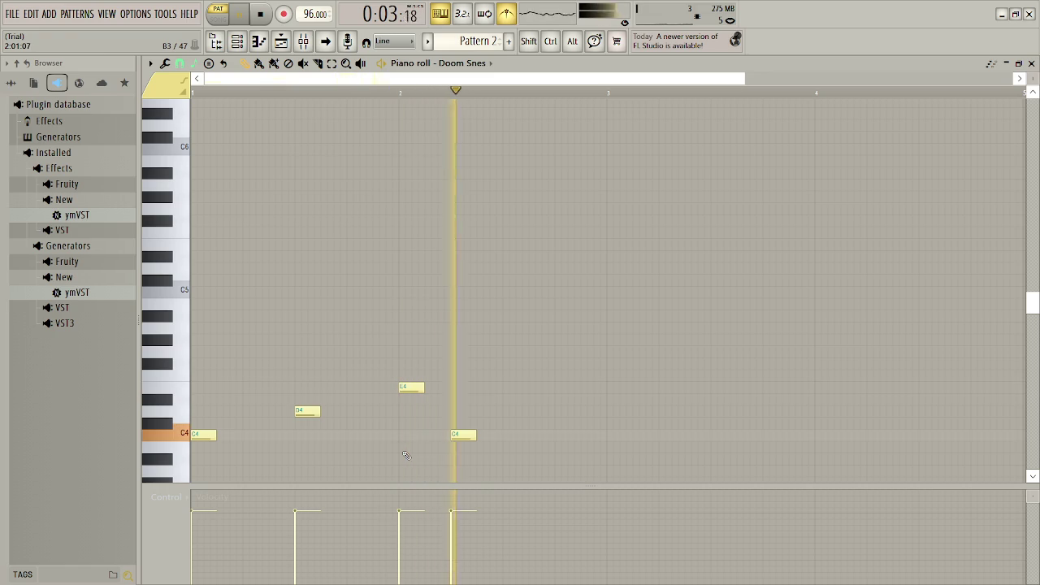
key(space)
drag(462, 434, 513, 435)
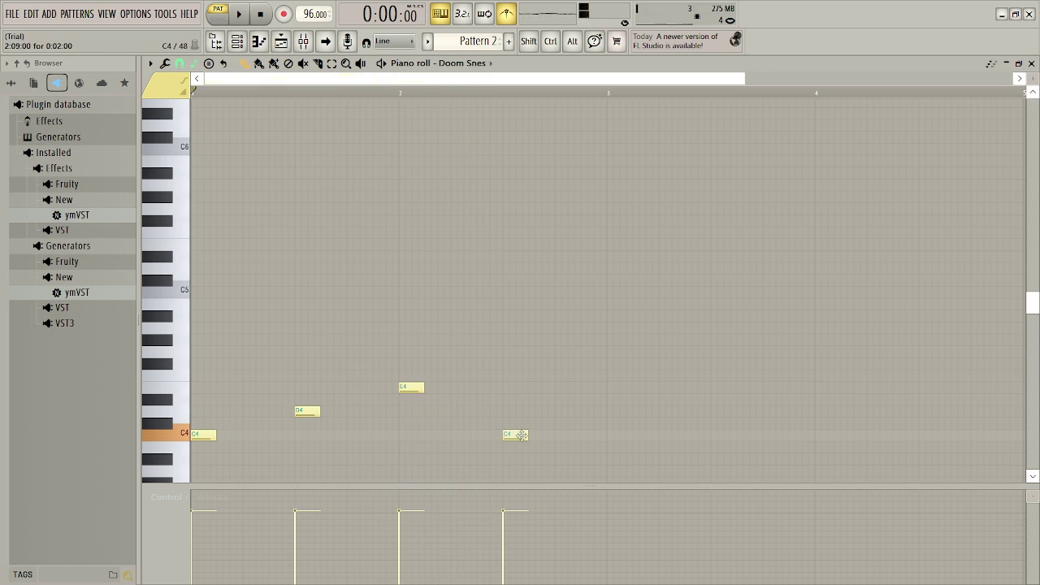
key(space)
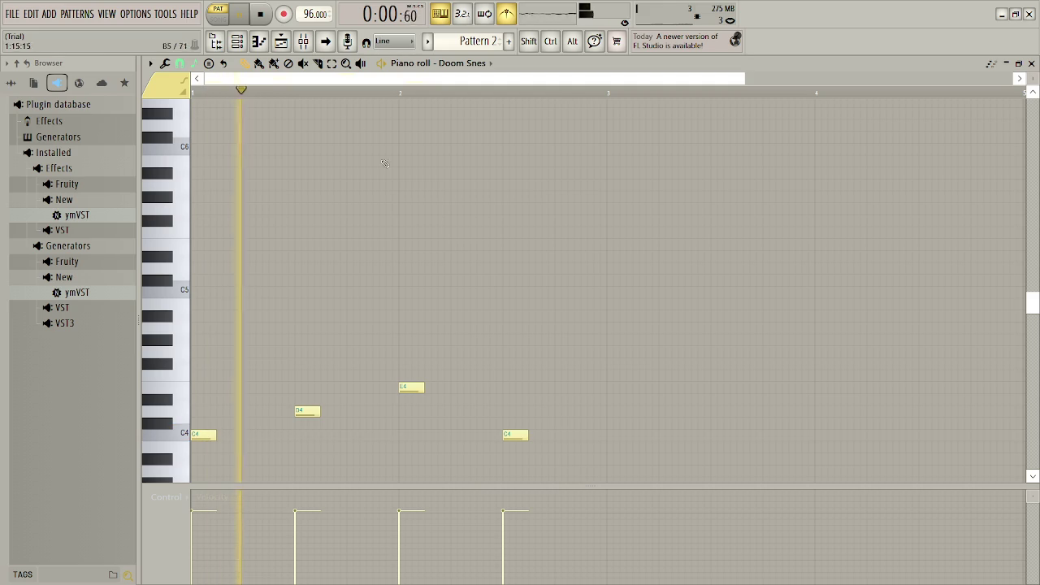
key(space)
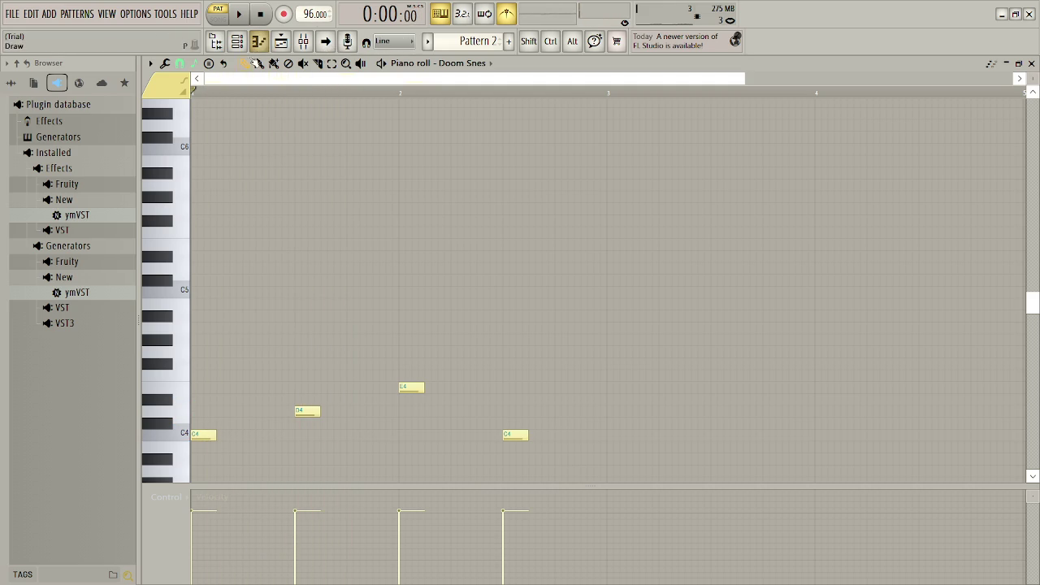
click(1032, 64)
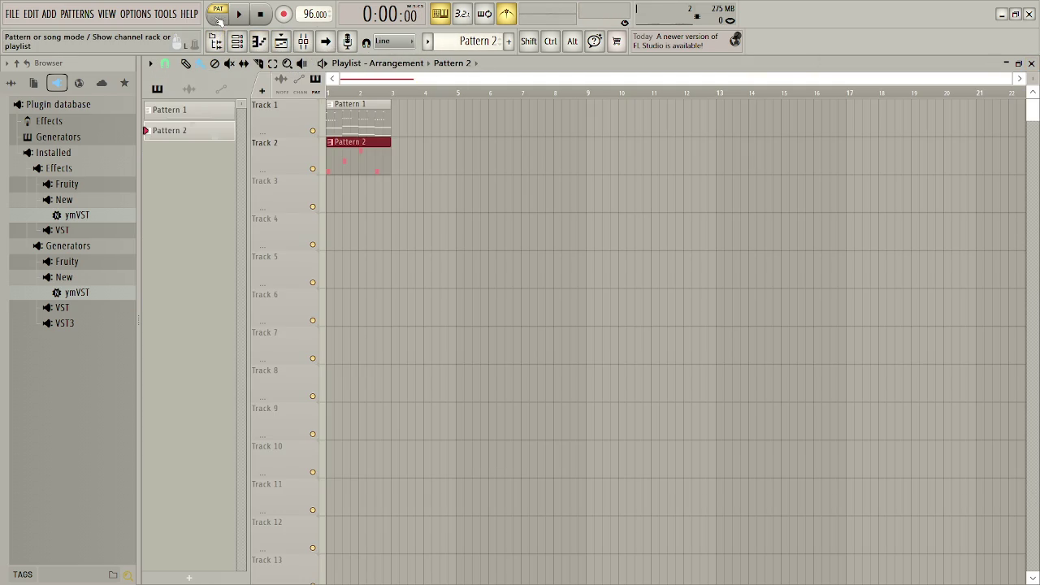
- Play the song in SONG mode and load the F-Zero soundfont onto the Doom Snes channel
click(218, 18)
key(space)
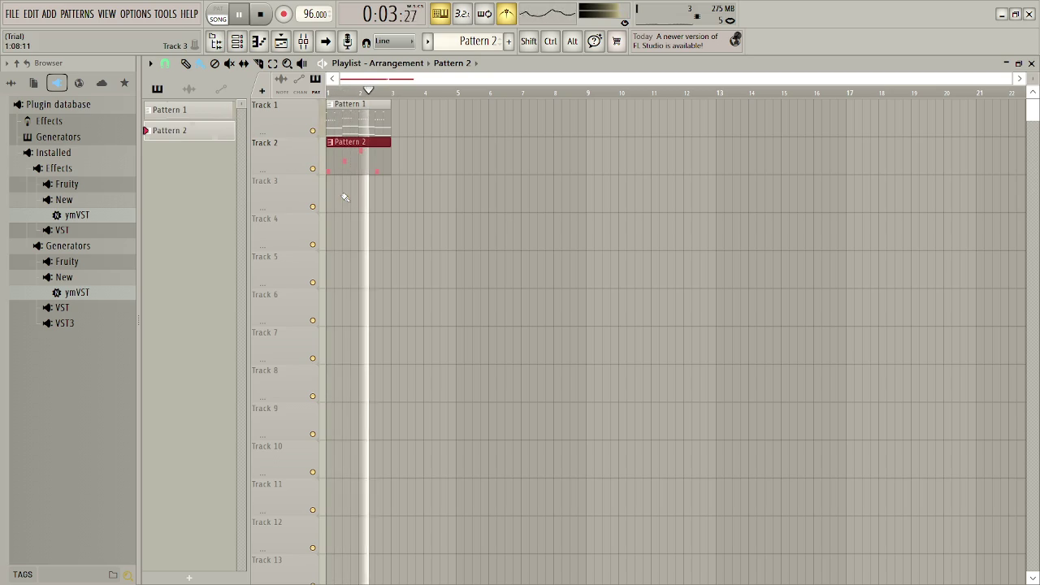
click(280, 41)
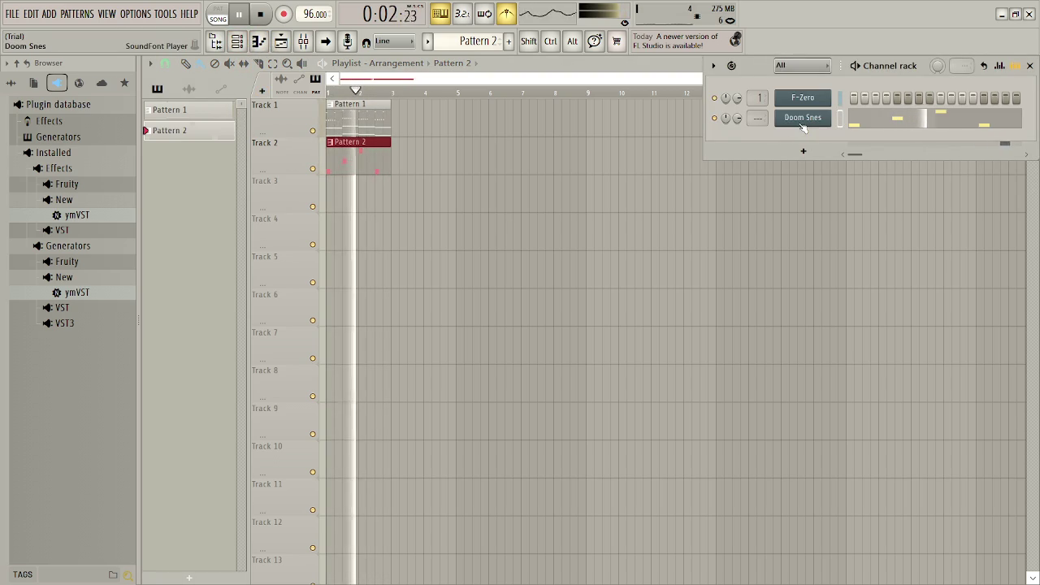
click(802, 119)
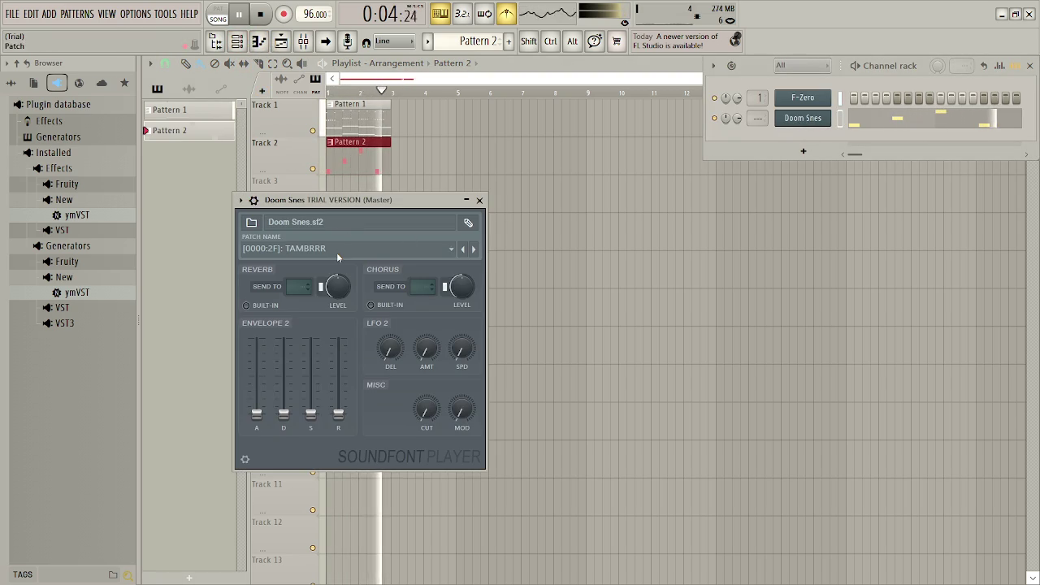
click(309, 222)
click(315, 251)
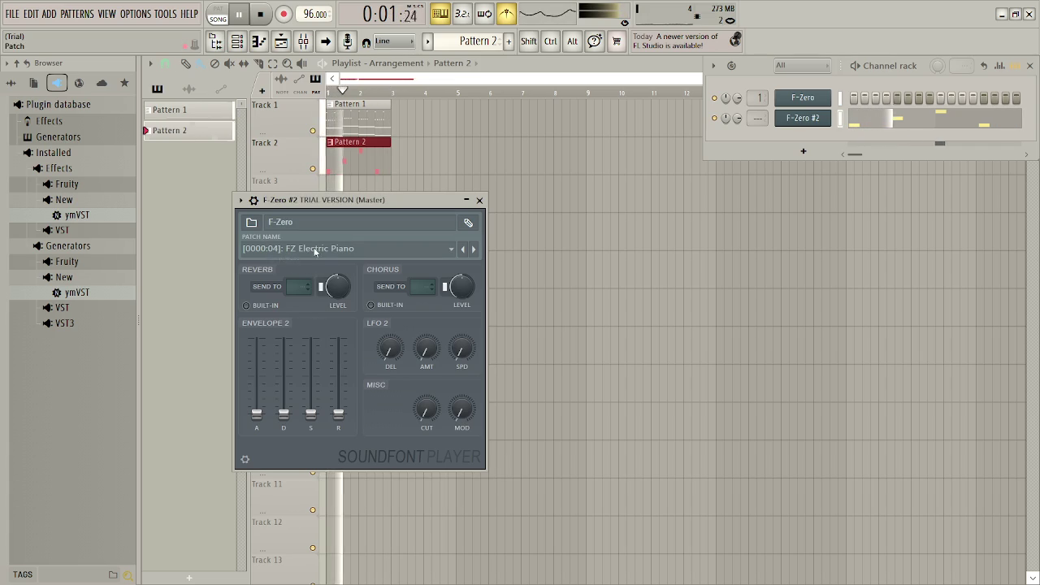
- Try FZ Wind 2 and FZ Slow Horn, set FZ Percussion, return to pattern mode, and stop playback
click(316, 249)
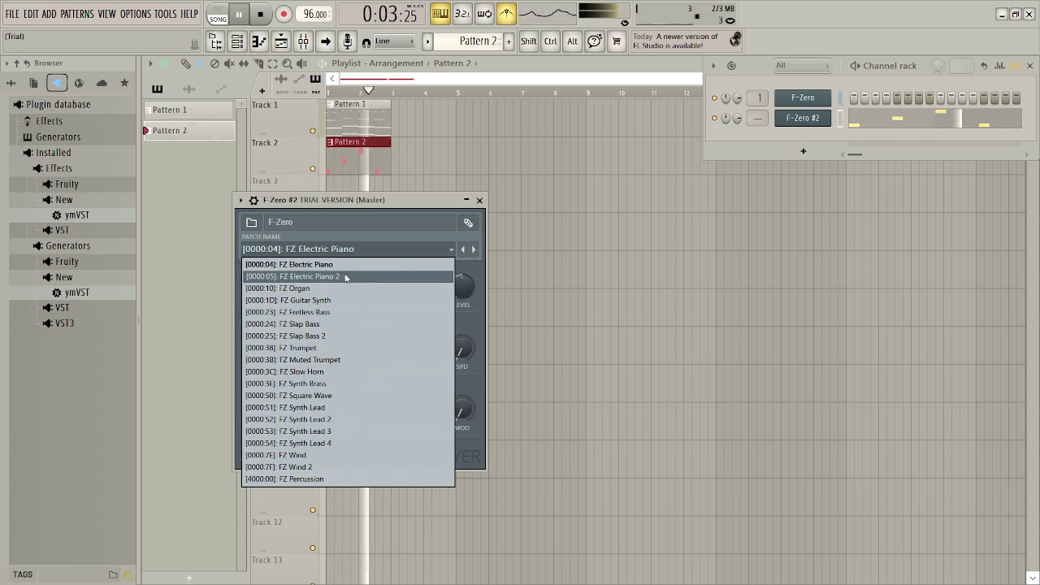
click(345, 467)
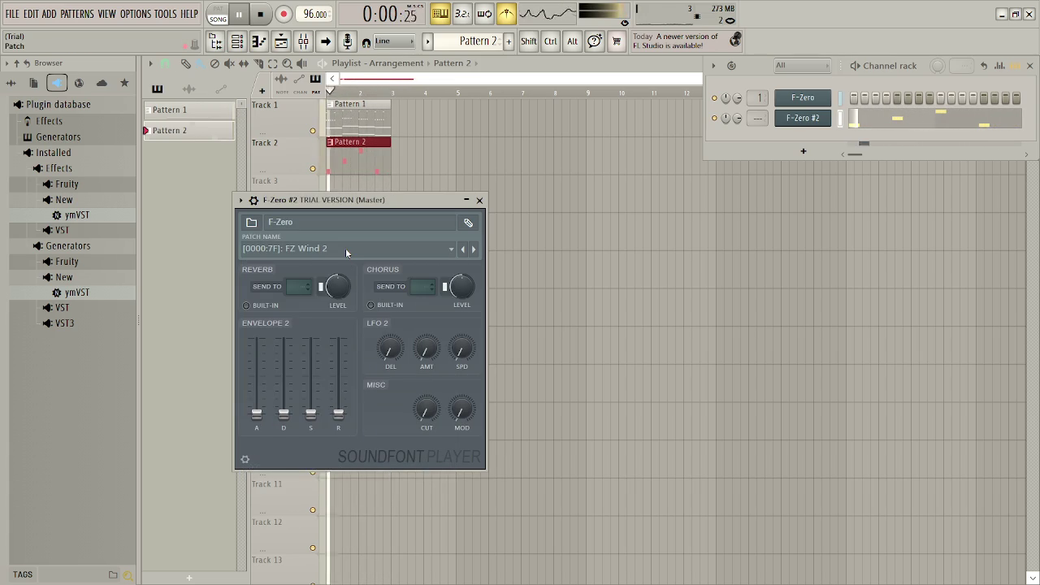
click(345, 250)
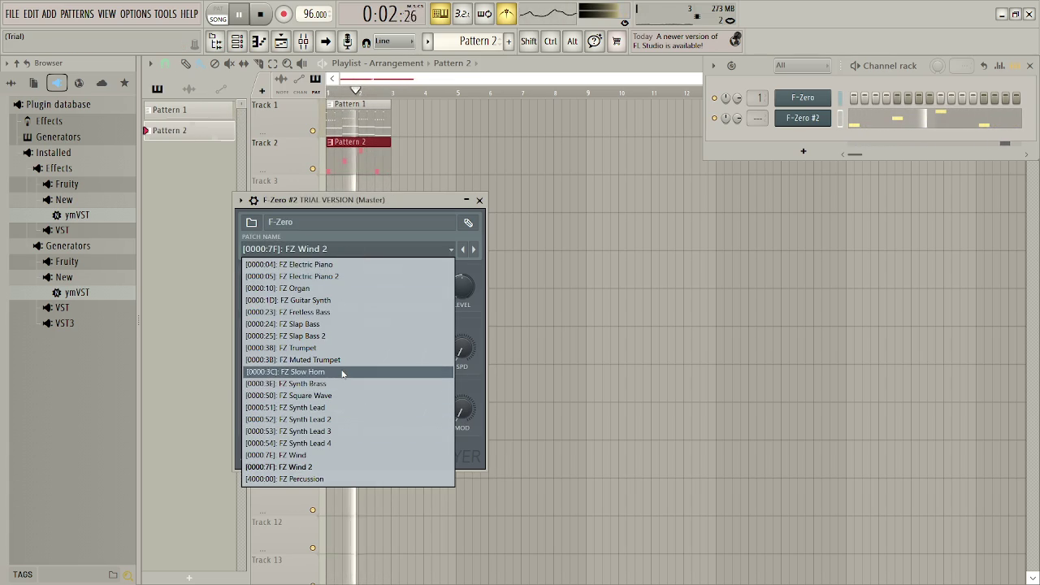
click(342, 373)
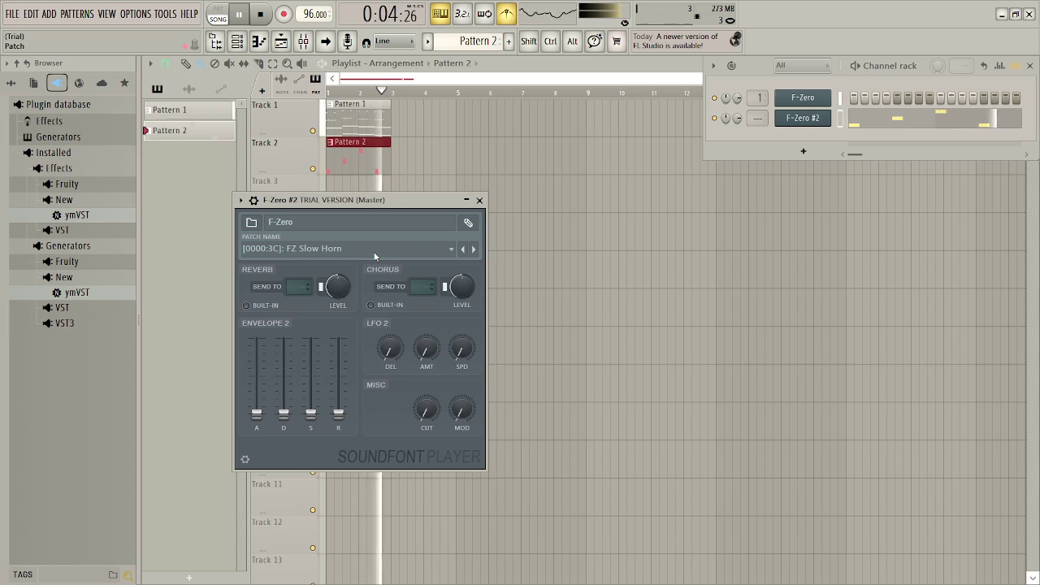
click(374, 252)
click(345, 479)
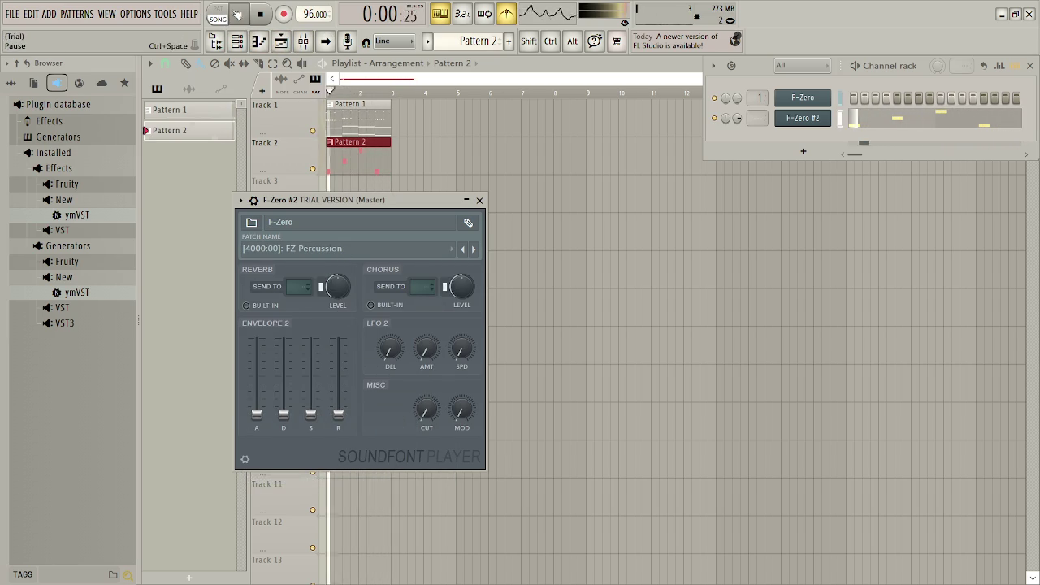
click(218, 14)
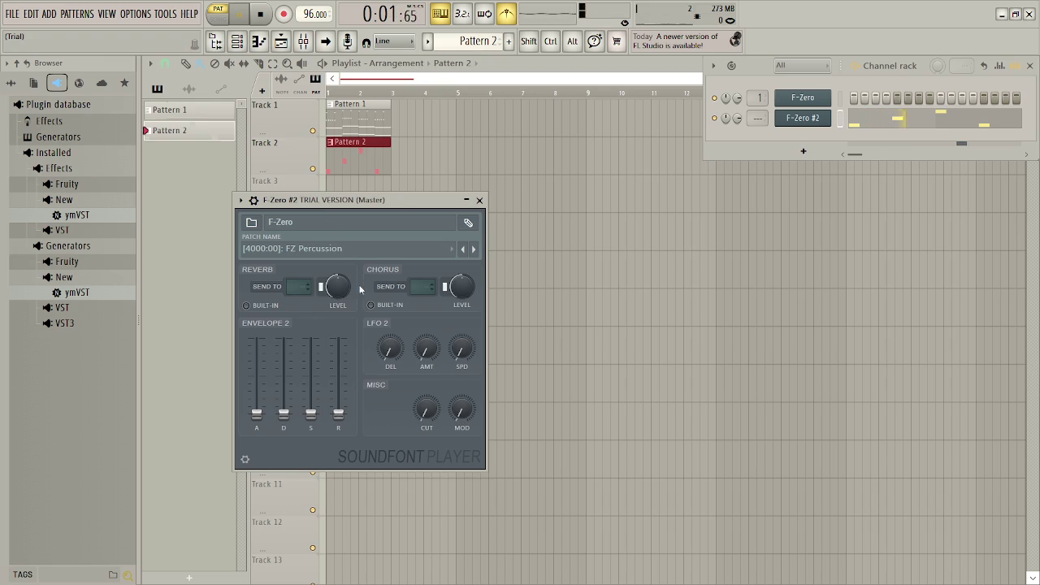
click(481, 201)
key(space)
- In Pattern 2's piano roll, audition pitches and raise the D4 note to D#4
key(F7)
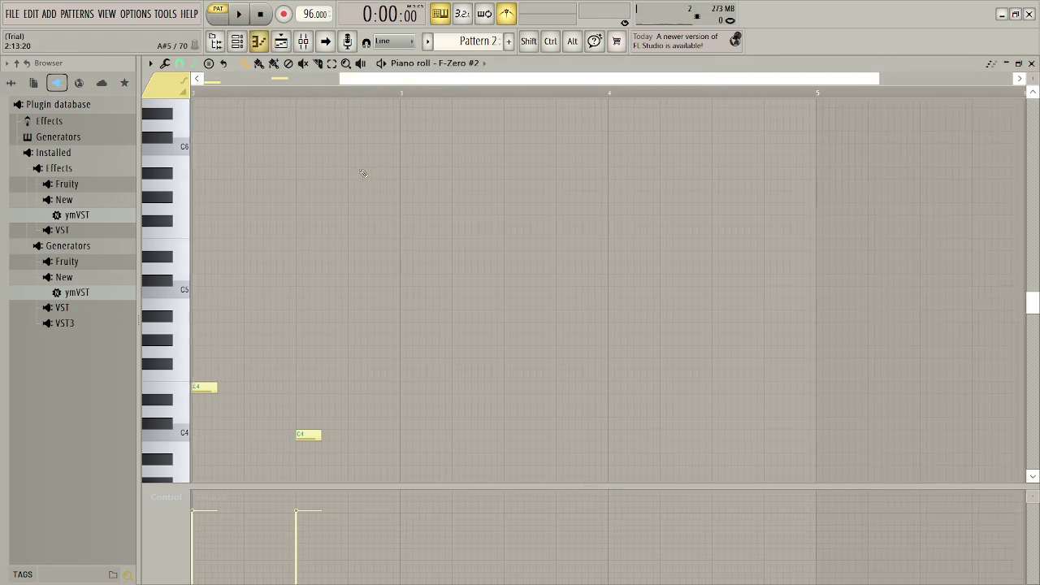
drag(471, 80, 334, 80)
drag(405, 372, 452, 427)
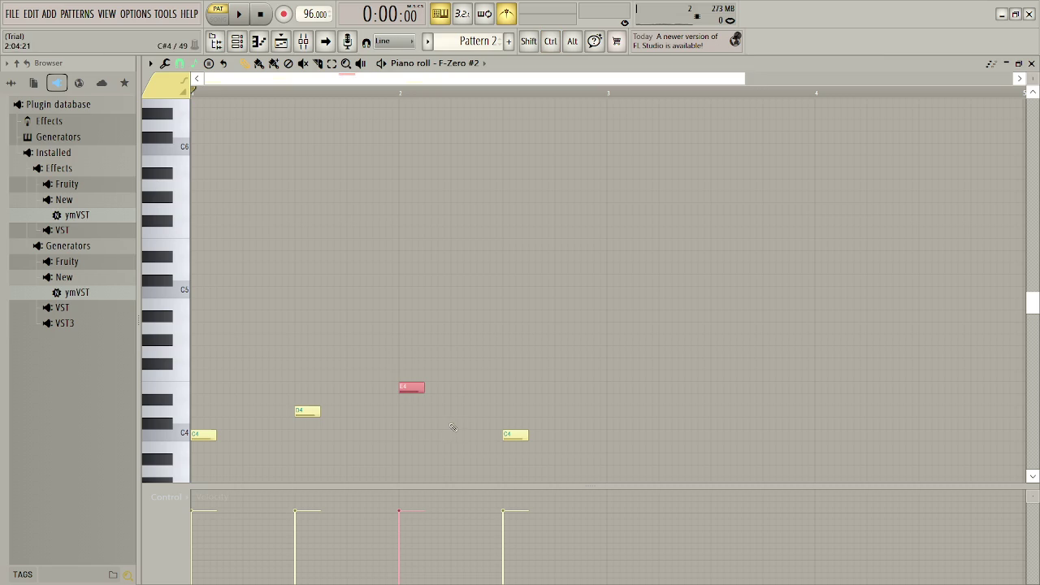
key(e)
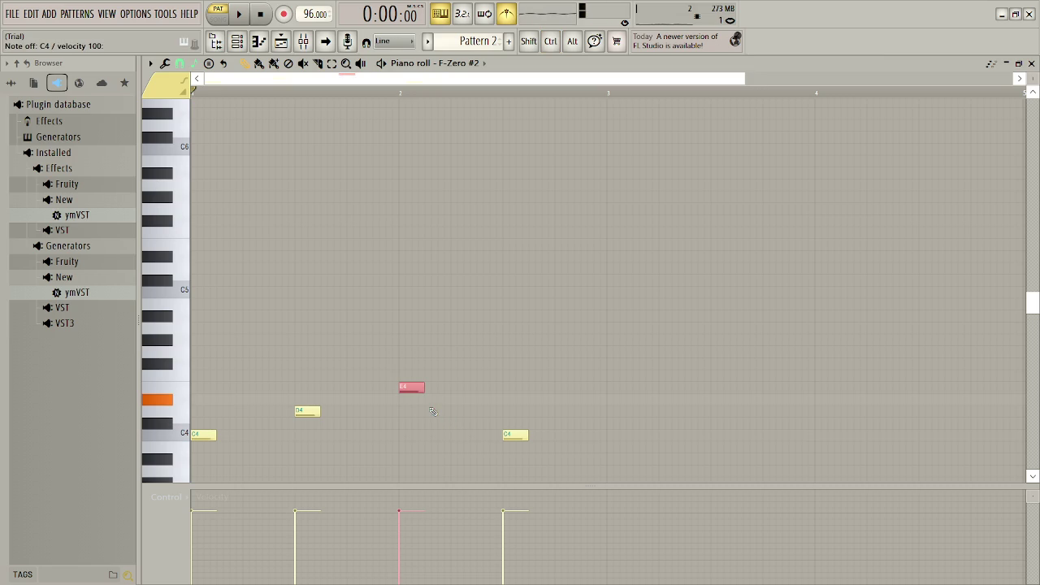
key(s)
key(z)
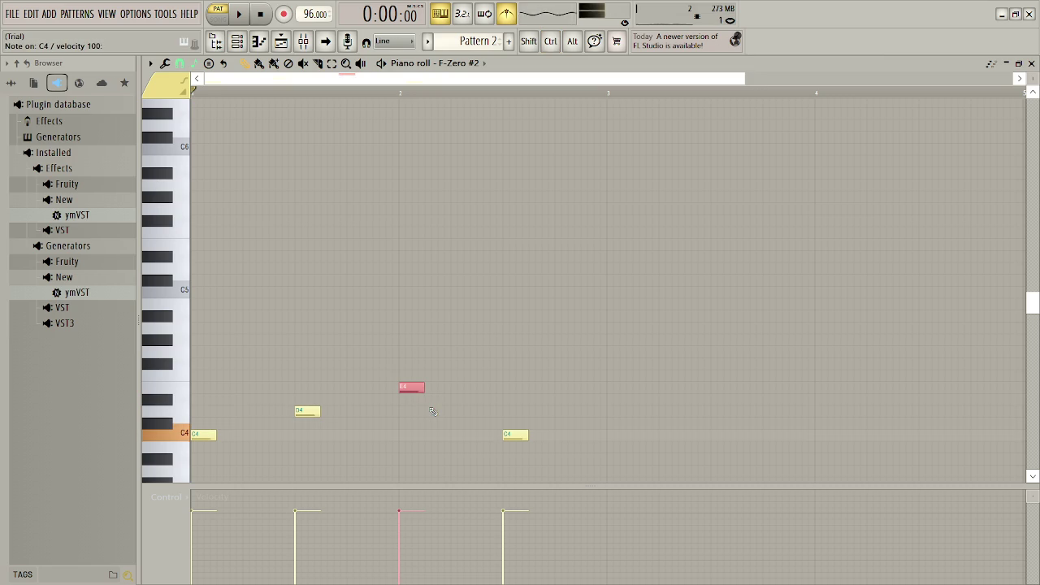
key(e)
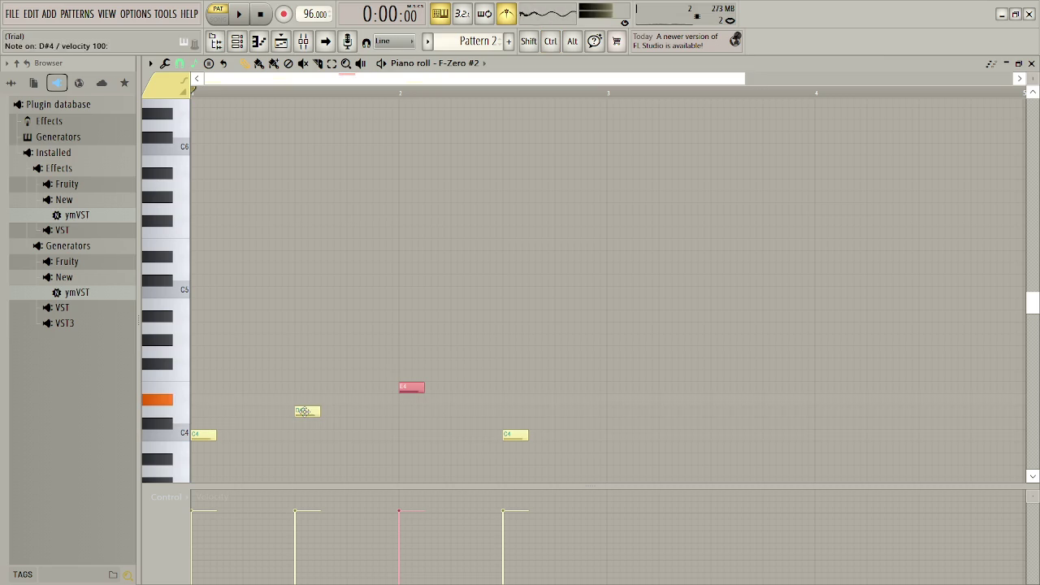
drag(304, 411, 305, 397)
- Lower E4 to D4, replace the final C4 with a C#4 note, and play the result
key(z)
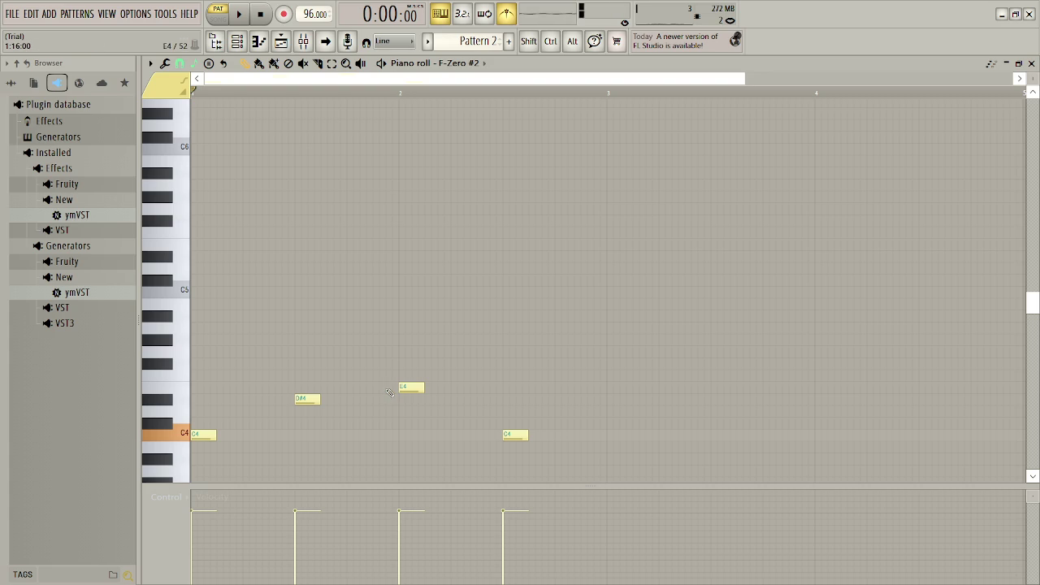
key(d)
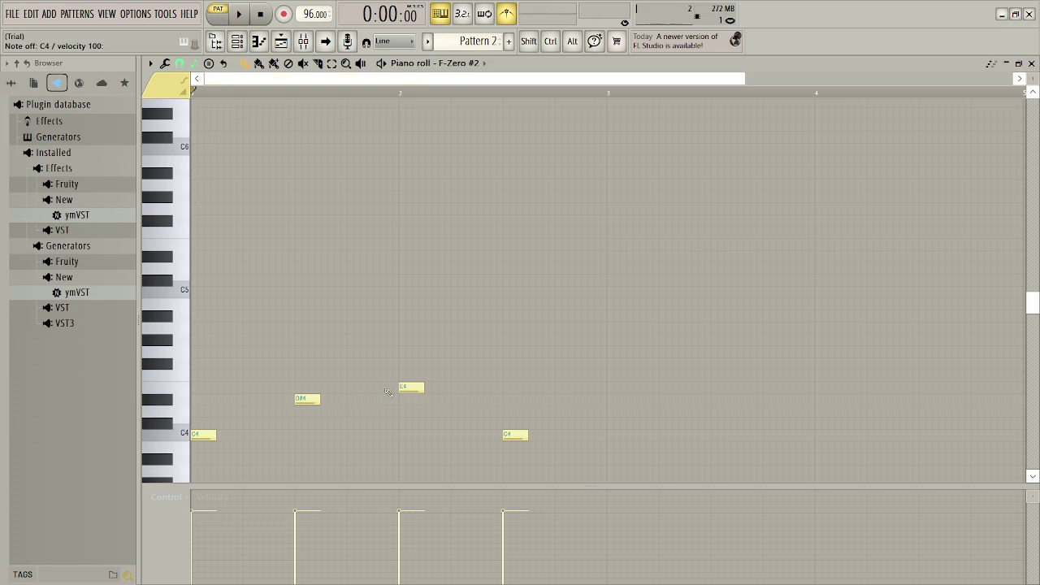
key(x)
drag(408, 390, 408, 411)
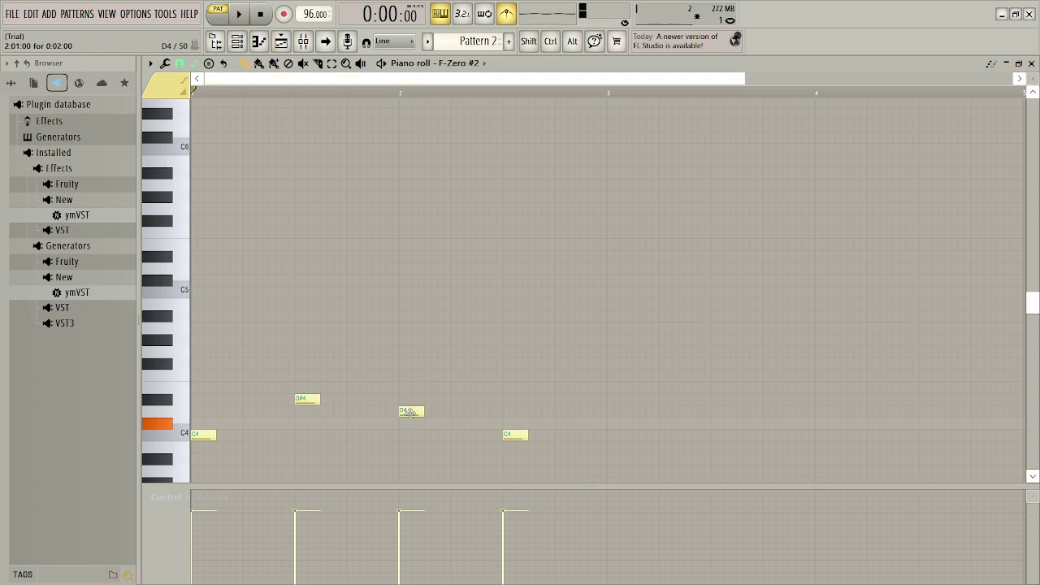
key(s)
click(513, 424)
drag(519, 423, 511, 444)
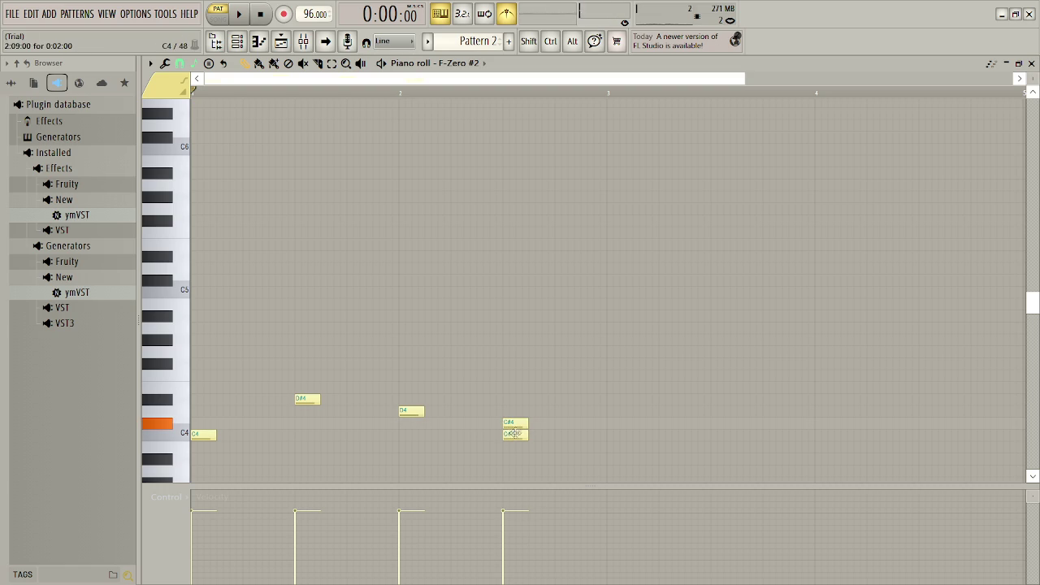
right_click(515, 436)
key(space)
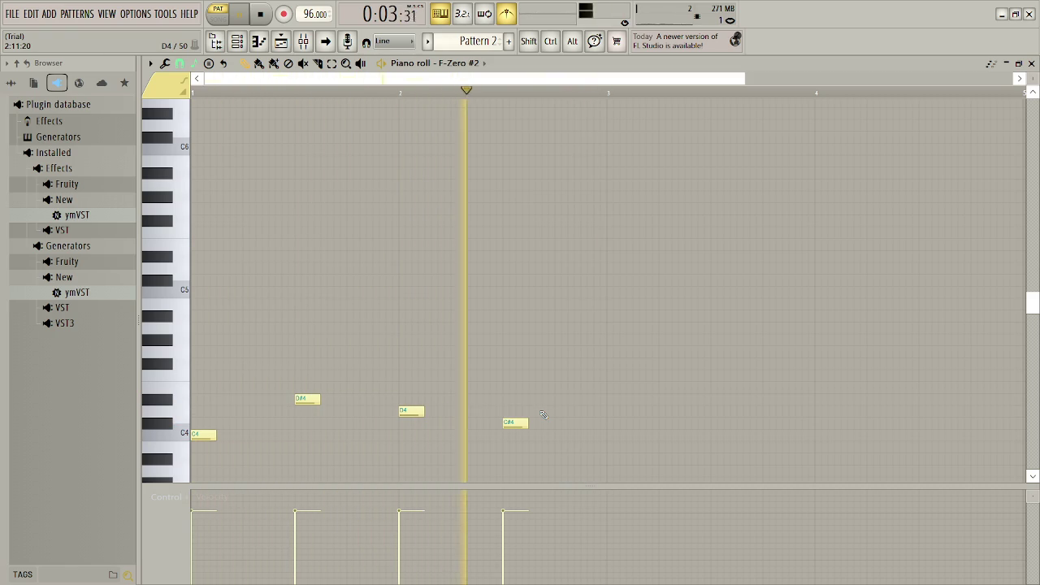
key(space)
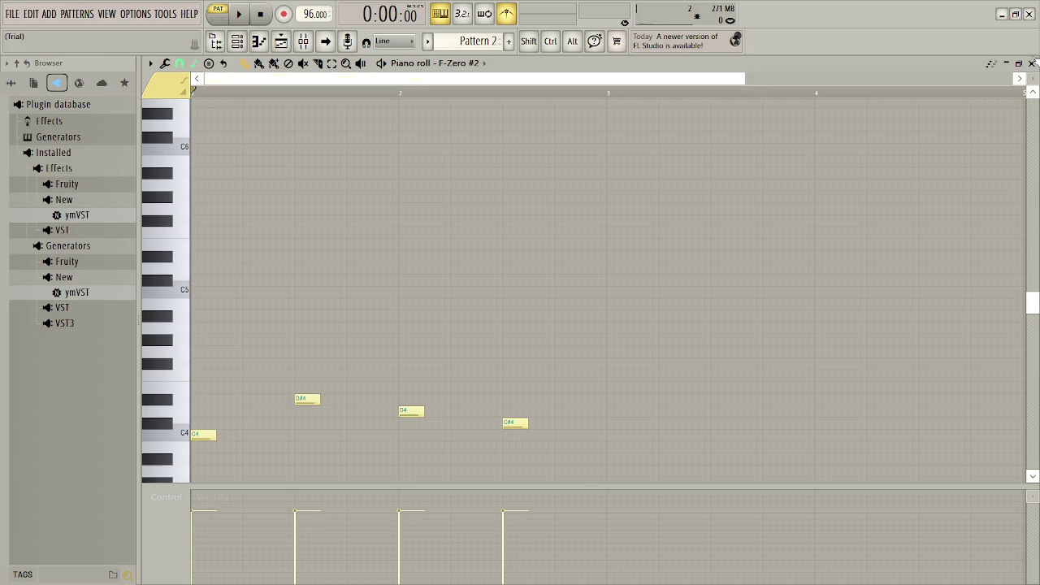
- Leave the piano roll and play the full arrangement in Song mode
click(1031, 65)
click(220, 16)
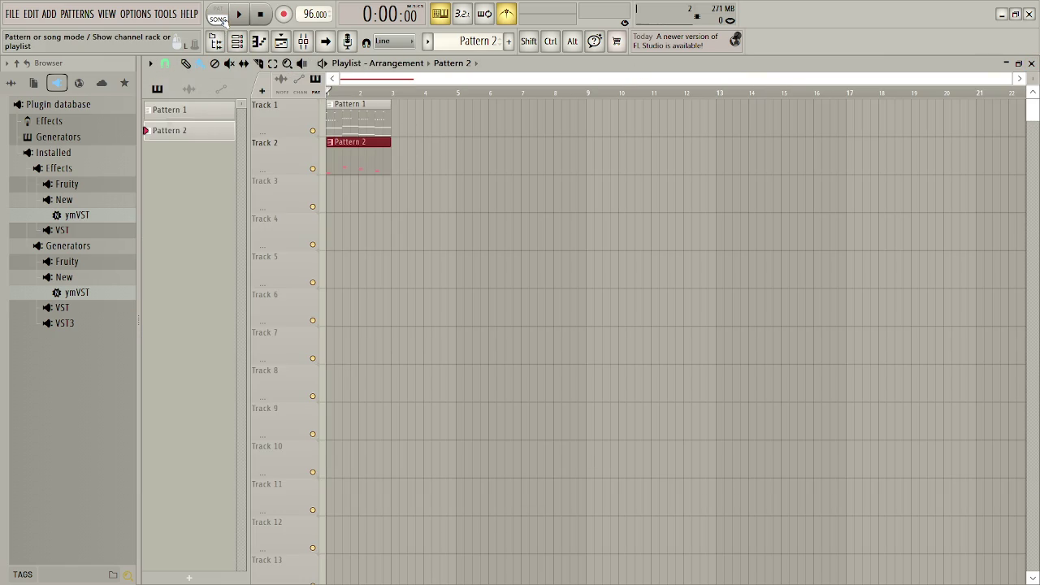
key(space)
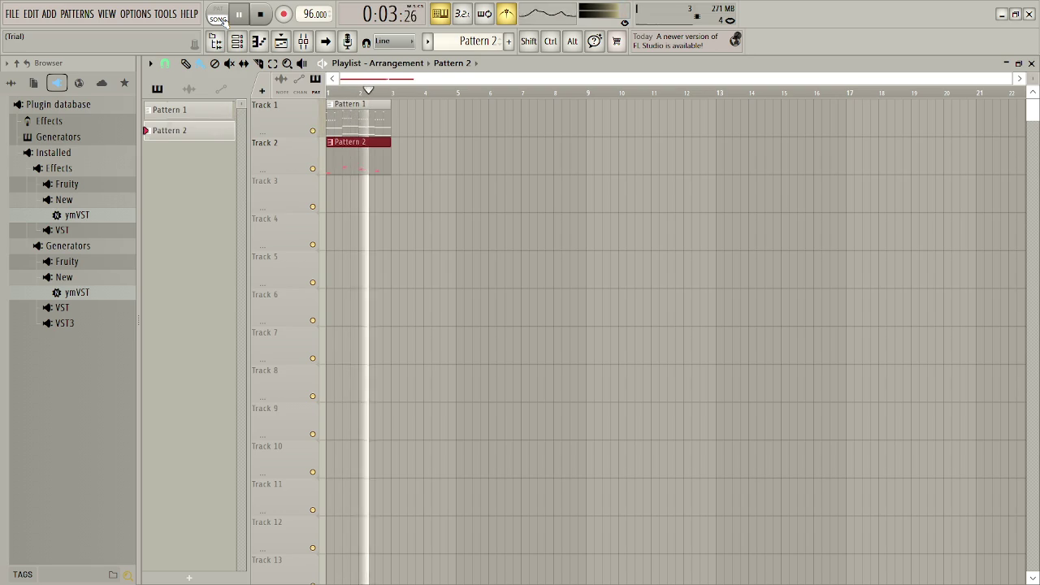
- Audition F-Zero #2 patches FZ Organ and FZ Guitar Synth, then settle on FZ Fretless Bass
click(237, 41)
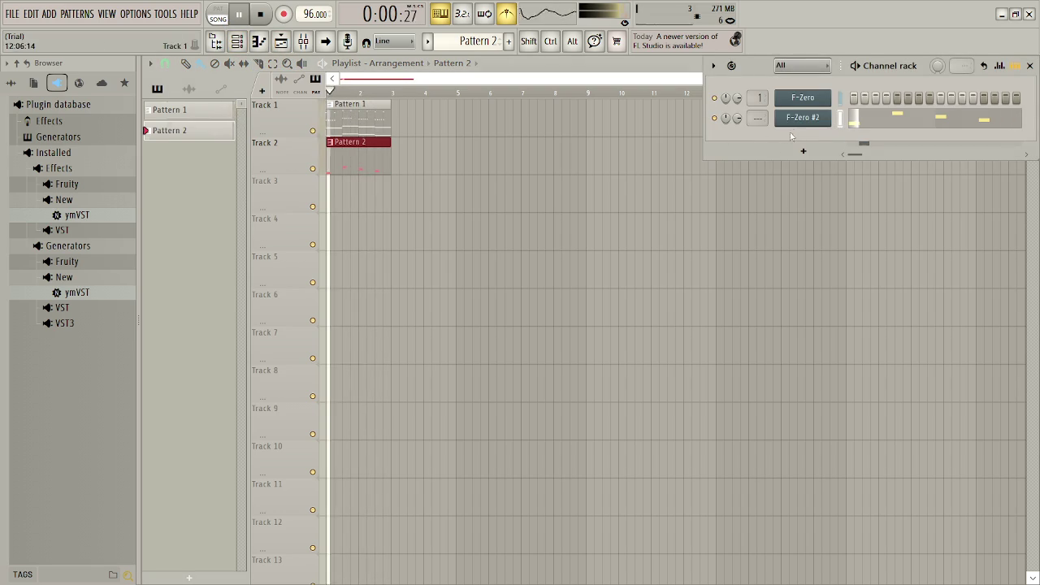
click(802, 120)
click(341, 249)
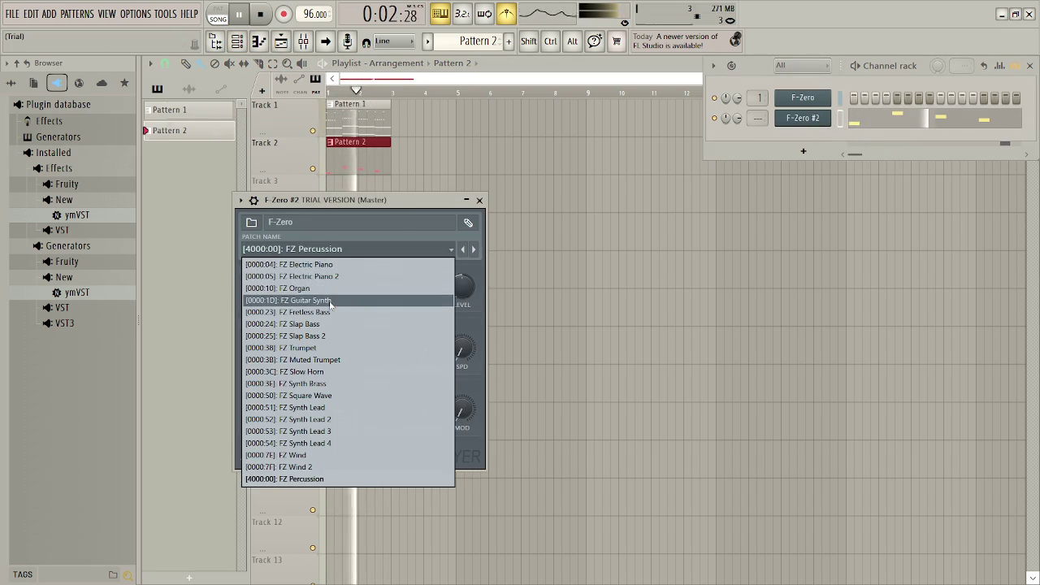
click(337, 288)
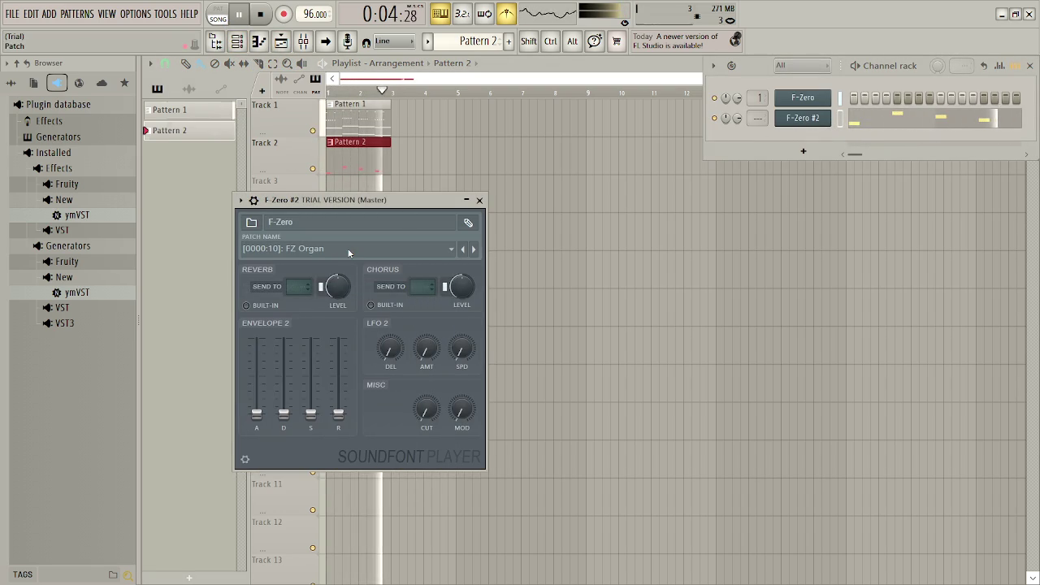
key(space)
click(238, 13)
click(302, 251)
click(323, 300)
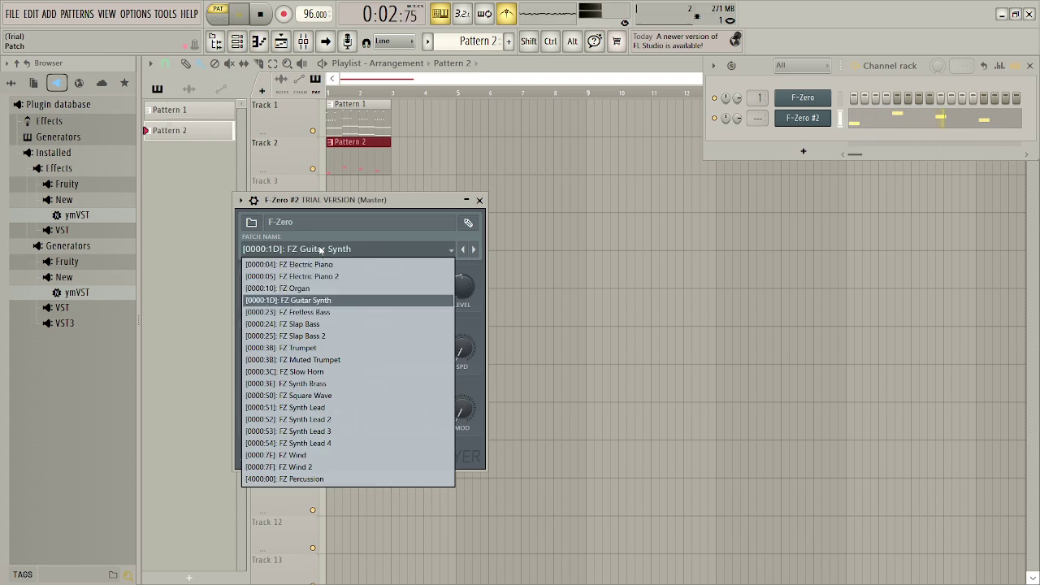
click(325, 249)
click(329, 312)
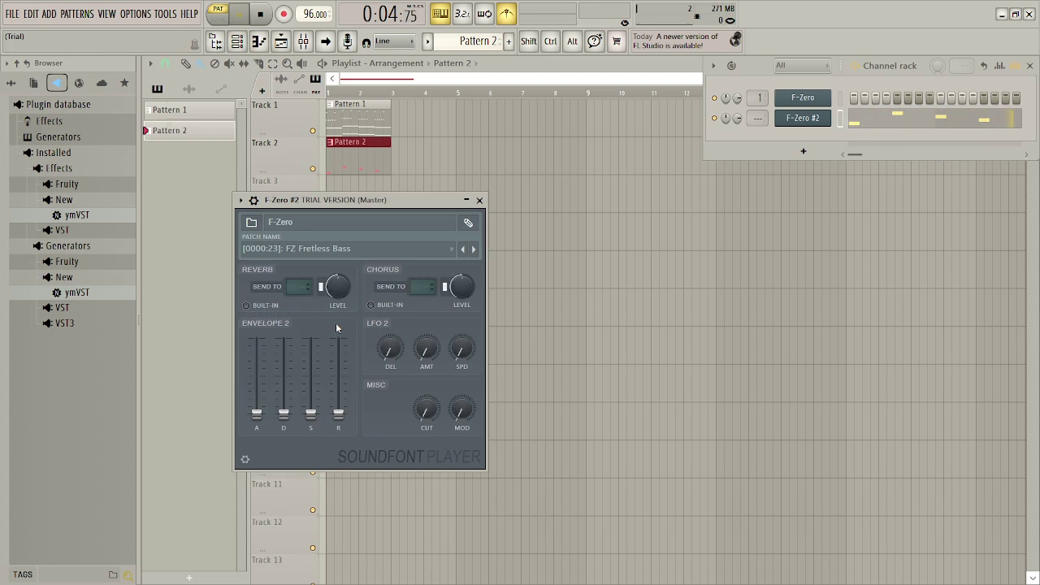
- Close the plugin and channel rack while replaying the song, then reopen Pattern 1 in the piano roll
click(479, 199)
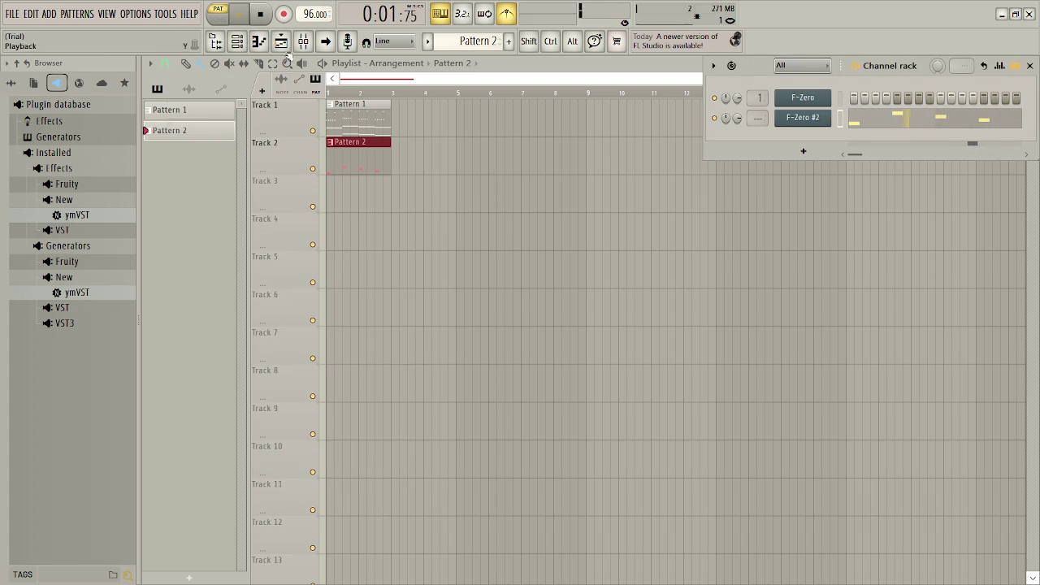
click(217, 14)
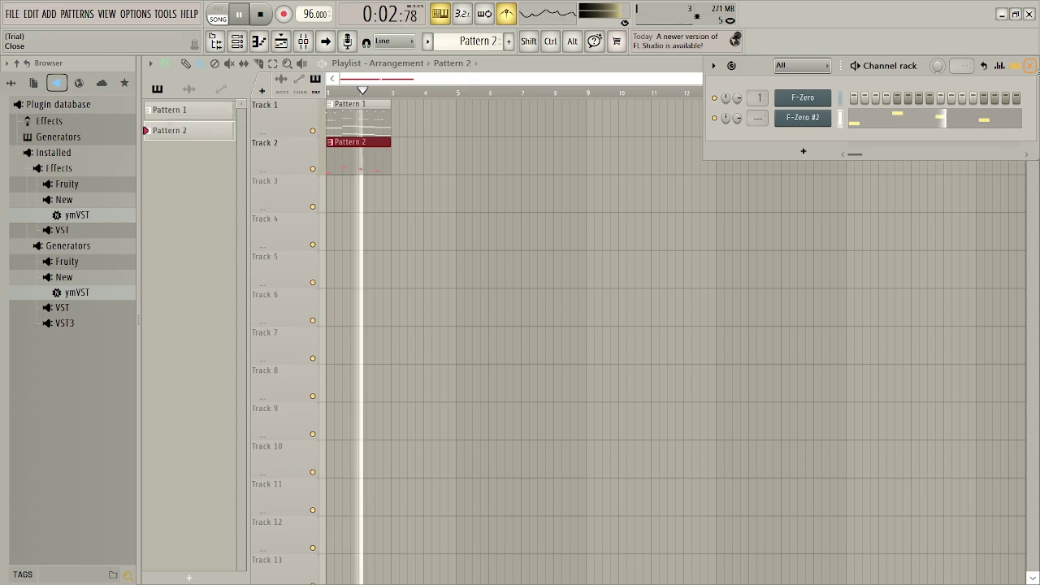
click(1029, 65)
key(space)
double_click(363, 128)
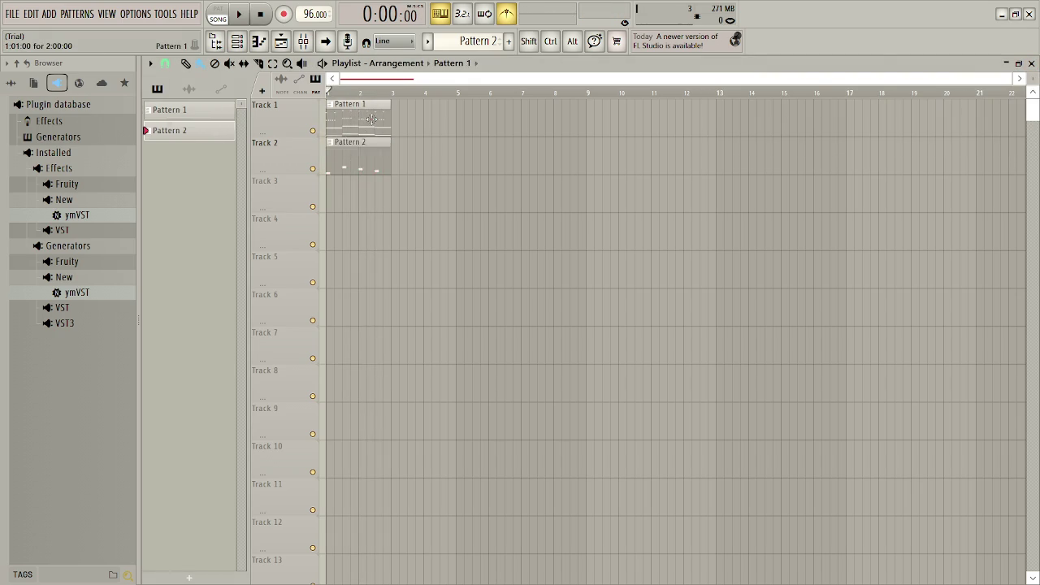
- Select all of Pattern 1's notes and duplicate them three times to fill bars 1–8
drag(379, 79, 212, 84)
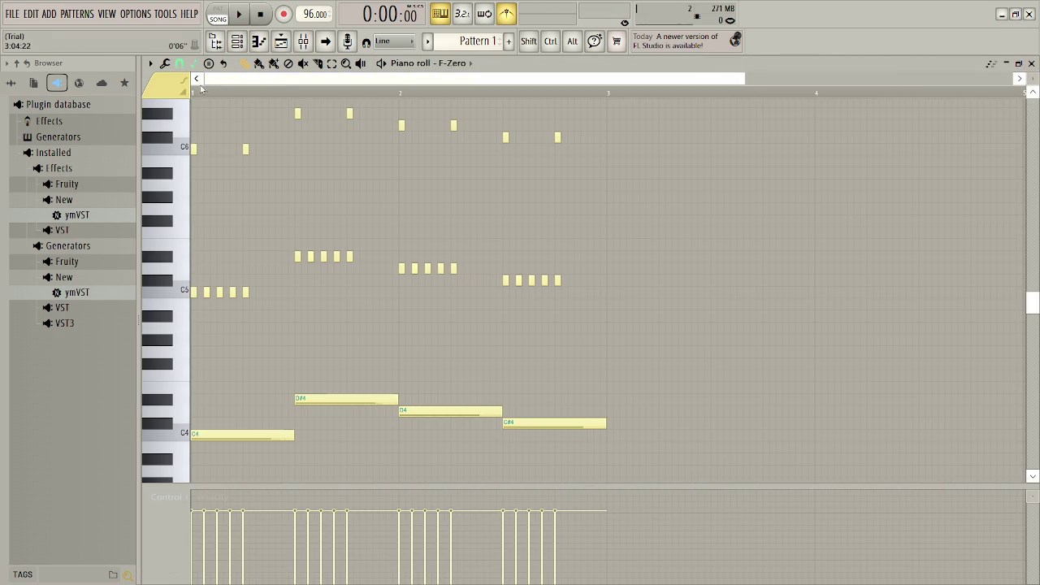
key(ctrl+a)
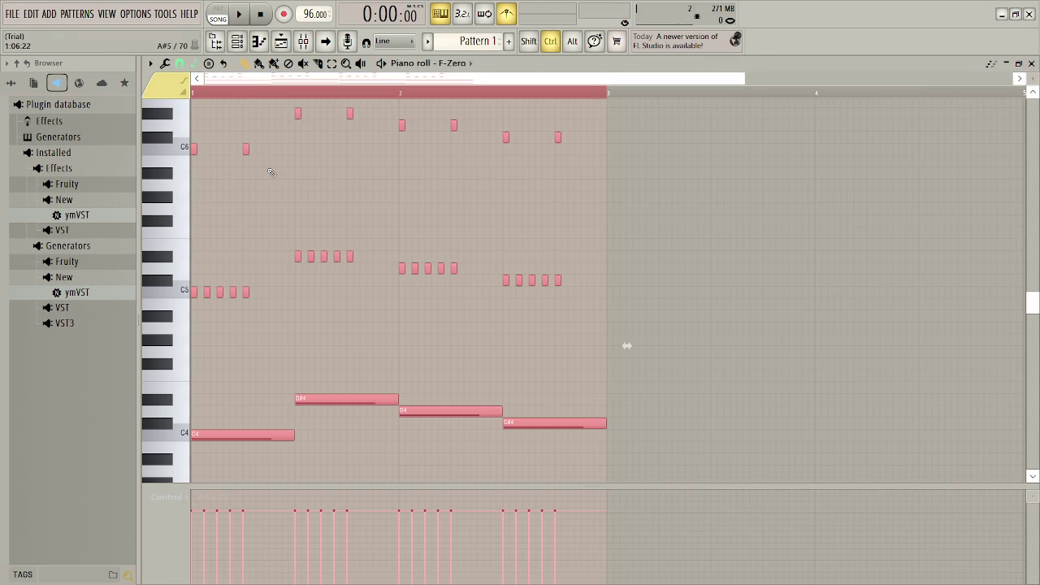
key(ctrl+b)
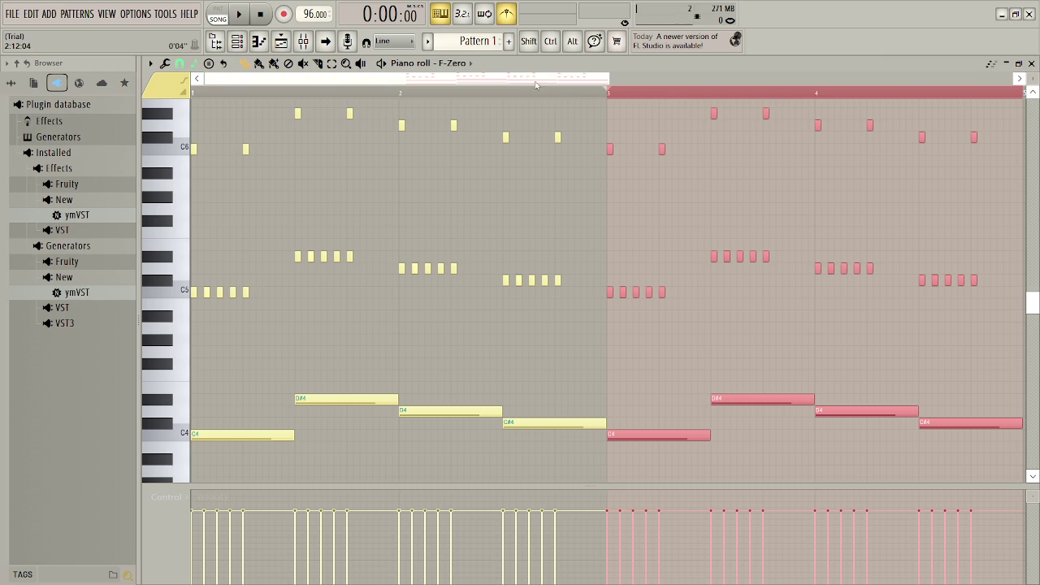
key(ctrl+b)
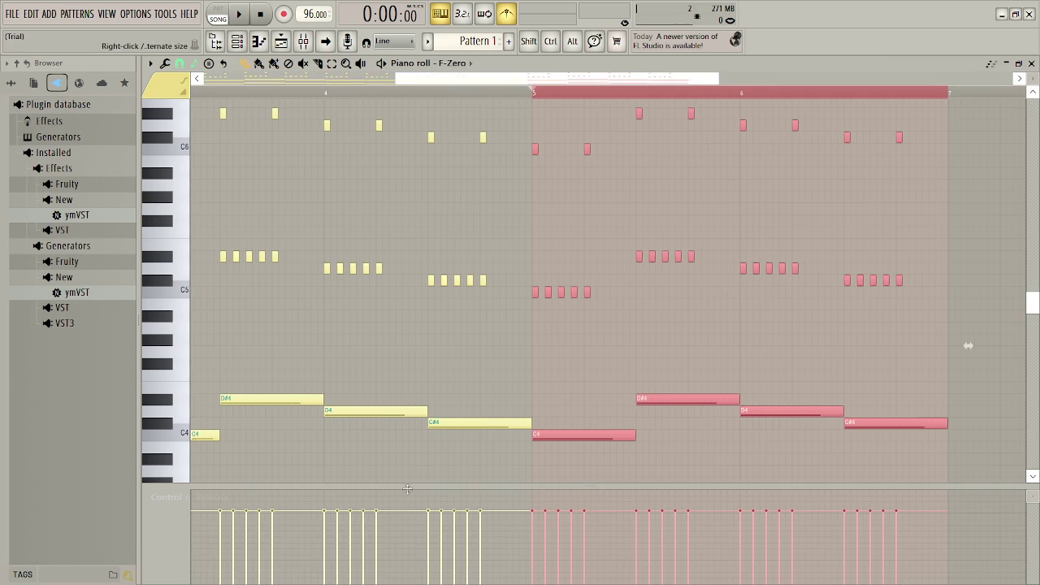
key(ctrl+b)
drag(523, 78, 593, 79)
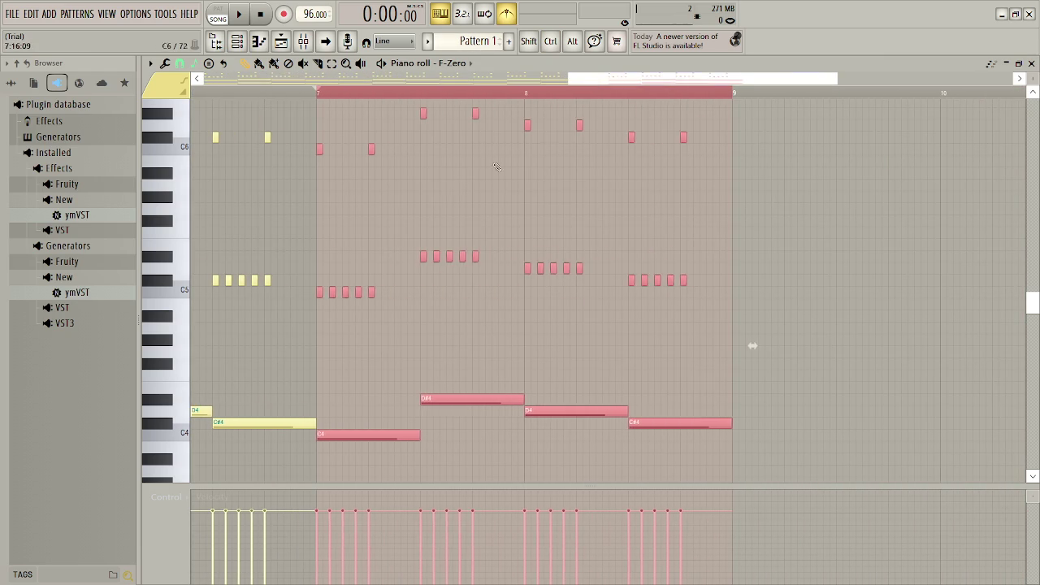
click(433, 183)
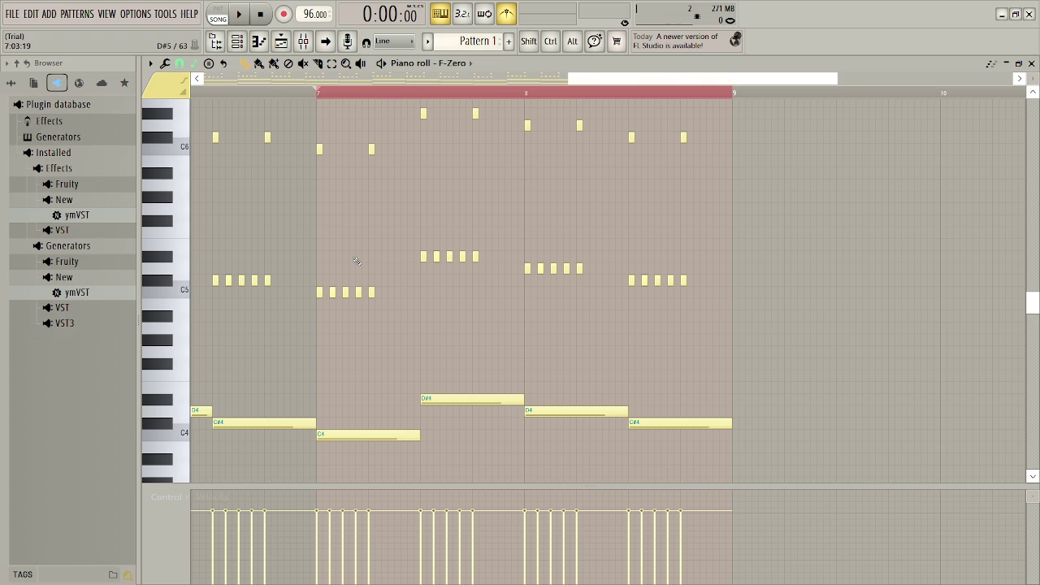
- Delete the short note groups after bar 7's C5 group plus a stray C5 note, then audition
mouse_move(350, 277)
mouse_down()
mouse_move(688, 289)
mouse_move(723, 318)
mouse_up()
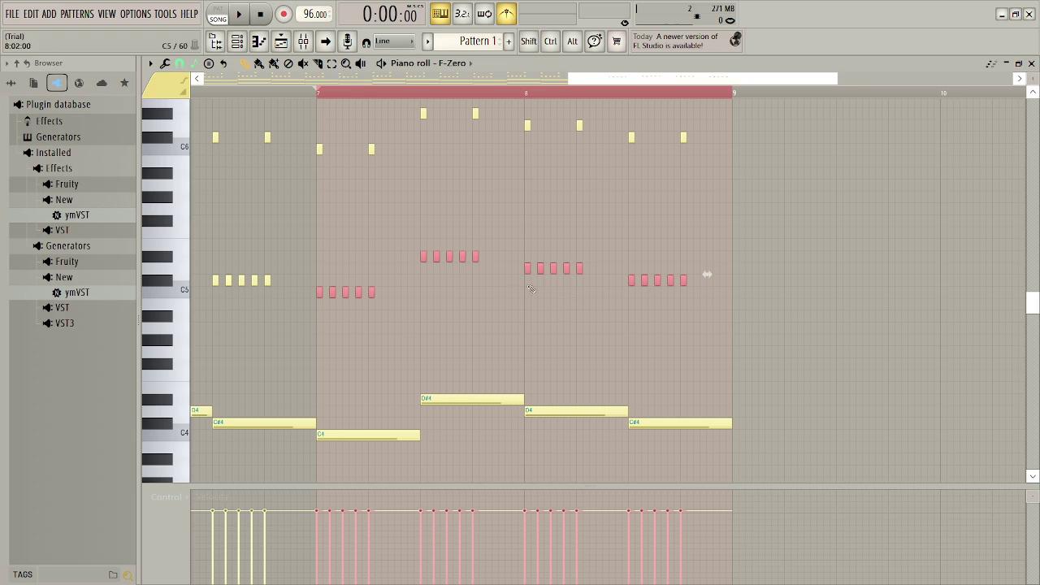
drag(420, 216, 716, 300)
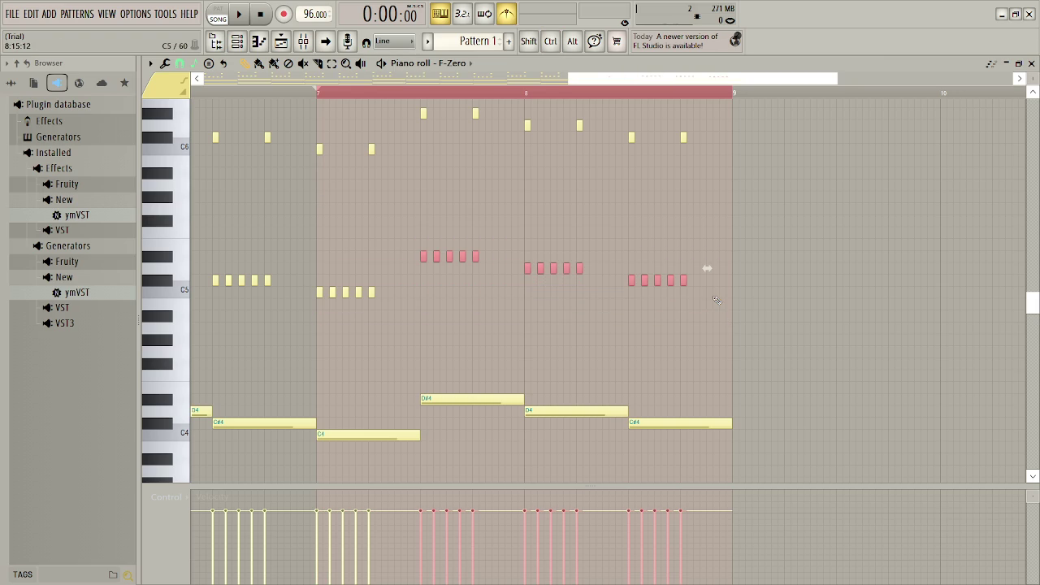
key(Delete)
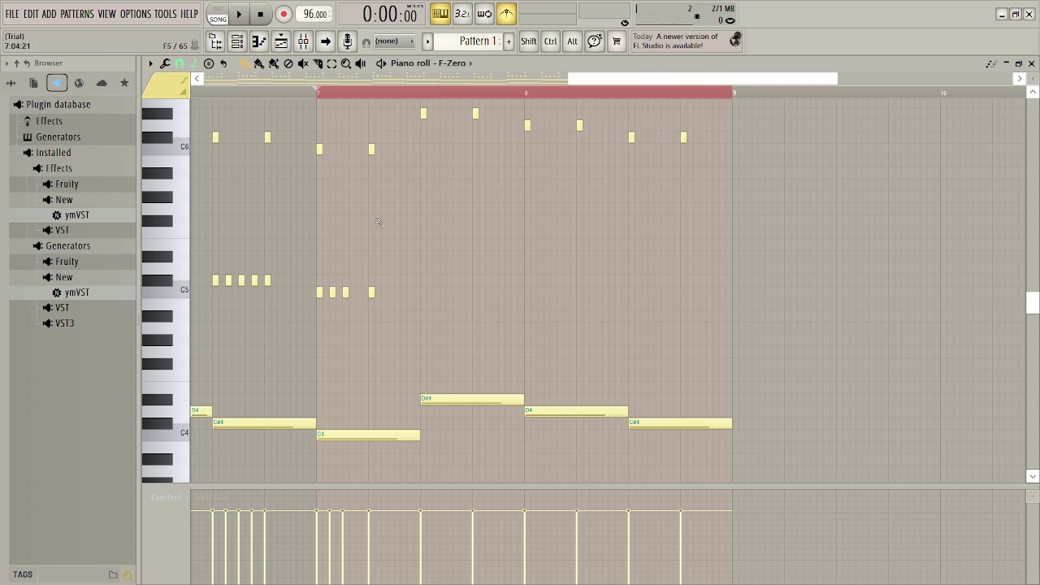
right_click(333, 292)
key(space)
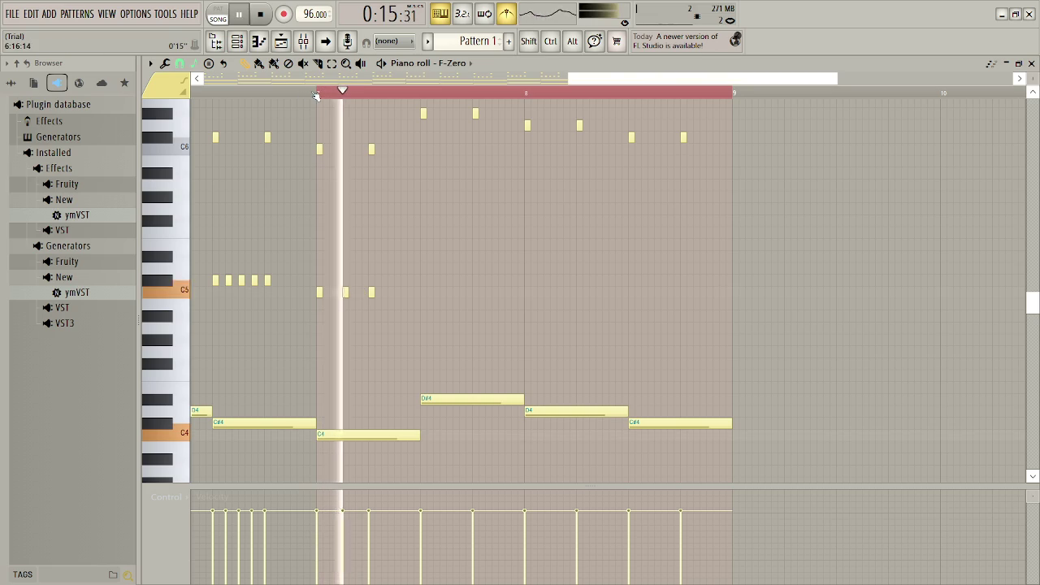
key(space)
- Copy bar 7's three short C5 notes one semitone higher right after them, checking the timing
right_click(371, 293)
drag(366, 300, 317, 294)
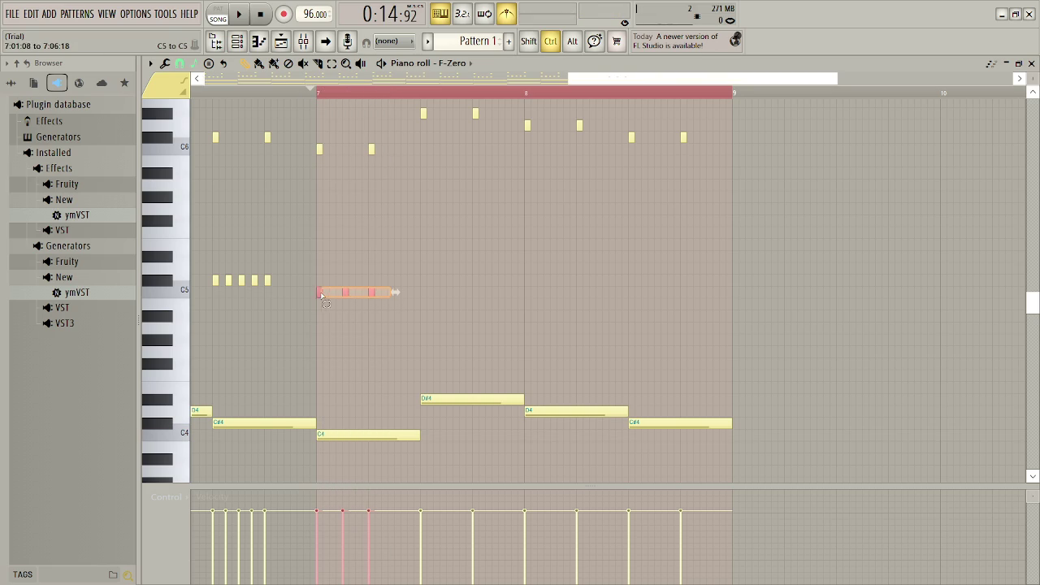
key(ctrl+b)
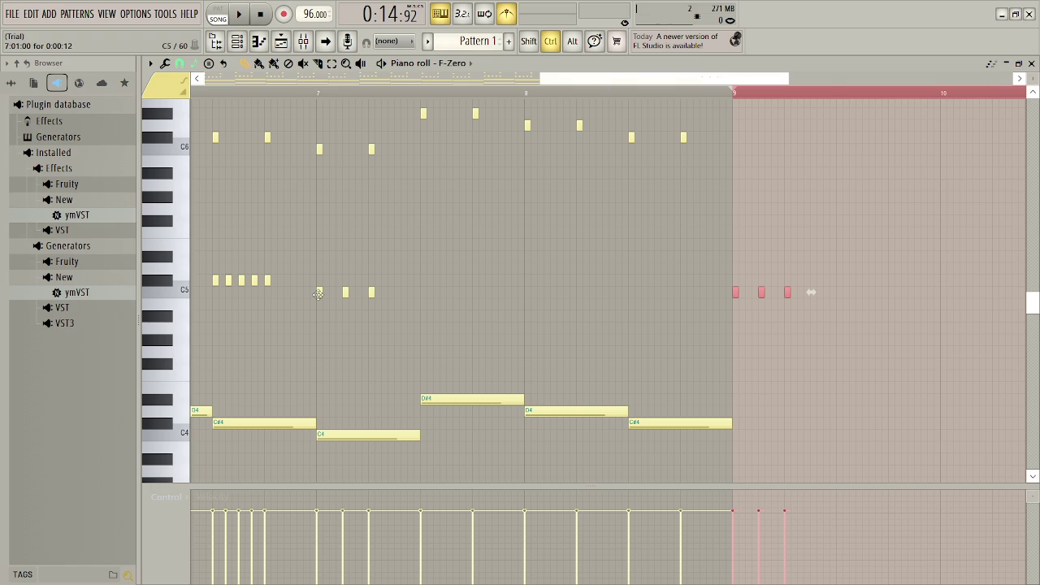
key(ctrl+z)
key(ctrl+b)
key(shift+Left)
key(shift+Left)
key(shift+Left)
key(shift+Left)
key(shift+Left)
key(shift+Left)
key(shift+Left)
key(shift+Up)
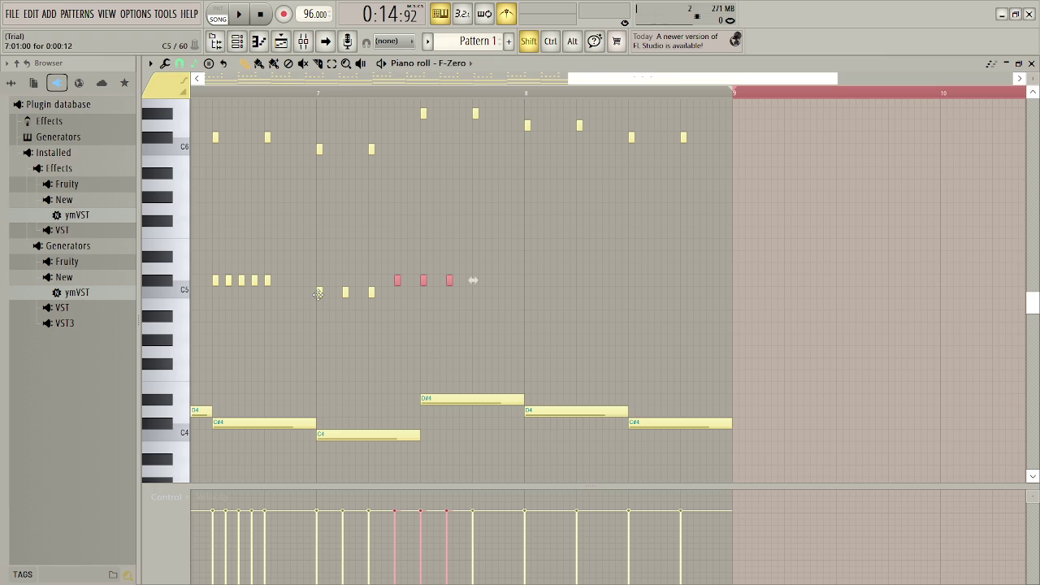
key(space)
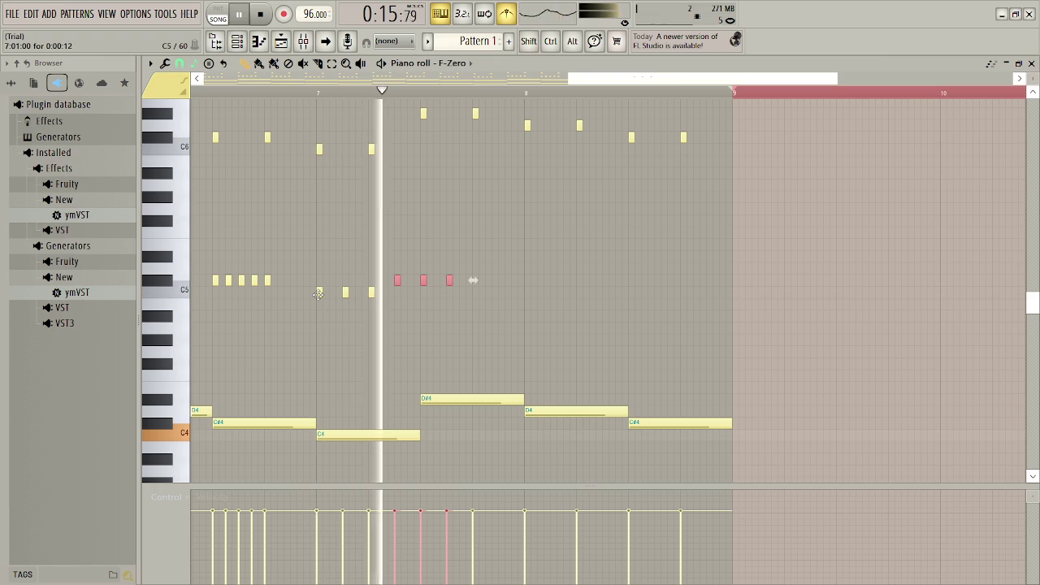
key(space)
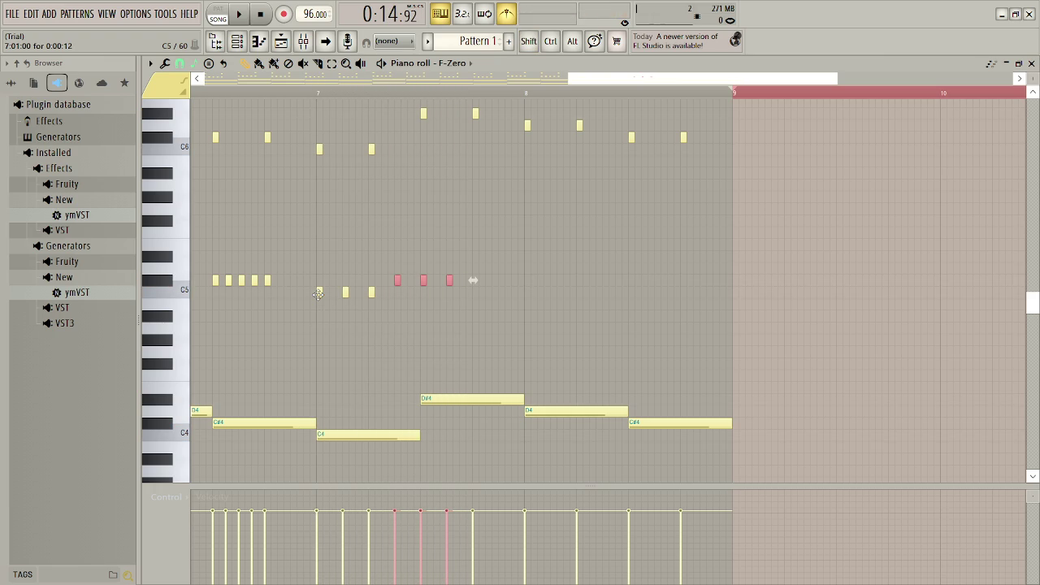
key(shift+Right)
key(shift+Right)
key(shift+Right)
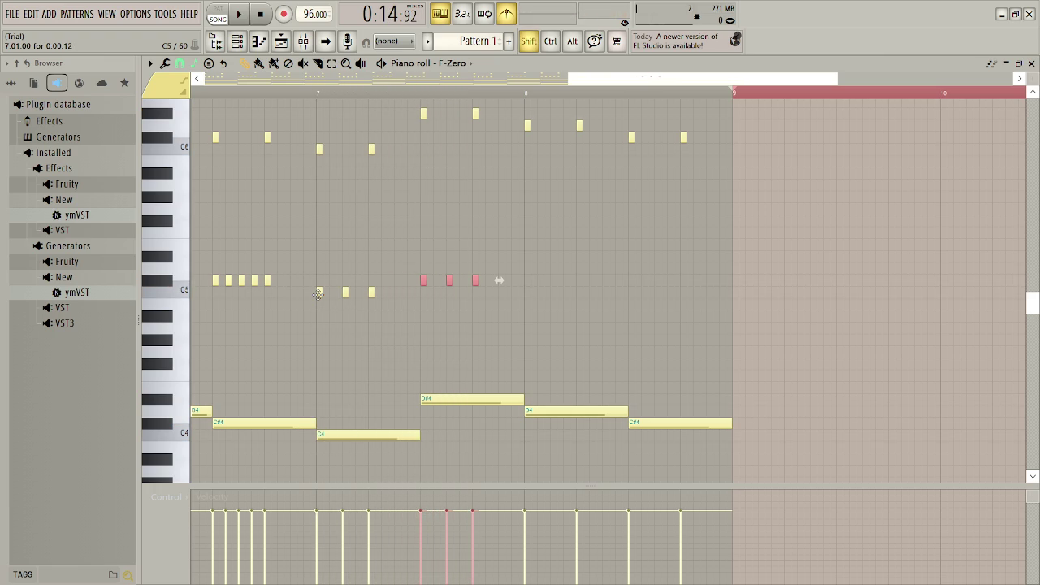
key(space)
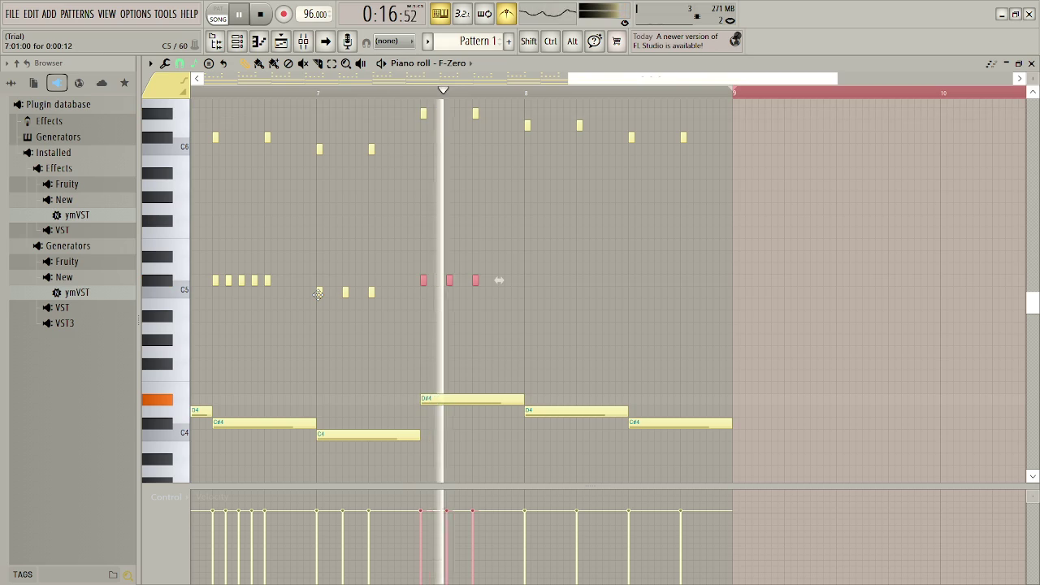
key(space)
key(shift+Left)
key(shift+Left)
key(shift+Left)
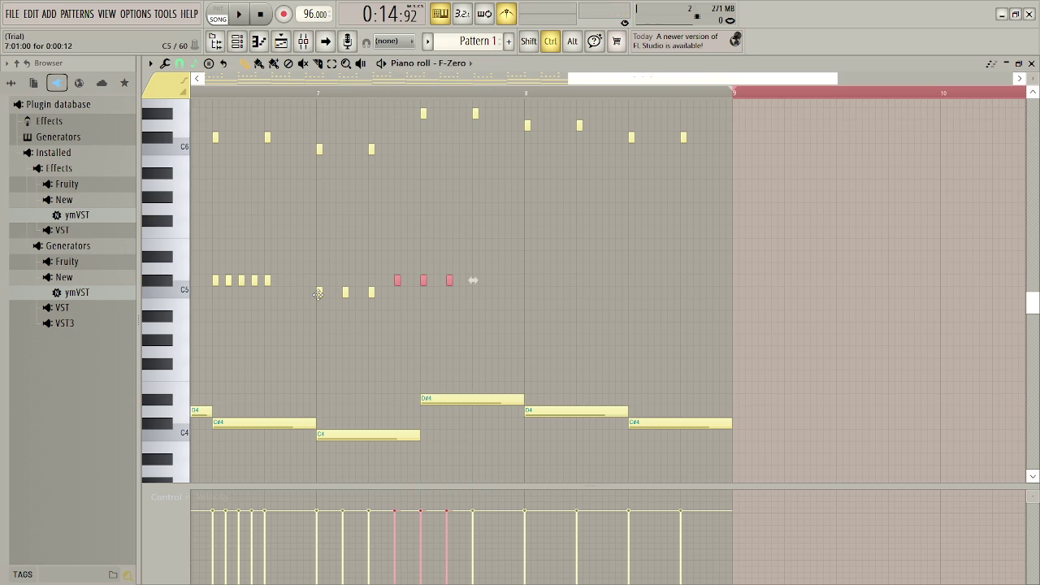
- Copy two of the higher short notes to follow the others in bar 7, making four
key(ctrl+b)
key(ctrl+z)
key(ctrl+z)
key(ctrl+z)
key(ctrl+y)
key(ctrl+y)
key(ctrl+y)
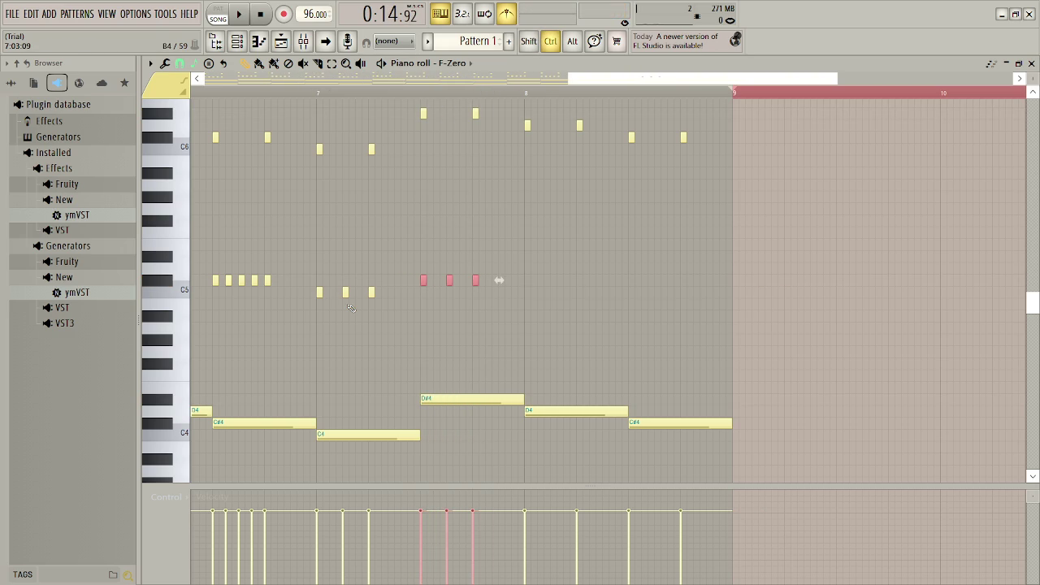
key(shift+Down)
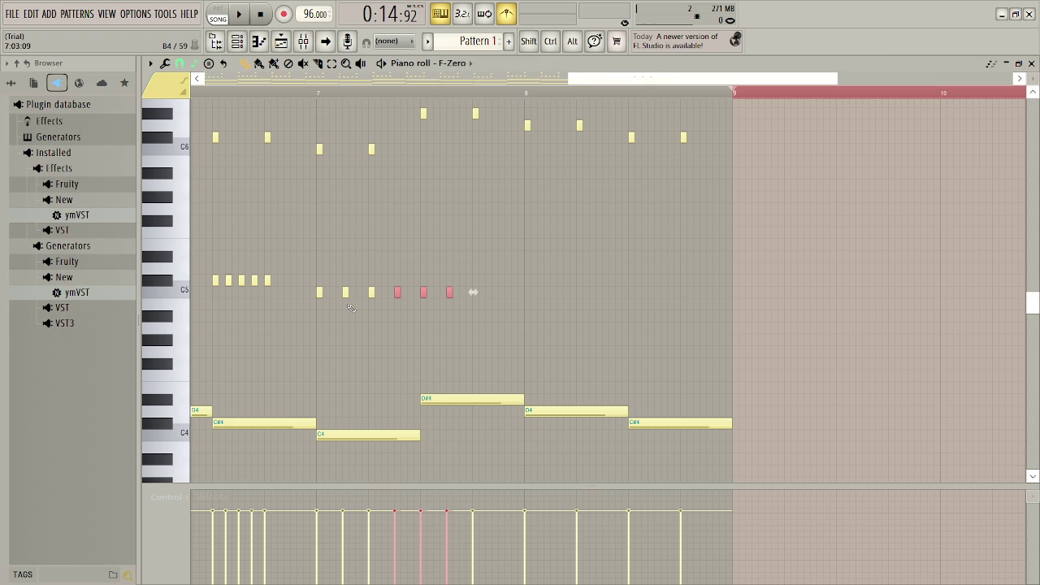
key(ctrl+d)
drag(422, 266, 486, 306)
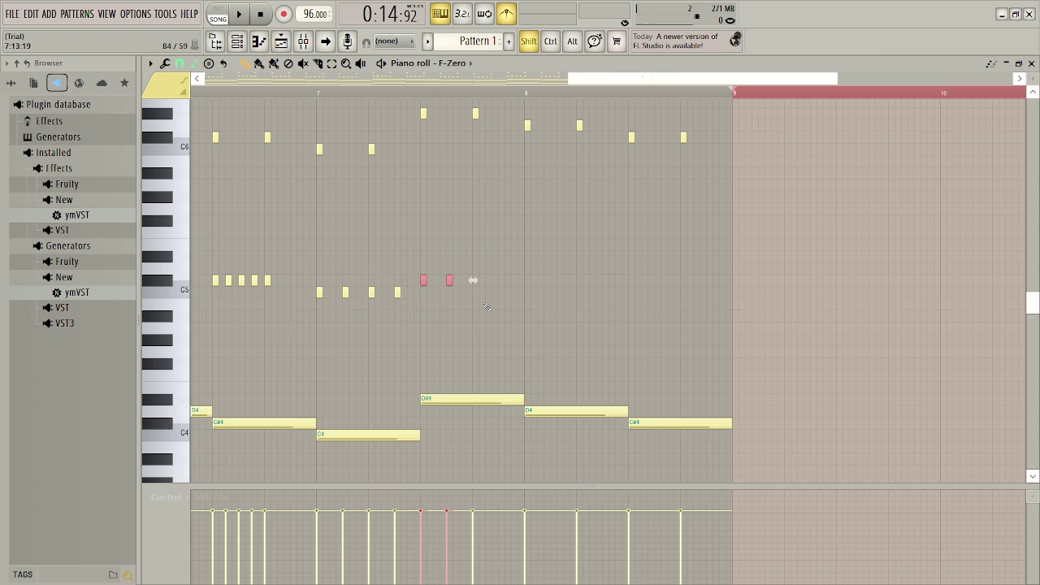
key(ctrl+b)
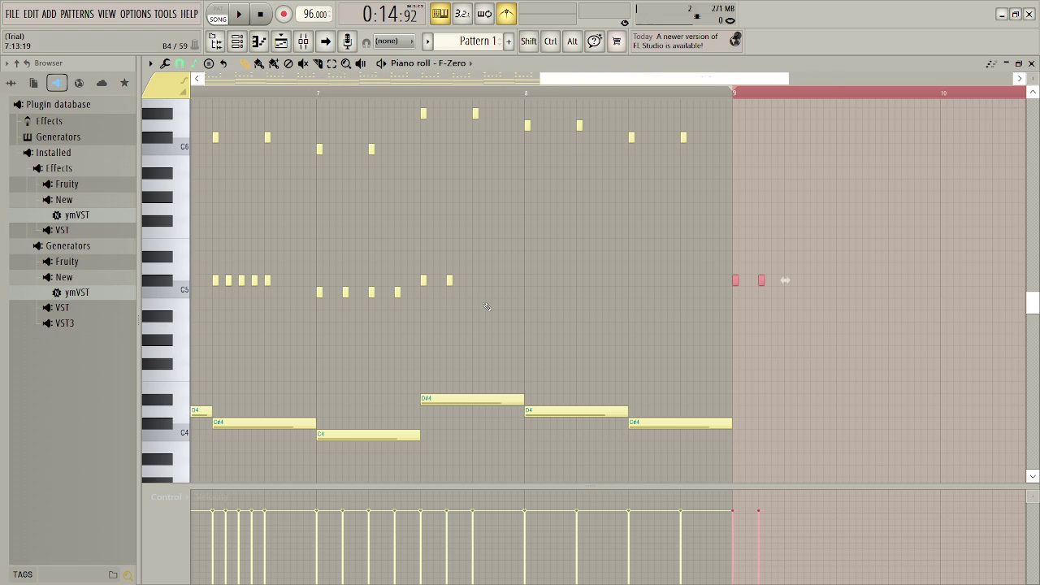
mouse_move(734, 279)
mouse_down()
mouse_move(460, 279)
mouse_move(475, 277)
mouse_up()
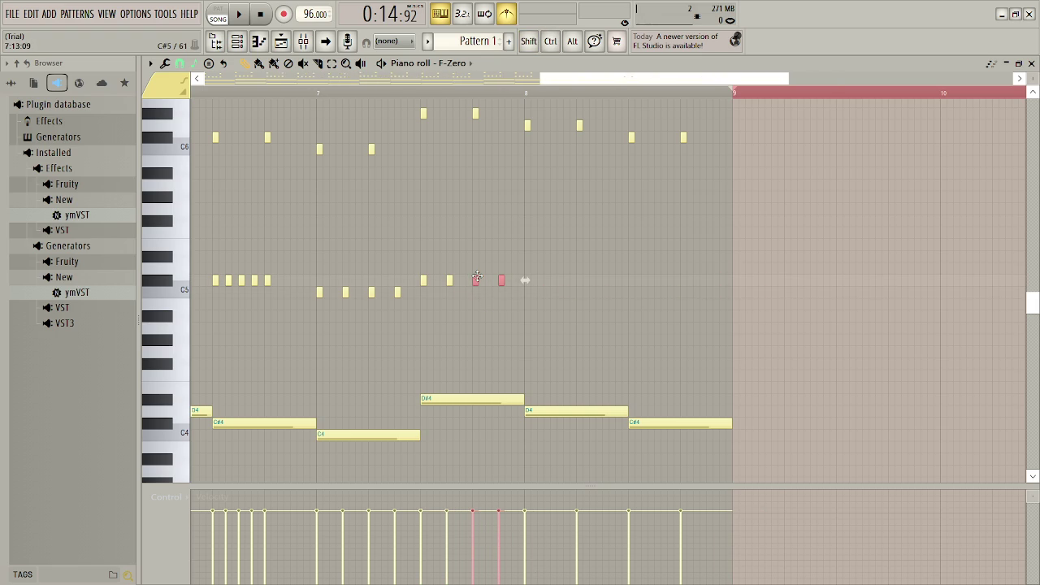
key(space)
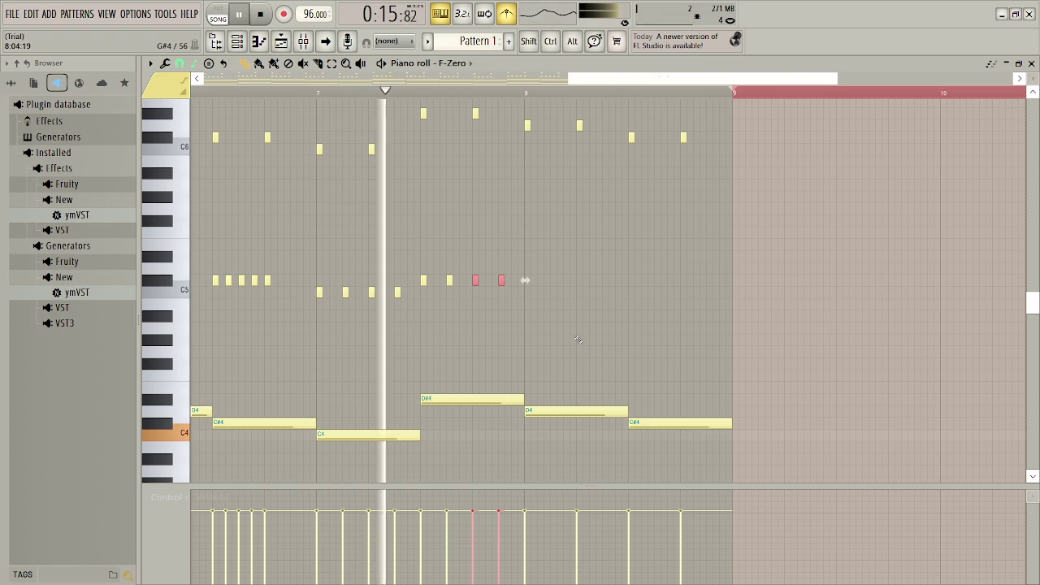
key(space)
- Audition different pitches for the four short notes at the end of bar 7
click(415, 209)
mouse_move(411, 234)
mouse_down()
mouse_move(546, 311)
mouse_move(547, 302)
mouse_up()
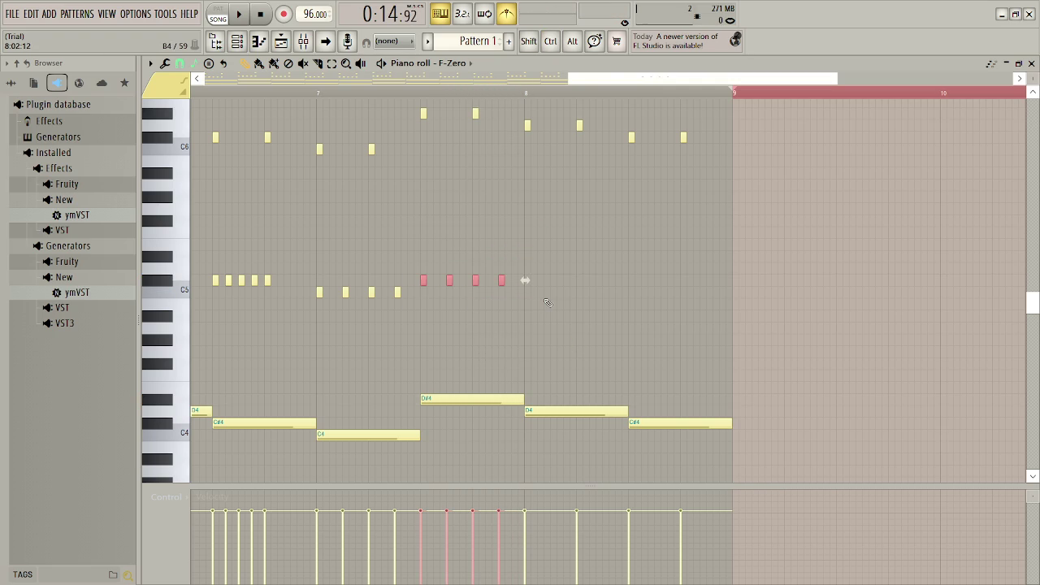
key(shift+Up)
key(space)
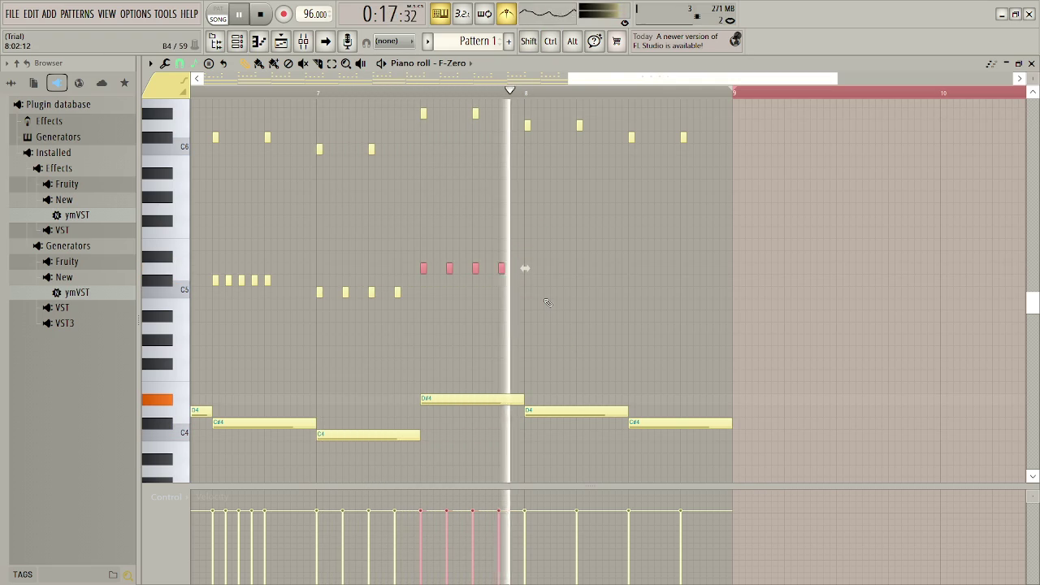
key(space)
key(shift+Down)
key(shift+Down)
key(shift+Down)
key(space)
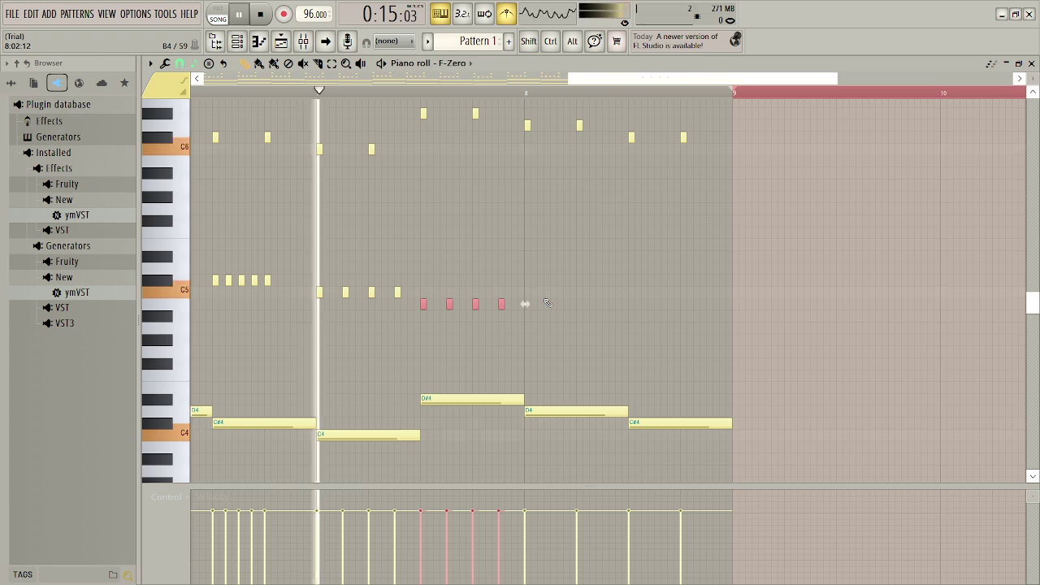
key(space)
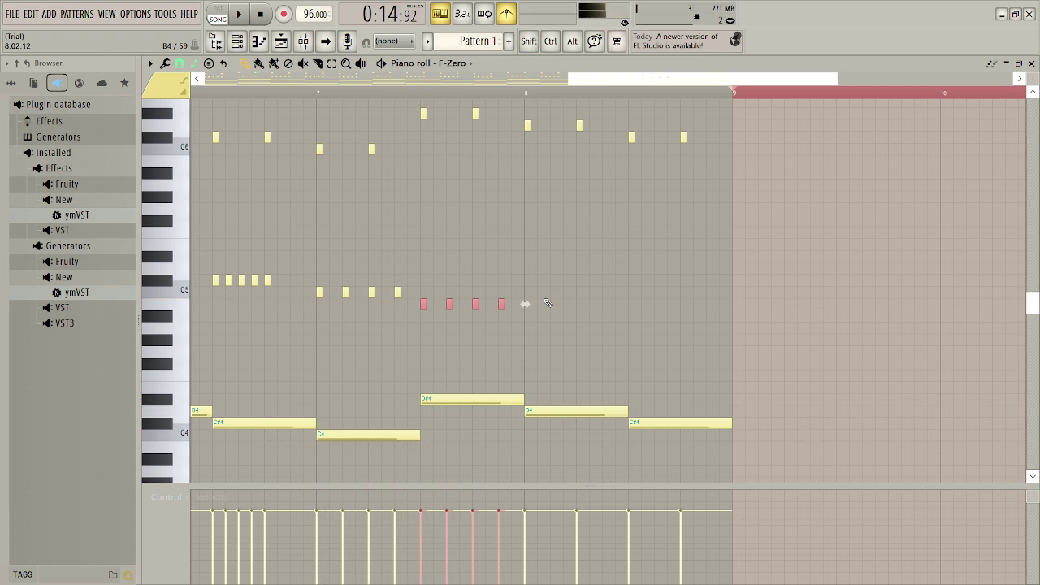
key(shift+Up)
key(shift+Up)
key(shift+Up)
key(ctrl+Down)
key(shift+Up)
key(shift+Up)
key(shift+Up)
key(shift+Up)
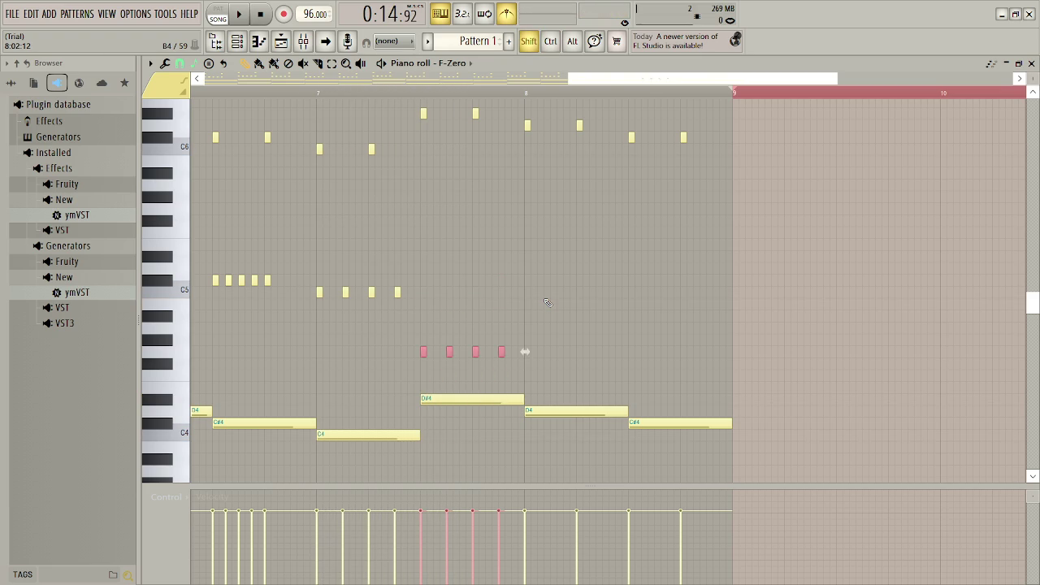
key(space)
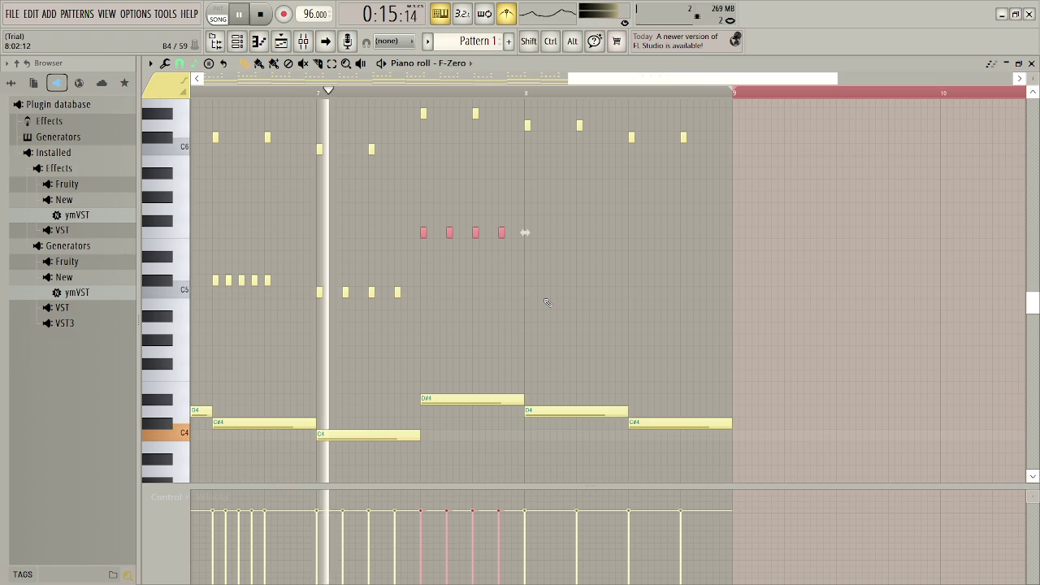
key(space)
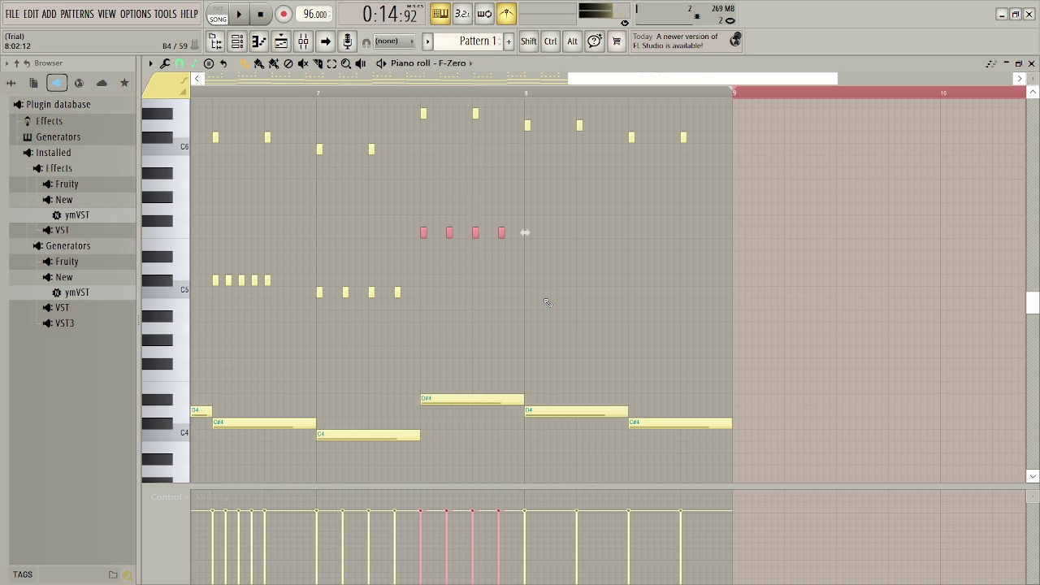
key(shift+Down)
key(shift+Down)
key(shift+Down)
key(shift+Down)
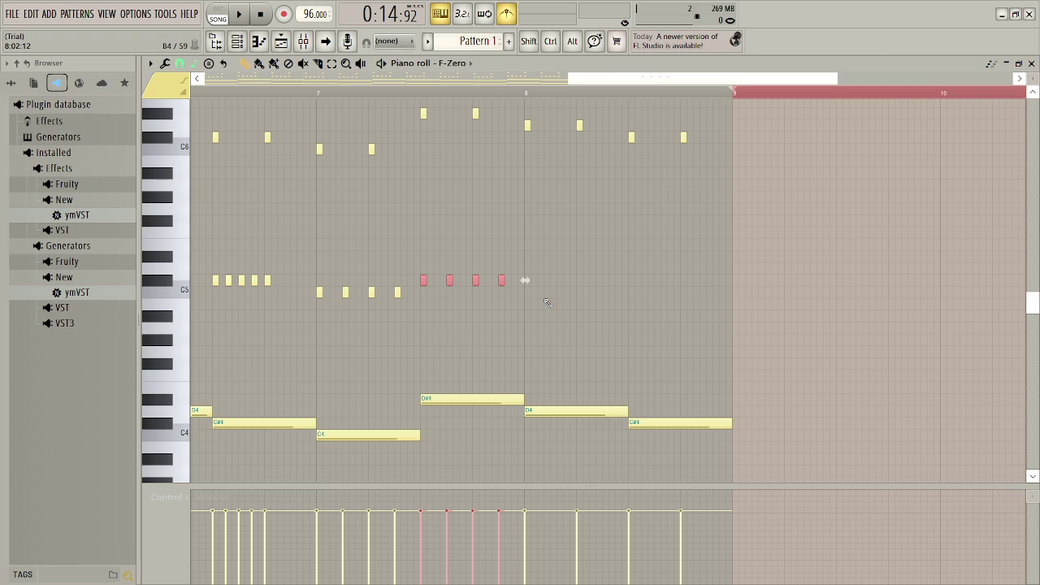
key(space)
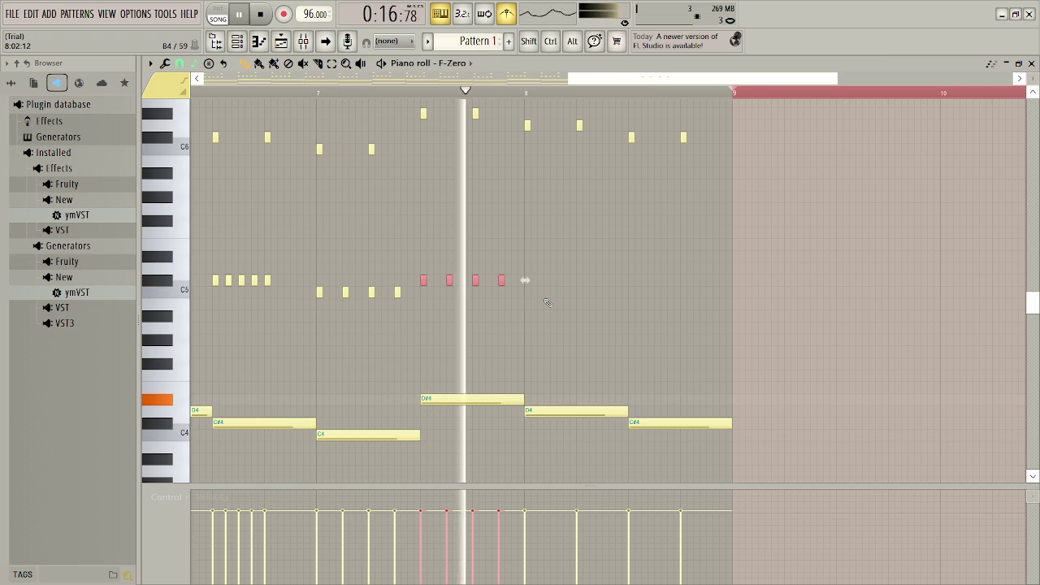
key(space)
- Copy those four notes to the start of bar 8 and preview them
key(ctrl+b)
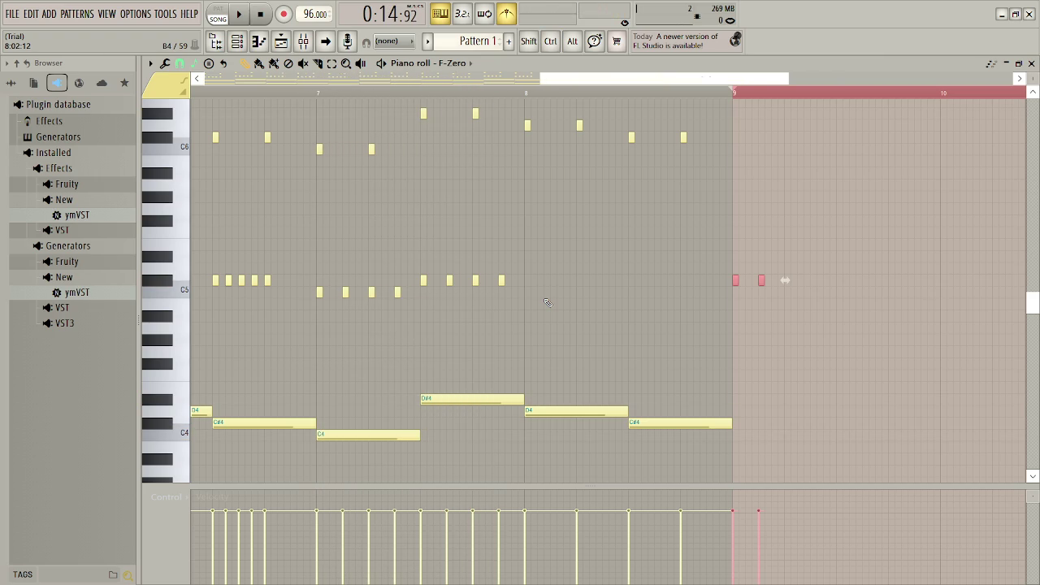
key(ctrl+z)
mouse_move(528, 252)
mouse_down()
mouse_move(515, 281)
mouse_move(423, 289)
mouse_up()
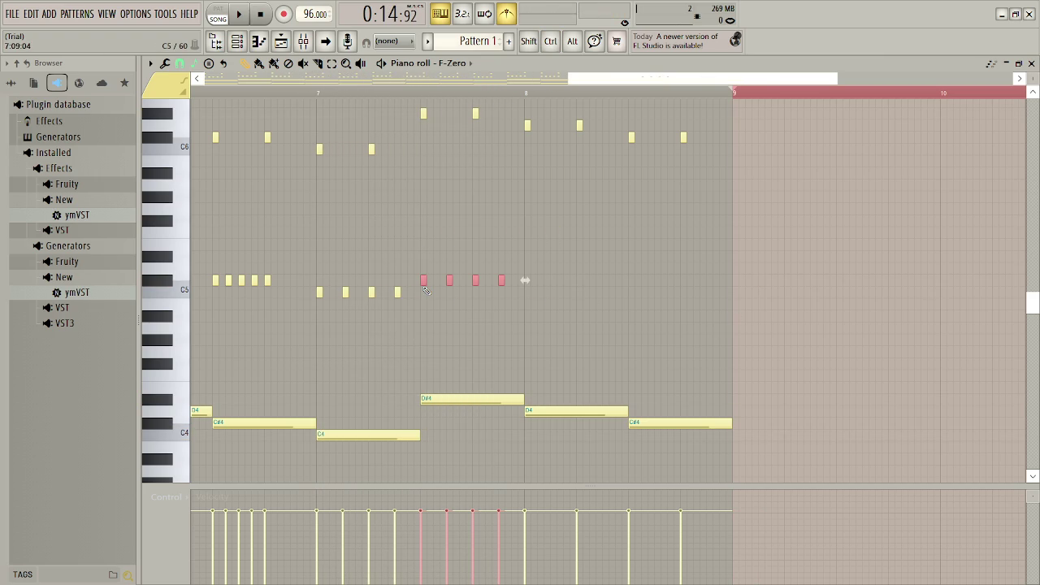
key(ctrl+b)
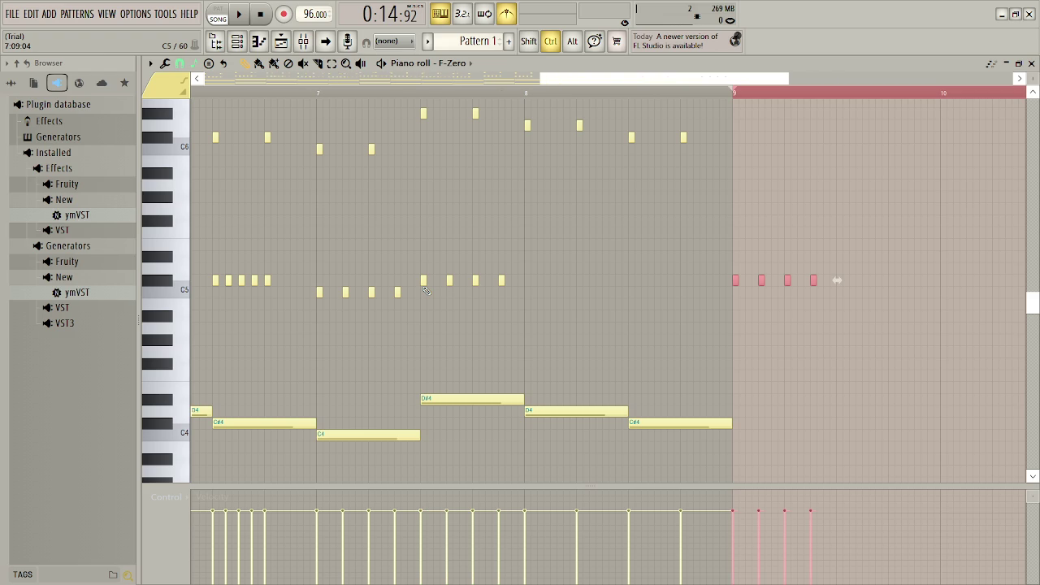
key(shift+Left)
key(shift+Left)
key(shift+Left)
key(shift+Left)
key(shift+Left)
key(shift+Left)
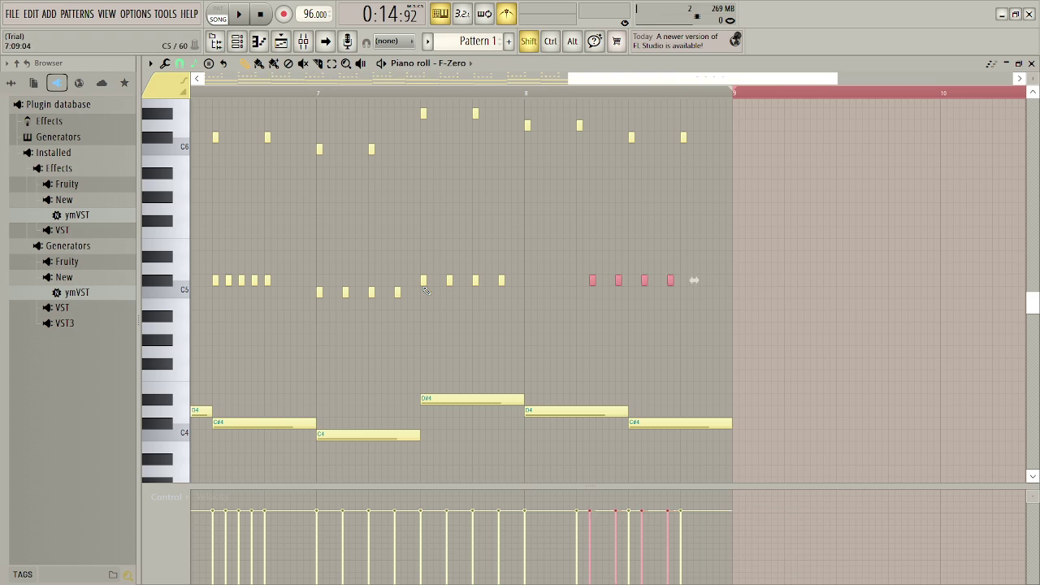
key(shift+Up)
key(space)
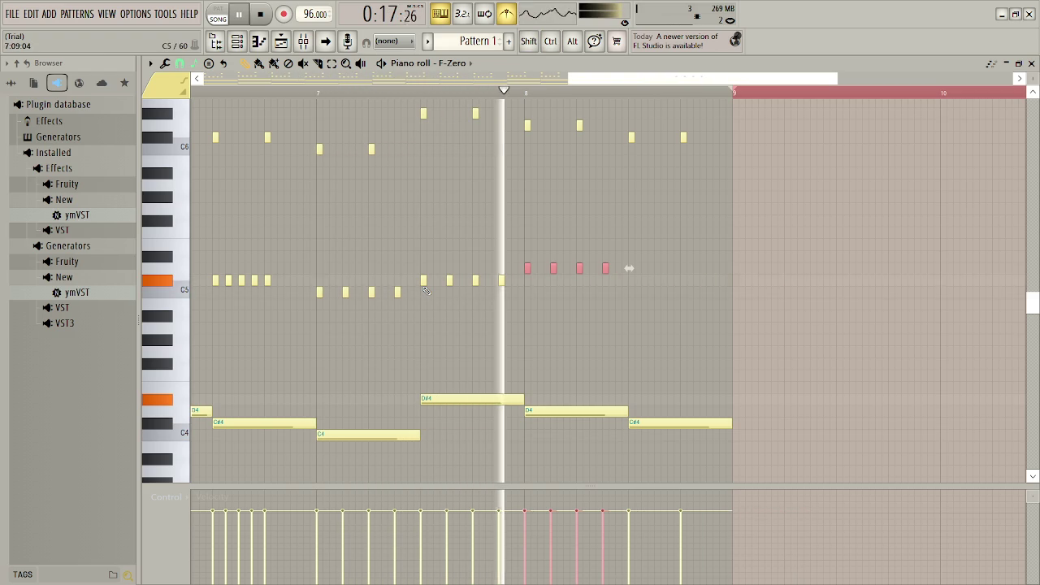
key(space)
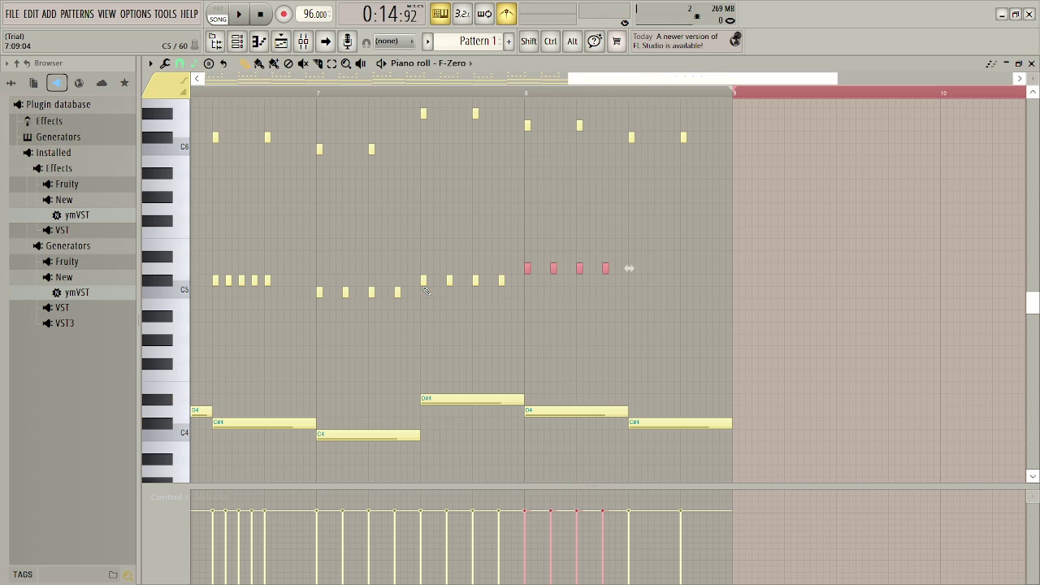
- Lower the bar 8 copies and add a second, lower group of four in bar 8's second half
key(shift+Down)
key(shift+Down)
key(shift+Down)
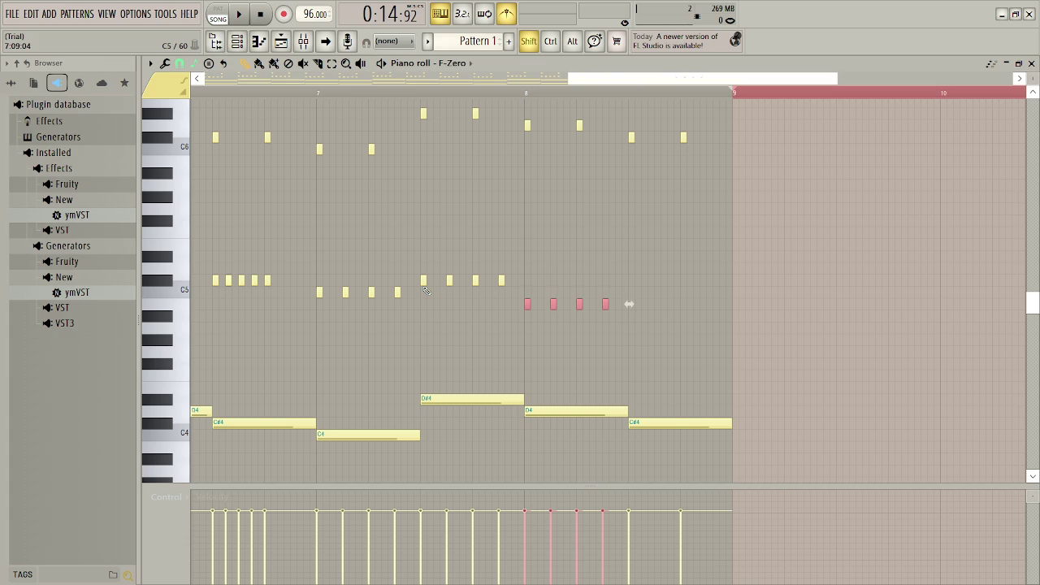
key(ctrl+b)
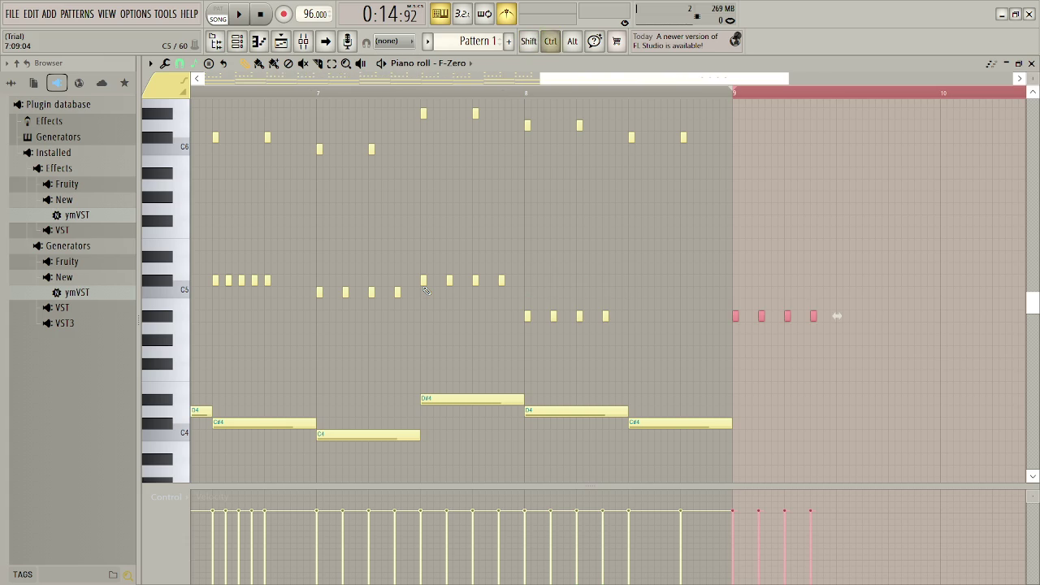
key(shift+Down)
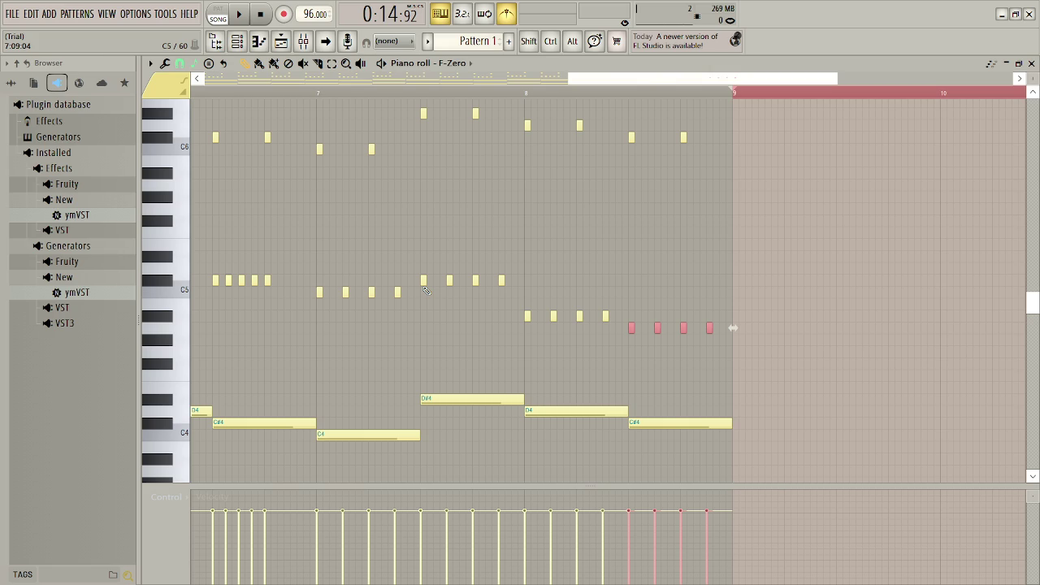
key(space)
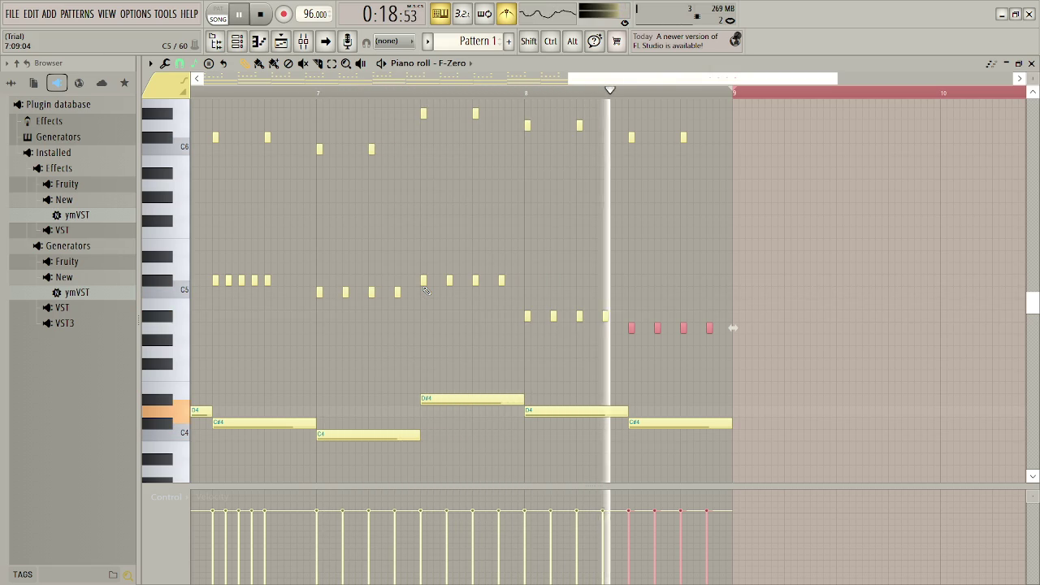
key(space)
key(ctrl+d)
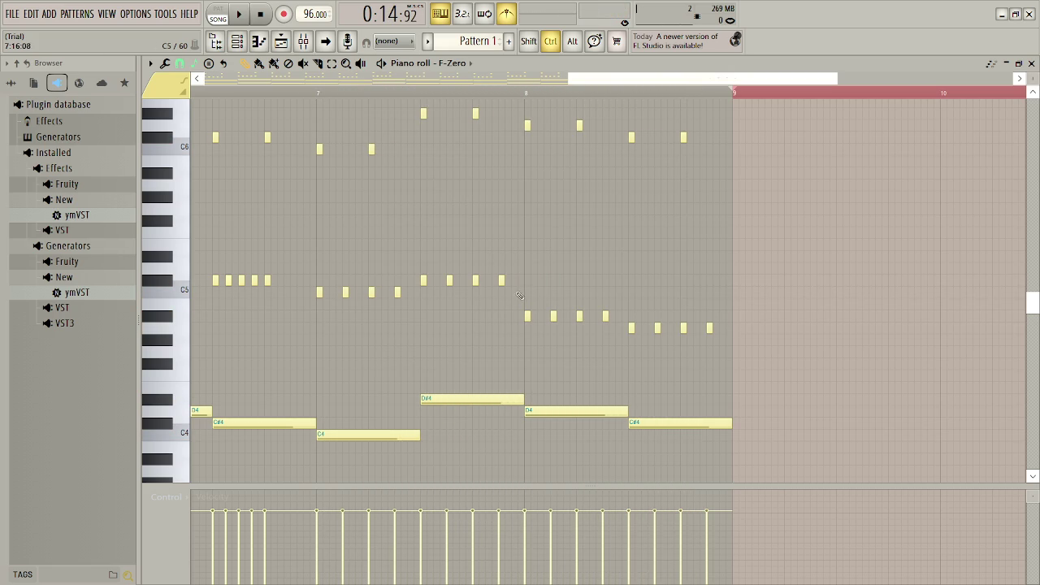
scroll(547, 302, up, 5)
scroll(566, 271, down, 6)
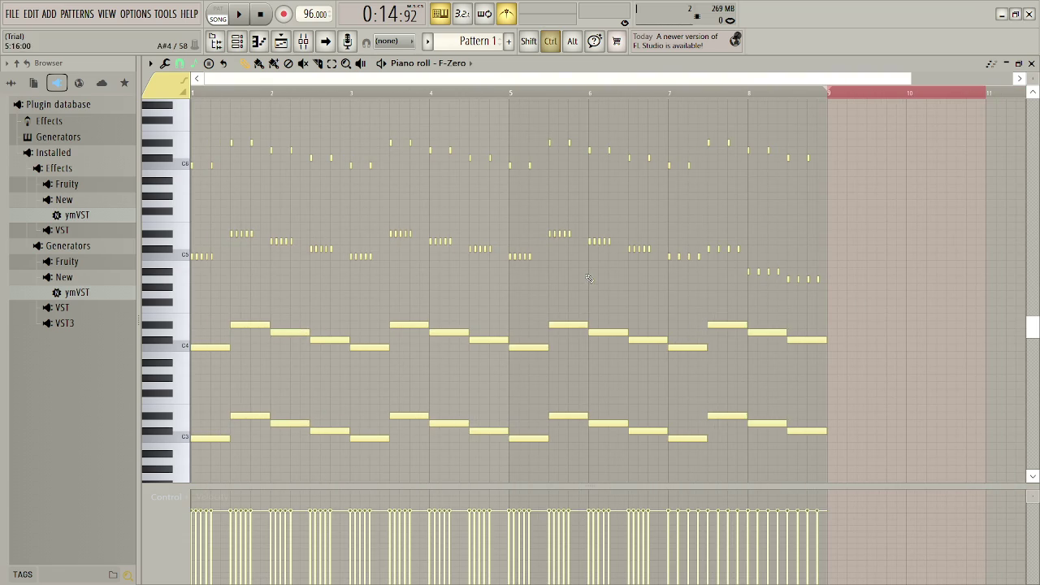
scroll(682, 272, up, 3)
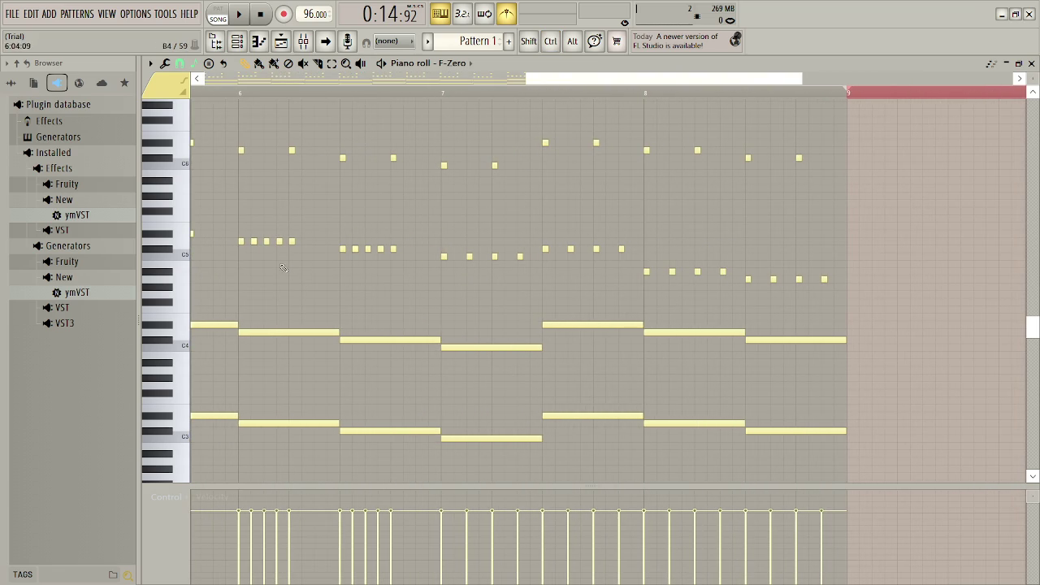
scroll(401, 311, down, 2)
scroll(453, 321, down, 1)
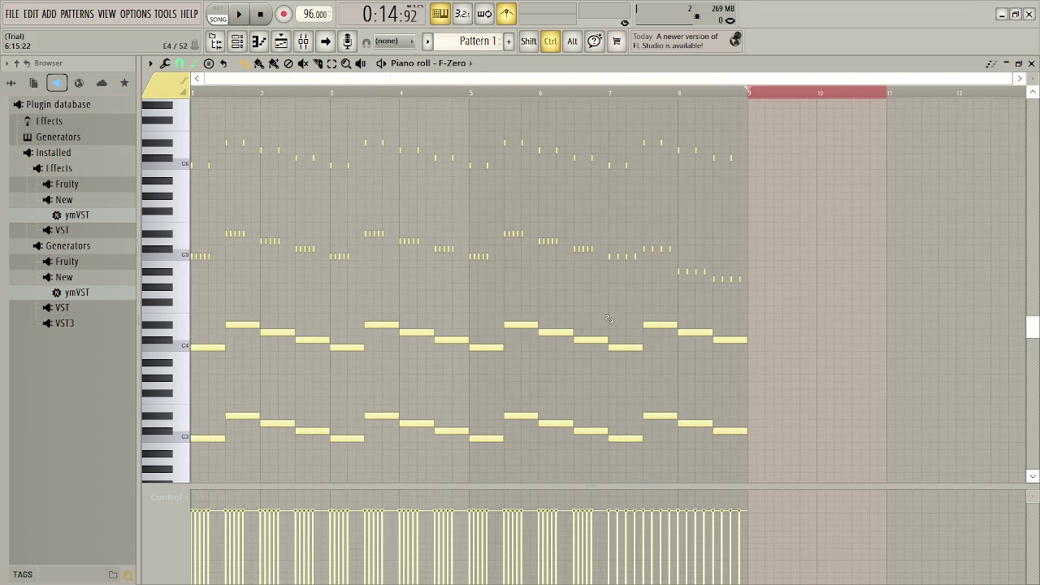
scroll(747, 332, up, 2)
scroll(746, 331, up, 1)
scroll(644, 399, up, 1)
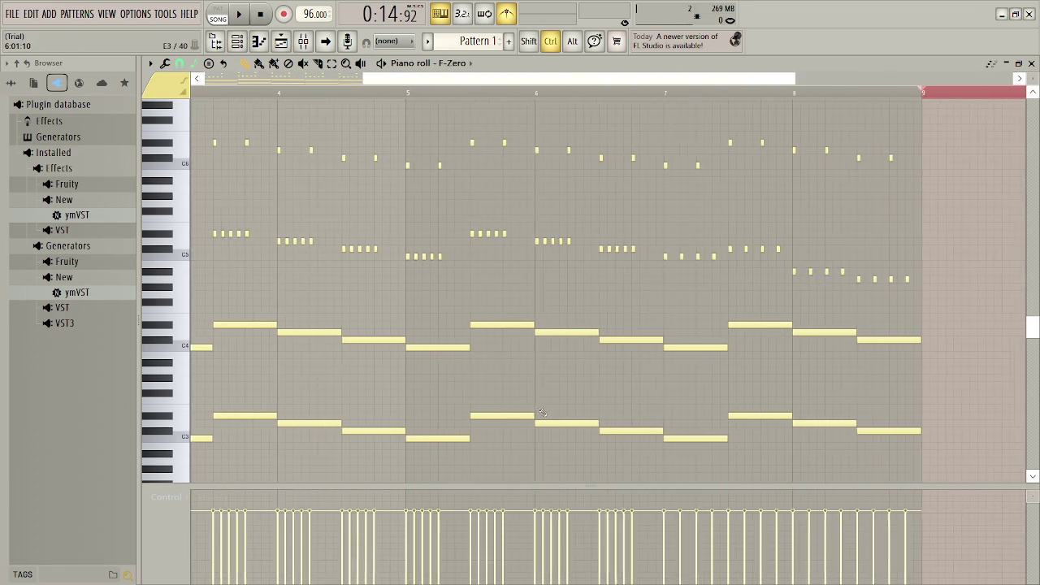
scroll(712, 401, up, 1)
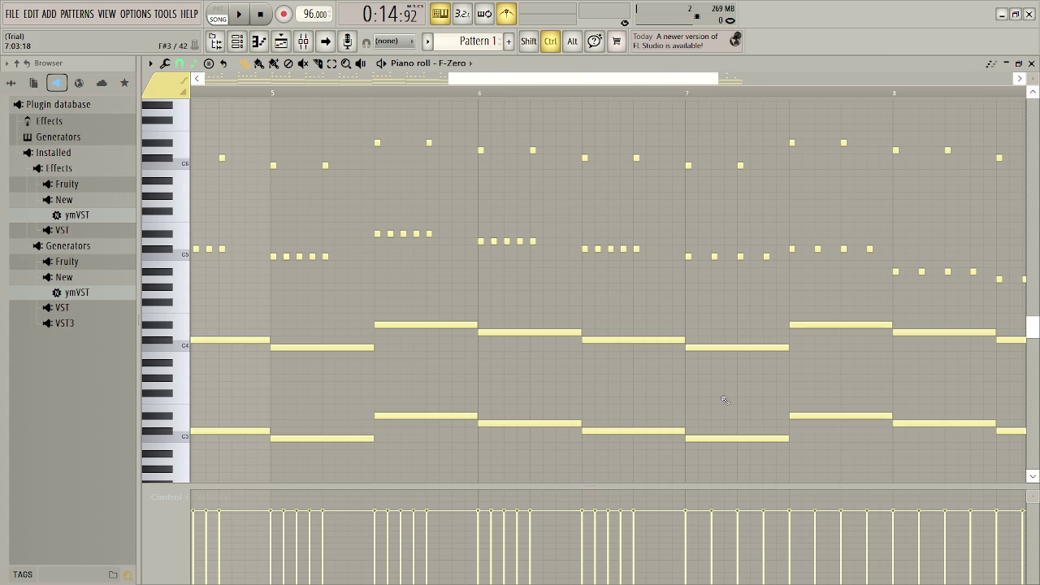
drag(315, 407, 1019, 441)
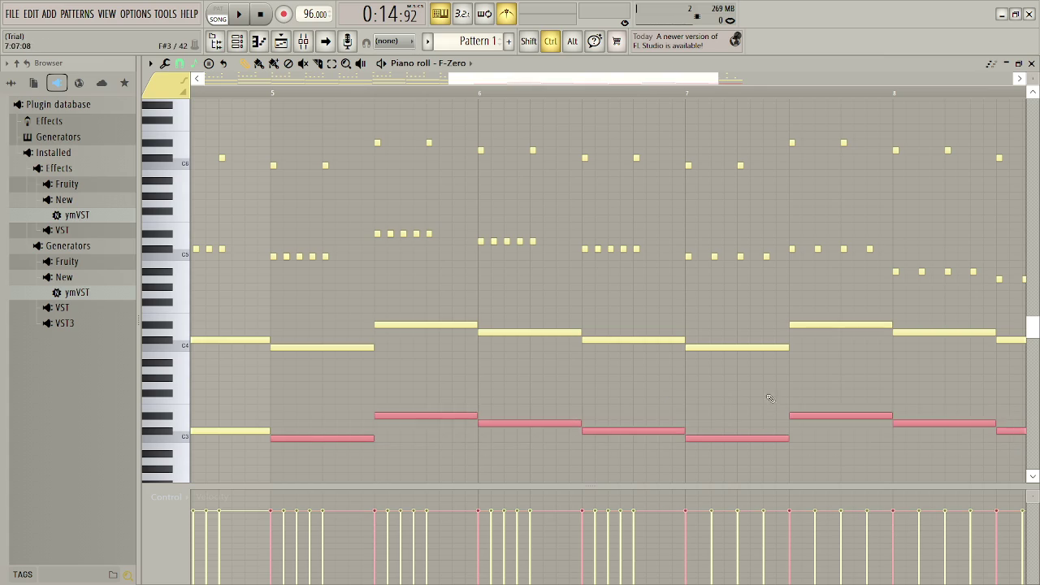
scroll(932, 425, down, 5)
scroll(773, 403, up, 4)
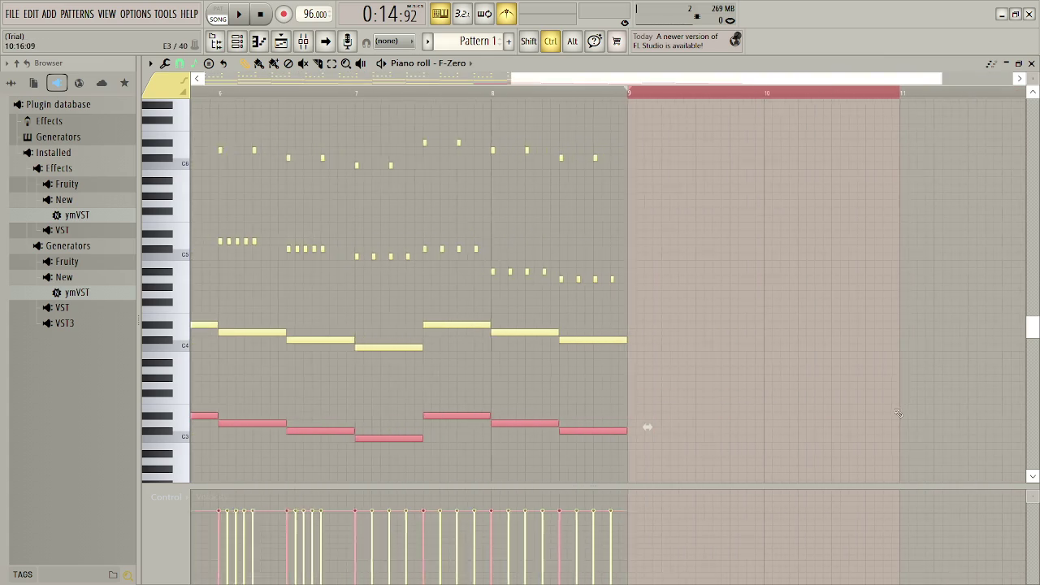
scroll(400, 417, up, 3)
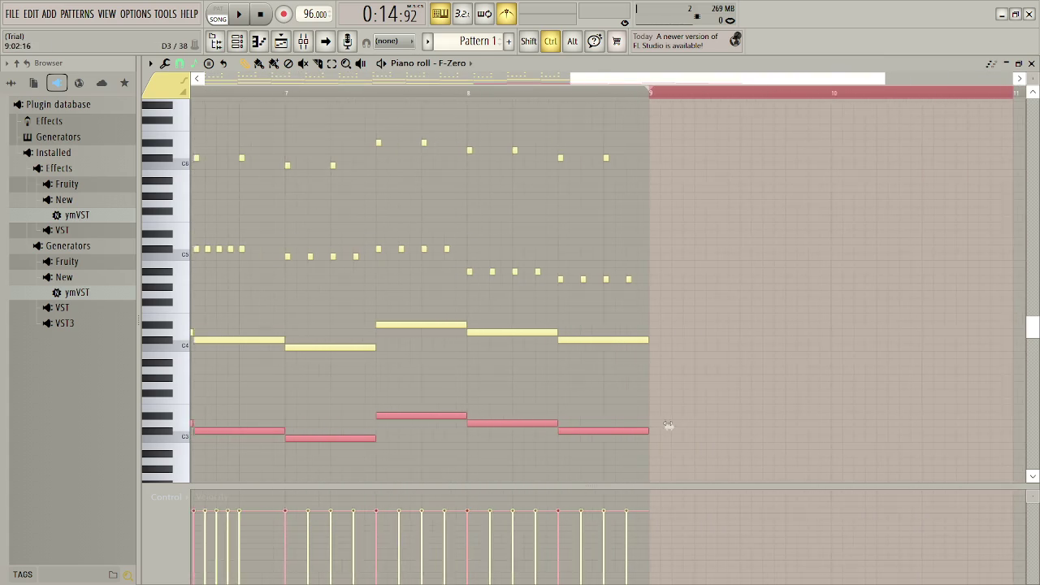
ctrl+click(372, 394)
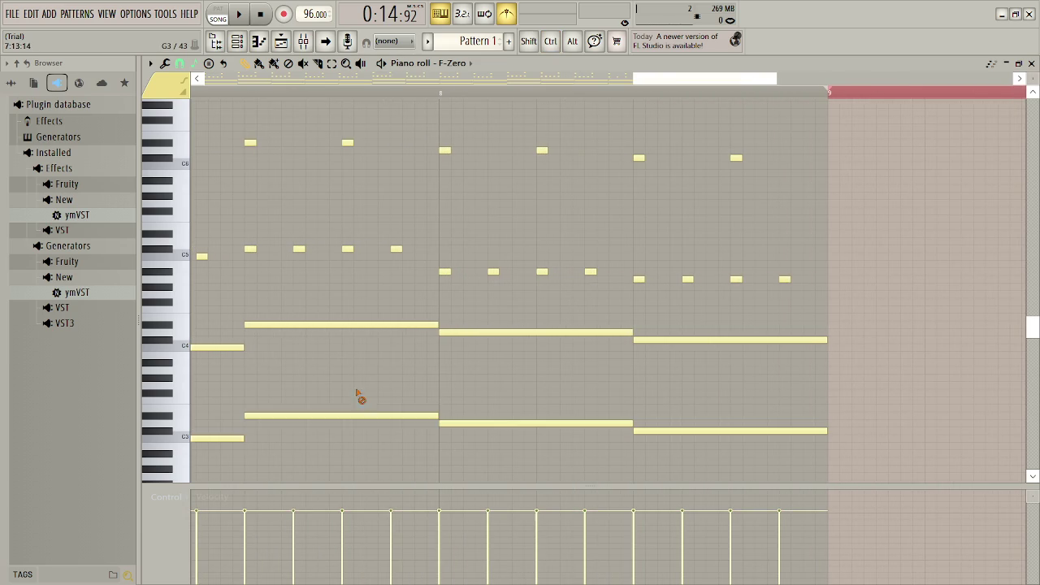
- Shorten the long low notes across bars 7–8 and preview the result
drag(341, 383, 751, 458)
mouse_move(824, 431)
mouse_down()
mouse_move(756, 443)
mouse_move(686, 437)
mouse_up()
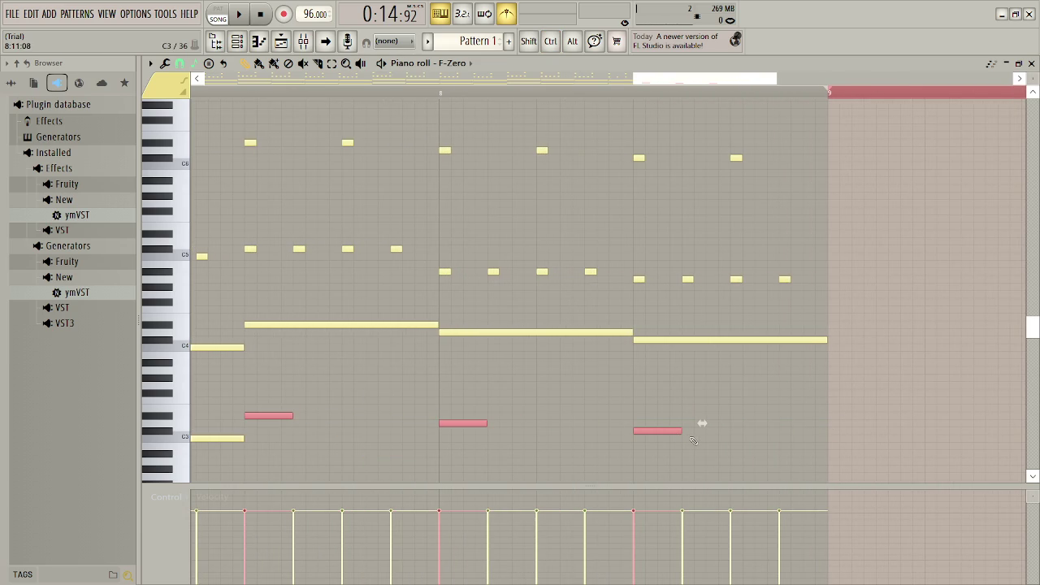
key(space)
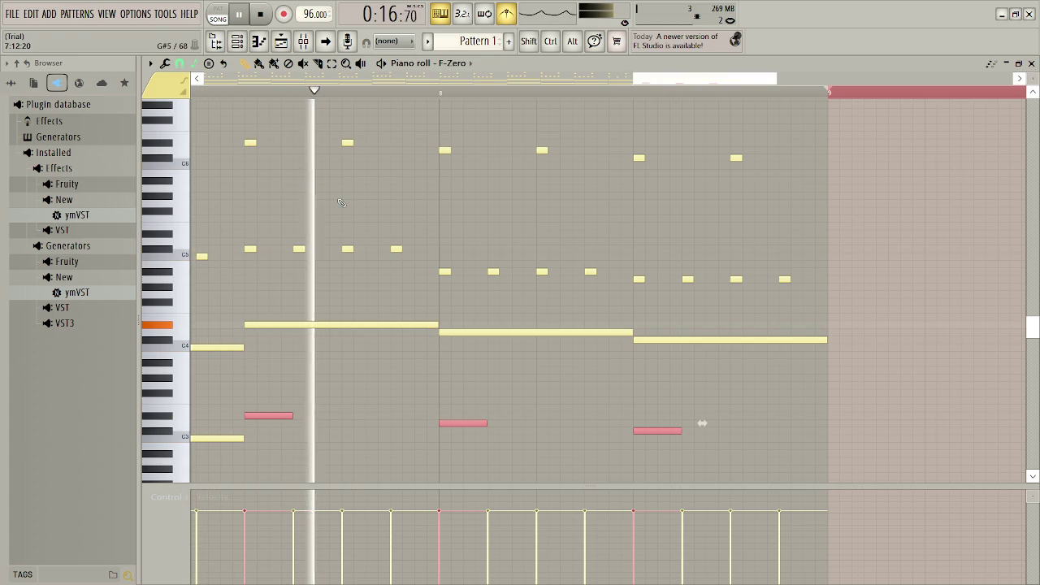
key(space)
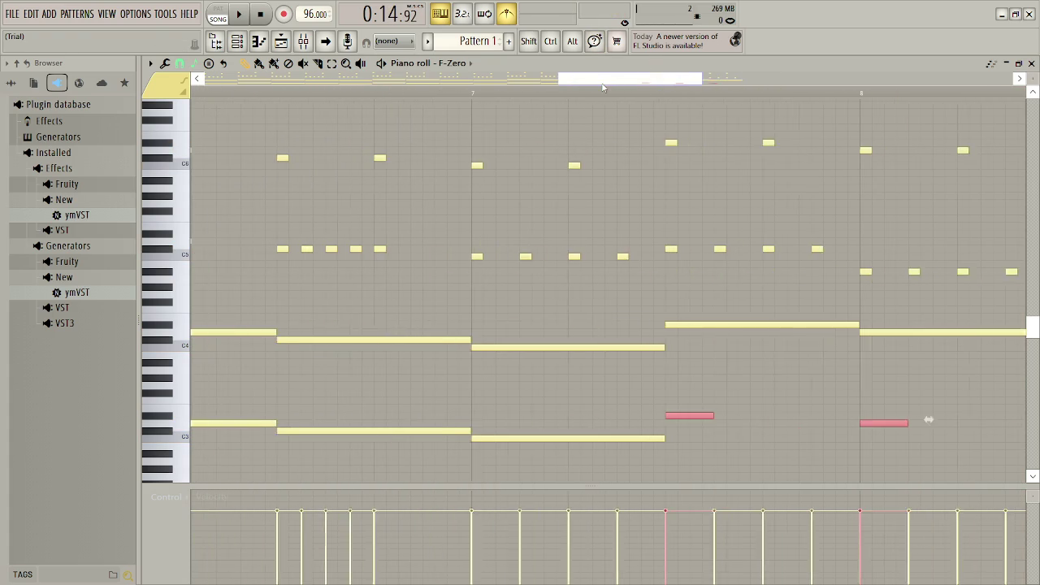
key(ctrl+l)
mouse_move(528, 406)
mouse_down()
mouse_move(691, 432)
mouse_move(1022, 453)
mouse_move(922, 453)
mouse_up()
drag(833, 422, 723, 423)
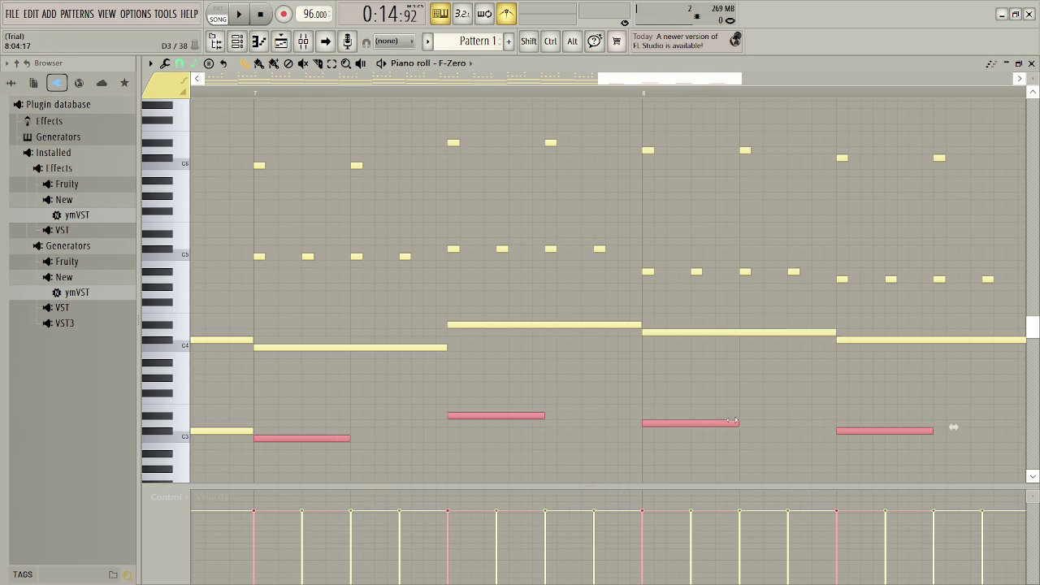
key(space)
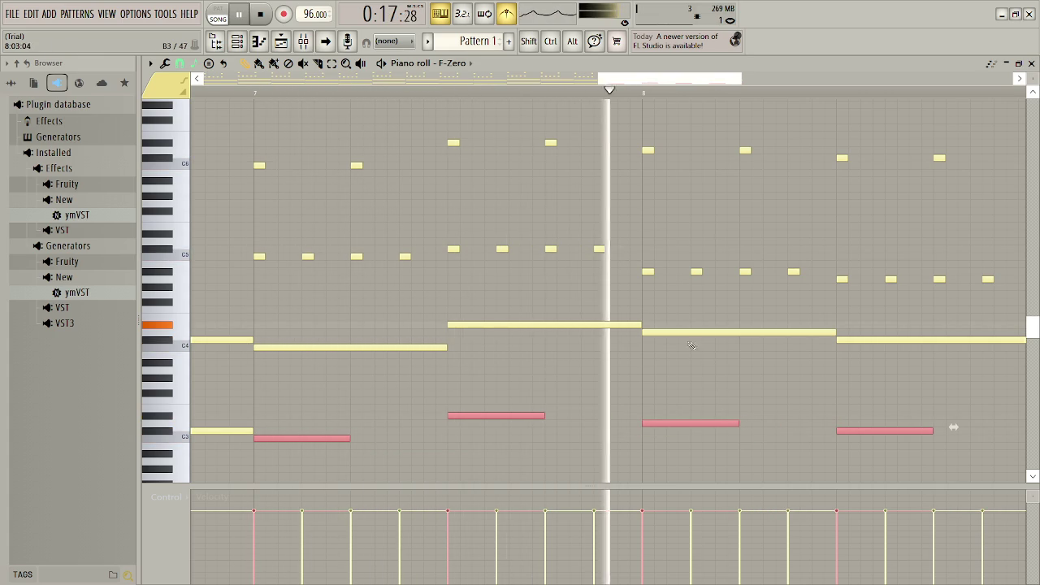
key(space)
- Delete the repeated middle-register notes from bar 7 onward and audition the thinner passage
scroll(597, 307, down, 2)
scroll(597, 307, down, 1)
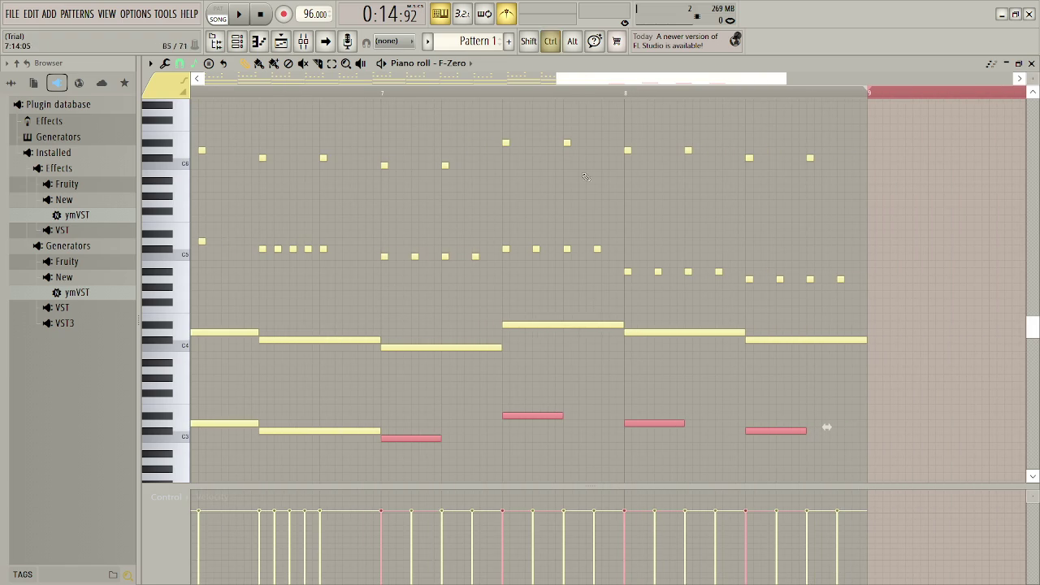
drag(381, 237, 845, 297)
key(Delete)
key(space)
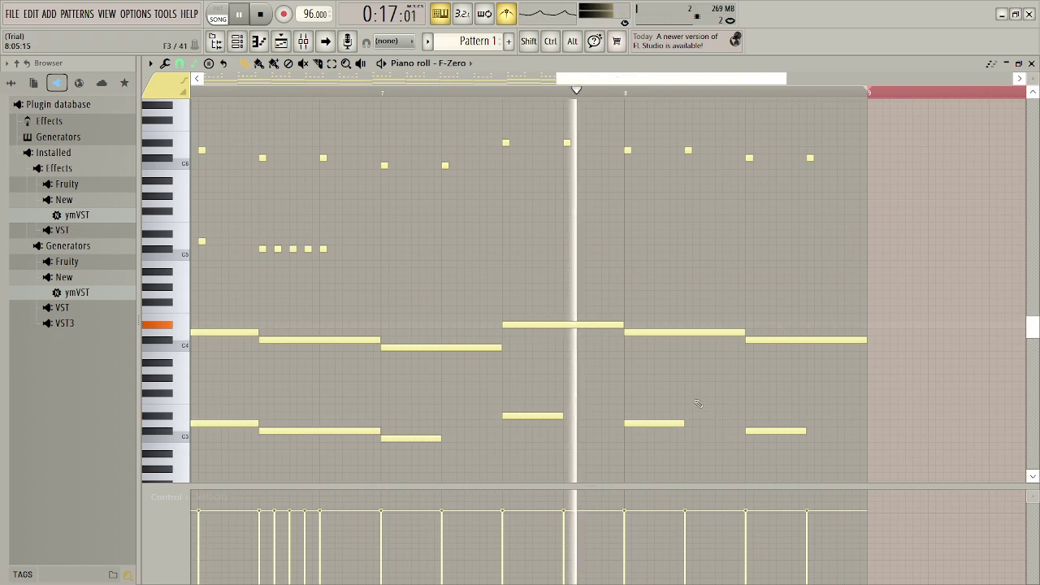
key(space)
drag(423, 284, 775, 377)
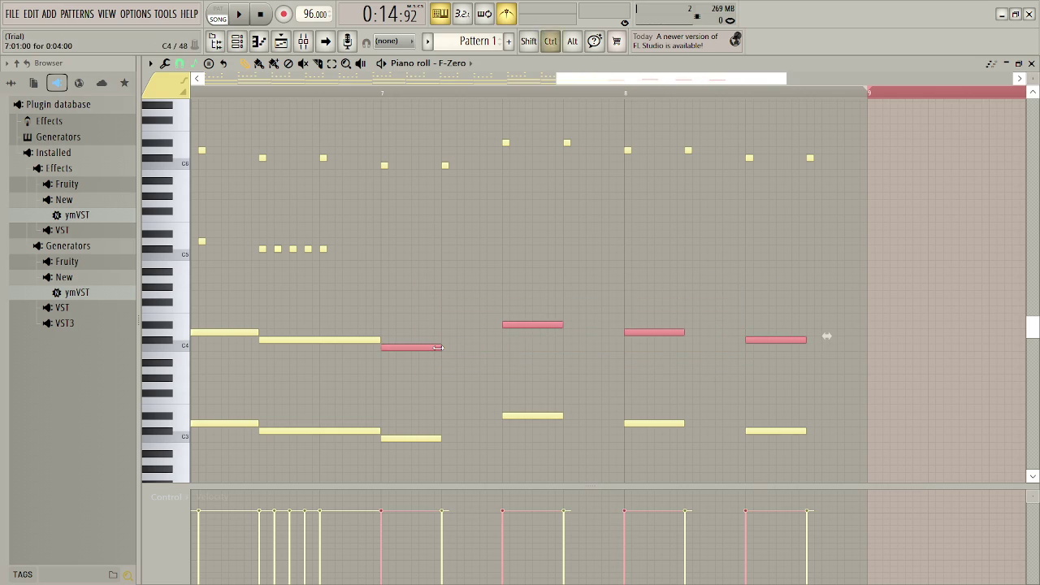
- Isolate the four off-beat middle notes in bars 7–8 and shift them one step later
key(ctrl+b)
key(ctrl+Left)
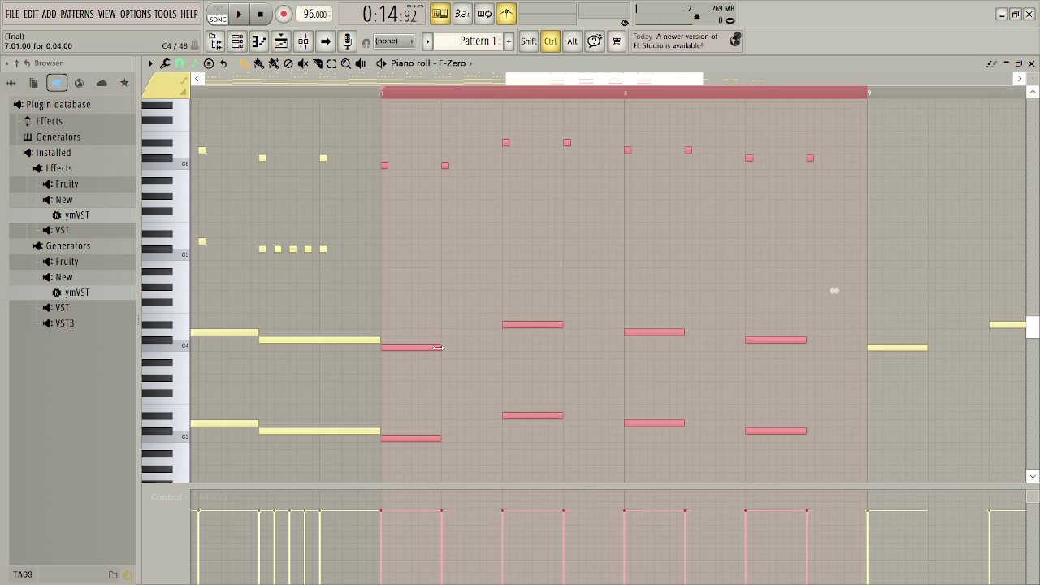
drag(835, 290, 826, 336)
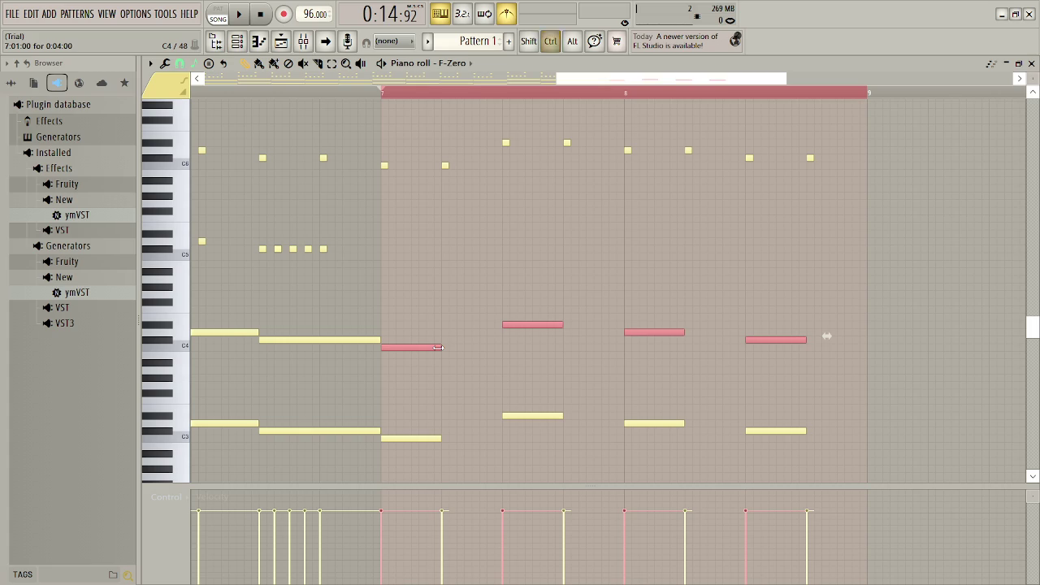
key(shift+Right)
key(shift+Right)
key(shift+Right)
key(shift+Right)
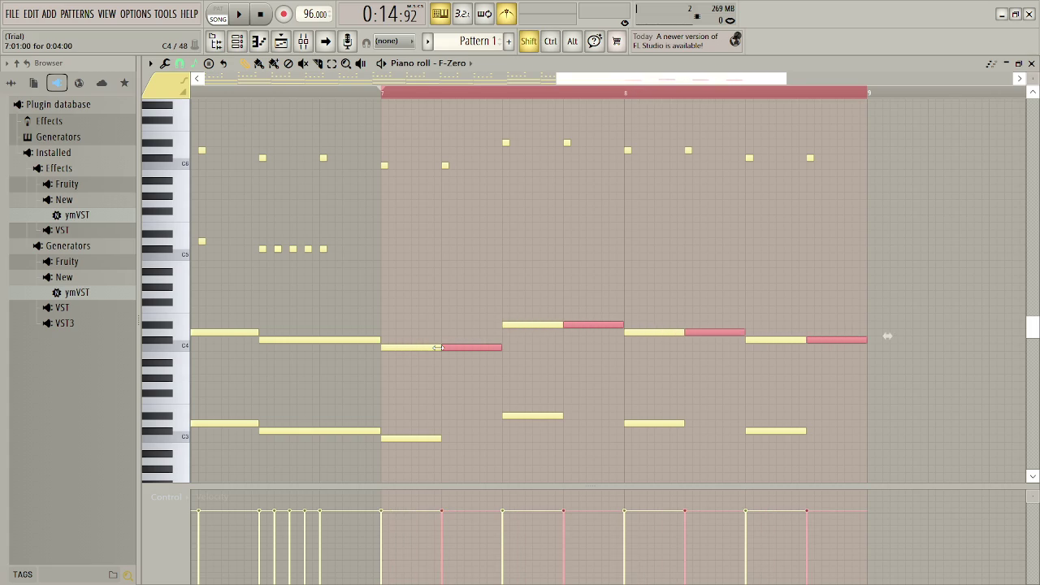
key(space)
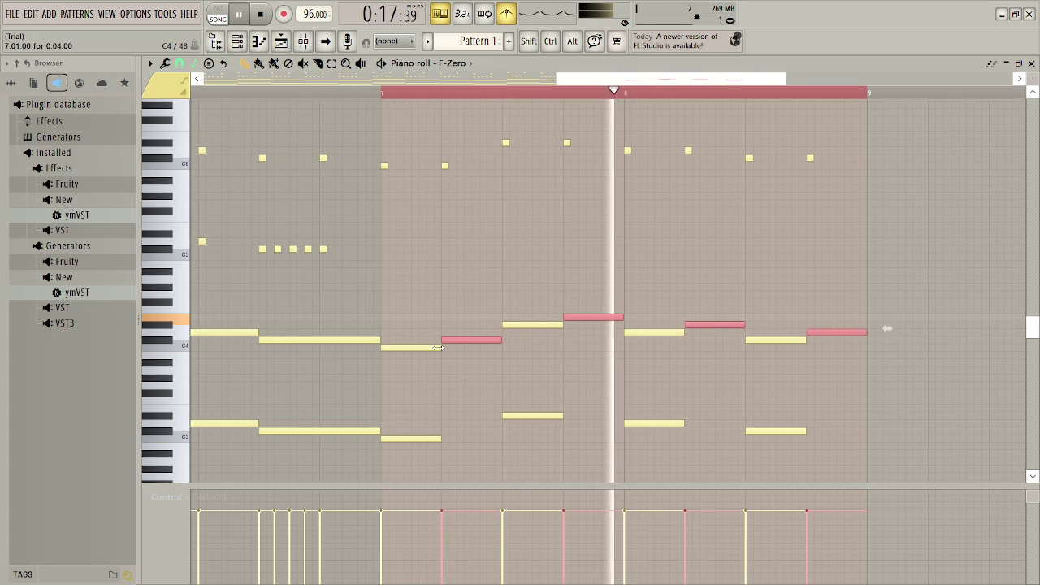
key(space)
- Lower the off-beat notes about three semitones, fine-tuning their timing while auditioning
key(Down)
key(shift+Left)
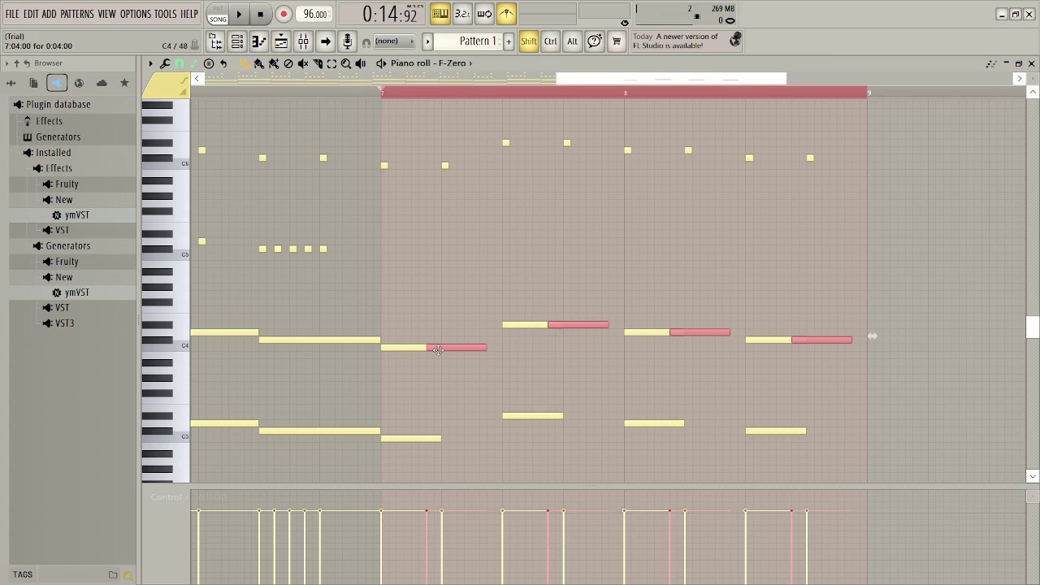
key(shift+Right)
key(shift+Left)
key(space)
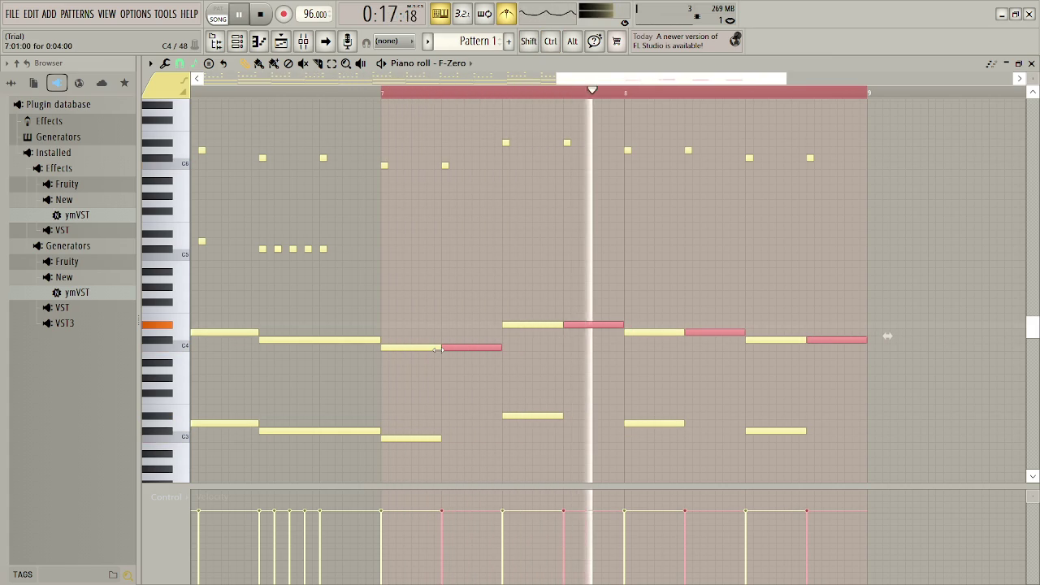
key(space)
key(shift+Down)
key(shift+Down)
key(shift+Down)
key(space)
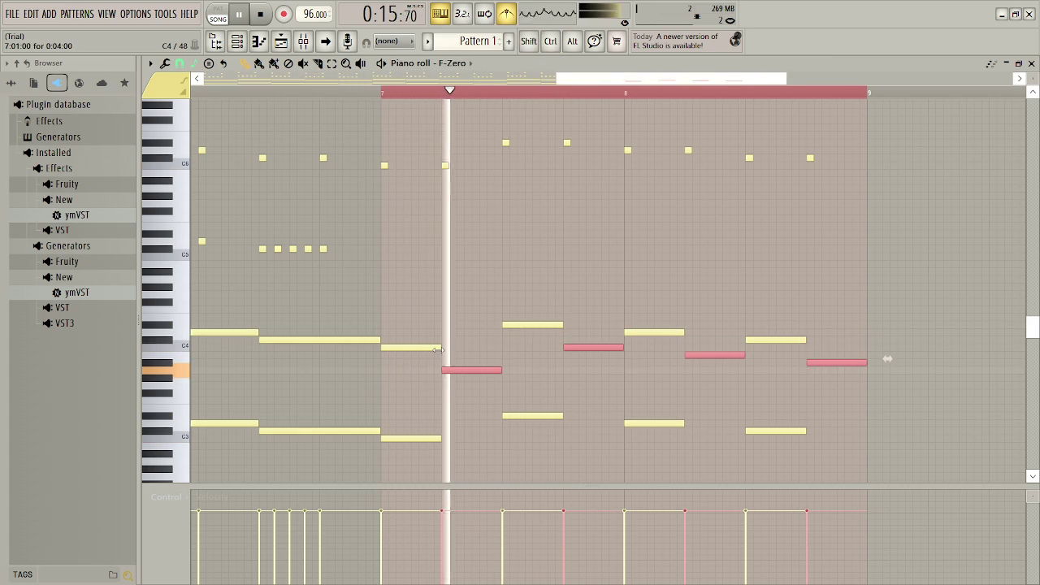
key(shift+Up)
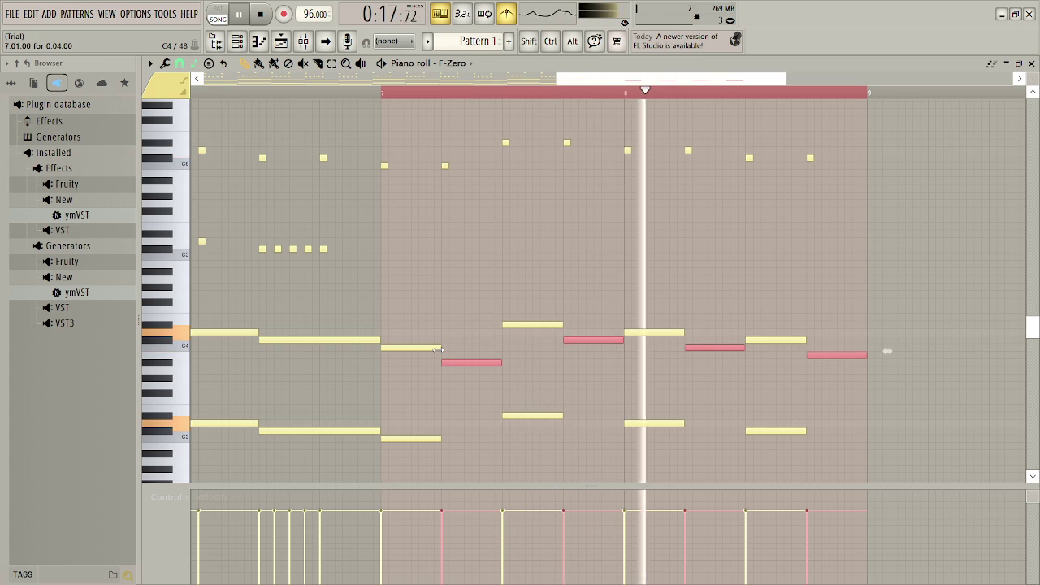
key(space)
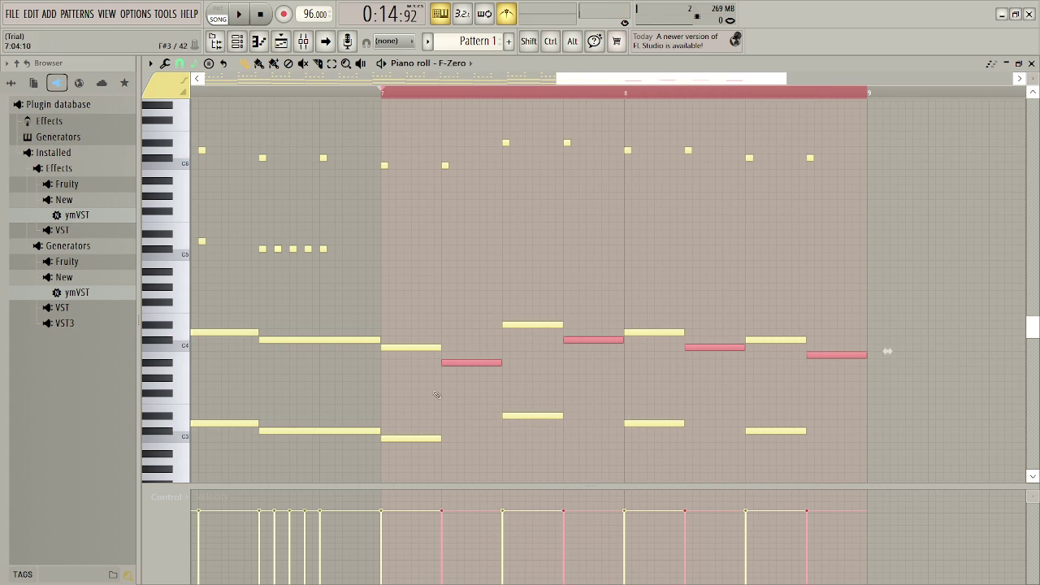
- Copy the four lower harmony notes a step later, try other pitches, then move them back onto the beat
drag(428, 426, 686, 419)
mouse_move(419, 406)
mouse_down()
mouse_move(703, 428)
mouse_move(767, 449)
mouse_up()
mouse_move(826, 427)
mouse_down()
mouse_move(894, 427)
mouse_move(887, 434)
mouse_up()
key(space)
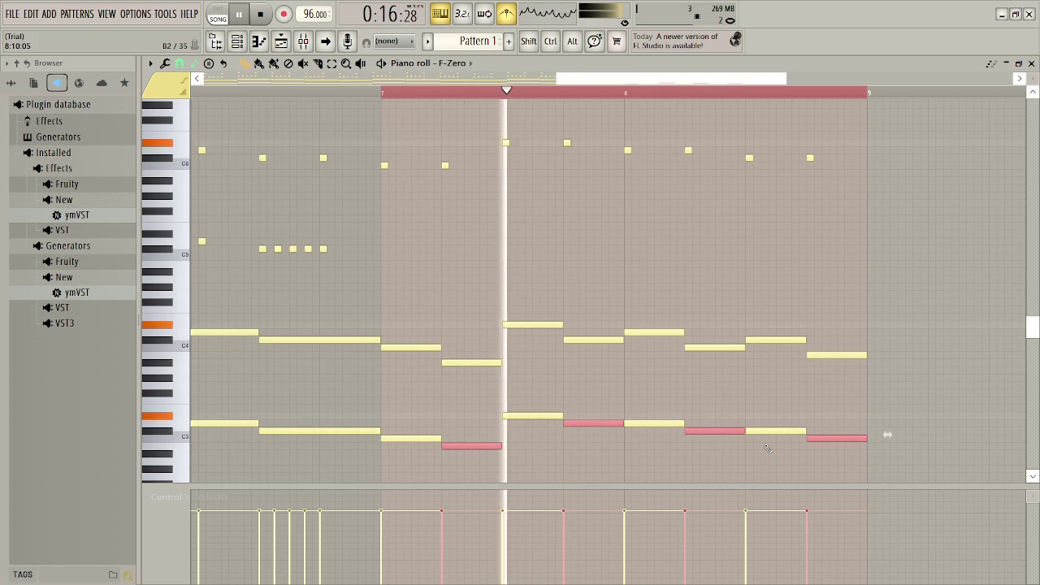
key(space)
drag(887, 435, 887, 419)
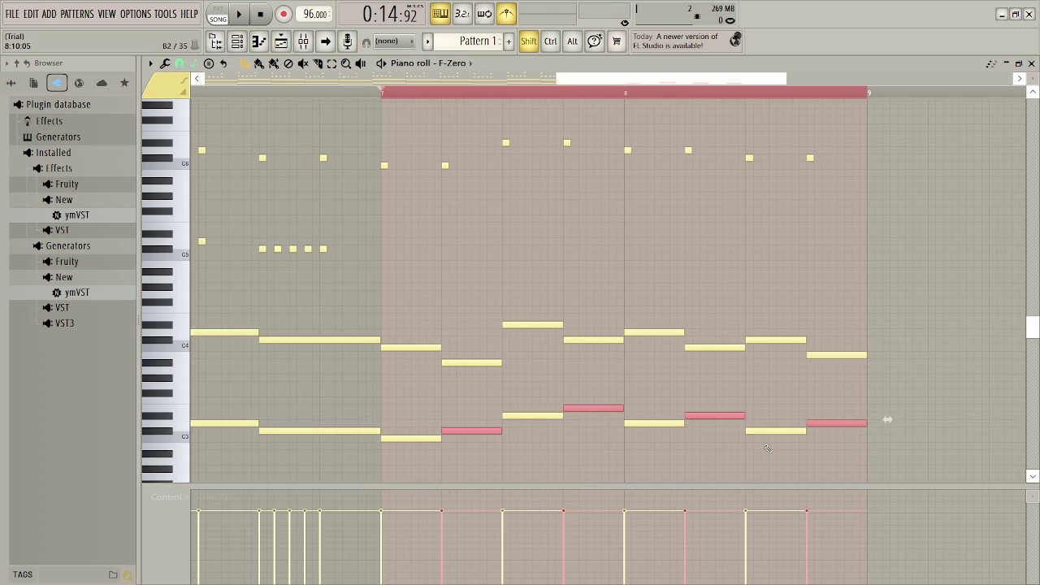
key(space)
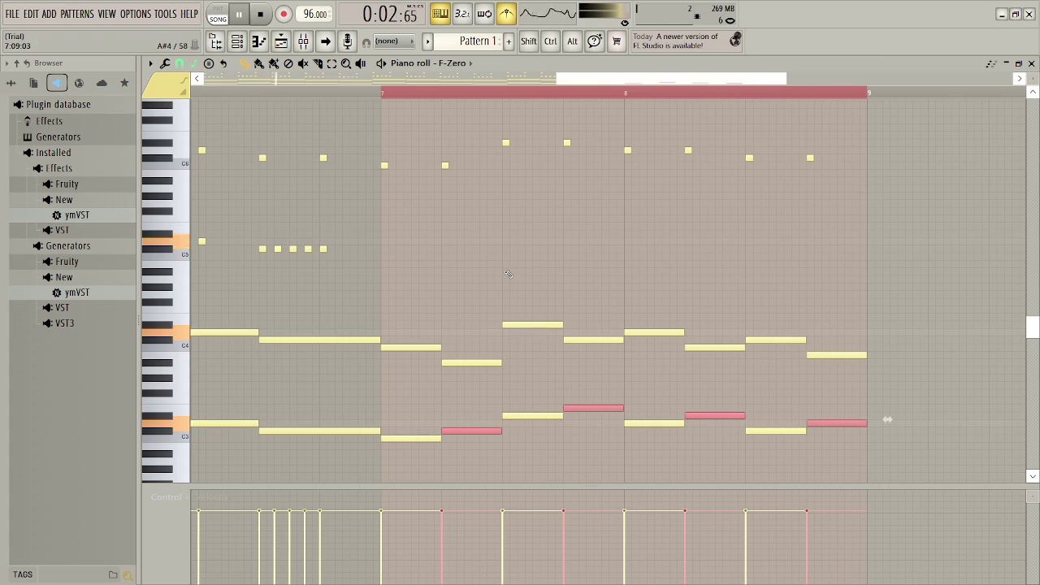
key(space)
key(space)
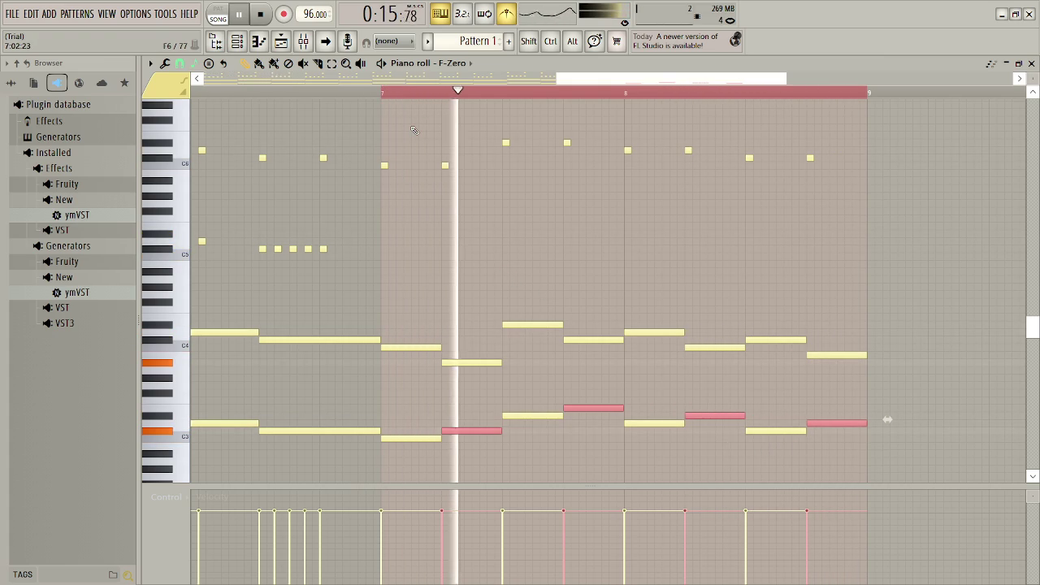
key(space)
key(Down)
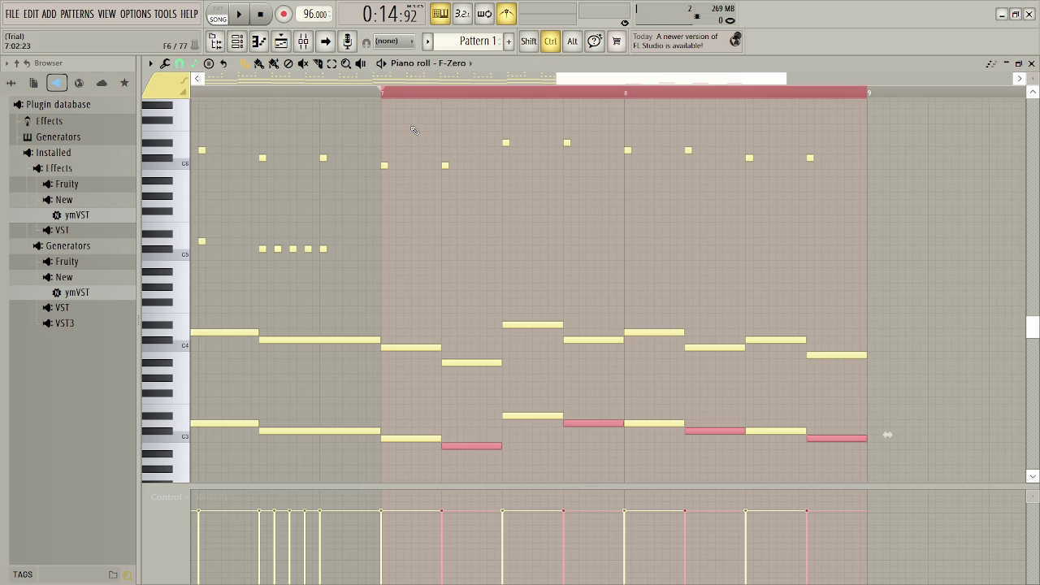
key(Left)
key(Left)
key(Left)
key(Left)
key(Left)
key(Left)
key(ctrl+Left)
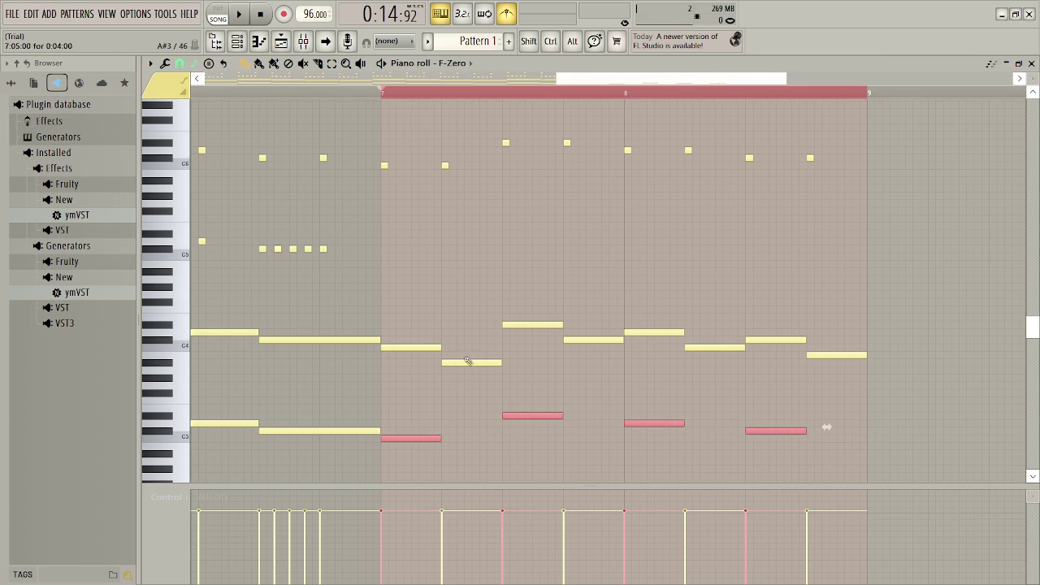
- Delete the off-beat upper notes in bars 7–8 and shift the lower harmony notes one step later
key(ctrl+Right)
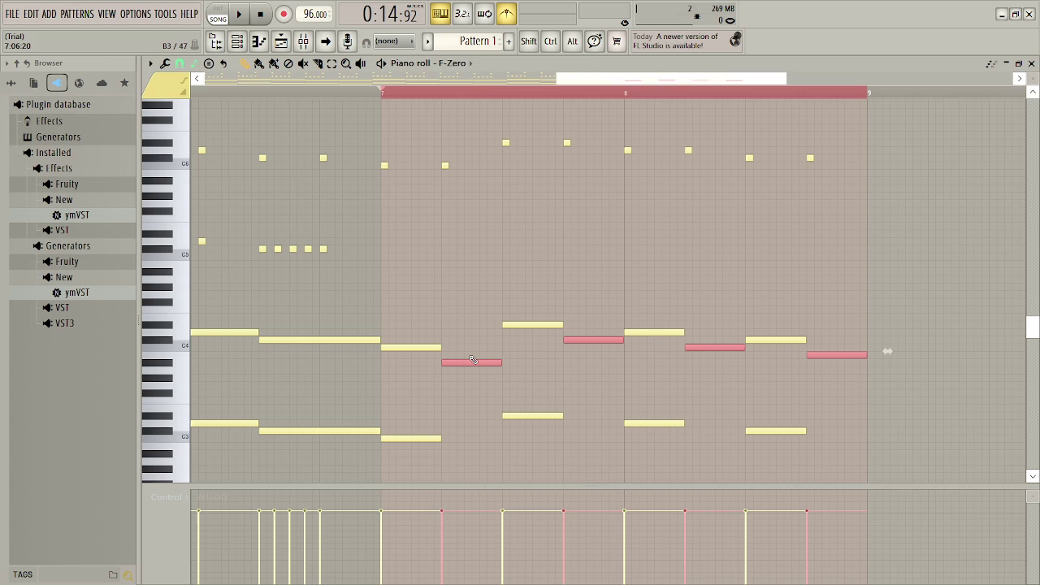
key(Delete)
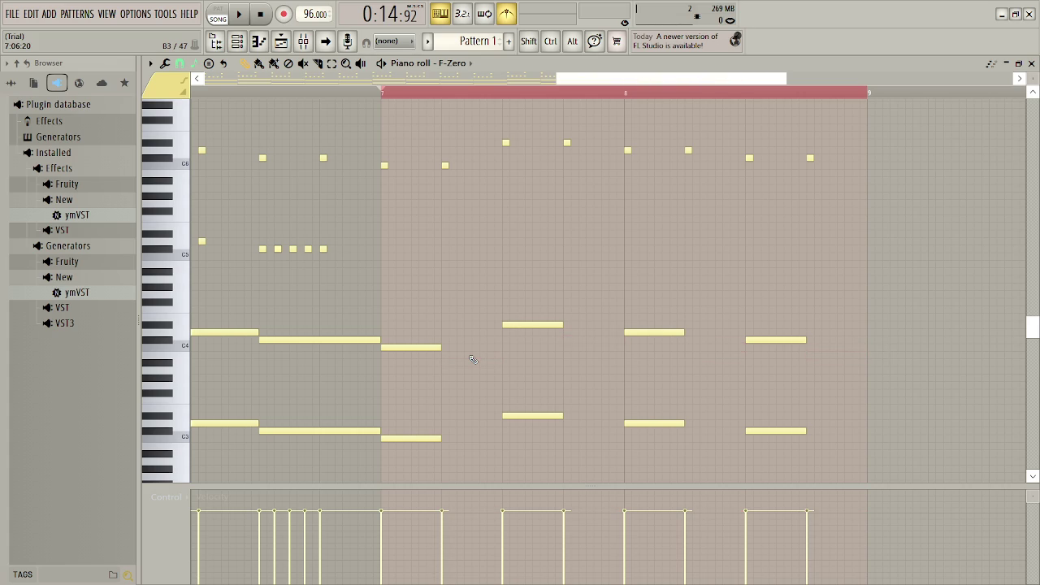
mouse_move(404, 414)
mouse_down()
mouse_move(639, 429)
mouse_move(774, 451)
mouse_up()
key(shift+Right)
key(shift+Right)
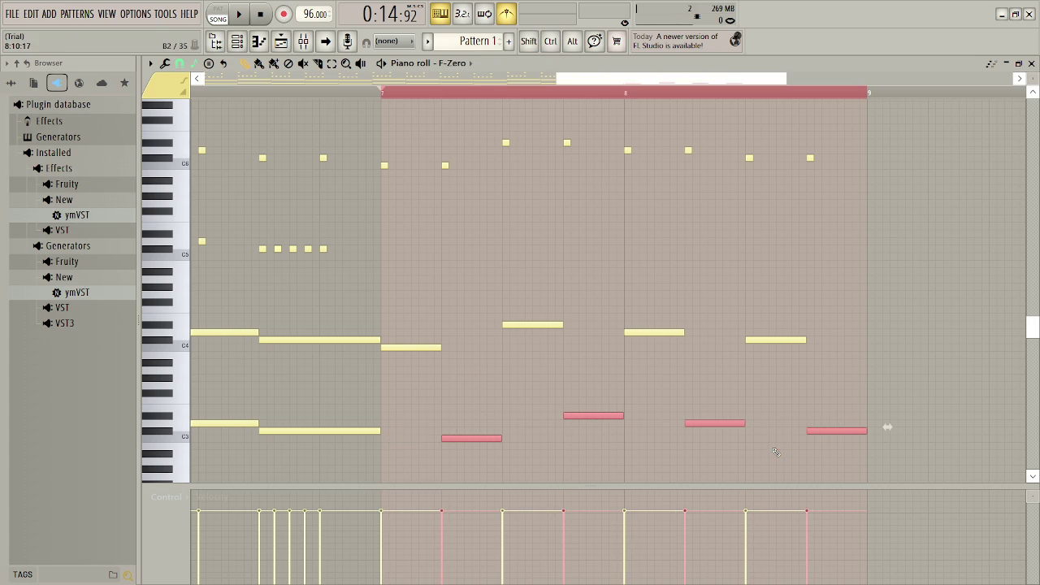
key(space)
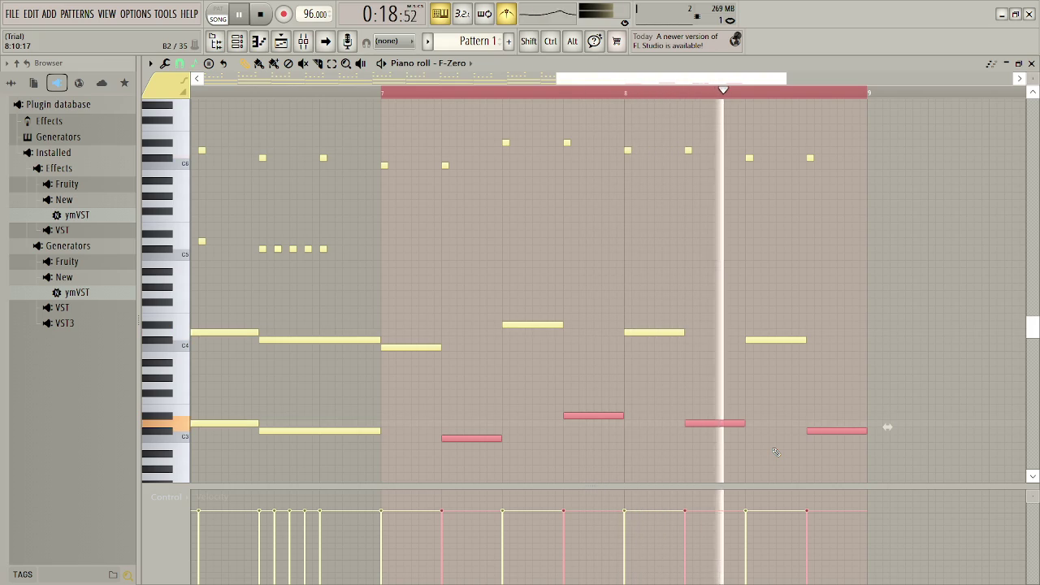
key(space)
- Duplicate the repeated C5 notes from before bar 7 into bar 7
mouse_move(379, 133)
mouse_down()
mouse_move(553, 162)
mouse_move(819, 185)
mouse_up()
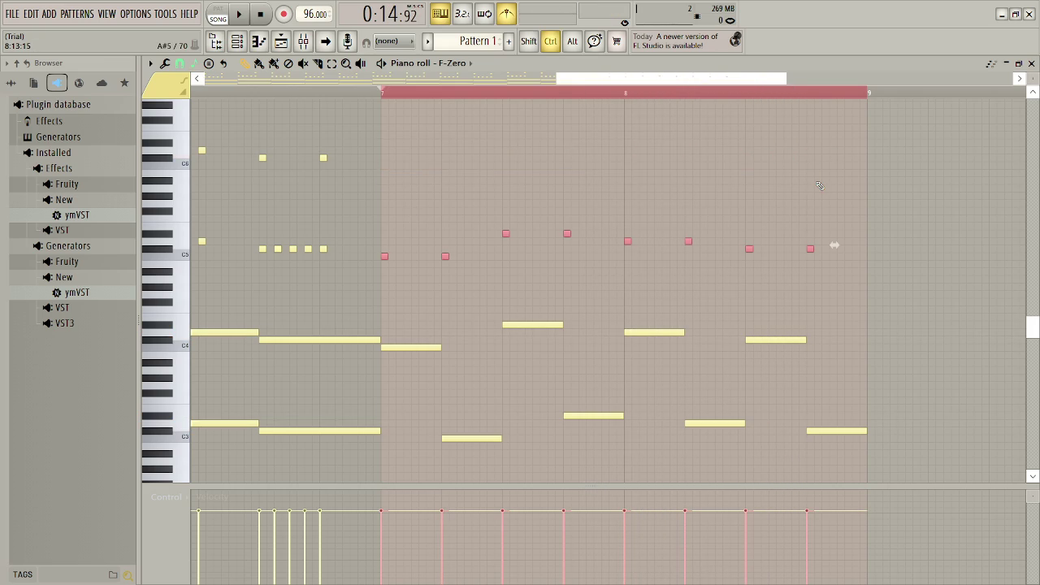
key(space)
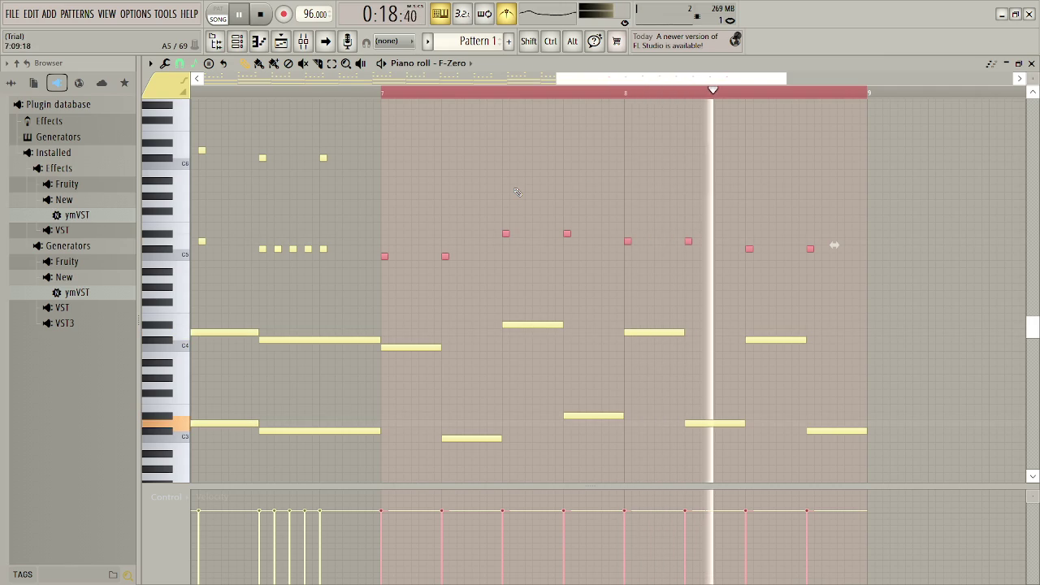
key(space)
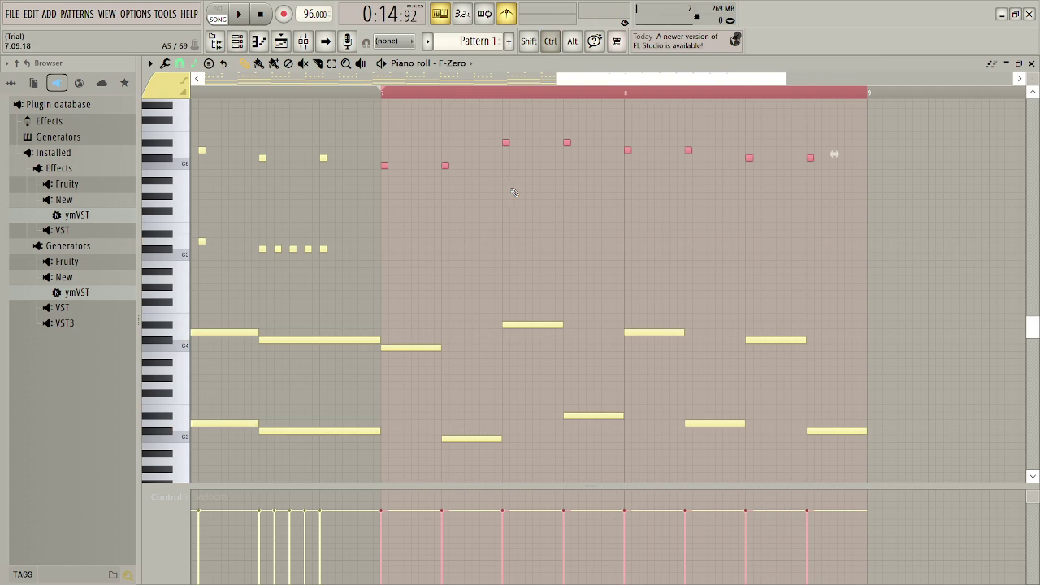
drag(379, 248, 281, 269)
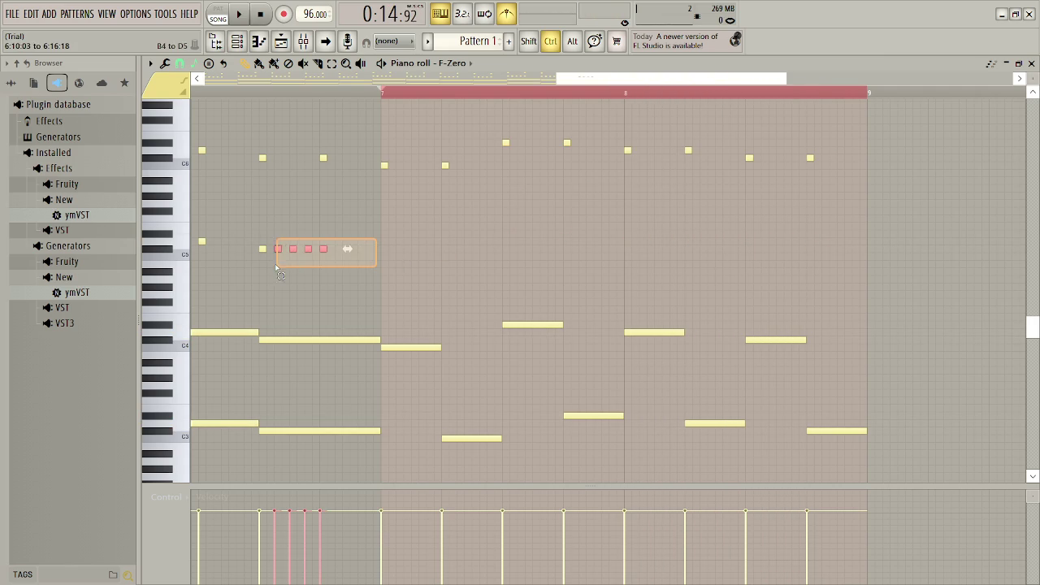
key(ctrl+b)
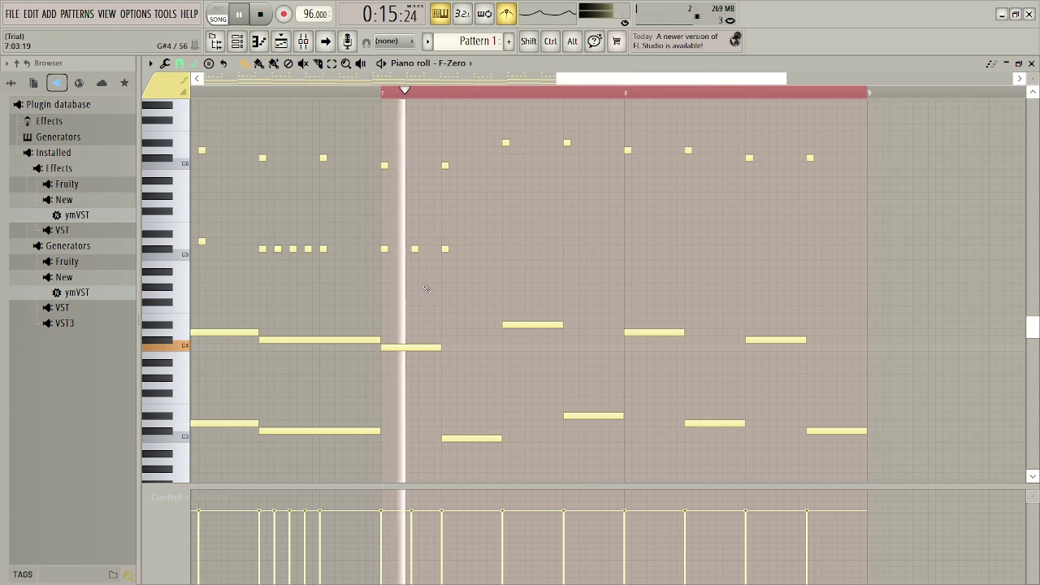
- Select the three C5 notes in bar 7 and audition them from bar 7
drag(441, 257, 382, 260)
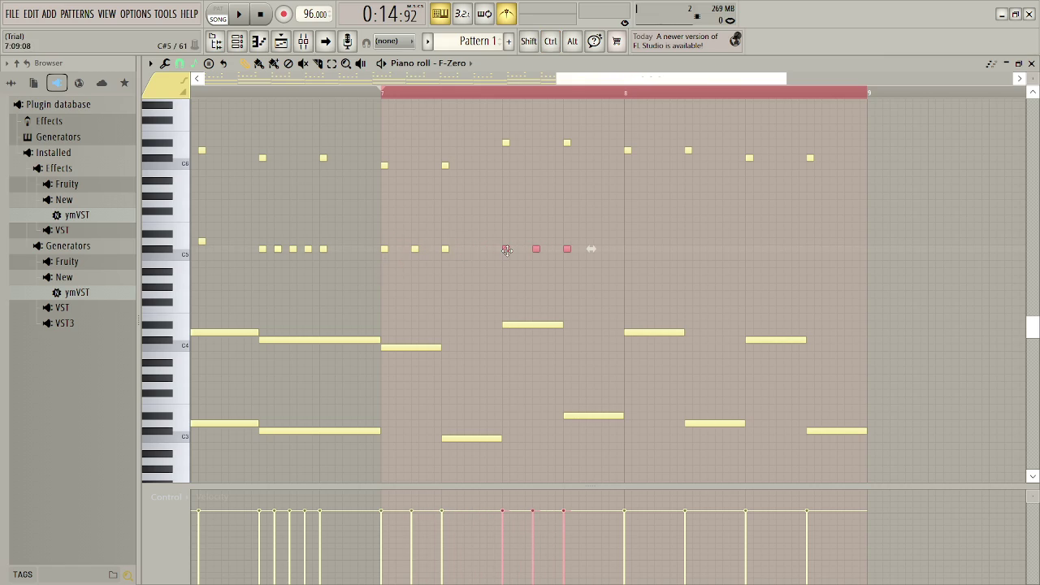
key(space)
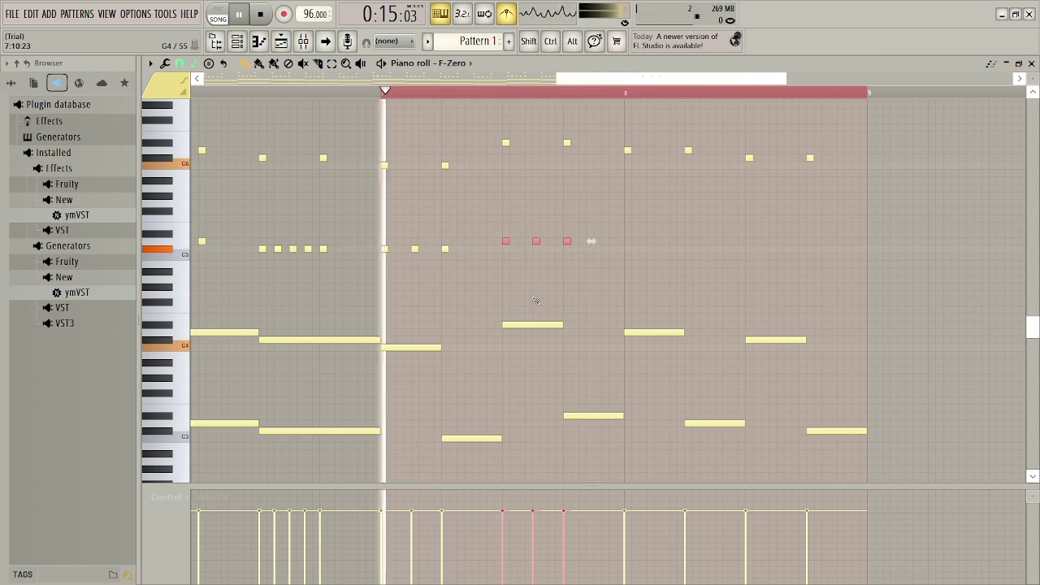
key(space)
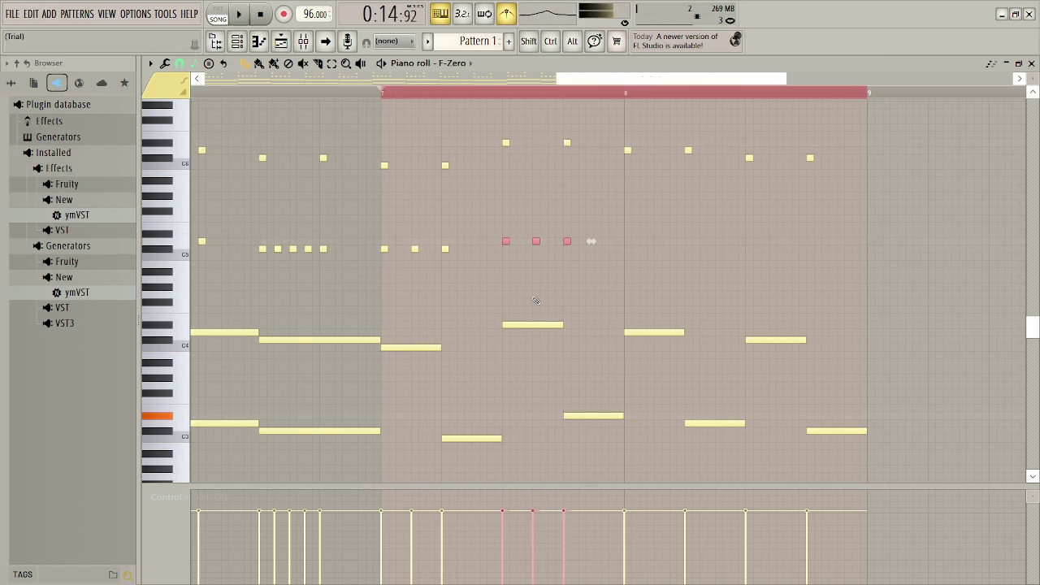
mouse_move(603, 82)
mouse_down()
mouse_move(471, 82)
mouse_move(495, 82)
mouse_up()
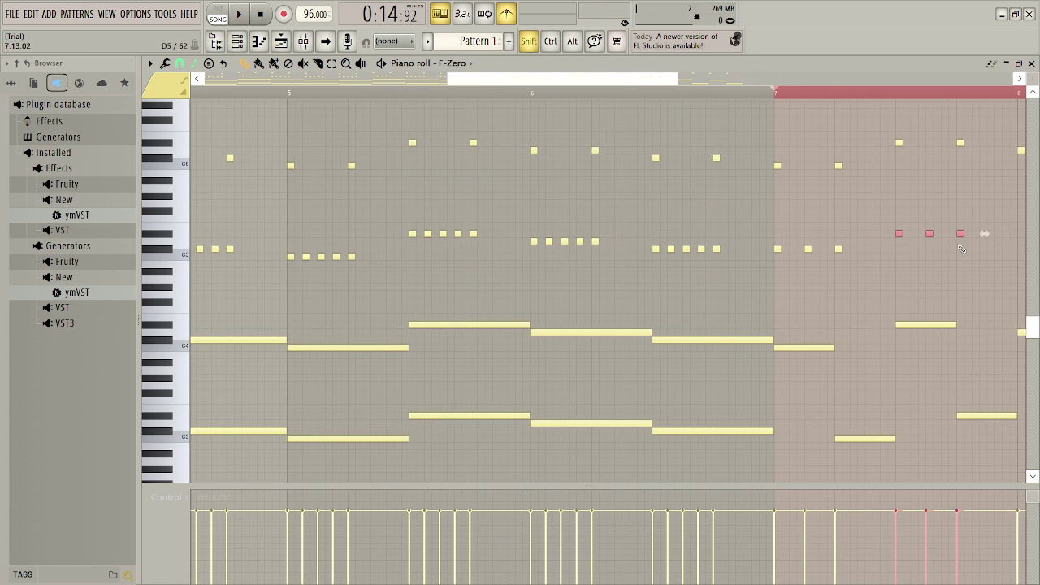
key(space)
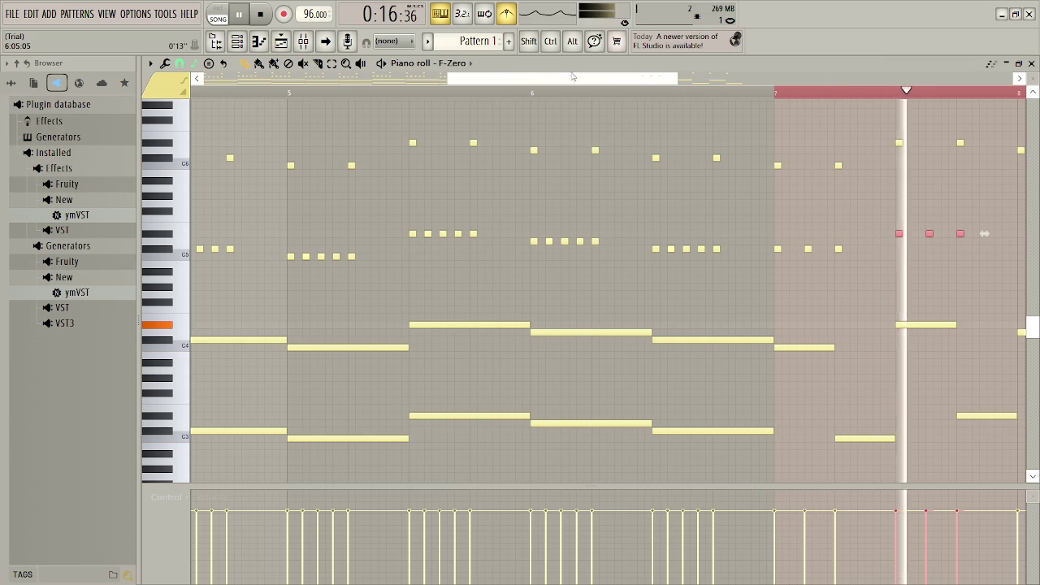
key(space)
- Duplicate the three short notes and shift the copy later and one semitone lower
key(shift+Left)
key(shift+Left)
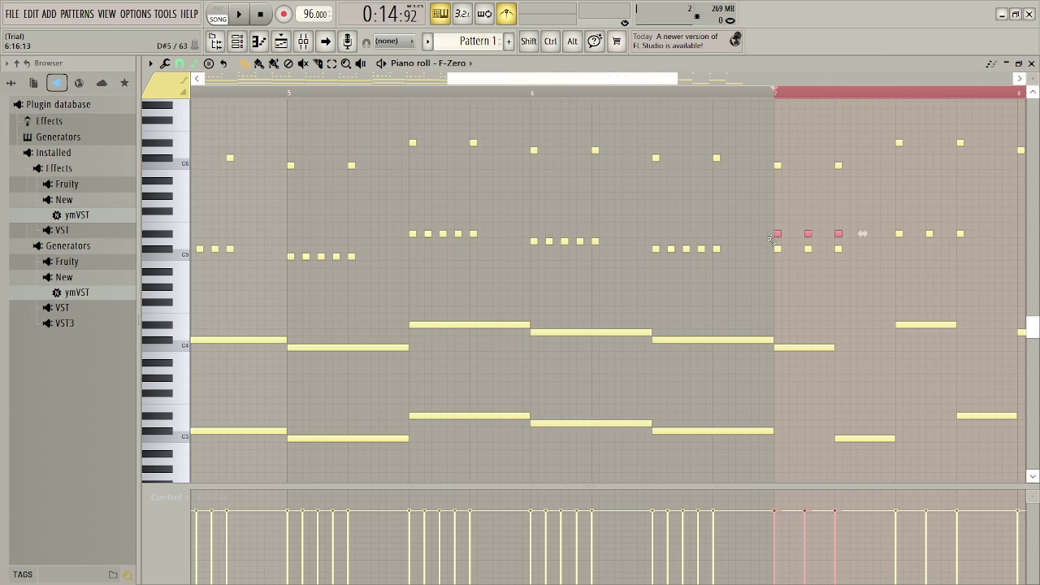
drag(777, 246, 861, 250)
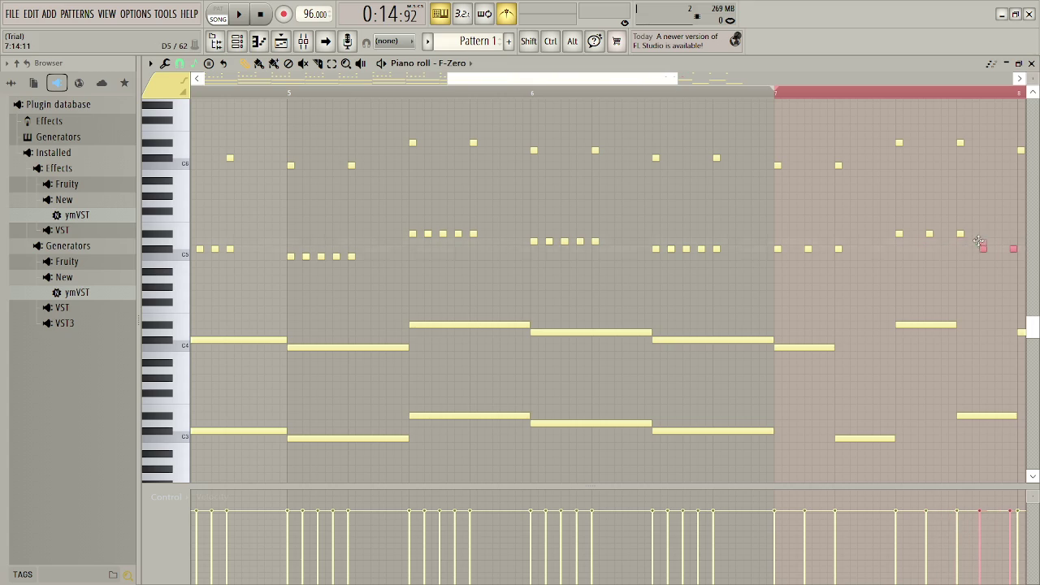
drag(1013, 239, 887, 234)
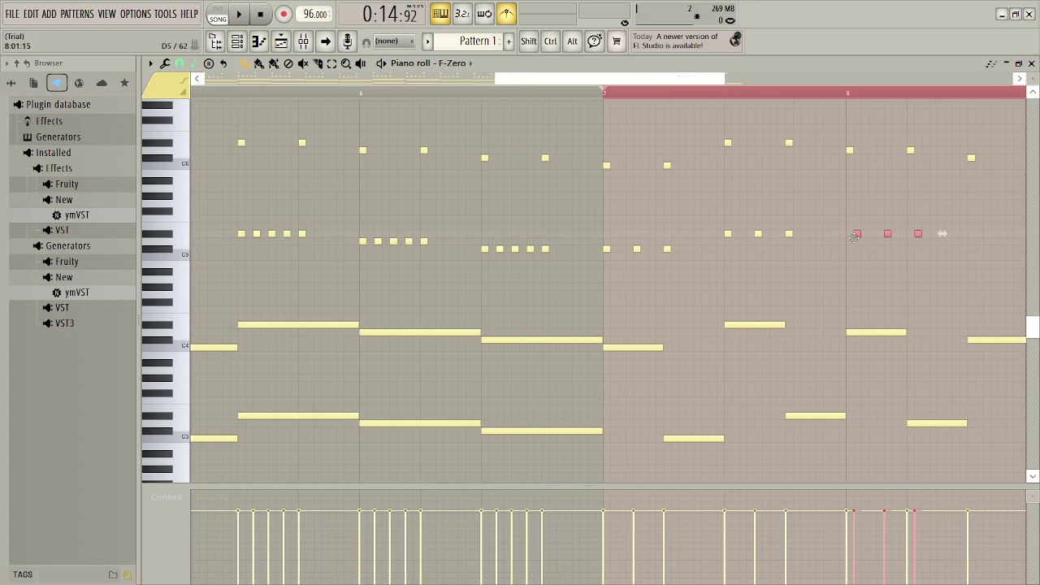
key(space)
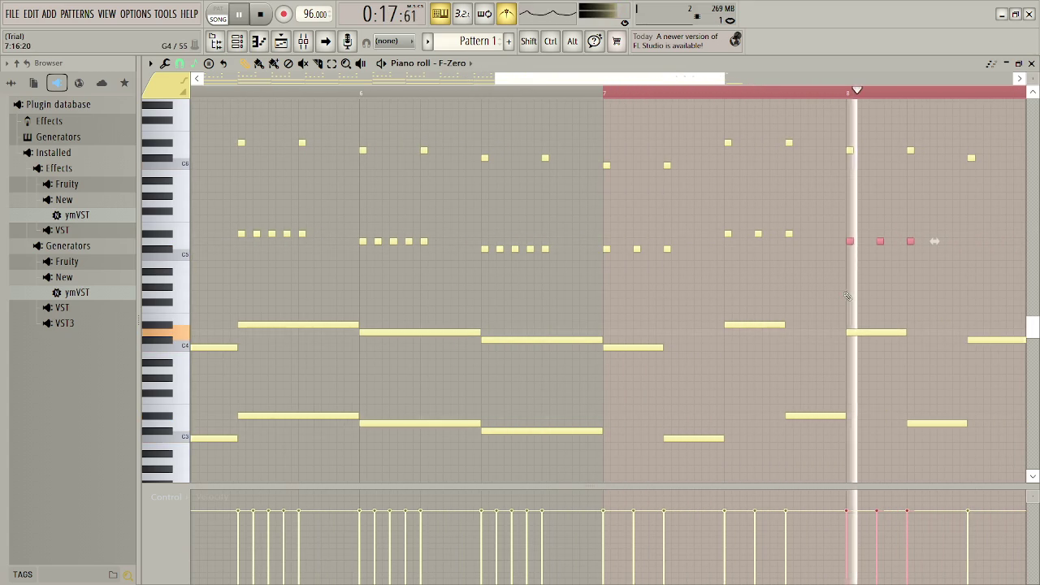
key(space)
drag(582, 85, 625, 82)
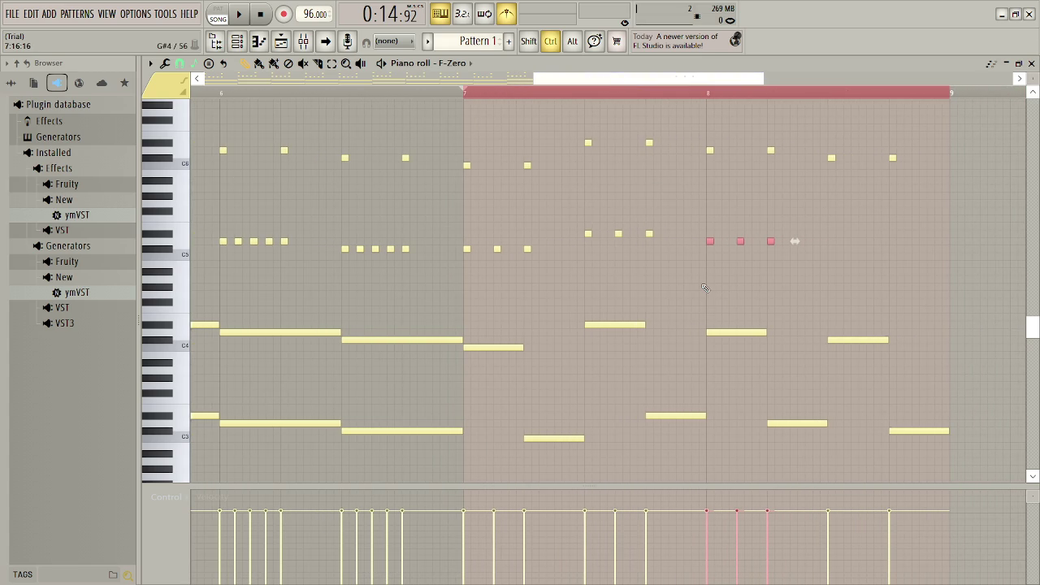
- Paste the three short notes into late bar 8, audition, and select the bars 7–9 notes
key(ctrl+v)
drag(467, 241, 771, 247)
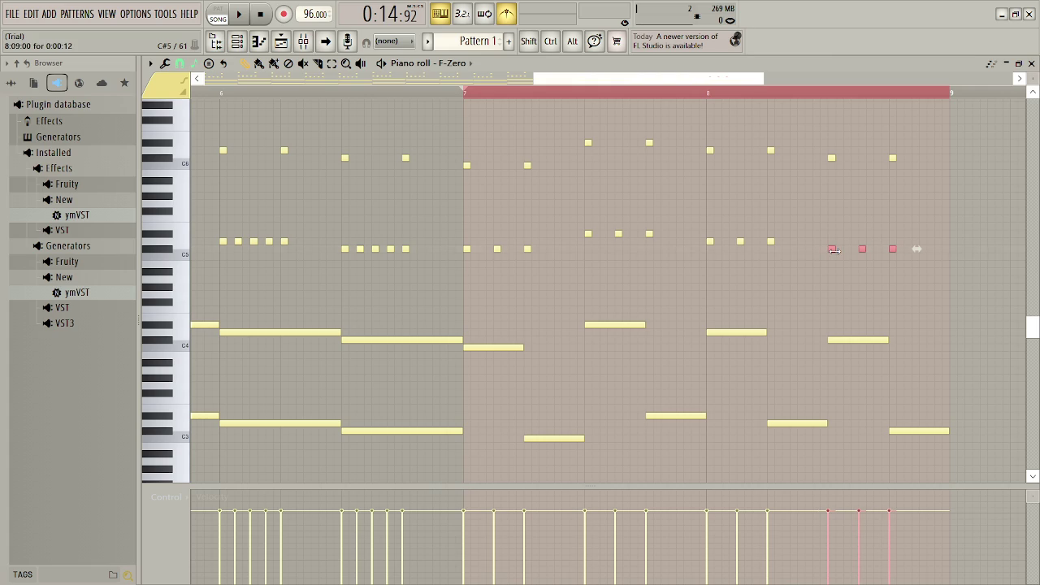
key(space)
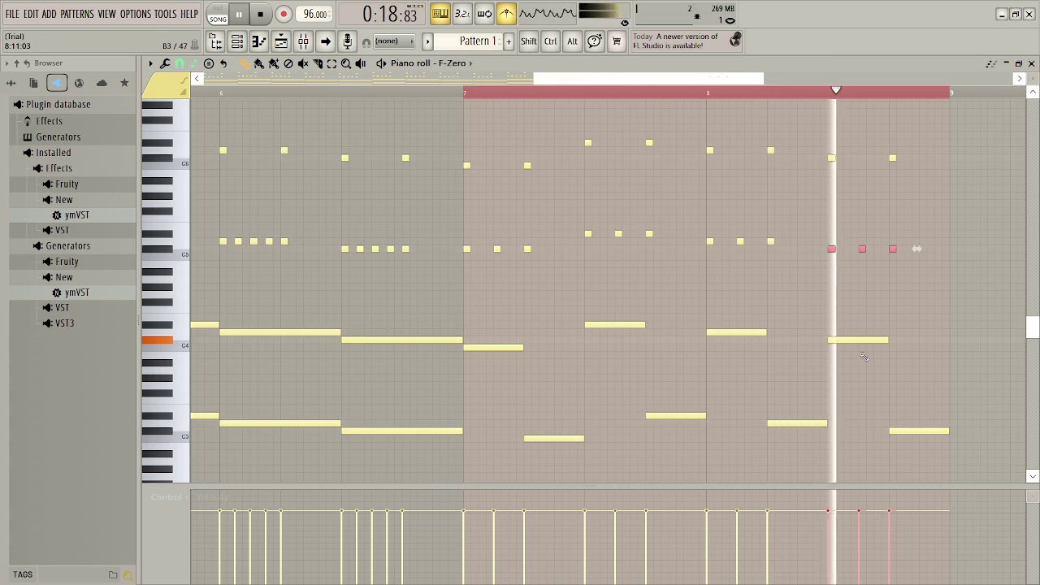
key(space)
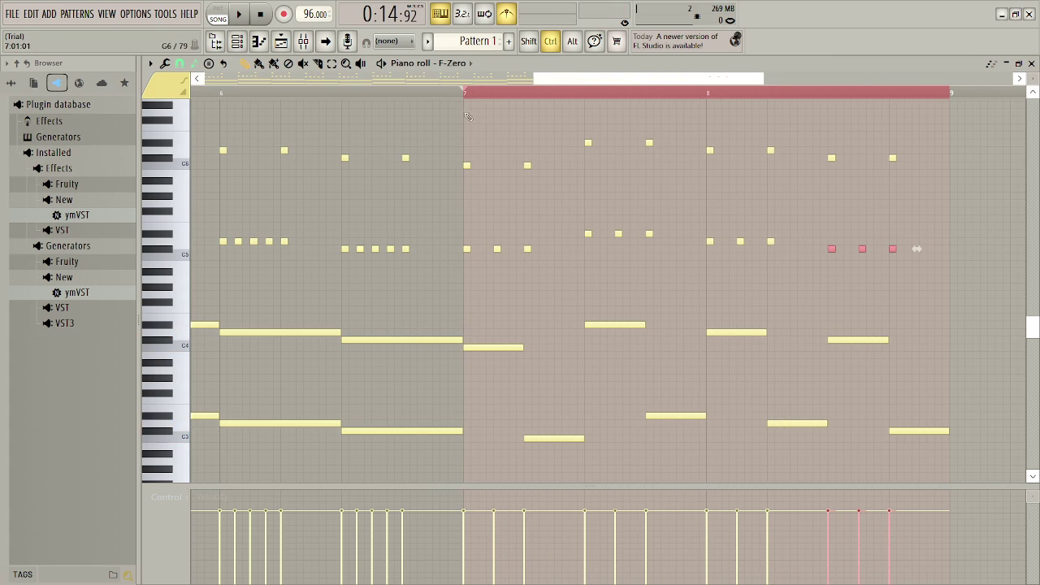
mouse_move(499, 167)
mouse_down()
mouse_move(859, 349)
mouse_move(918, 476)
mouse_move(924, 366)
mouse_up()
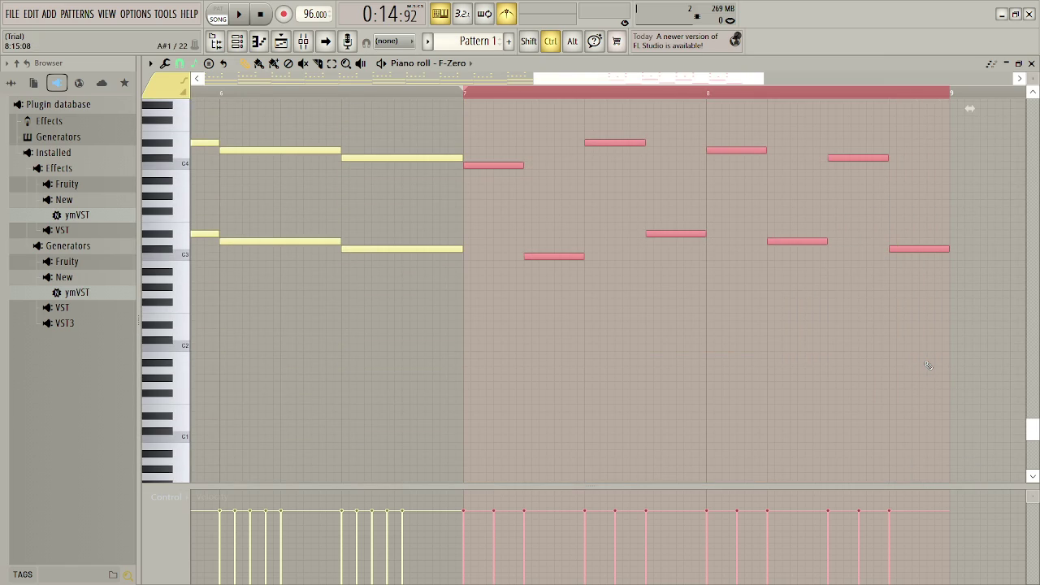
- Duplicate the selected bars 7–9 notes forward, then deselect them
key(ctrl+b)
key(ctrl+b)
key(space)
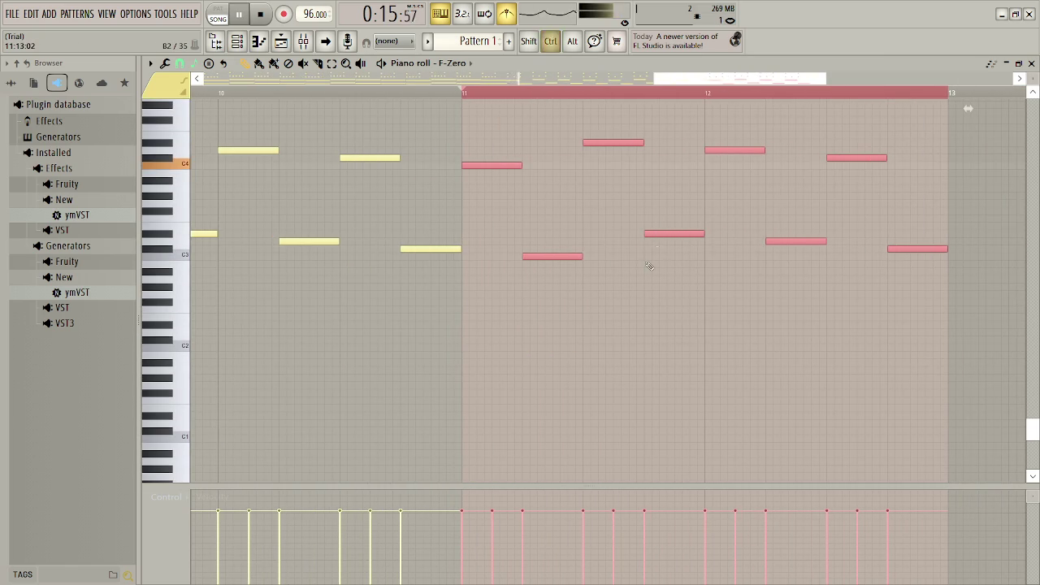
ctrl+scroll(658, 249, down, 5)
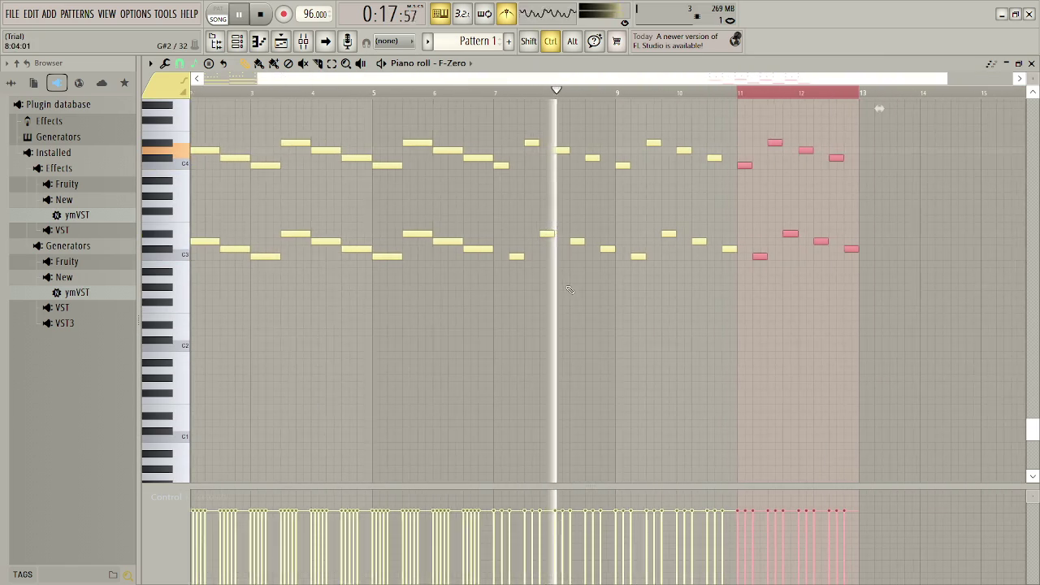
scroll(570, 81, up, 1)
drag(570, 82, 683, 81)
drag(1029, 427, 1030, 368)
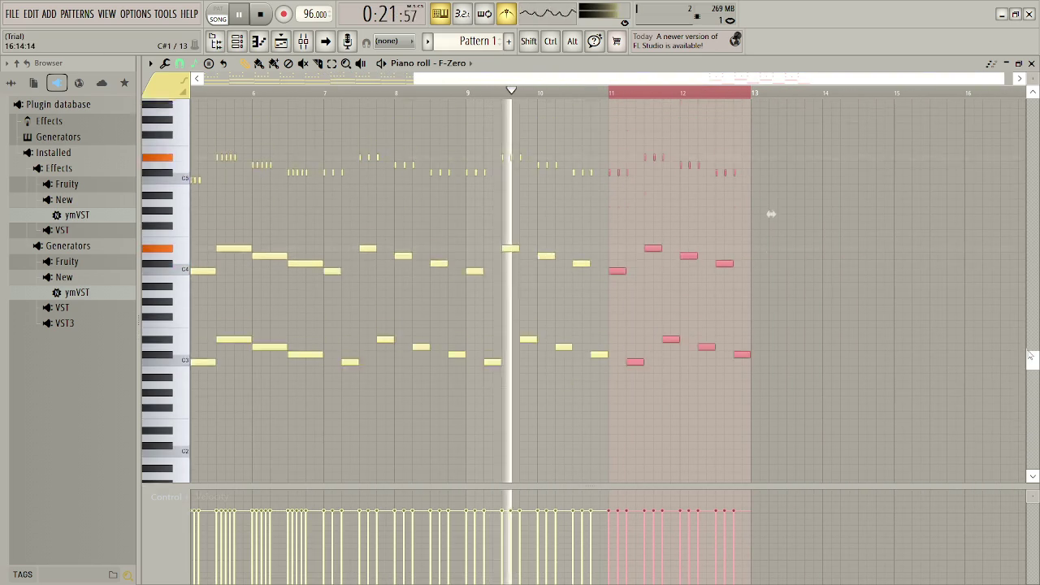
scroll(770, 207, up, 3)
click(894, 313)
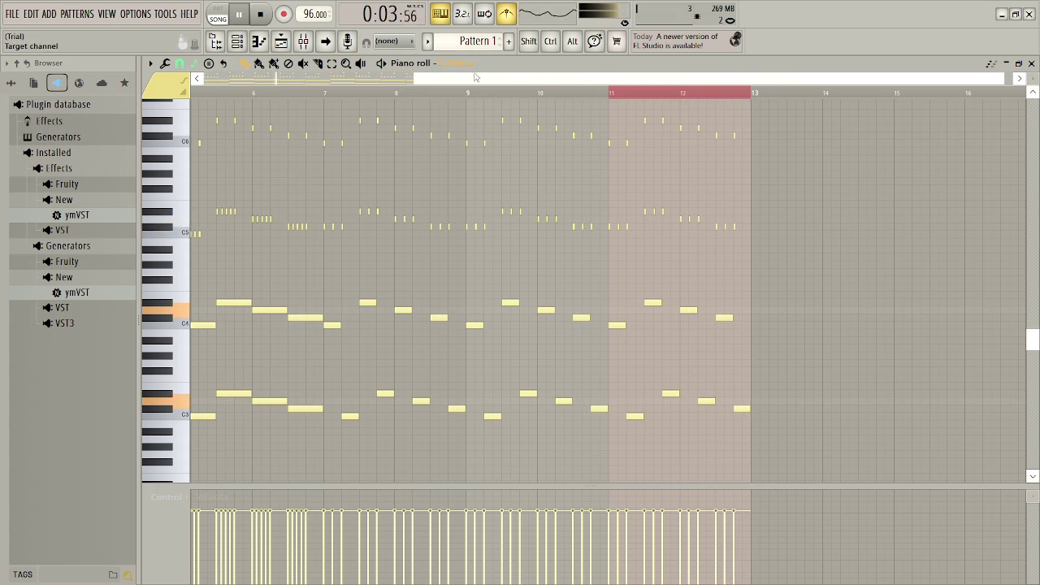
- Copy the bars 11–13 notes into bars 13–15
mouse_move(475, 77)
mouse_down()
mouse_move(264, 78)
mouse_move(555, 92)
mouse_up()
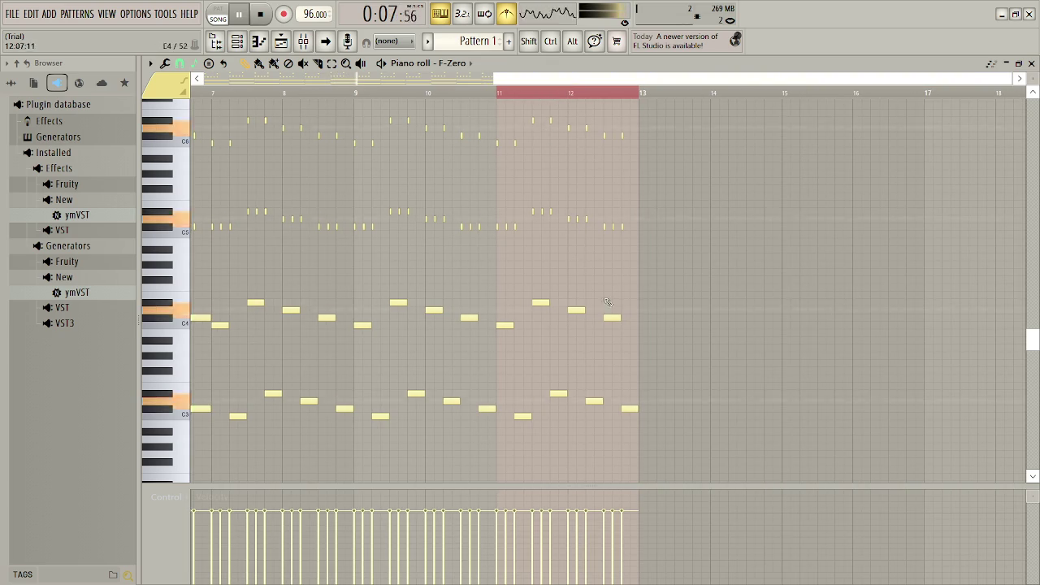
key(space)
key(ctrl+b)
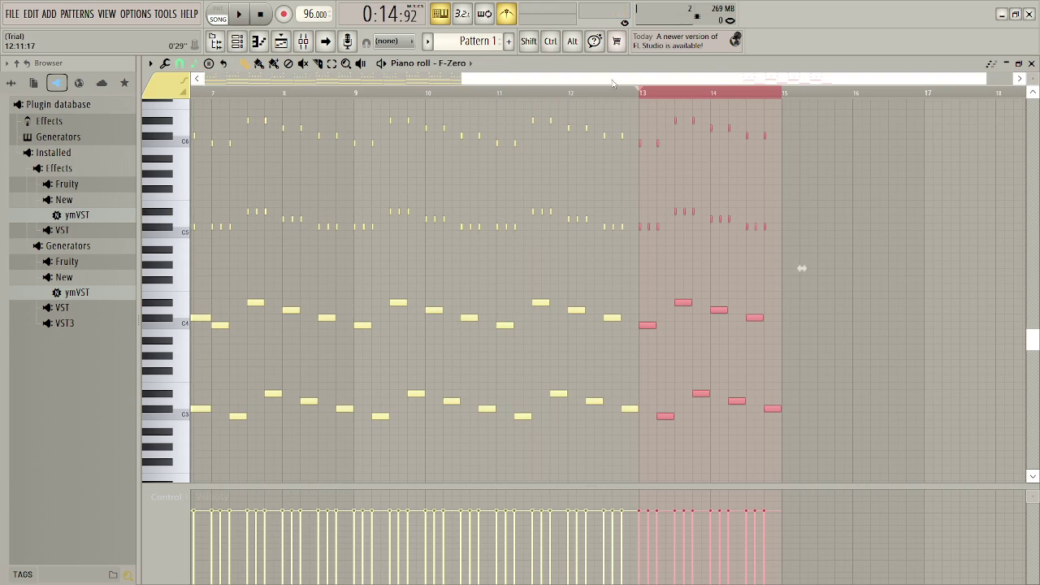
scroll(739, 267, up, 5)
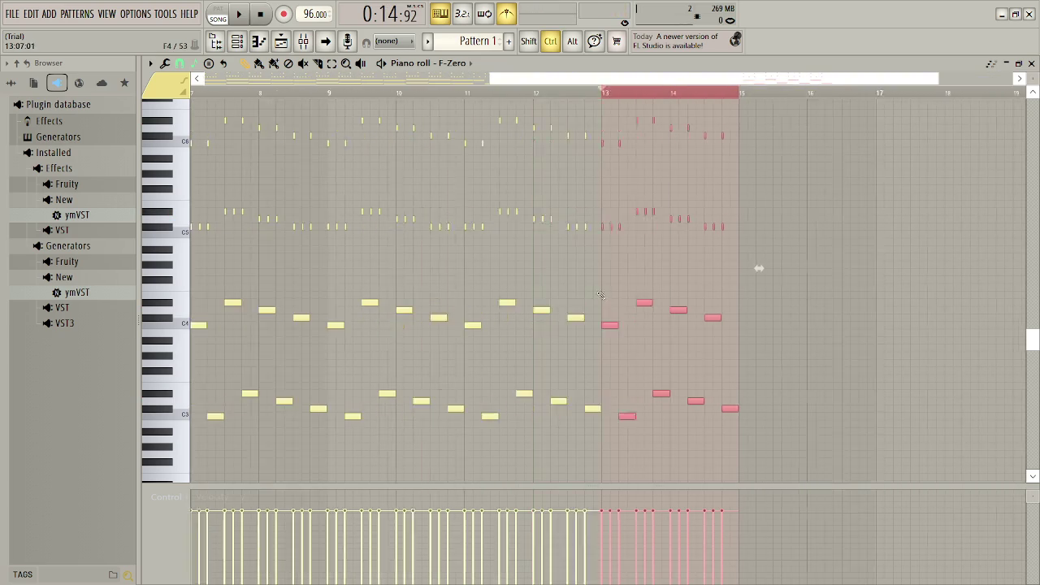
scroll(773, 245, up, 8)
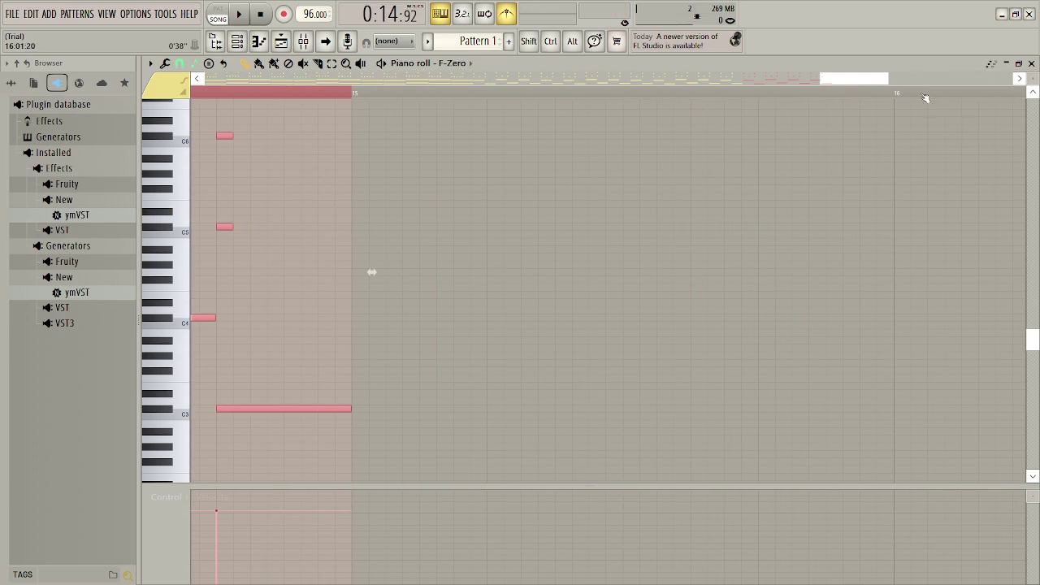
scroll(818, 268, down, 5)
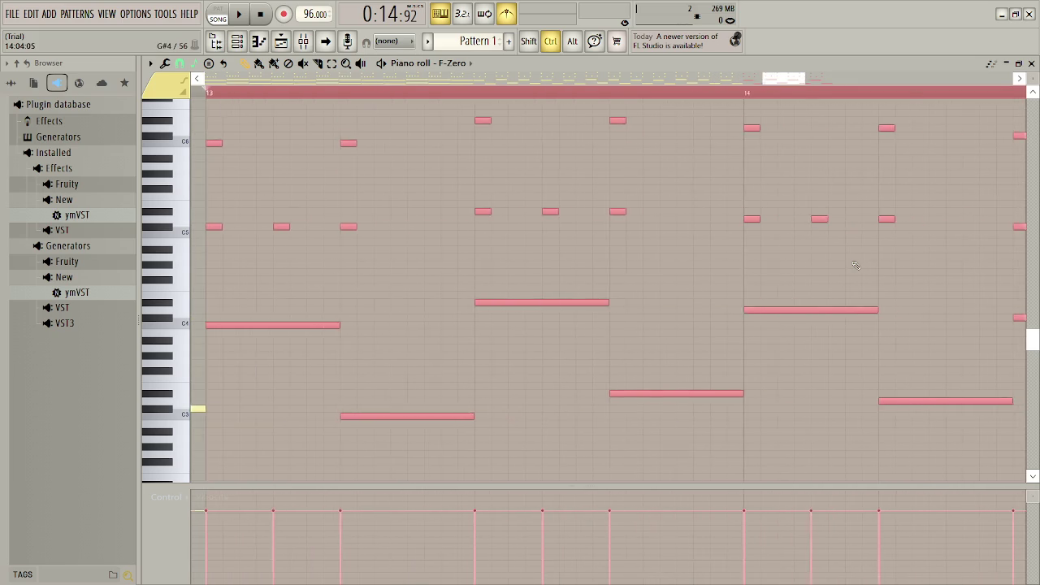
scroll(819, 269, down, 4)
scroll(744, 284, up, 1)
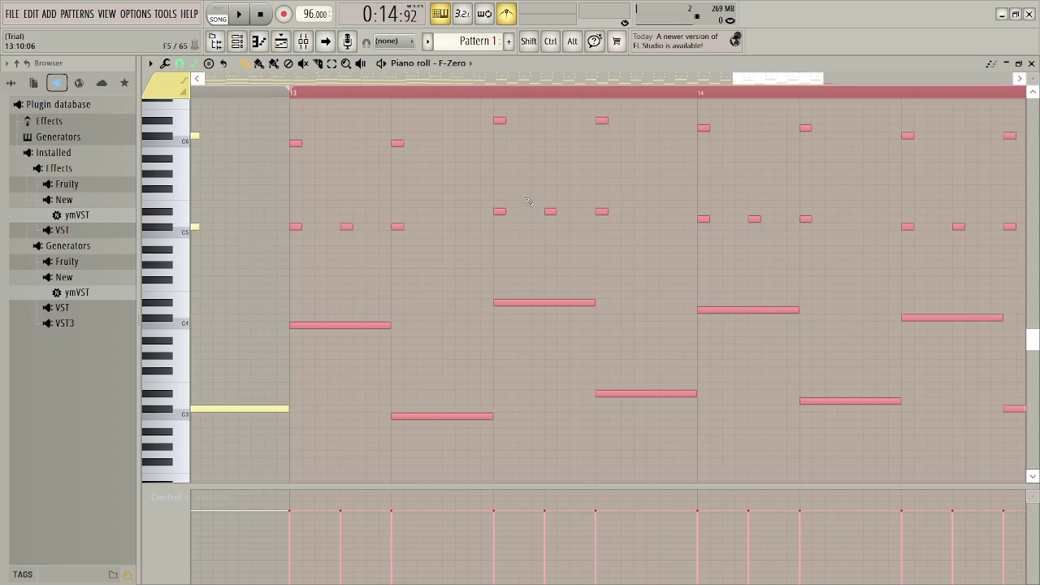
- Delete the C5-row notes in bars 13–15
mouse_move(288, 209)
mouse_down()
mouse_move(496, 226)
mouse_move(1025, 221)
mouse_move(956, 221)
mouse_move(975, 241)
mouse_up()
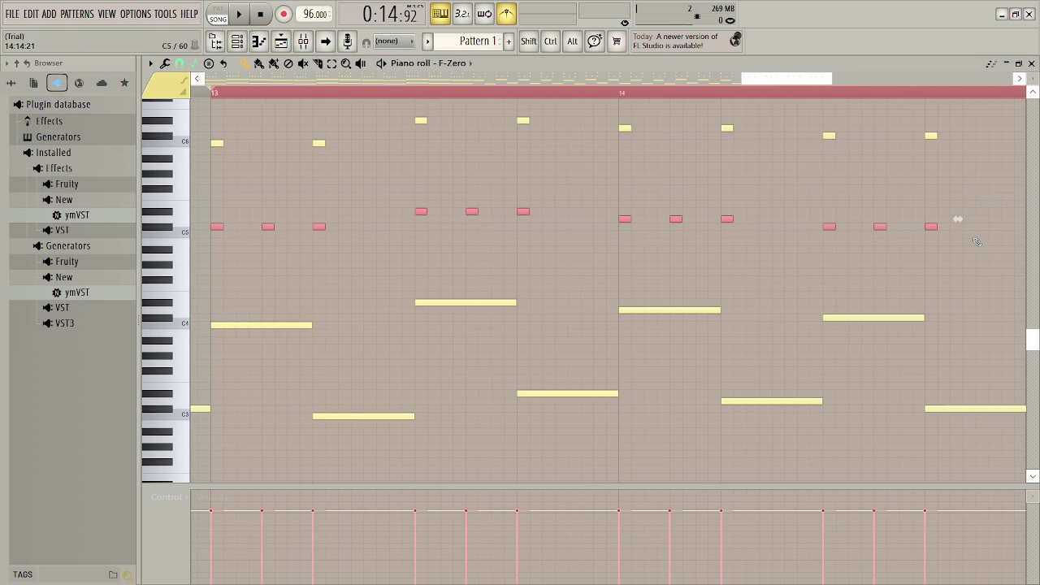
key(Delete)
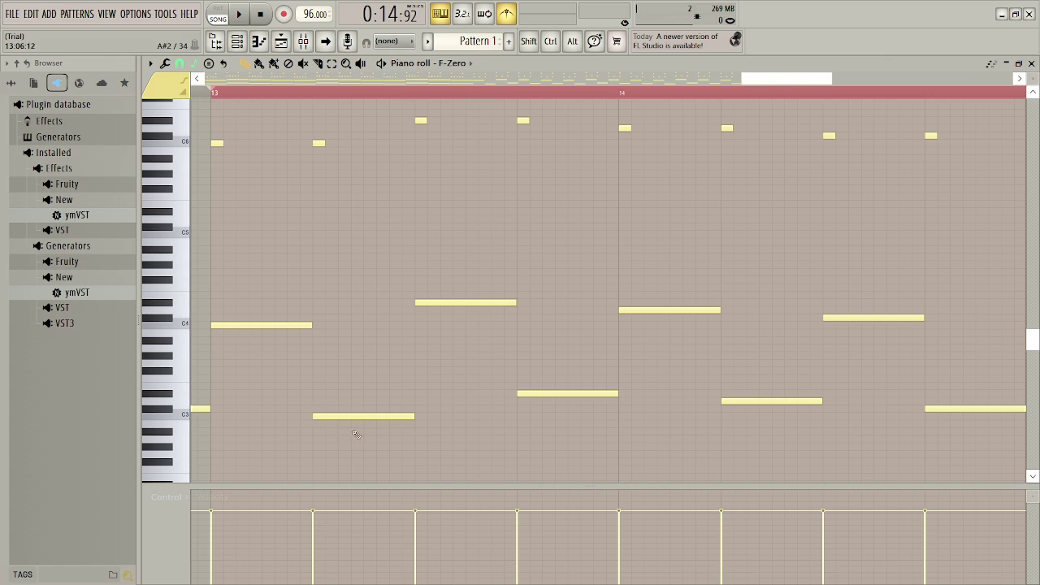
scroll(597, 229, down, 4)
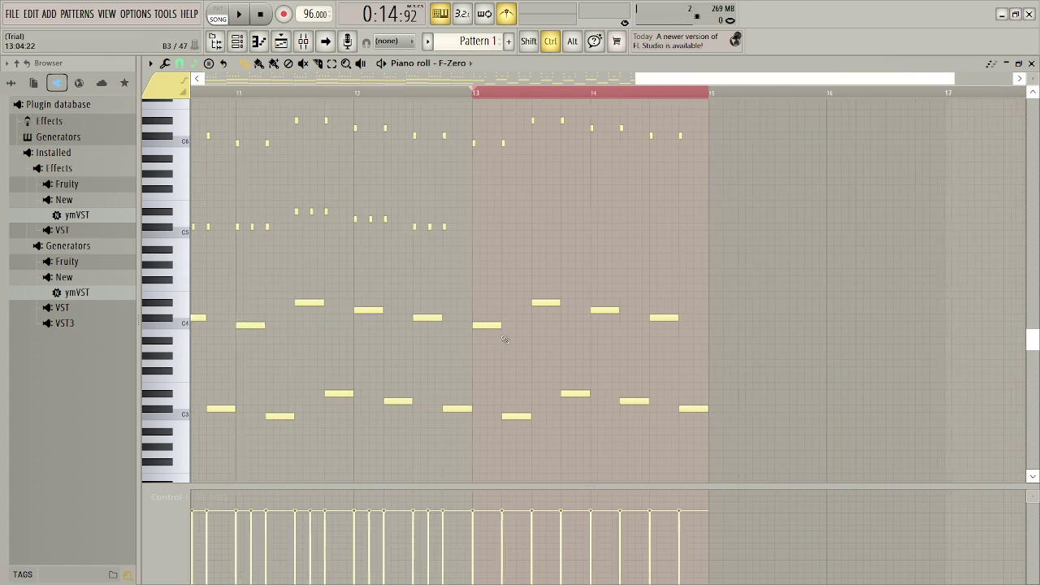
- Duplicate the bars 13–15 notes twice into bars 15–19, then close the piano roll
drag(494, 382, 697, 448)
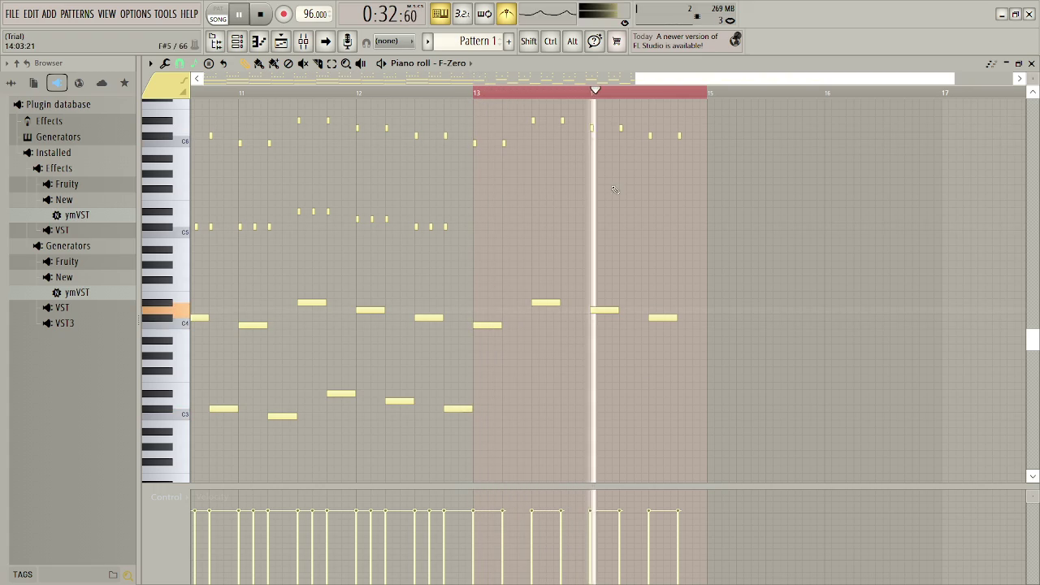
key(space)
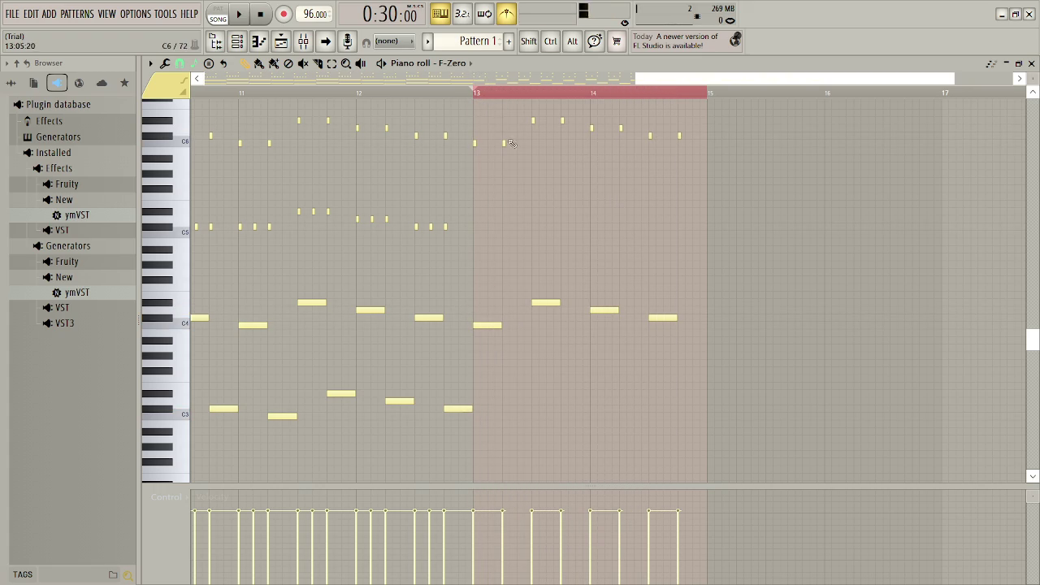
mouse_move(476, 124)
mouse_down()
mouse_move(673, 283)
mouse_move(711, 337)
mouse_up()
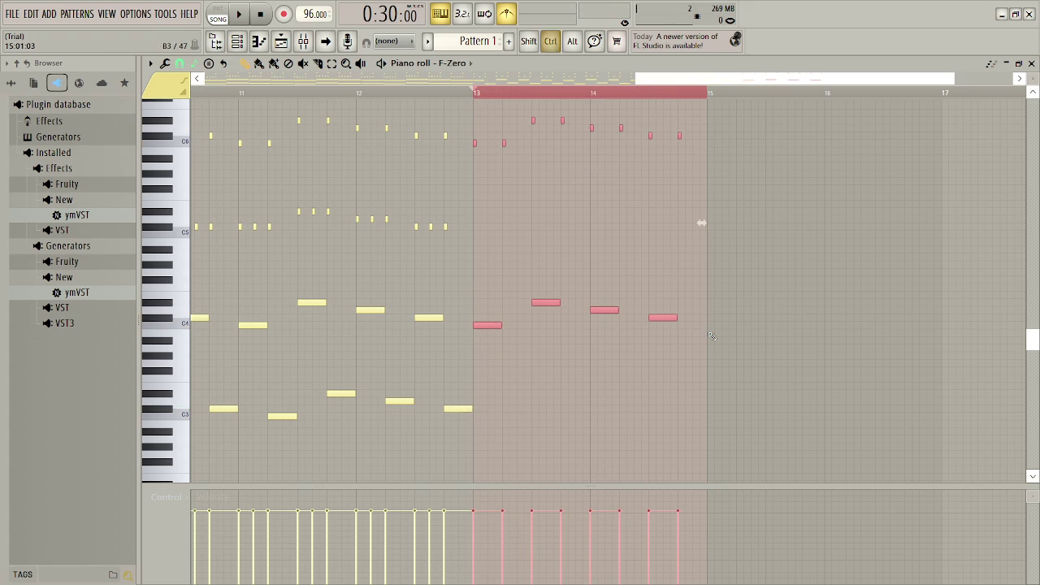
key(ctrl+b)
key(ctrl+b)
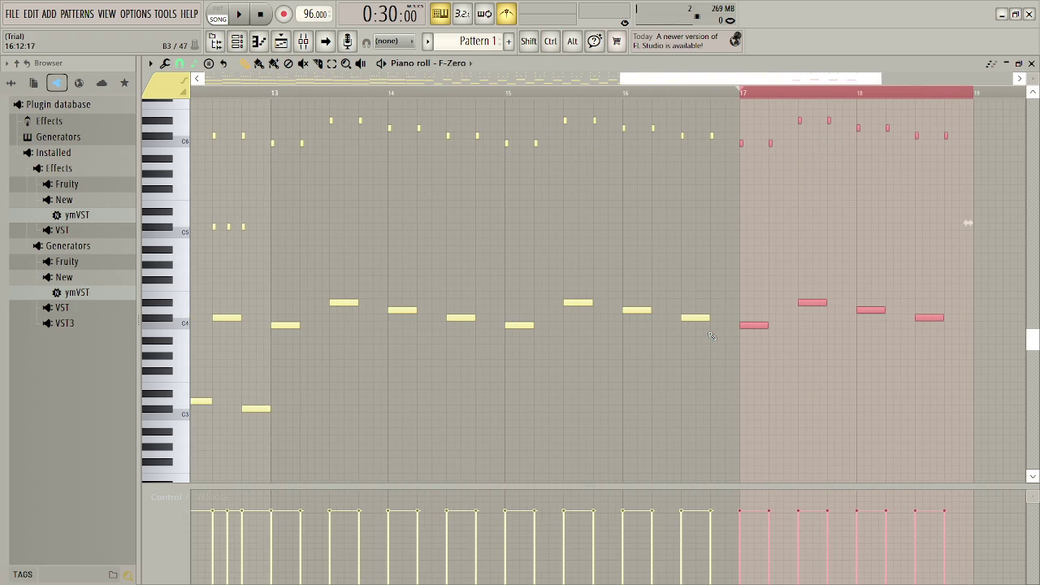
key(space)
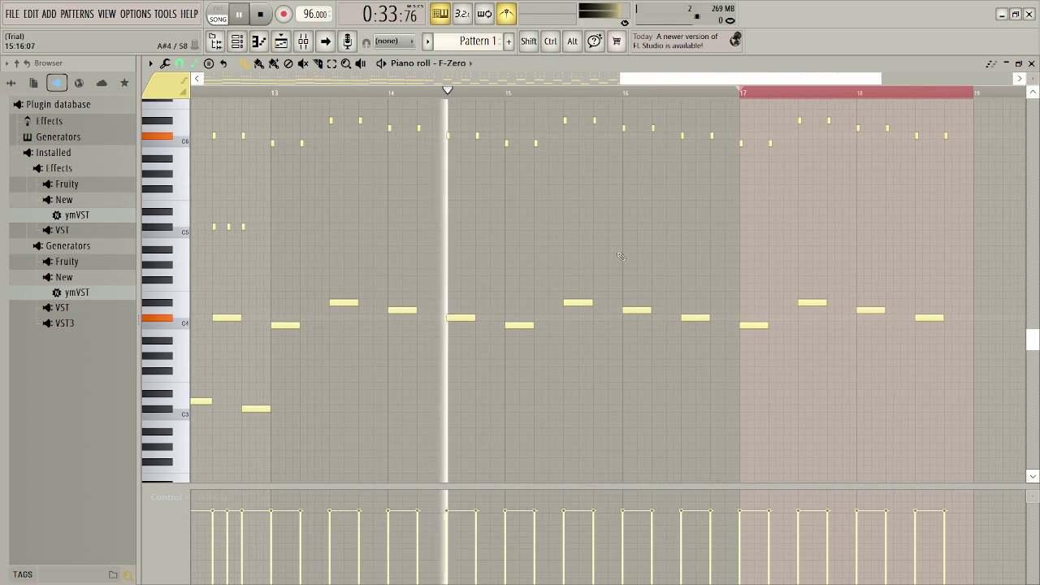
drag(693, 83, 751, 82)
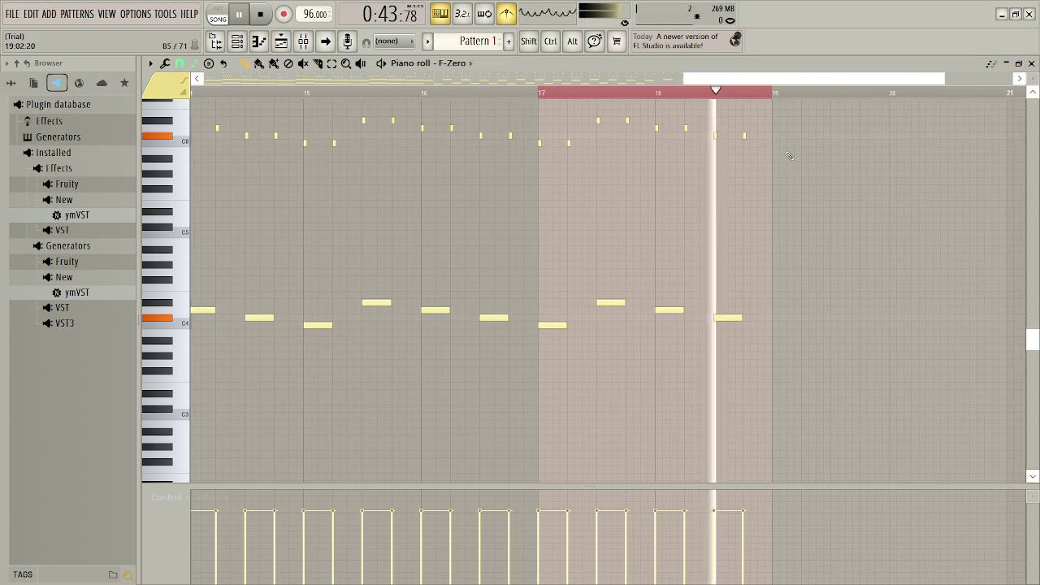
click(1033, 64)
- Delete the Pattern 2 clips at bars 7–8, 11–12 and 15–16, then audition from bar 12
key(space)
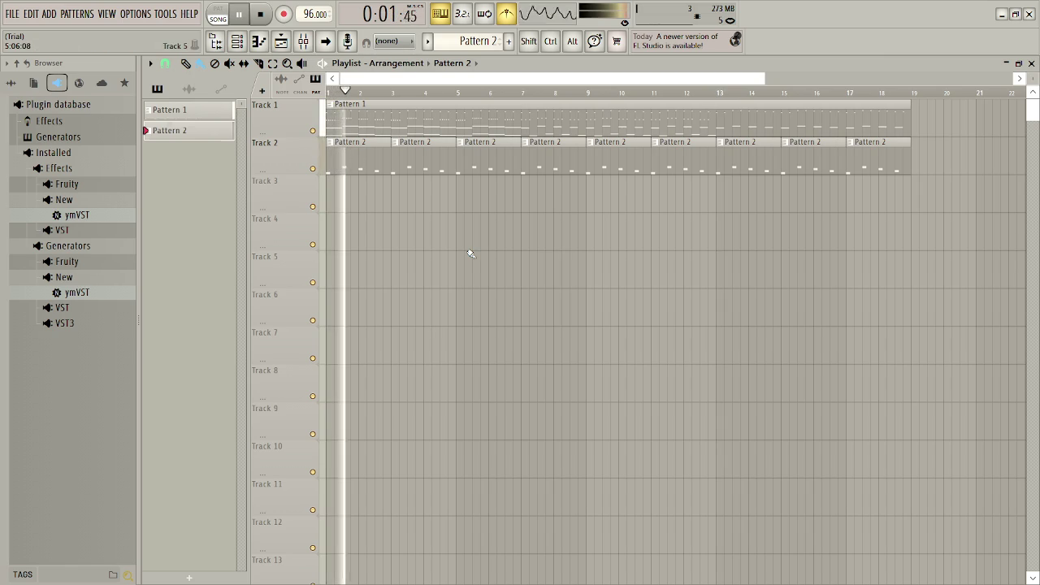
right_click(561, 162)
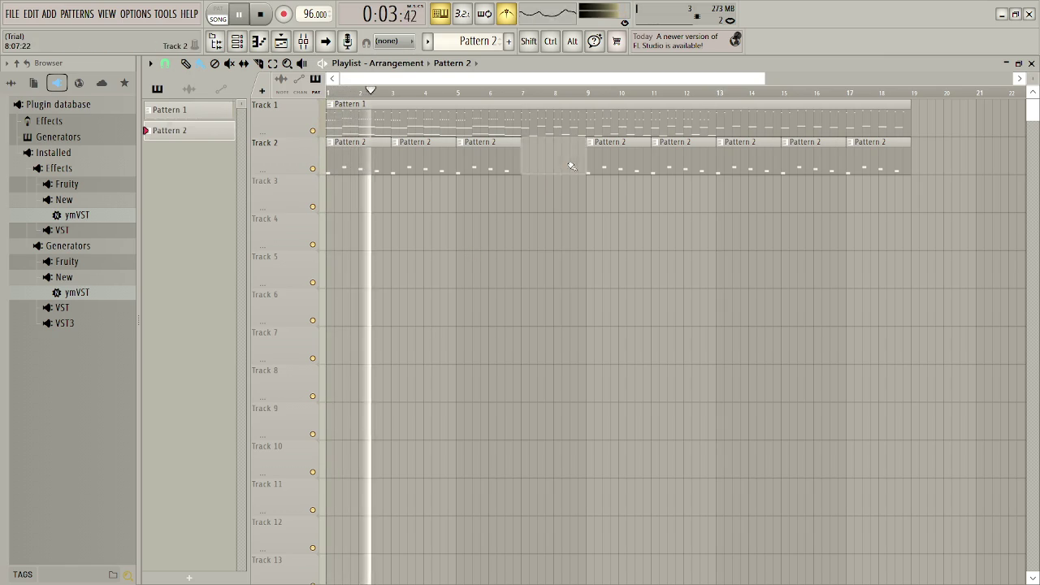
right_click(683, 166)
right_click(822, 169)
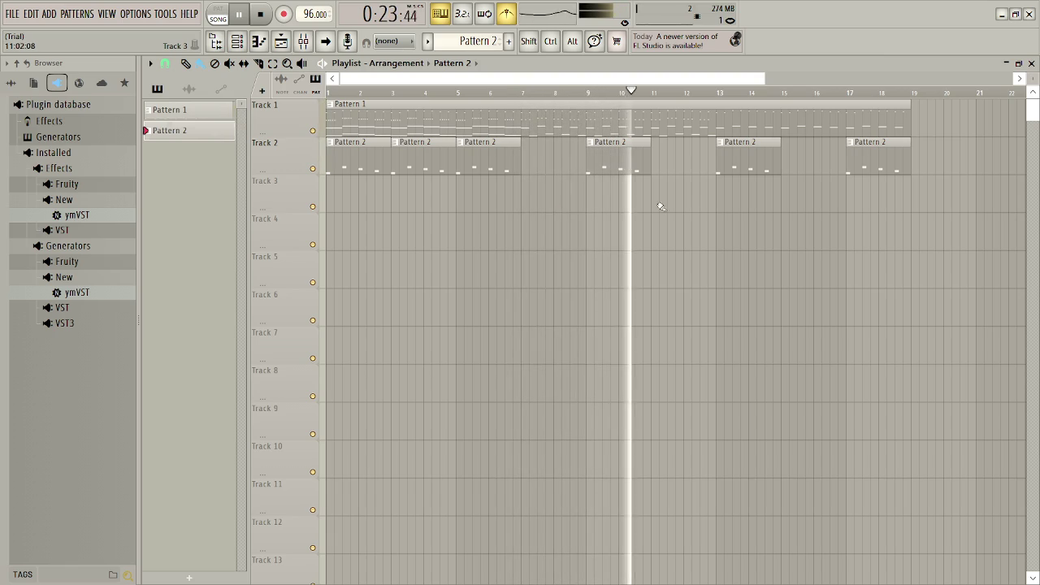
key(space)
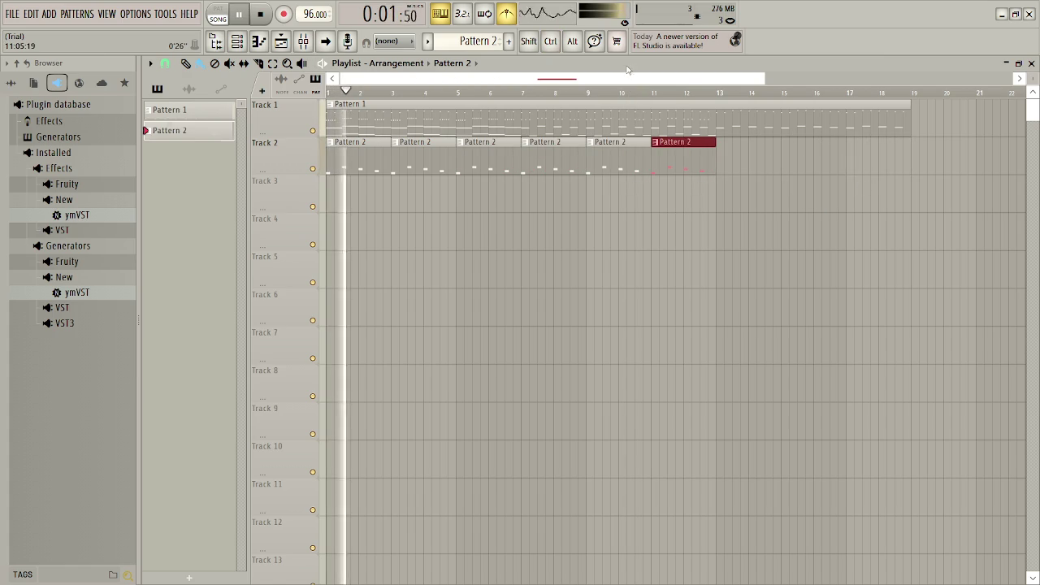
click(688, 92)
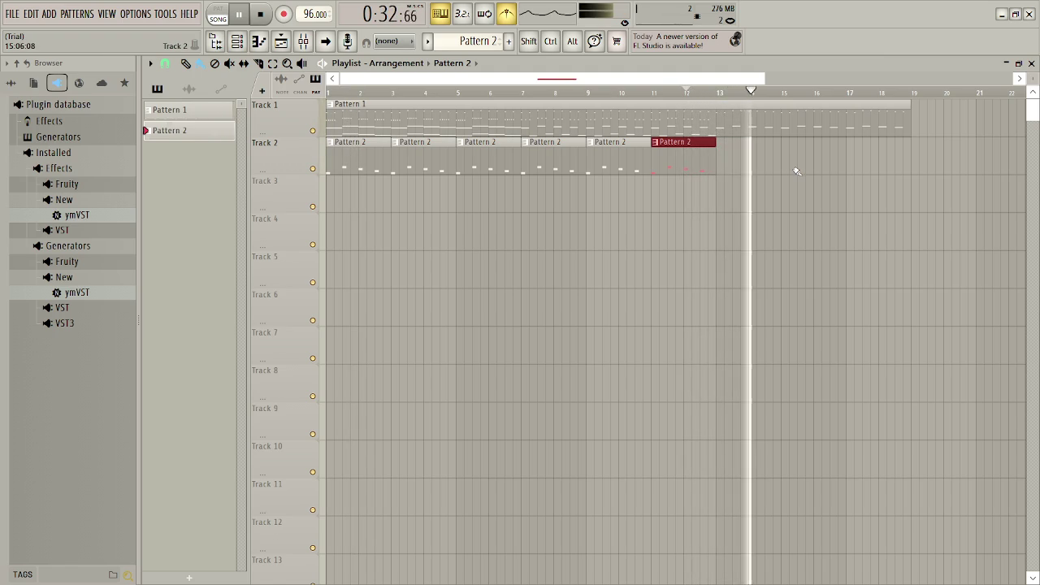
key(space)
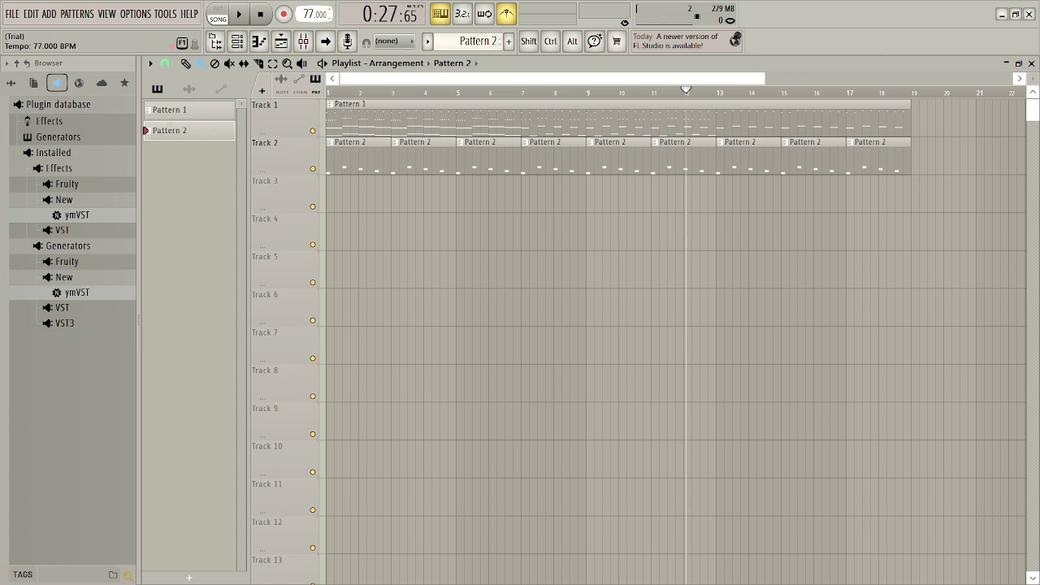
- Play the song at 78 BPM and bring up the Channel rack
key(space)
key(space)
key(space)
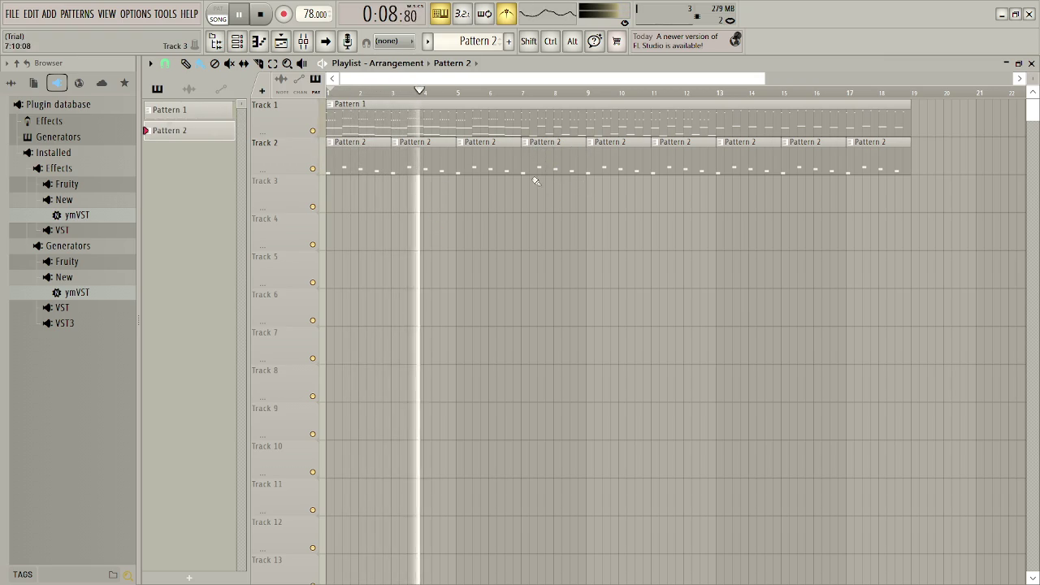
click(236, 41)
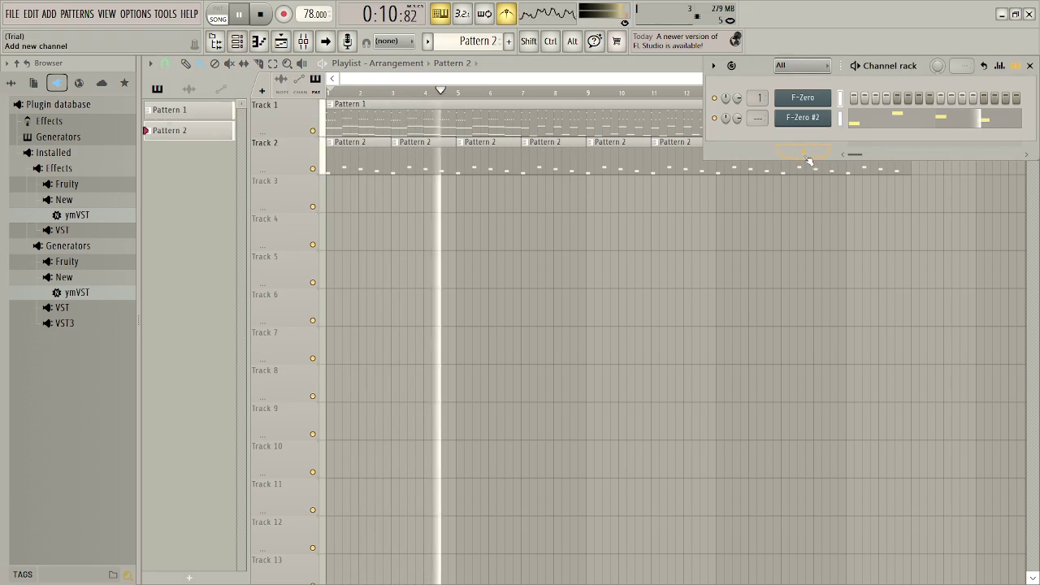